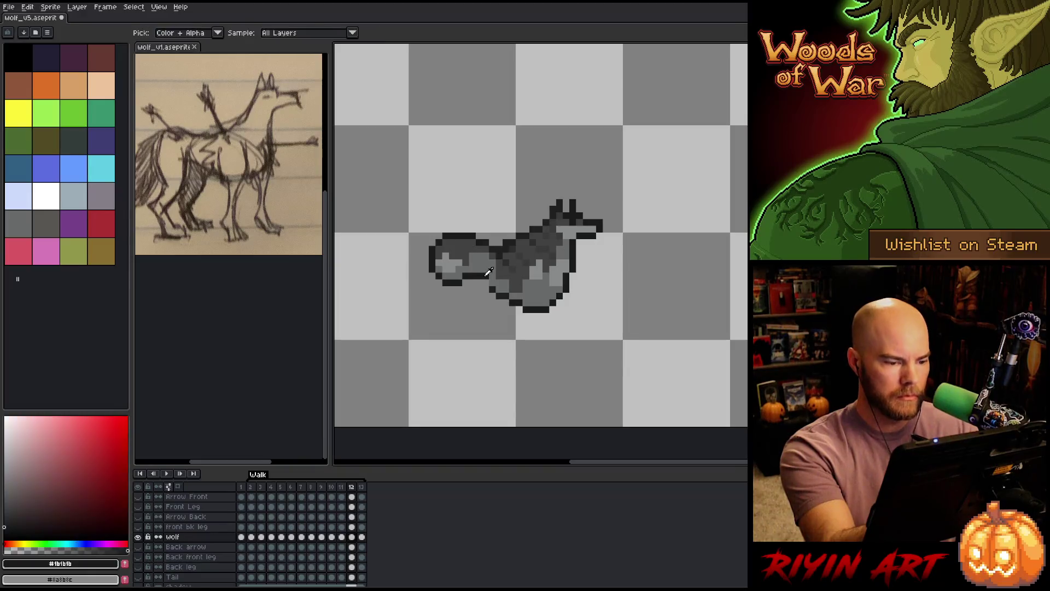
Play the walk cycle, pick the dark outline colour, and compare frames 11 and 12.
{"action": "key", "text": "e"}
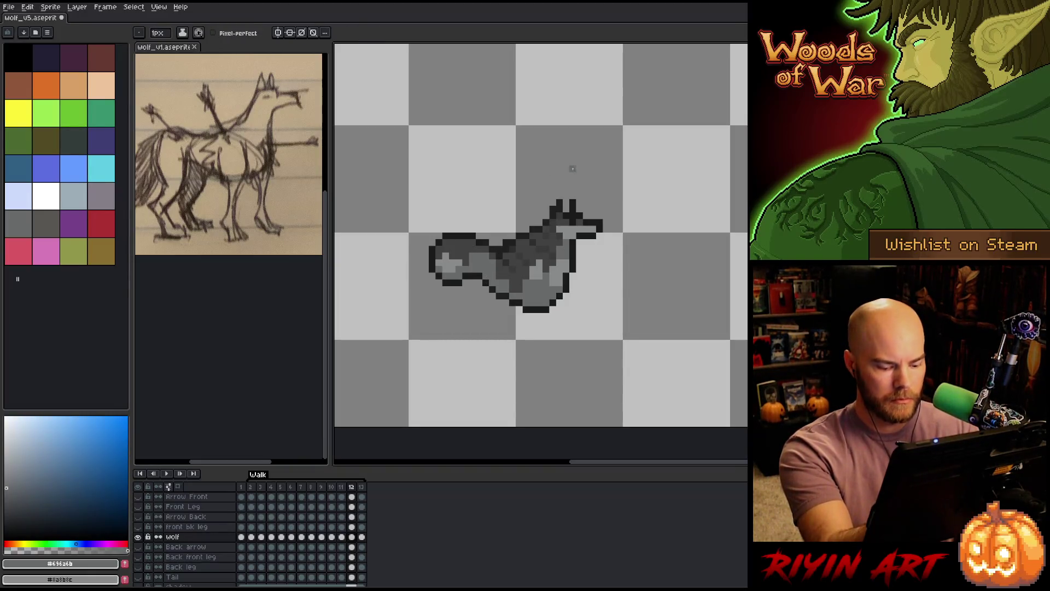
{"action": "key", "text": "period"}
{"action": "key", "text": "Return"}
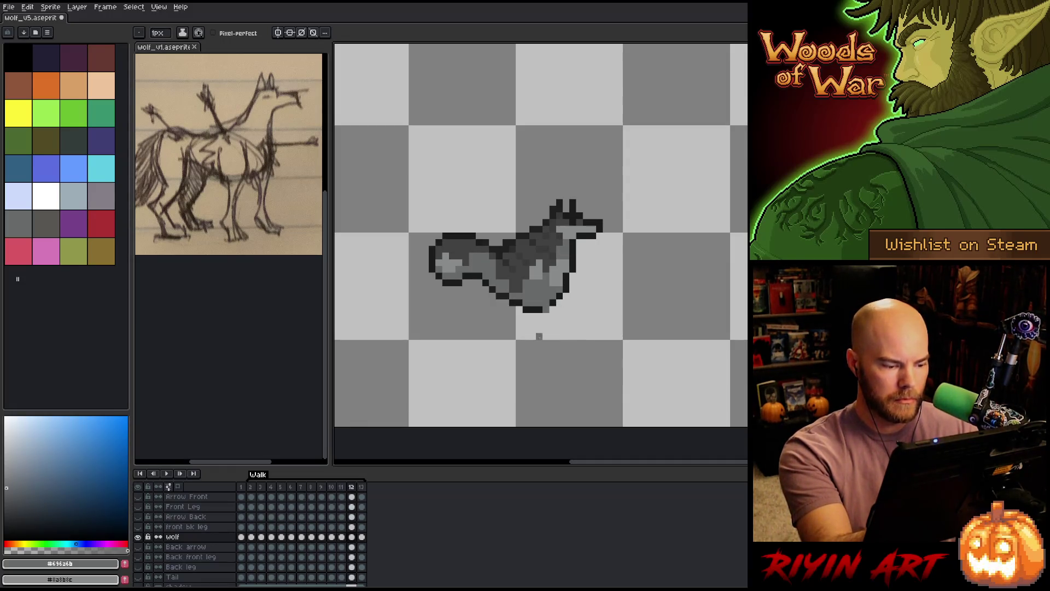
{"action": "left_click", "coordinate": [573, 283], "text": "alt"}
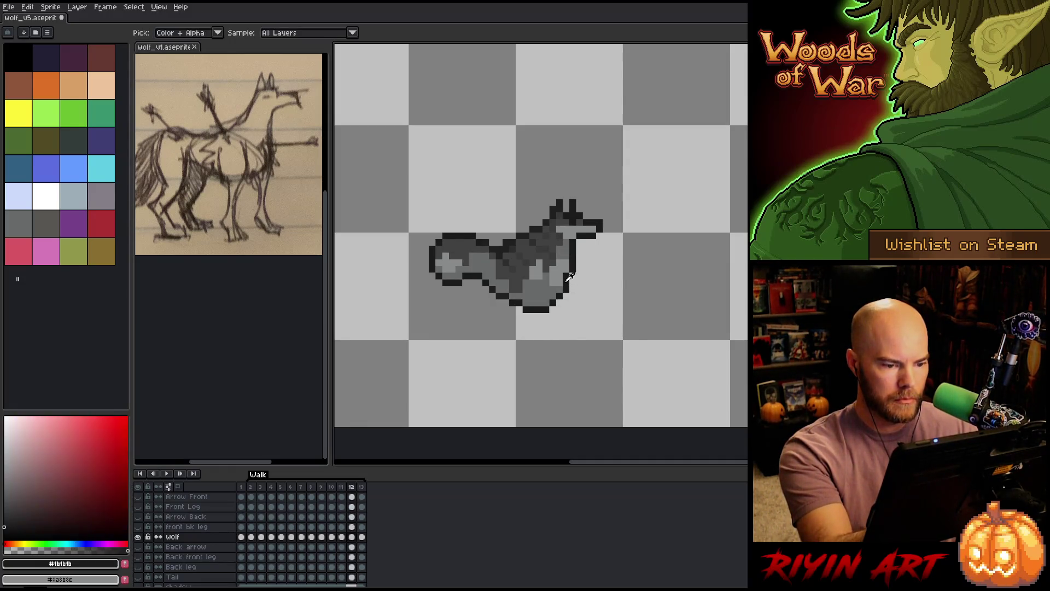
{"action": "key", "text": "comma"}
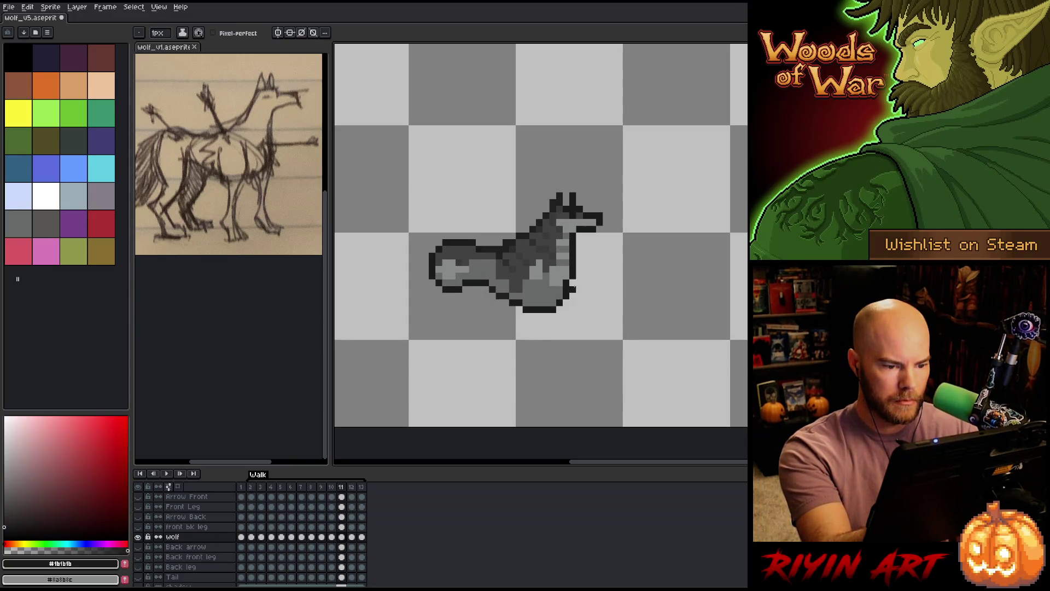
{"action": "key", "text": "comma"}
{"action": "key", "text": "period"}
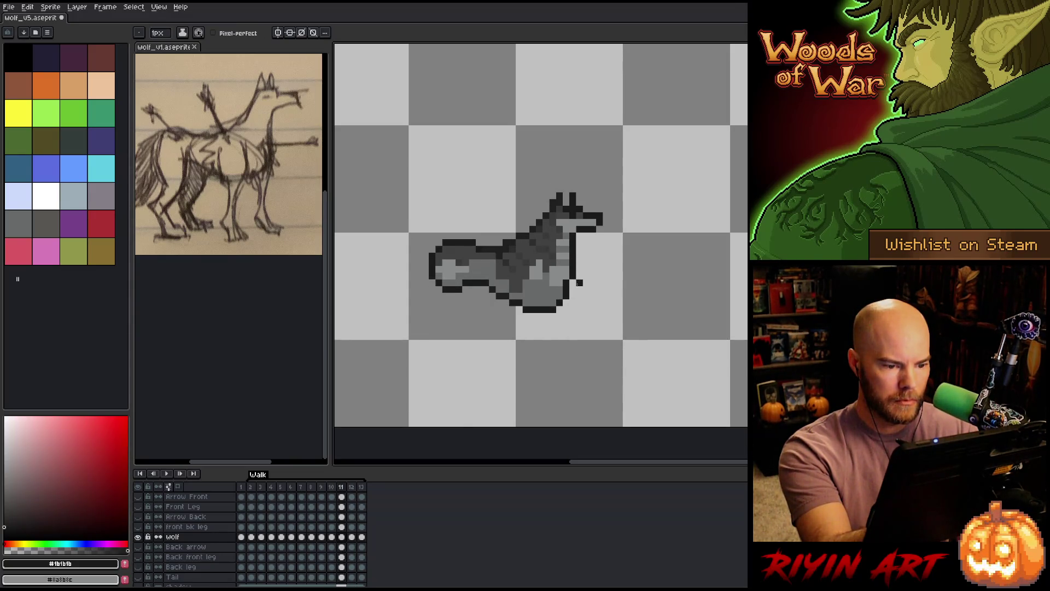
{"action": "key", "text": "period"}
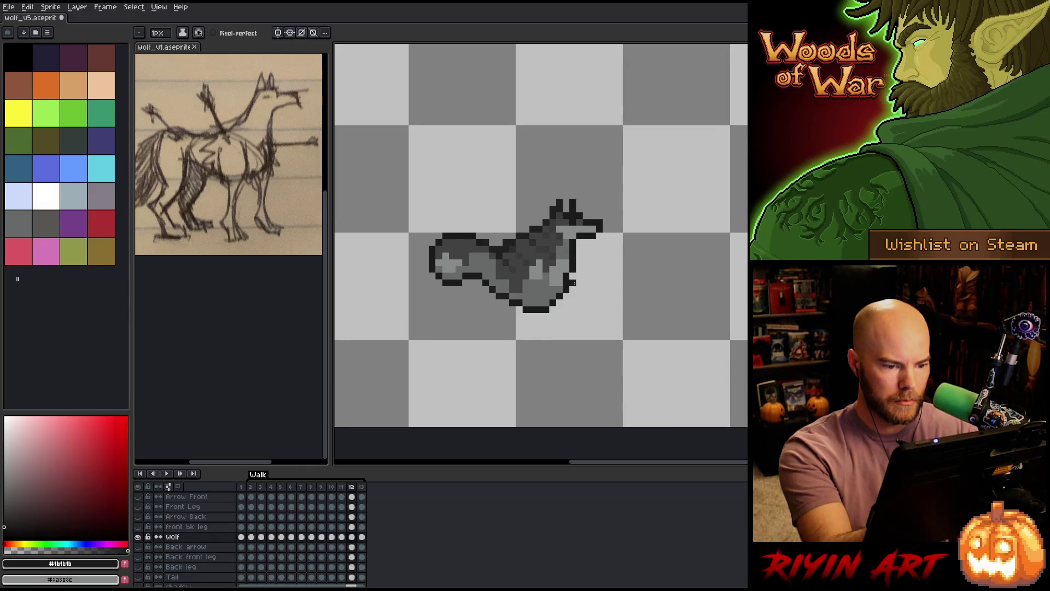
{"action": "key", "text": "comma"}
{"action": "key", "text": "period"}
{"action": "key", "text": "comma"}
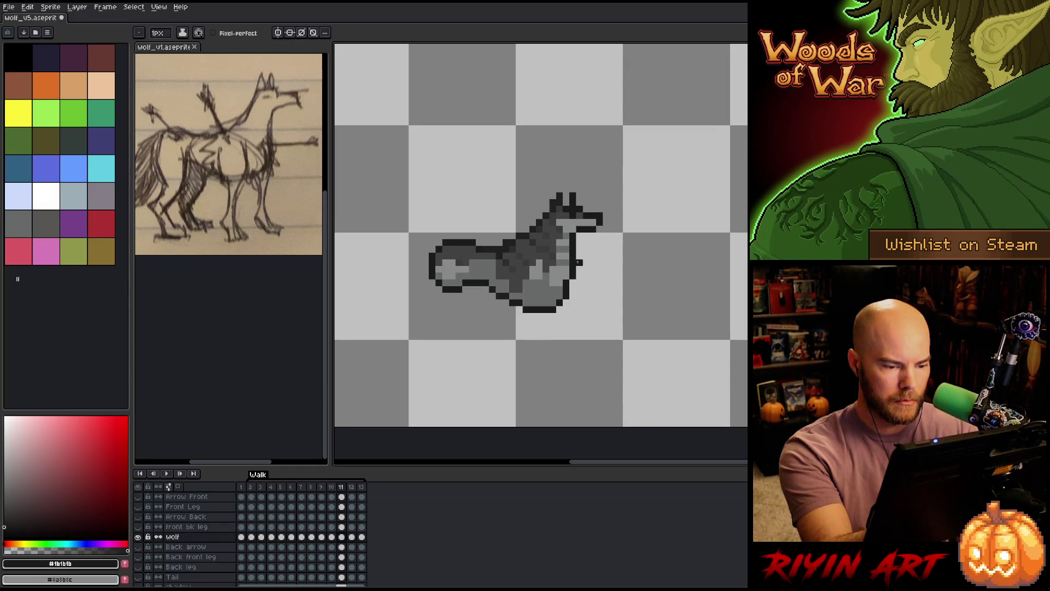
{"action": "key", "text": "period"}
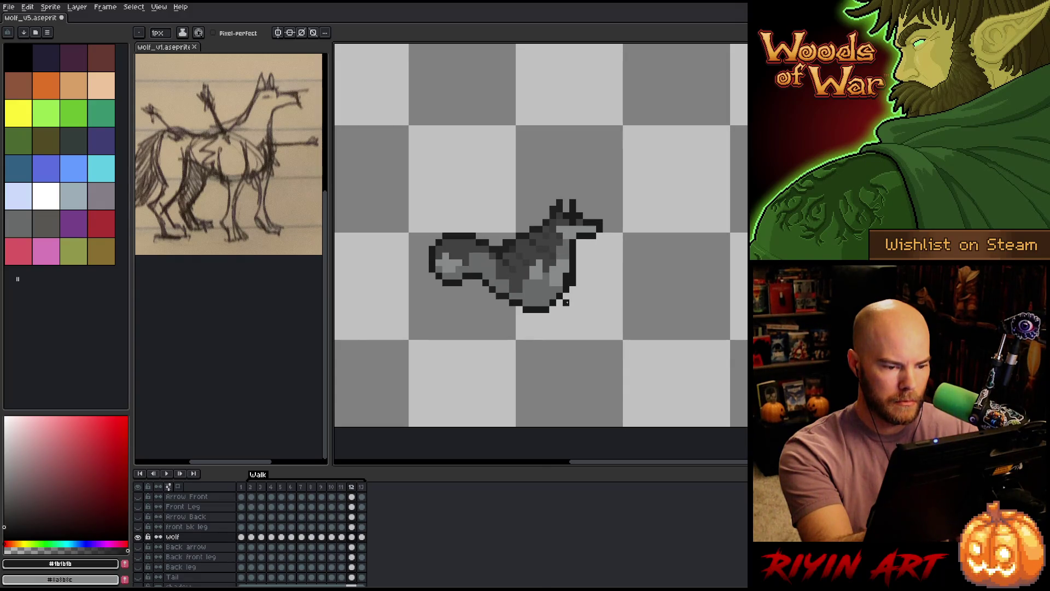
{"action": "key", "text": "comma"}
{"action": "key", "text": "period"}
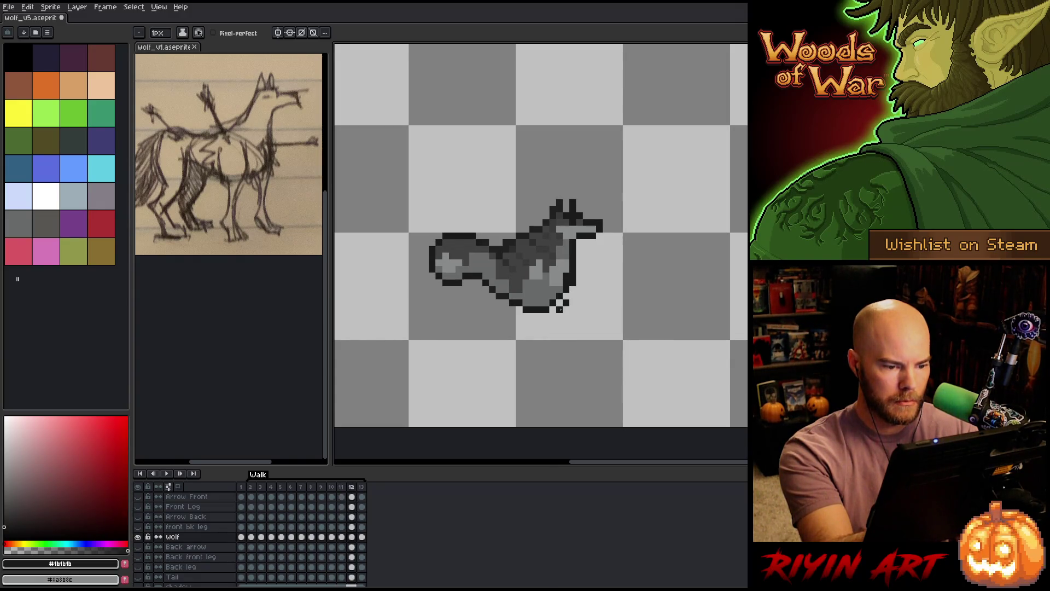
{"action": "key", "text": "comma"}
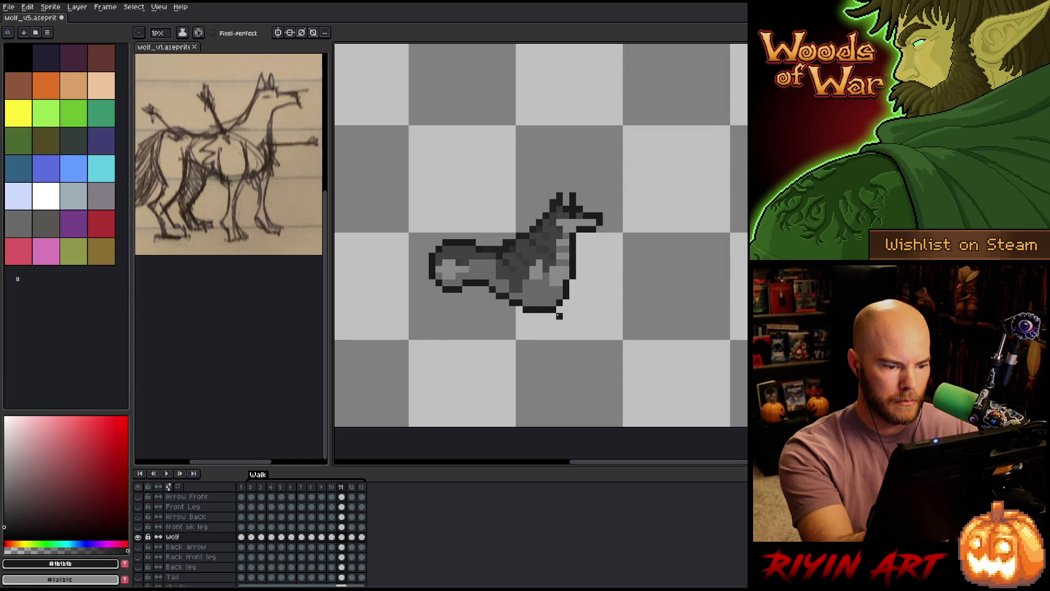
{"action": "key", "text": "period"}
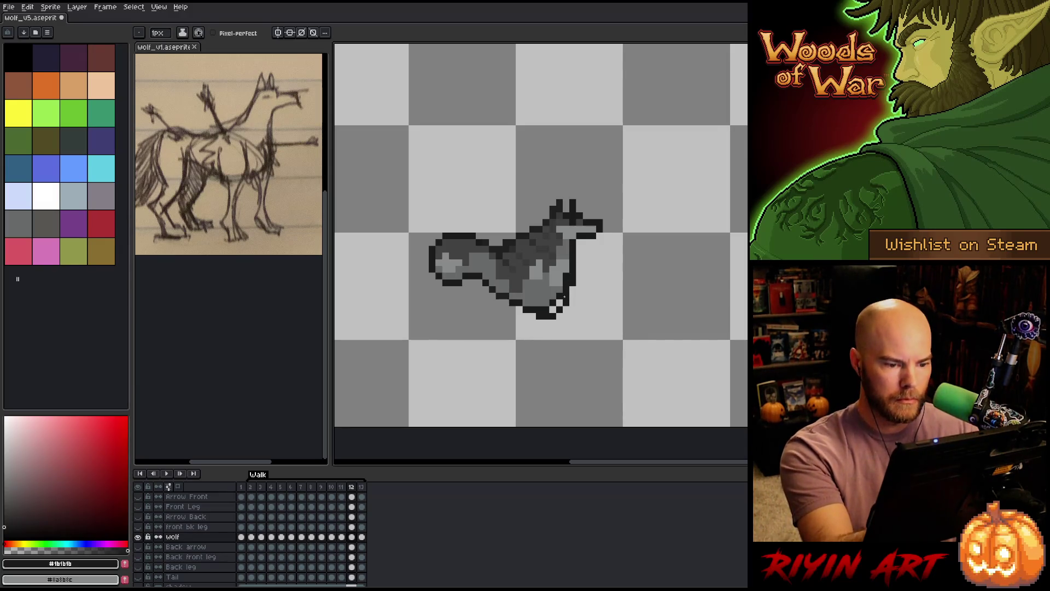
Shade frame 12's chest with mid and darker greys, checking it against frame 11.
{"action": "left_click", "coordinate": [568, 265], "text": "alt"}
{"action": "left_click", "coordinate": [6, 487]}
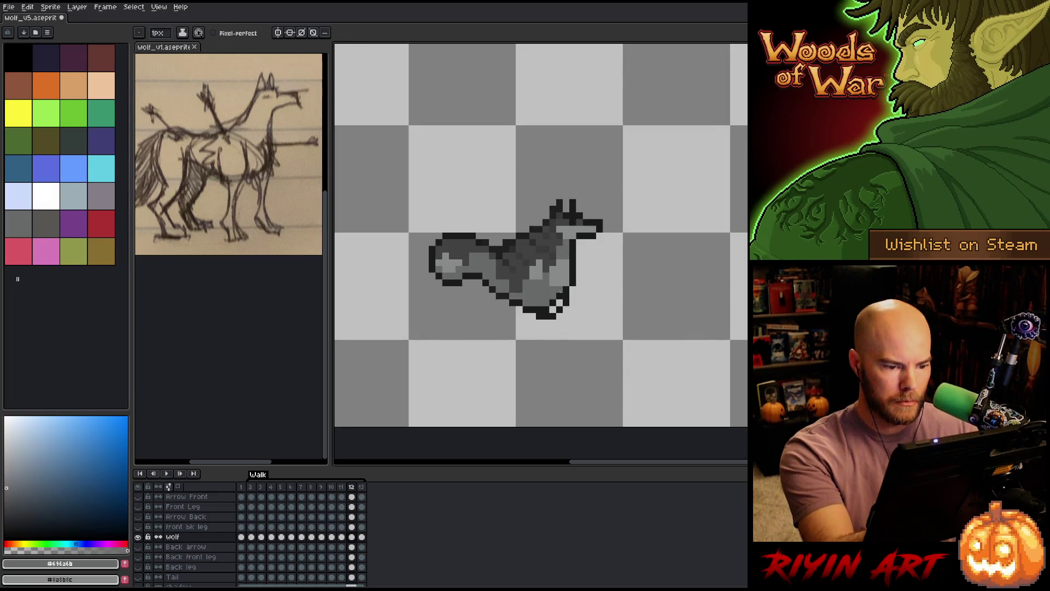
{"action": "left_click", "coordinate": [566, 277], "text": "alt"}
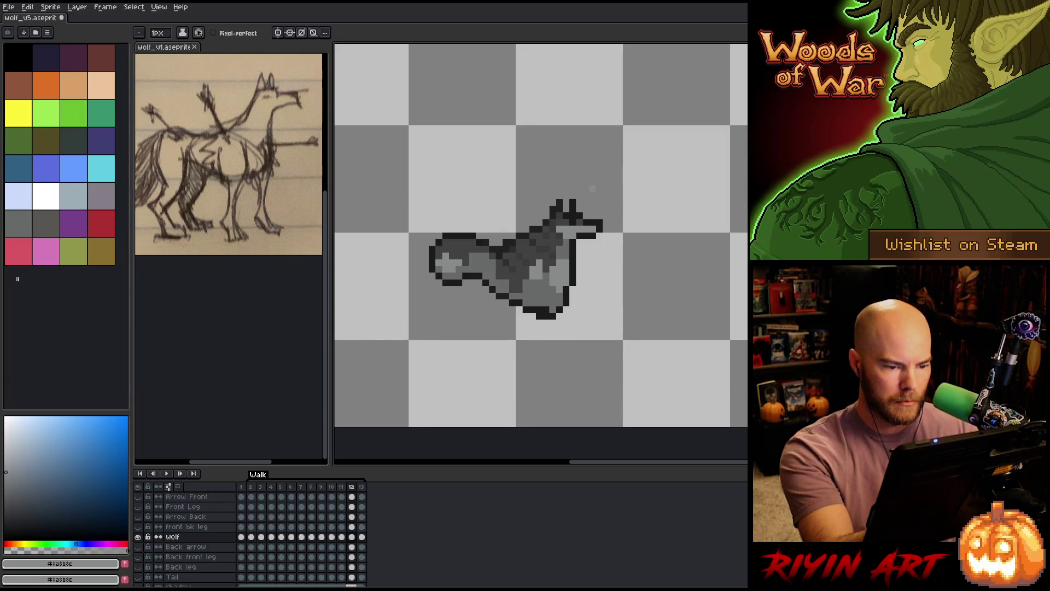
{"action": "left_click", "coordinate": [543, 309], "text": "alt"}
{"action": "key", "text": "comma"}
{"action": "key", "text": "period"}
{"action": "key", "text": "comma"}
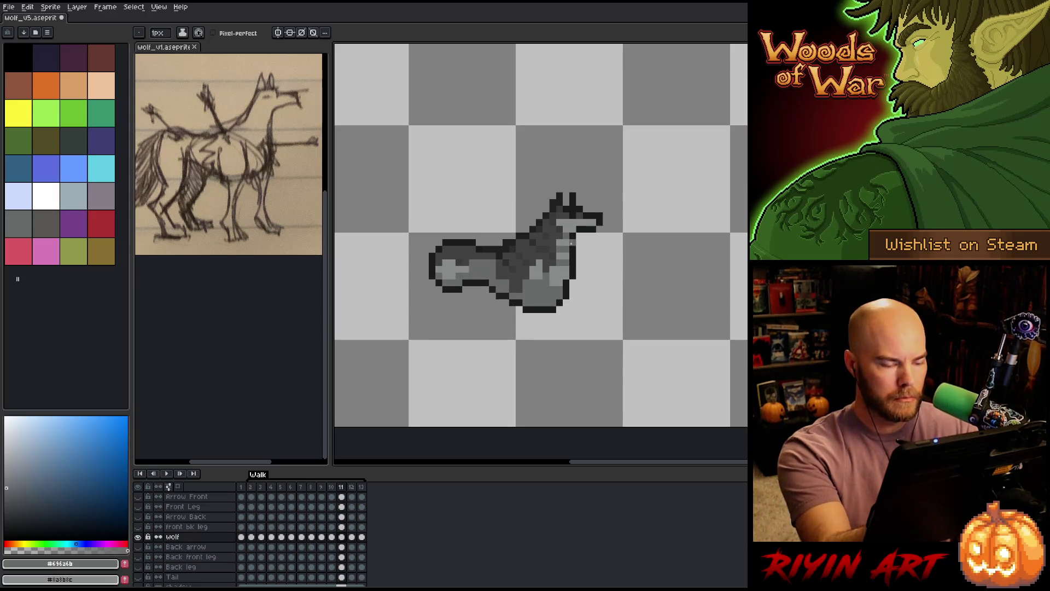
{"action": "key", "text": "period"}
{"action": "key", "text": "comma"}
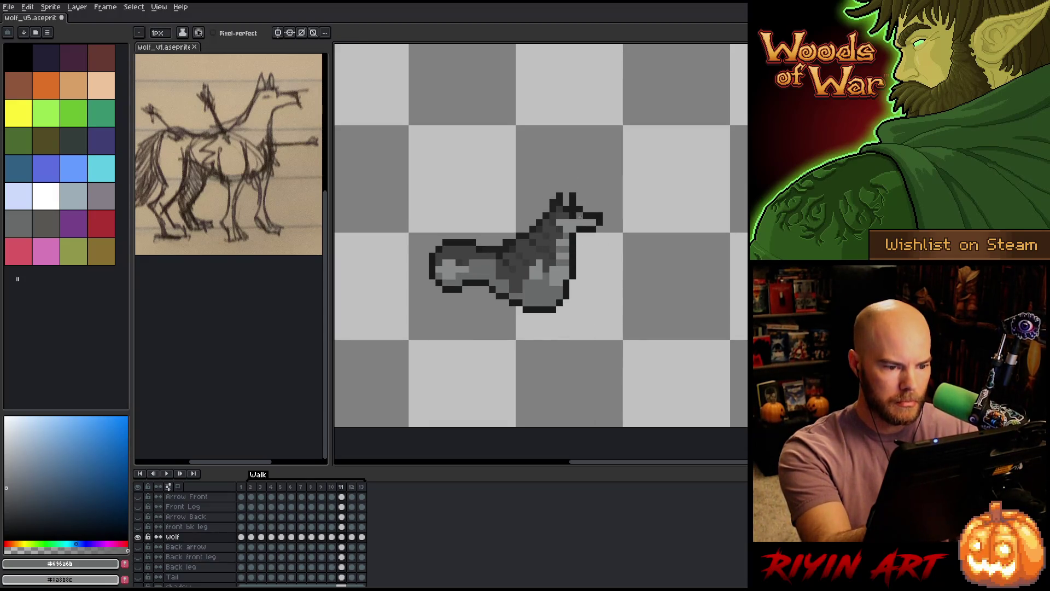
{"action": "key", "text": "period"}
{"action": "key", "text": "comma"}
{"action": "key", "text": "period"}
{"action": "key", "text": "comma"}
{"action": "key", "text": "period"}
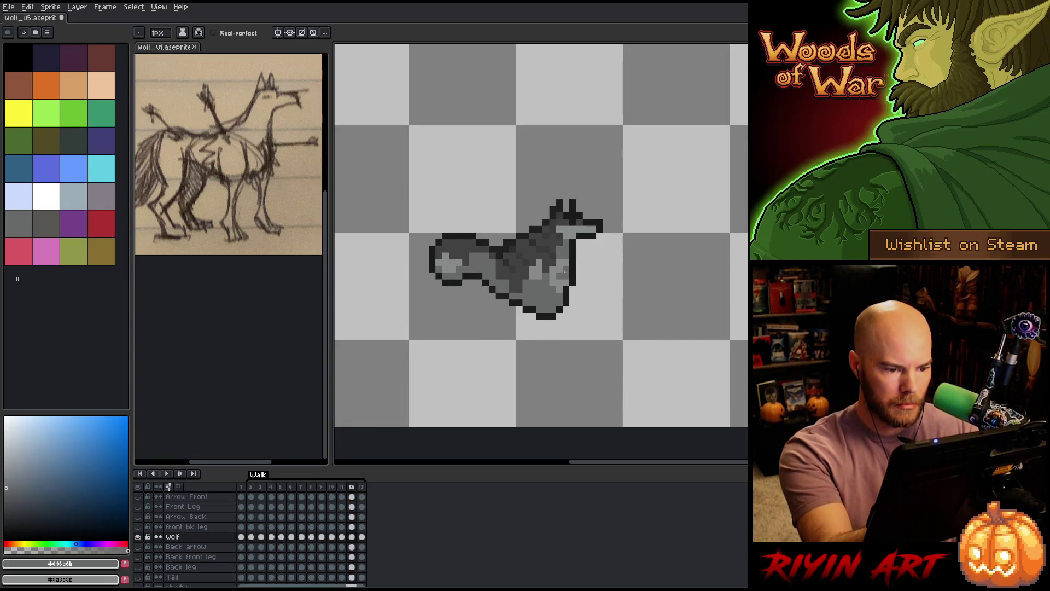
Touch up frame 12 with the lighter grey, comparing the frame 11 and 12 poses.
{"action": "left_click", "coordinate": [561, 271], "text": "alt"}
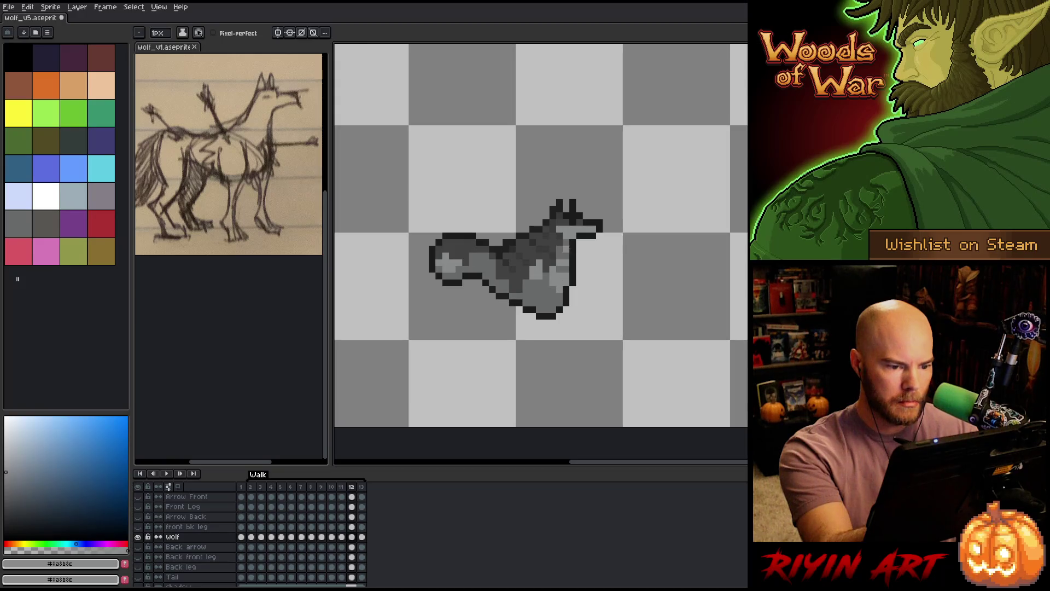
{"action": "key", "text": "comma"}
{"action": "key", "text": "period"}
{"action": "key", "text": "comma"}
{"action": "key", "text": "period"}
{"action": "key", "text": "comma"}
{"action": "key", "text": "period"}
{"action": "key", "text": "comma"}
{"action": "key", "text": "period"}
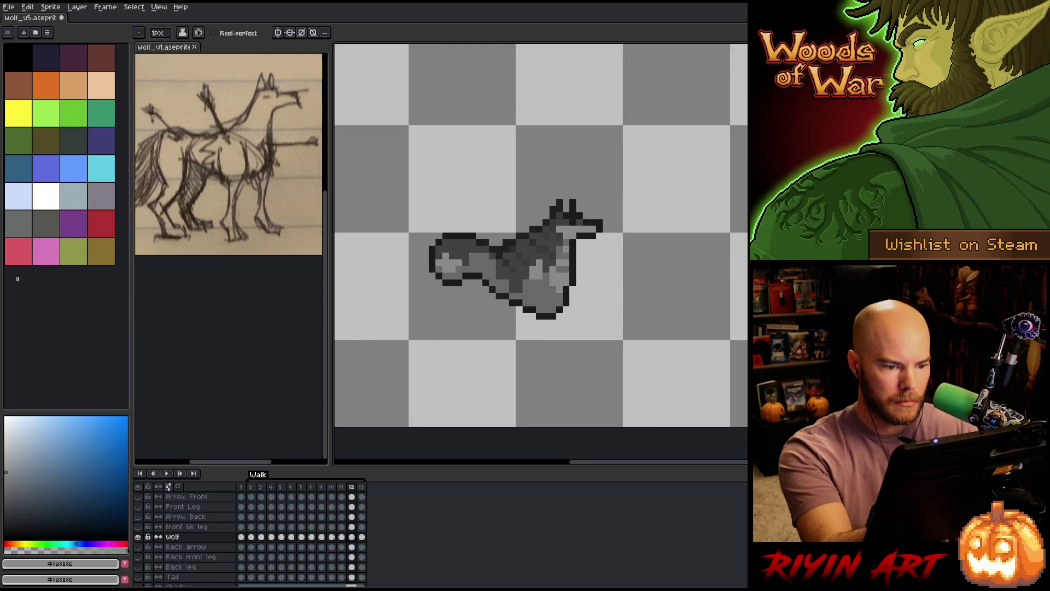
{"action": "key", "text": "comma"}
{"action": "key", "text": "period"}
{"action": "key", "text": "comma"}
{"action": "key", "text": "period"}
{"action": "key", "text": "comma"}
{"action": "key", "text": "period"}
{"action": "key", "text": "comma"}
{"action": "key", "text": "period"}
{"action": "key", "text": "comma"}
{"action": "key", "text": "period"}
Refine the chest with darker and lighter greys, check the motion, and return to frame 11.
{"action": "left_click", "coordinate": [561, 262], "text": "alt"}
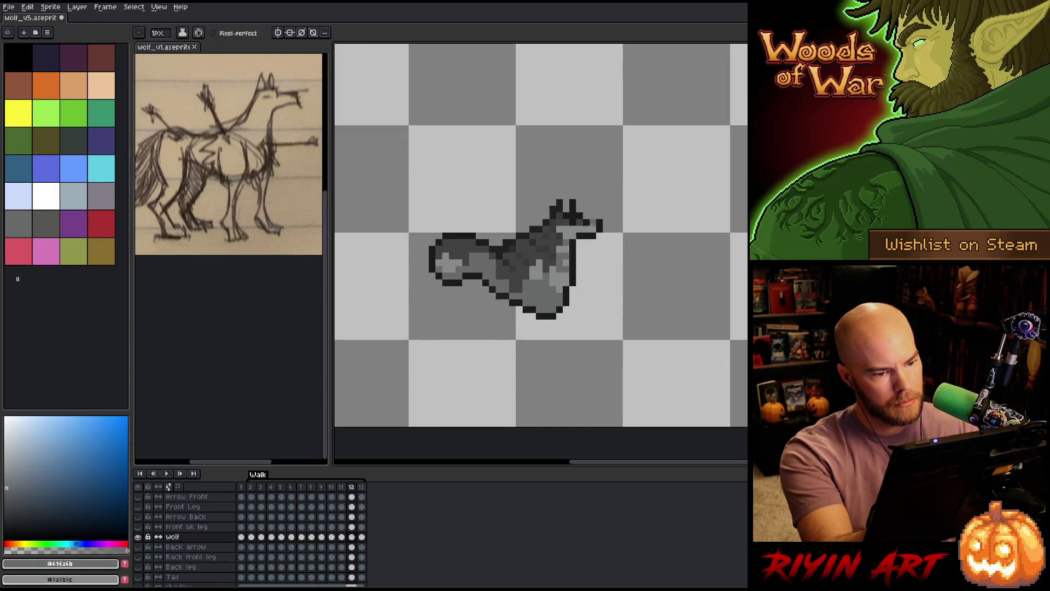
{"action": "left_click", "coordinate": [565, 249], "text": "alt"}
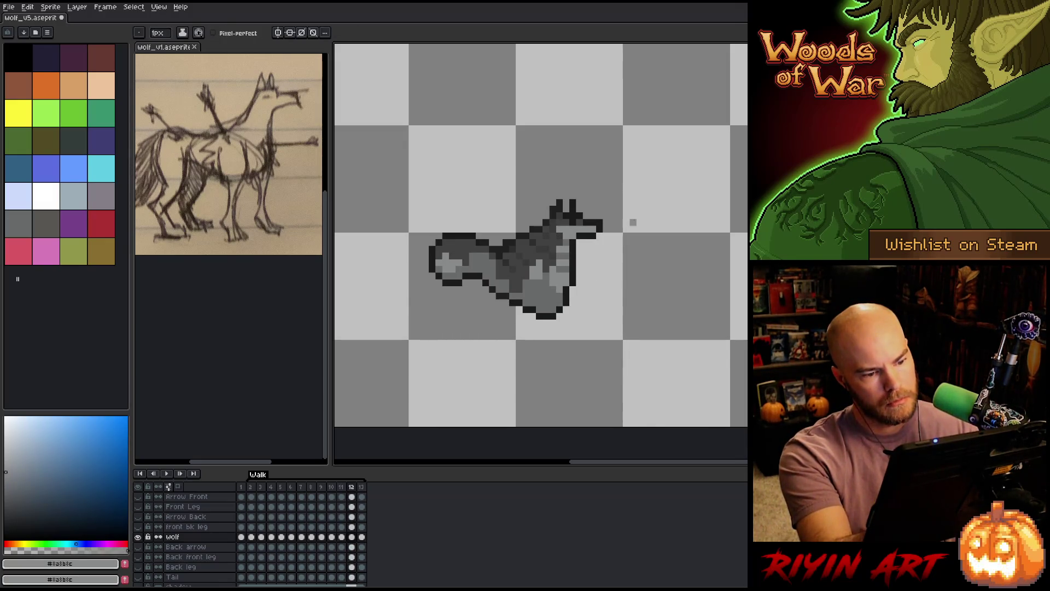
{"action": "key", "text": "comma"}
{"action": "key", "text": "period"}
{"action": "key", "text": "comma"}
{"action": "key", "text": "period"}
{"action": "key", "text": "comma"}
{"action": "key", "text": "period"}
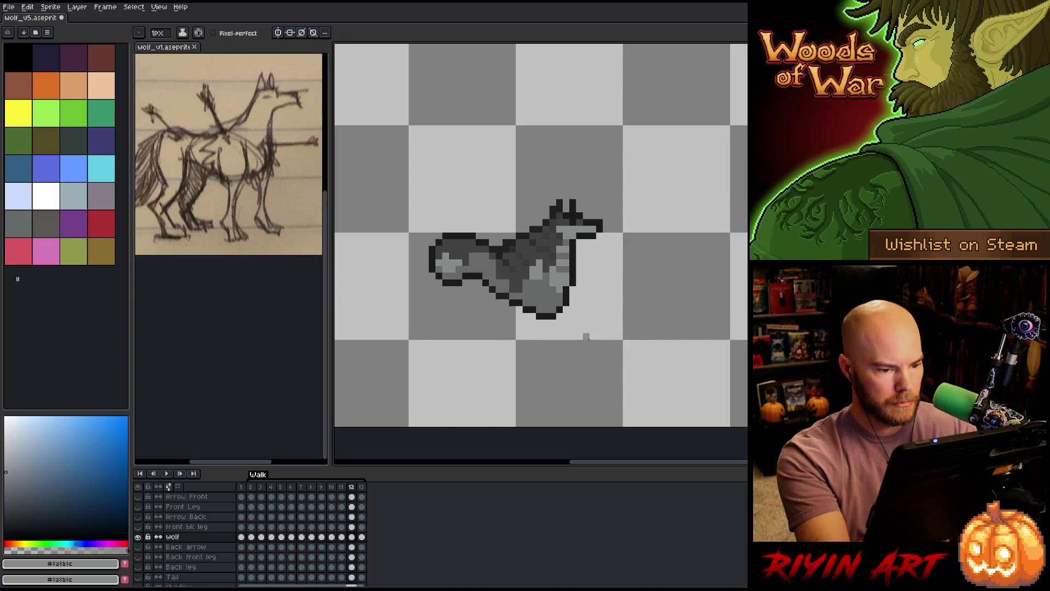
{"action": "key", "text": "comma"}
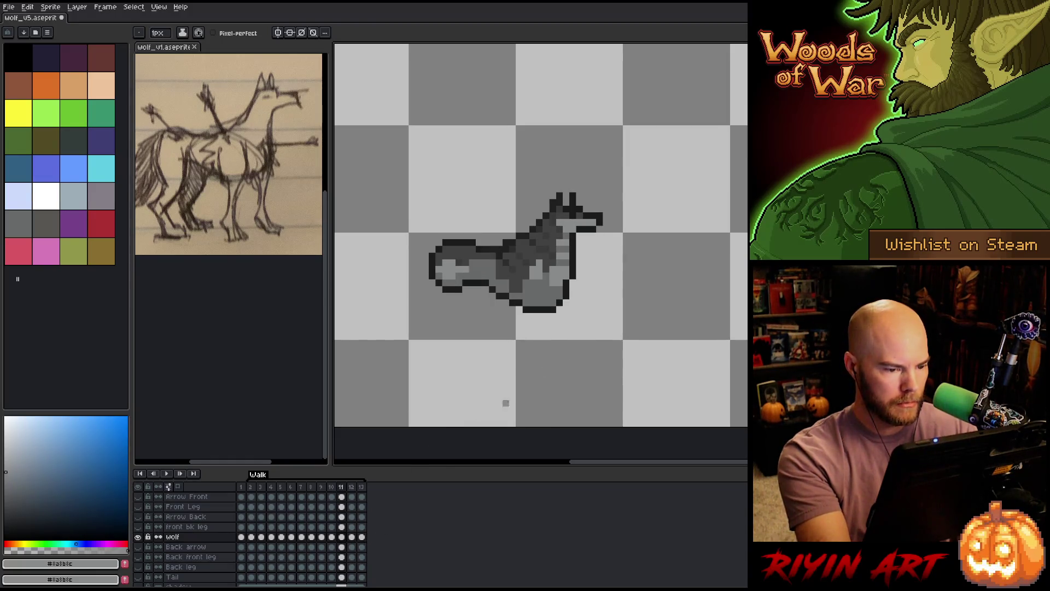
Marquee-select the wolf's chest and front legs and begin transforming them.
{"action": "key", "text": "m"}
{"action": "left_click_drag", "start_coordinate": [645, 355], "coordinate": [534, 264]}
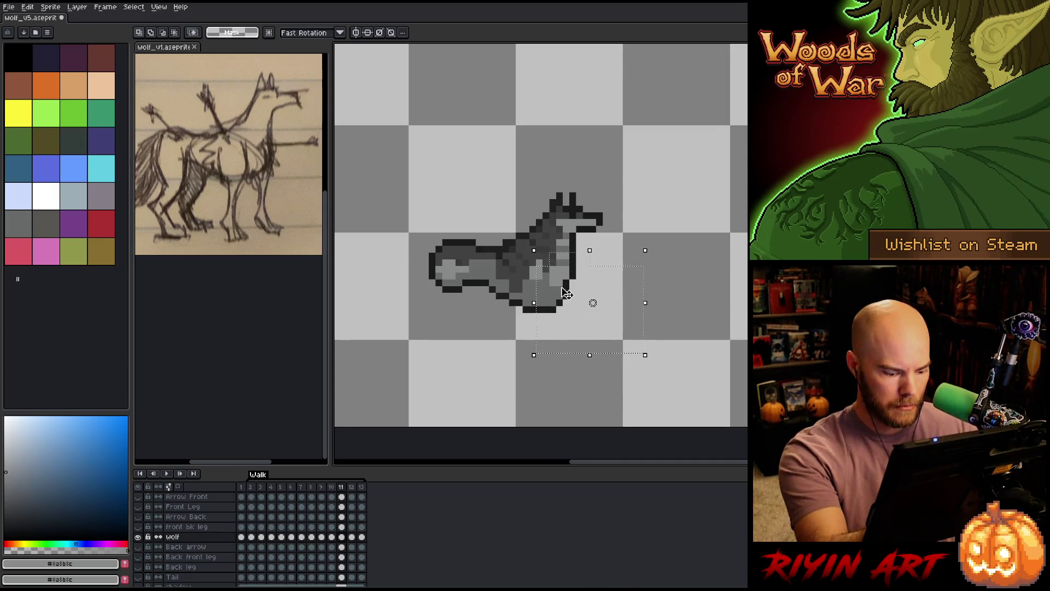
{"action": "key", "text": "v"}
{"action": "left_click", "coordinate": [159, 34]}
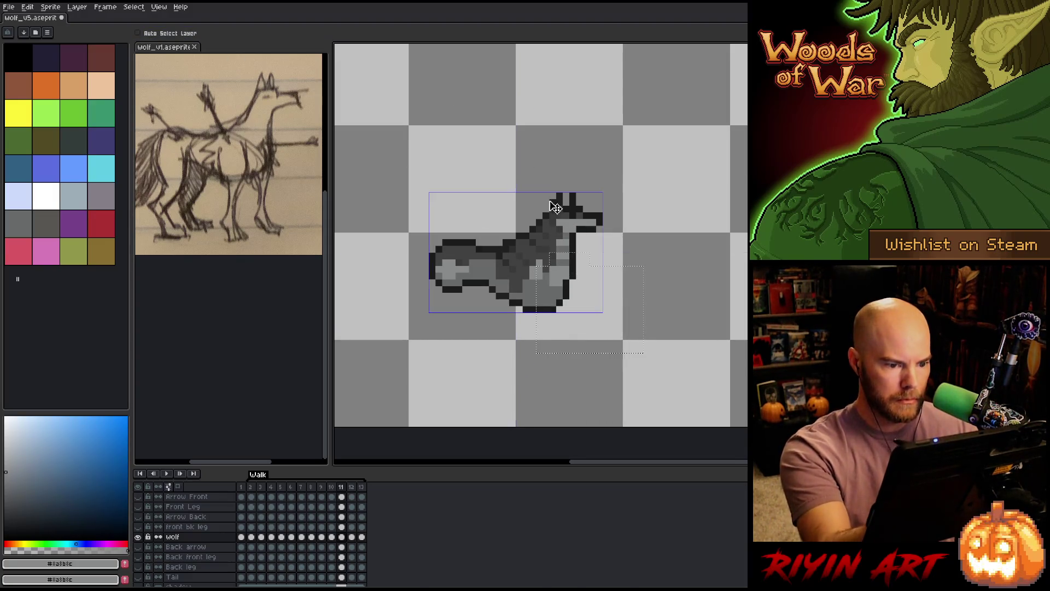
{"action": "left_click", "coordinate": [161, 33]}
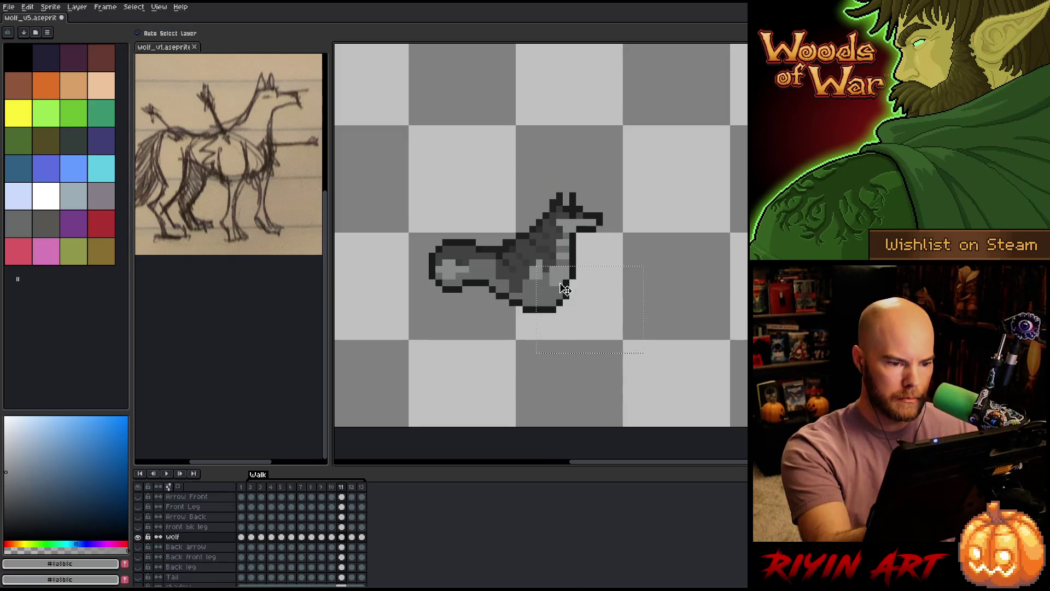
{"action": "key", "text": "Right"}
{"action": "key", "text": "Right"}
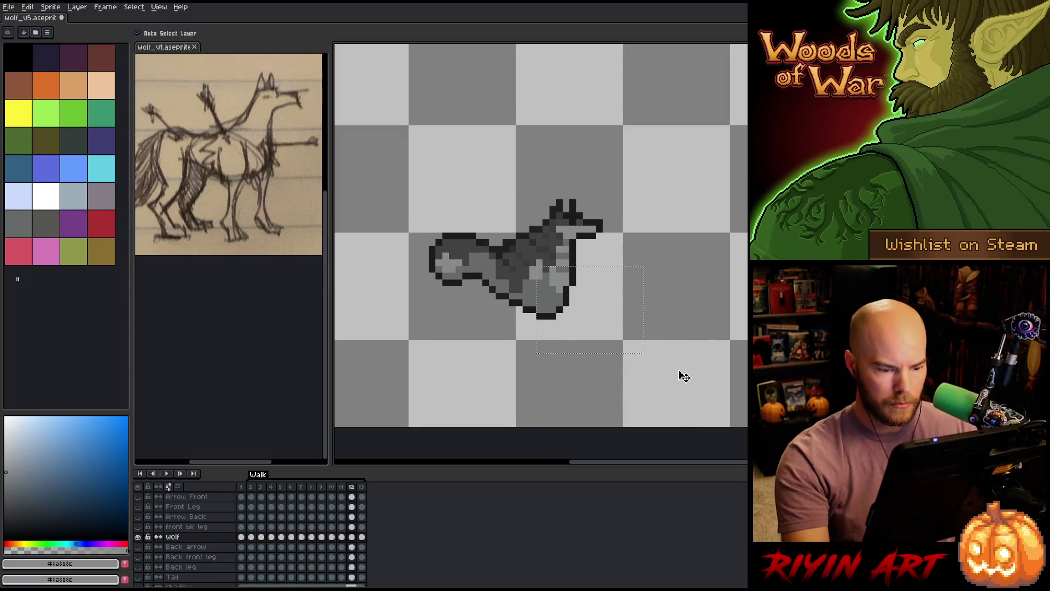
{"action": "left_click", "coordinate": [593, 309]}
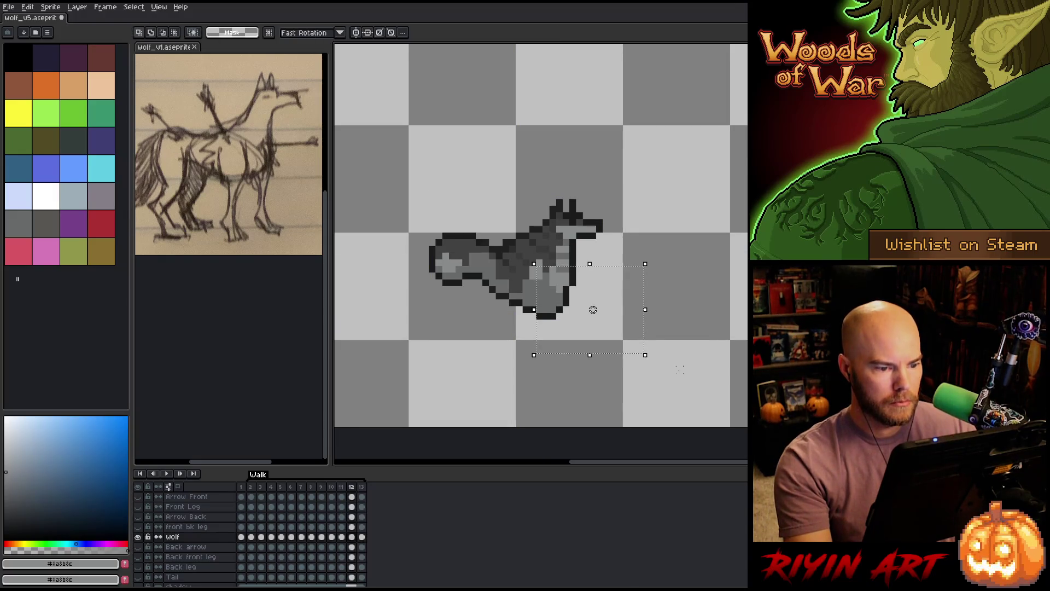
Step through the neighbouring frames and come back to frame 12.
{"action": "key", "text": "Left"}
{"action": "key", "text": "Right"}
{"action": "key", "text": "Right"}
{"action": "key", "text": "Left"}
{"action": "key", "text": "Left"}
{"action": "key", "text": "Right"}
{"action": "key", "text": "Right"}
{"action": "key", "text": "Right"}
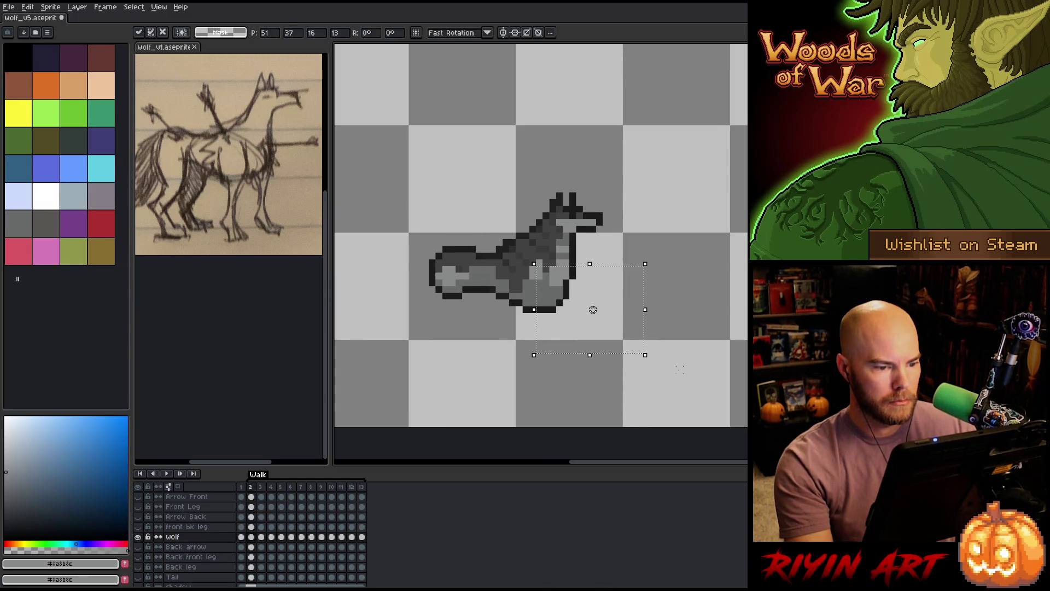
{"action": "key", "text": "Left"}
{"action": "key", "text": "Left"}
{"action": "key", "text": "Right"}
{"action": "key", "text": "Right"}
{"action": "key", "text": "Right"}
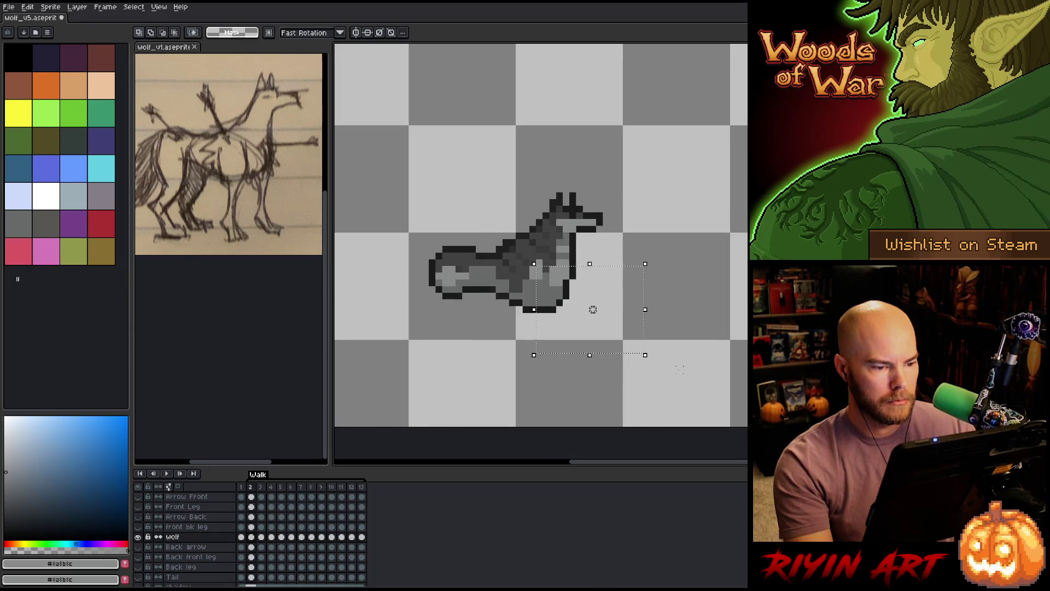
{"action": "key", "text": "Right"}
{"action": "key", "text": "Left"}
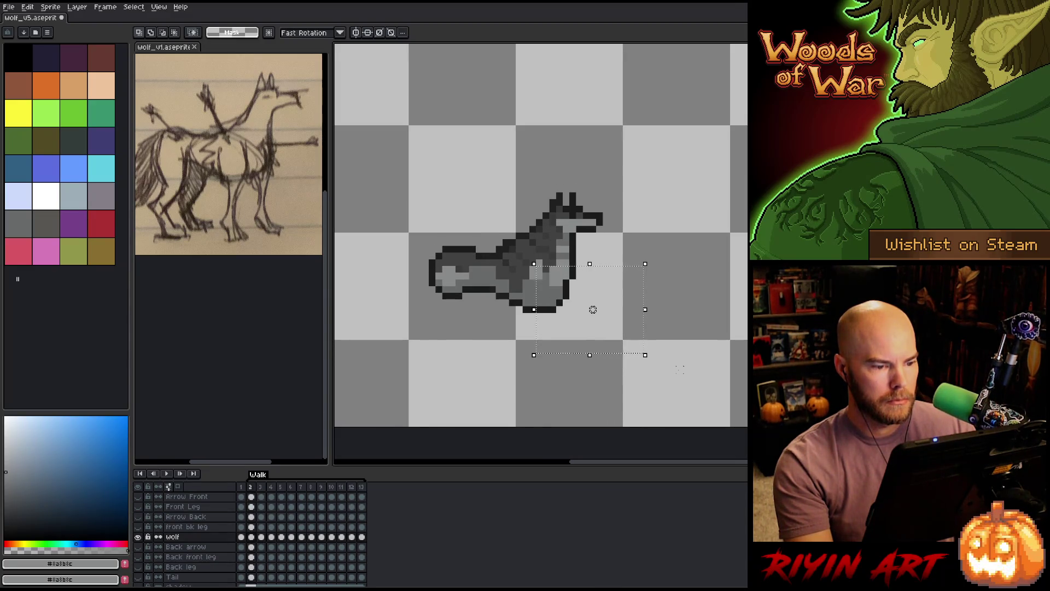
{"action": "key", "text": "Left"}
{"action": "key", "text": "Left"}
{"action": "key", "text": "Left"}
{"action": "key", "text": "Left"}
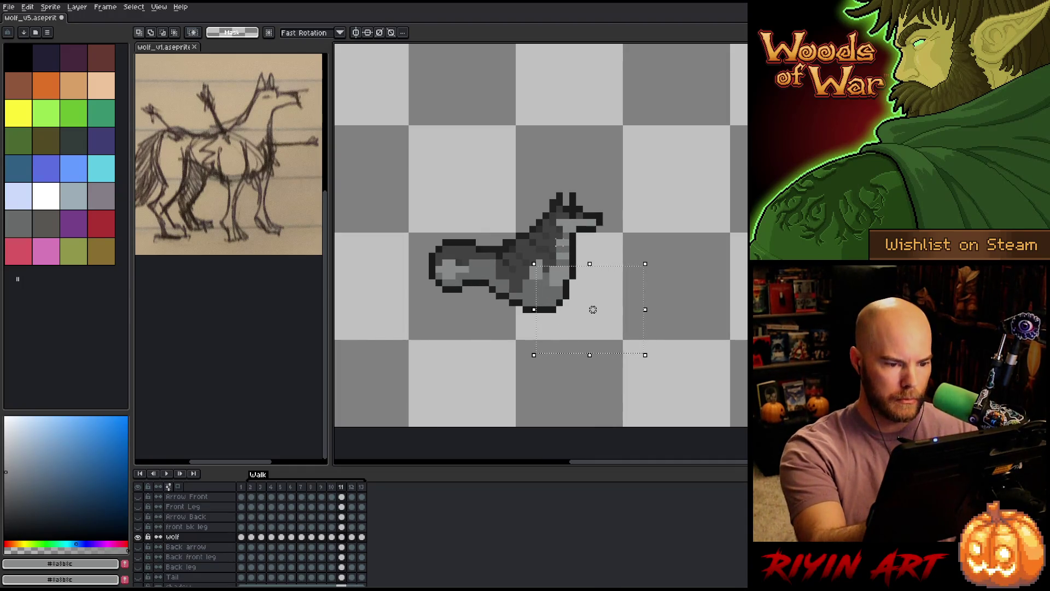
Reselect the chest and wider front body, adjust it, and confirm the transformation.
{"action": "left_click_drag", "start_coordinate": [547, 230], "coordinate": [572, 281]}
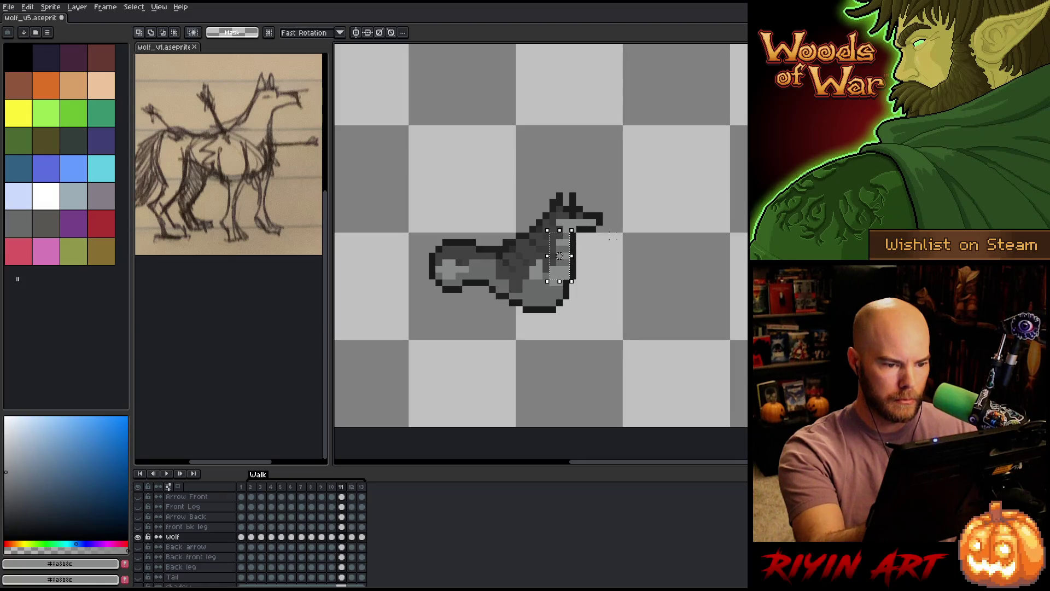
{"action": "left_click", "coordinate": [559, 255]}
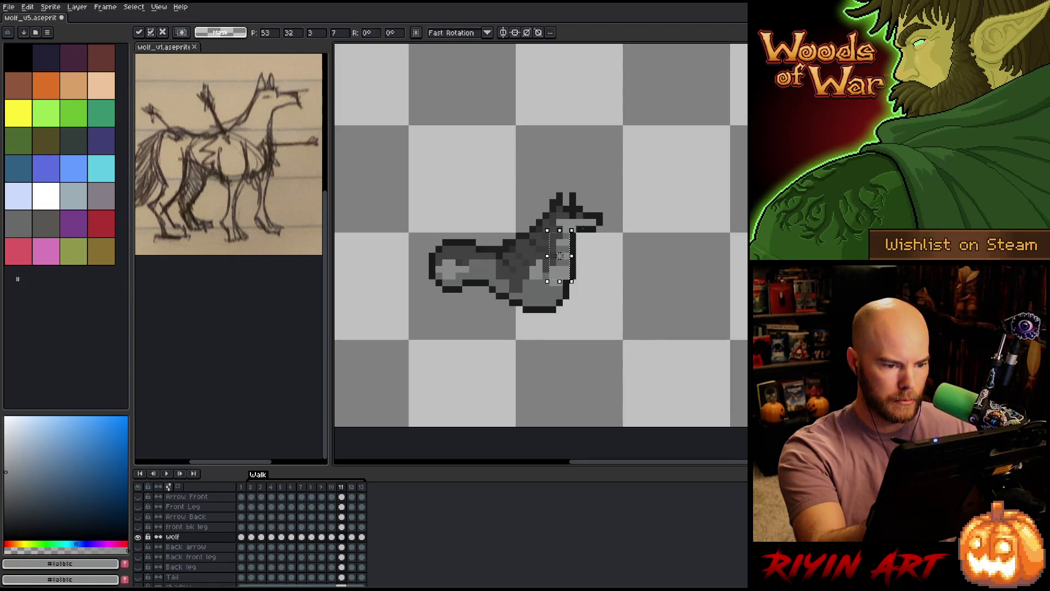
{"action": "left_click_drag", "start_coordinate": [534, 264], "coordinate": [645, 355]}
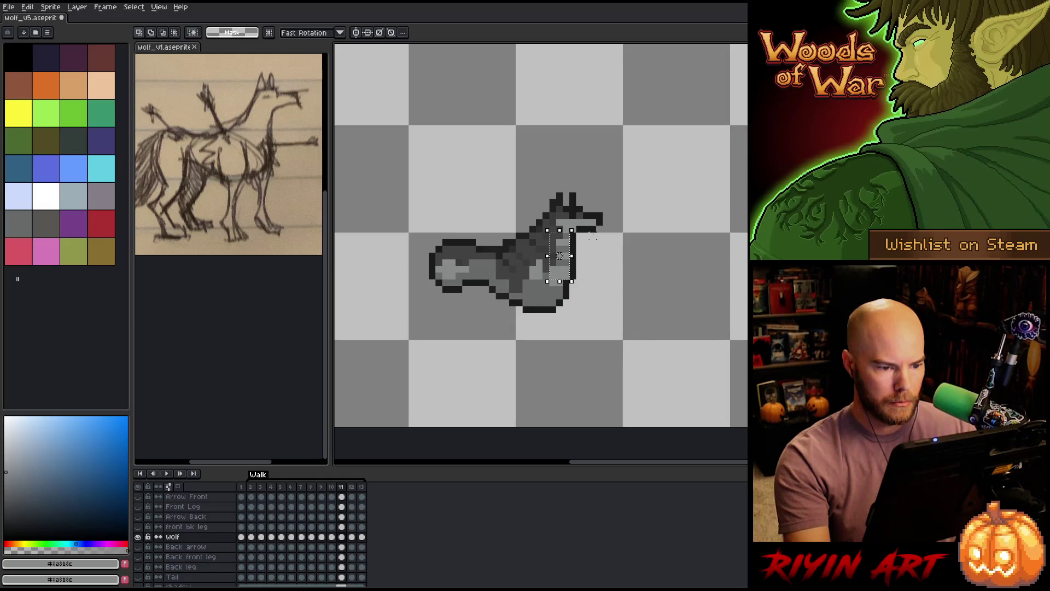
{"action": "key", "text": "Right"}
{"action": "key", "text": "Right"}
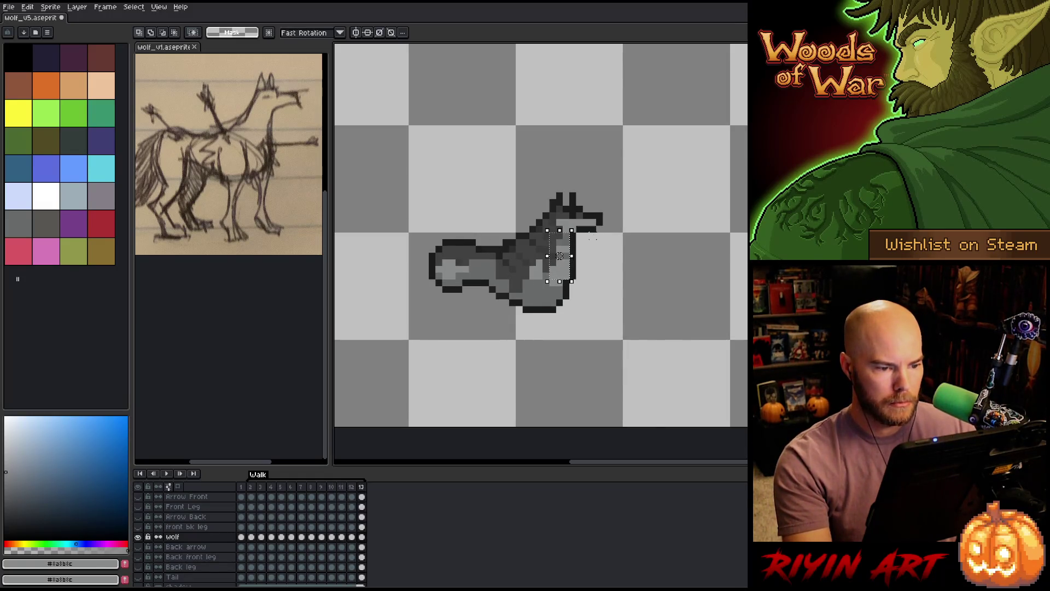
{"action": "key", "text": "Right"}
{"action": "key", "text": "Right"}
{"action": "key", "text": "Right"}
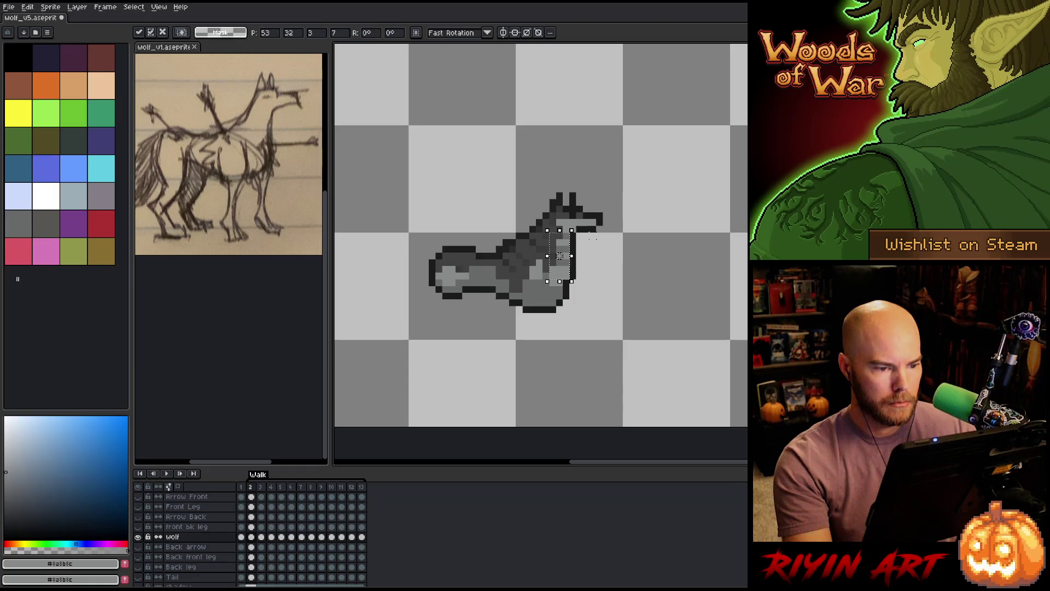
{"action": "key", "text": "Return"}
{"action": "key", "text": "Return"}
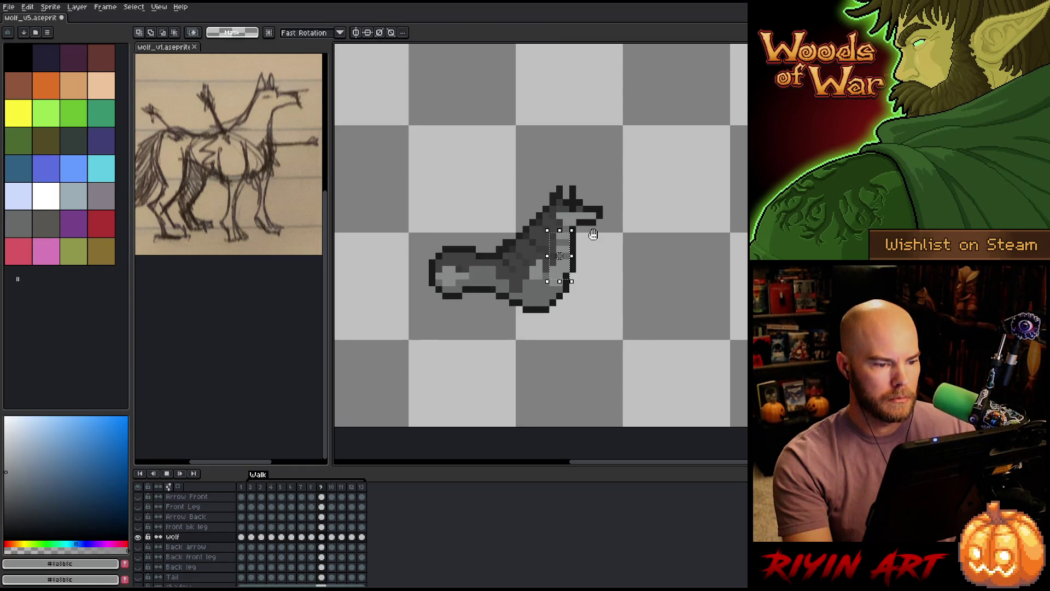
Play the walk cycle and flip between frames to compare the head poses.
{"action": "key", "text": "Return"}
{"action": "key", "text": "Return"}
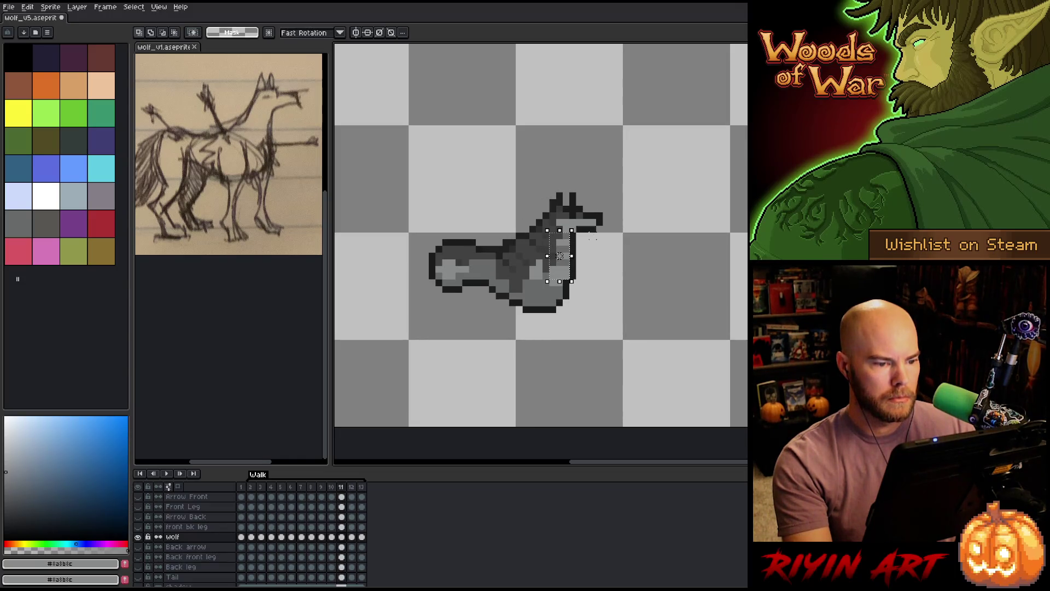
{"action": "key", "text": "Return"}
{"action": "key", "text": "Left"}
{"action": "key", "text": "Right"}
{"action": "key", "text": "Left"}
{"action": "key", "text": "Right"}
{"action": "key", "text": "Return"}
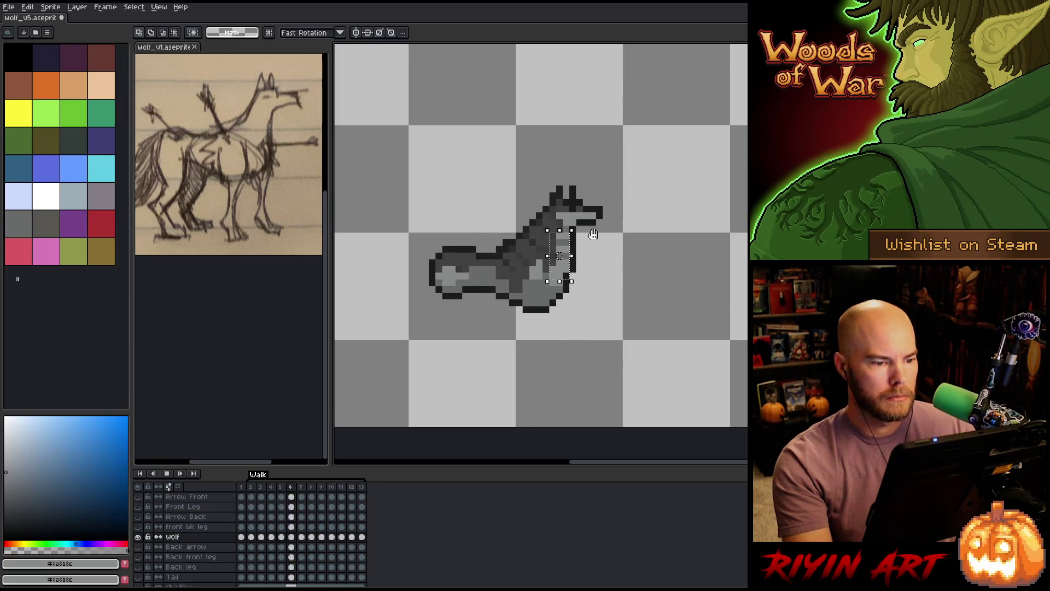
{"action": "key", "text": "Return"}
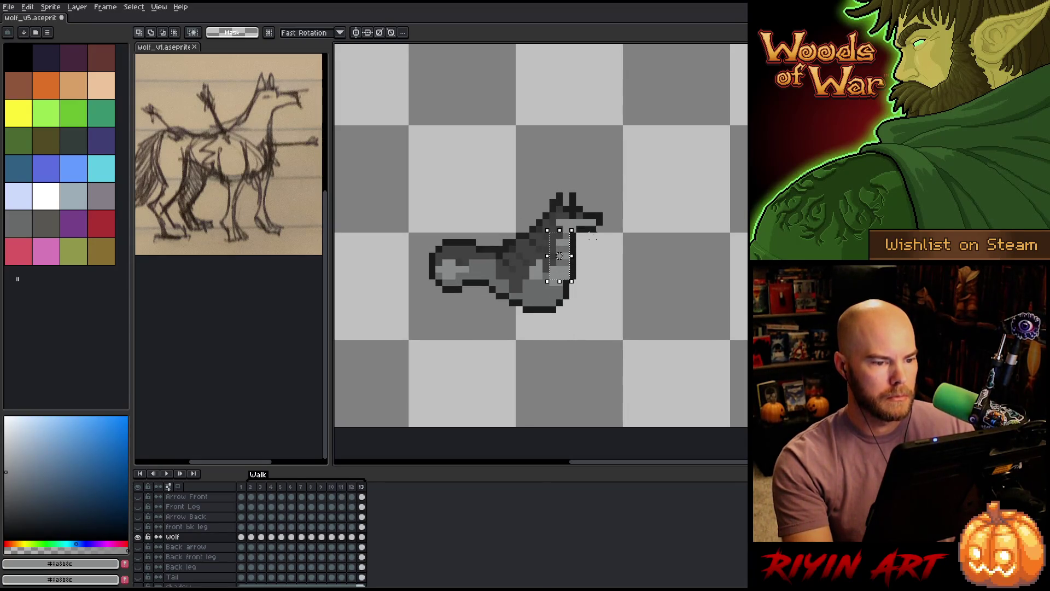
Unhide all layers from the wolf layer's eye icon, stop playback, and go to frame 2.
{"action": "left_click", "coordinate": [138, 536], "text": "alt"}
{"action": "key", "text": "Return"}
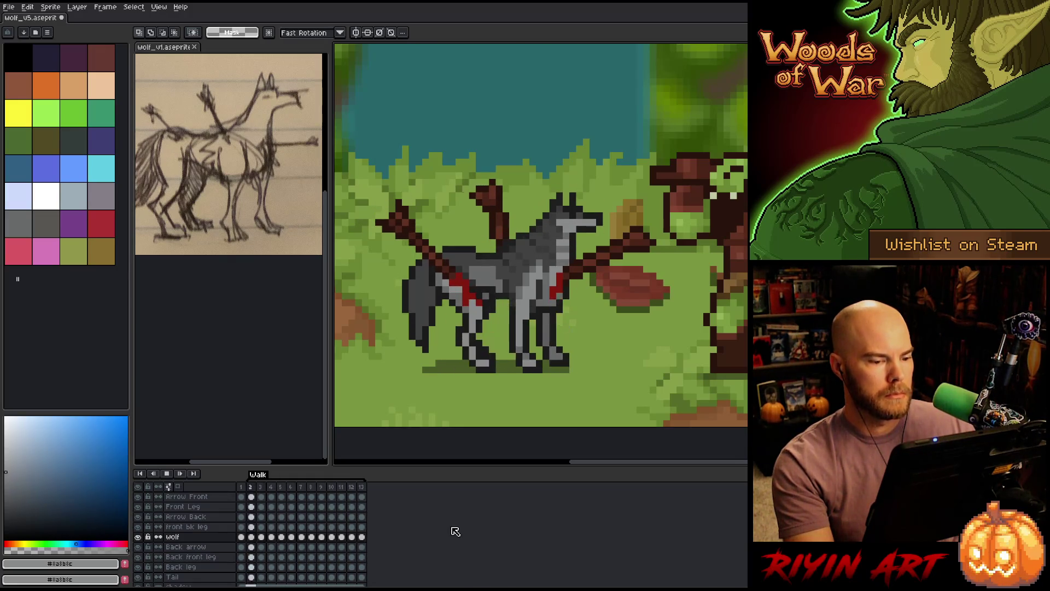
{"action": "key", "text": "Return"}
{"action": "key", "text": "Left"}
{"action": "key", "text": "Left"}
{"action": "key", "text": "Left"}
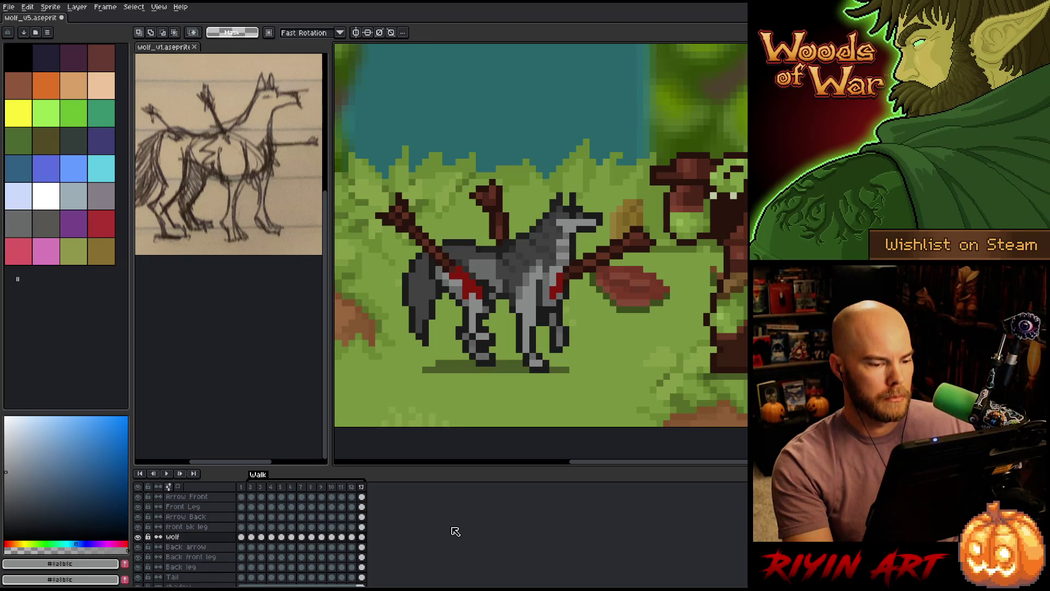
{"action": "key", "text": "Right"}
{"action": "key", "text": "Right"}
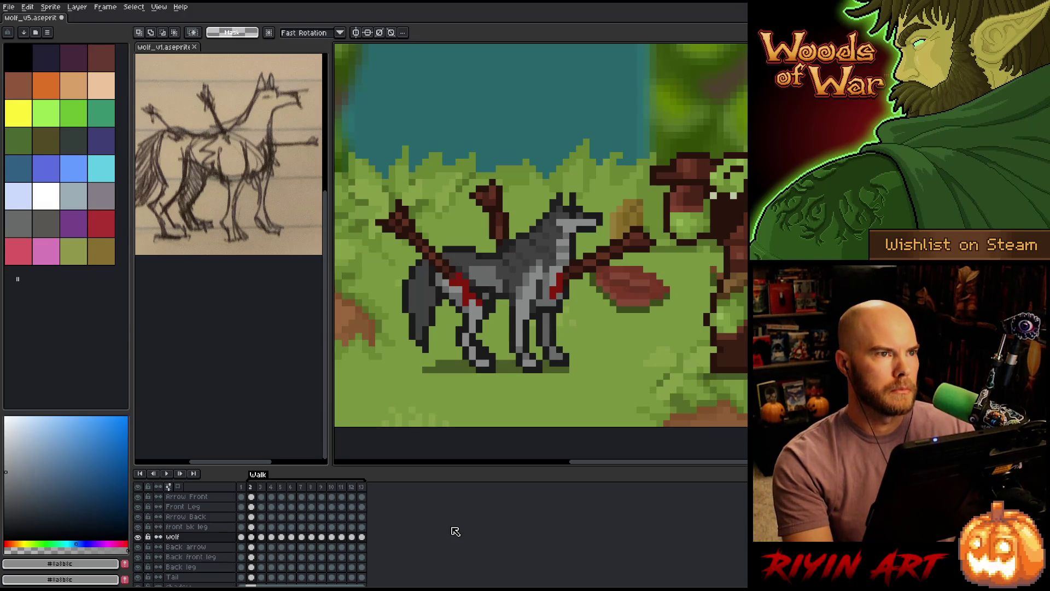
On the Back front leg layer, sample #1b1b1b and redraw the leg on frame 3.
{"action": "left_click", "coordinate": [564, 327], "text": "ctrl"}
{"action": "key", "text": "b"}
{"action": "key", "text": "Left"}
{"action": "key", "text": "Left"}
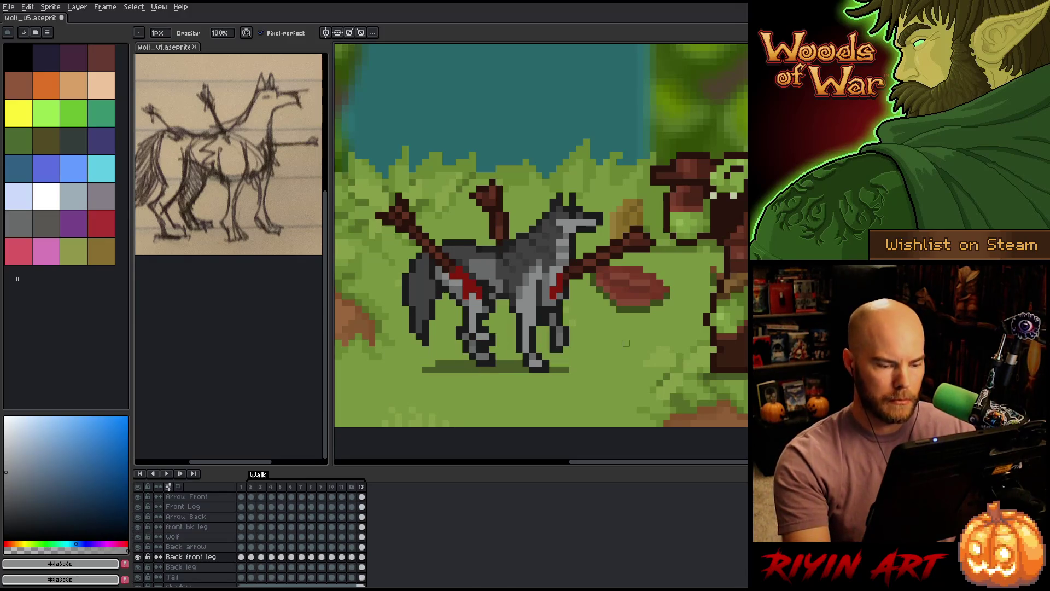
{"action": "key", "text": "Right"}
{"action": "key", "text": "Right"}
{"action": "key", "text": "Right"}
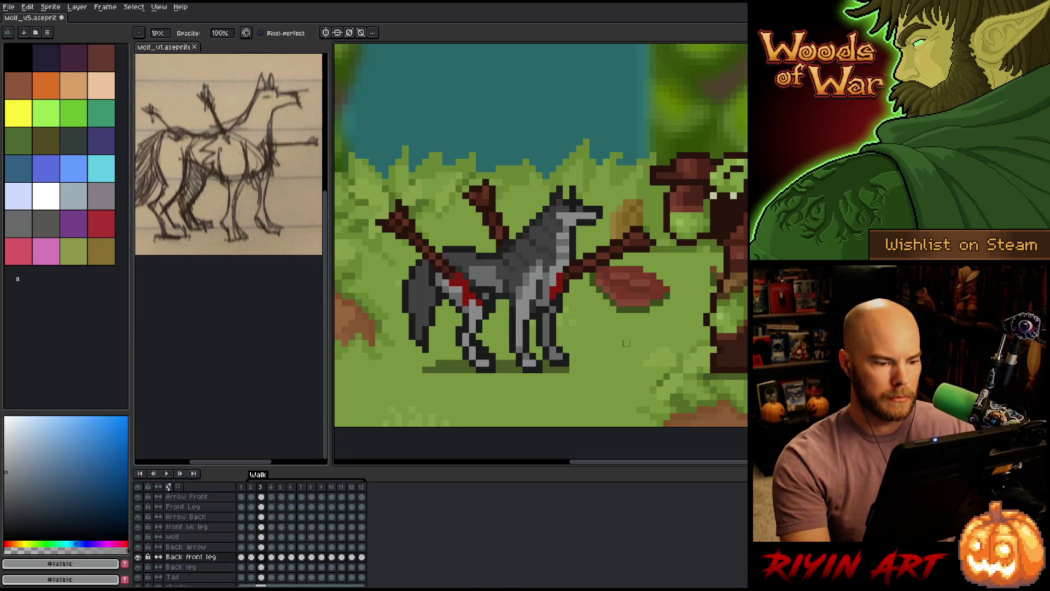
{"action": "key", "text": "Left"}
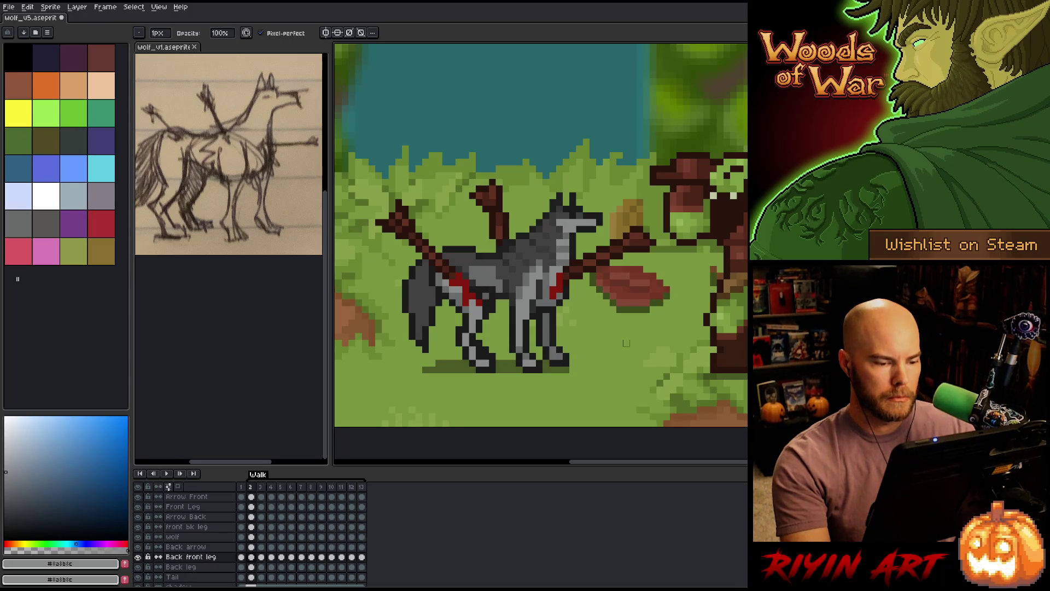
{"action": "key", "text": "Right"}
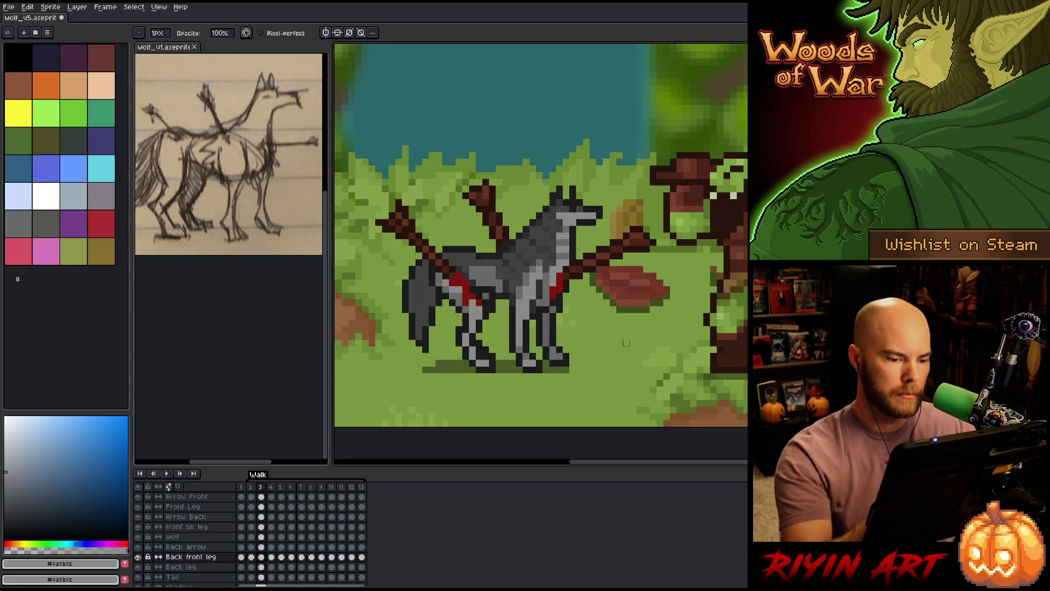
{"action": "key", "text": "i"}
{"action": "left_click", "coordinate": [552, 309]}
{"action": "key", "text": "v"}
{"action": "key", "text": "b"}
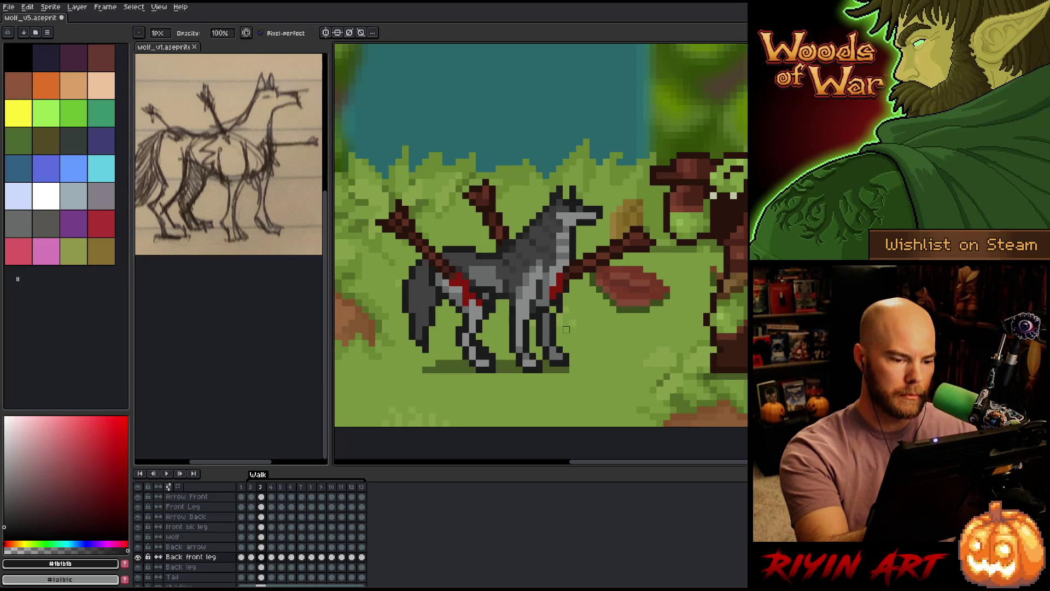
{"action": "key", "text": "v"}
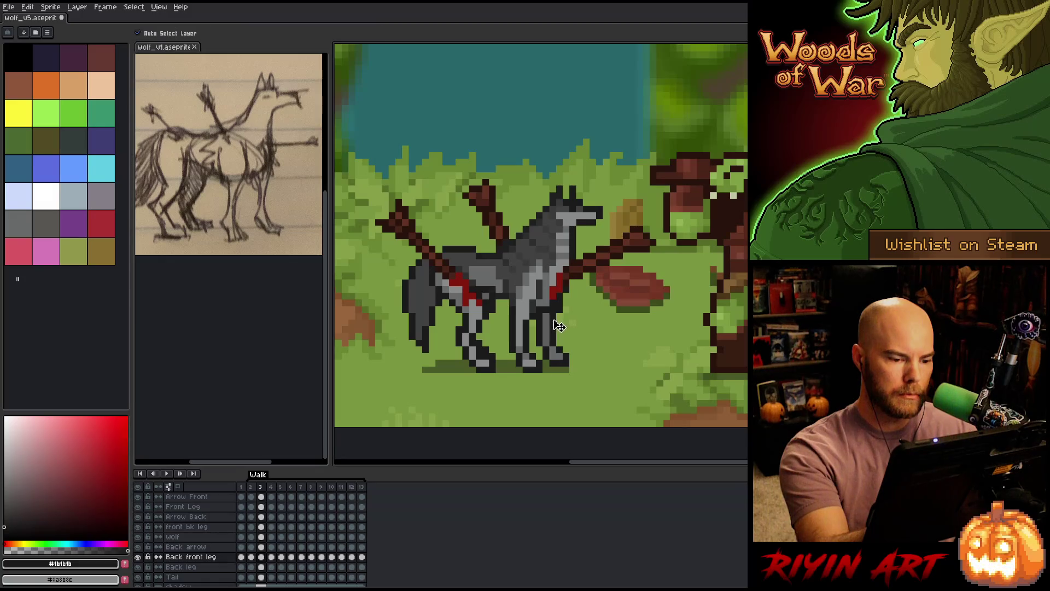
{"action": "key", "text": "b"}
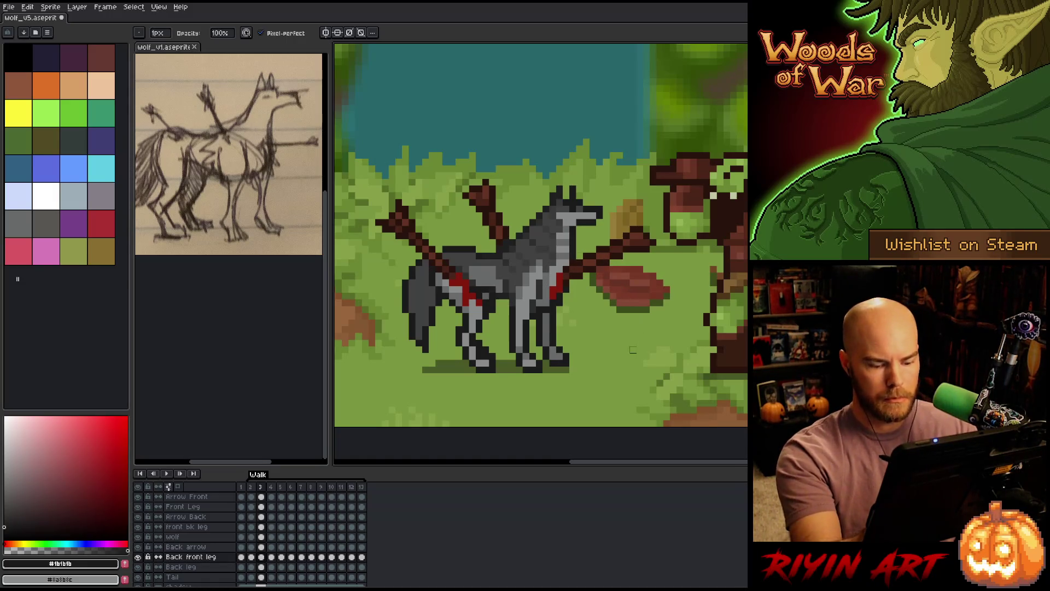
Compare the leg between frames 2 and 3, then step ahead toward frame 5.
{"action": "key", "text": "comma"}
{"action": "key", "text": "period"}
{"action": "key", "text": "comma"}
{"action": "key", "text": "period"}
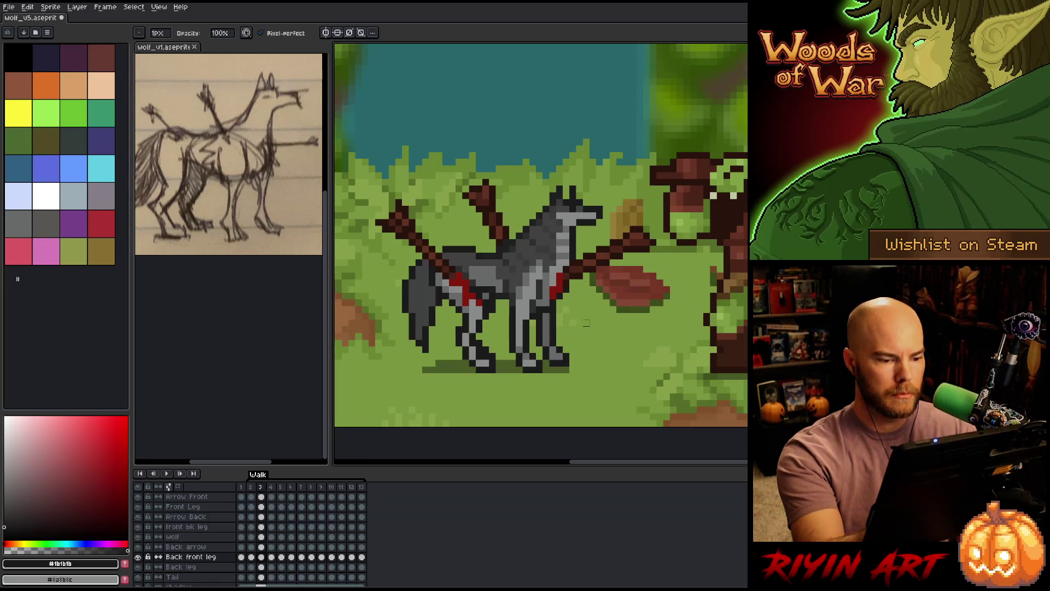
{"action": "key", "text": "period"}
{"action": "key", "text": "comma"}
{"action": "key", "text": "period"}
{"action": "key", "text": "period"}
{"action": "key", "text": "comma"}
{"action": "key", "text": "period"}
{"action": "key", "text": "period"}
{"action": "key", "text": "period"}
Compare the leg poses on frames 3 and 4, ending on frame 4.
{"action": "key", "text": "period"}
{"action": "key", "text": "period"}
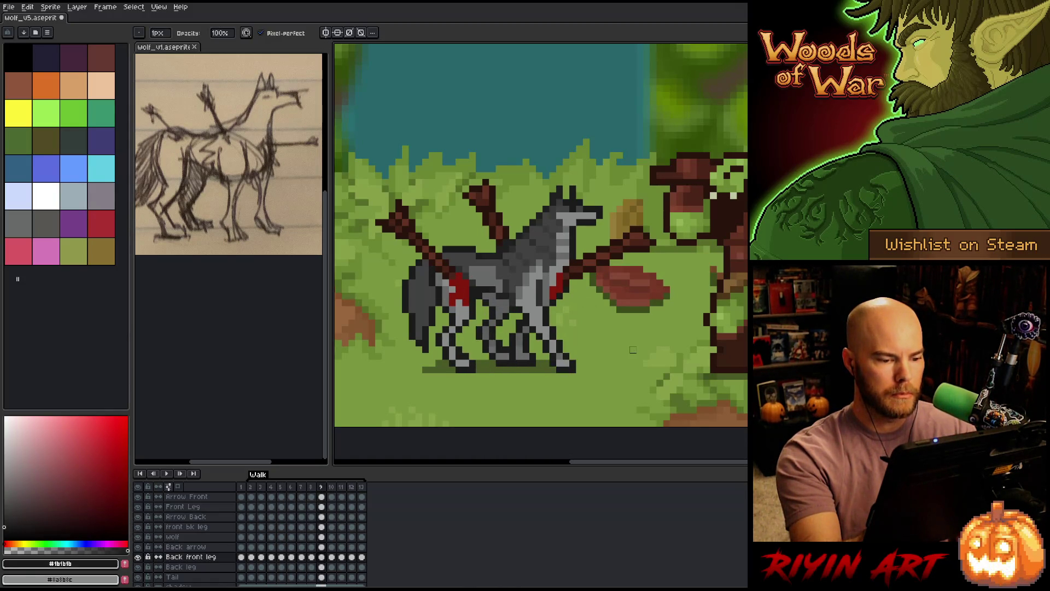
{"action": "key", "text": "comma"}
{"action": "key", "text": "comma"}
{"action": "key", "text": "comma"}
{"action": "key", "text": "period"}
{"action": "key", "text": "period"}
{"action": "key", "text": "period"}
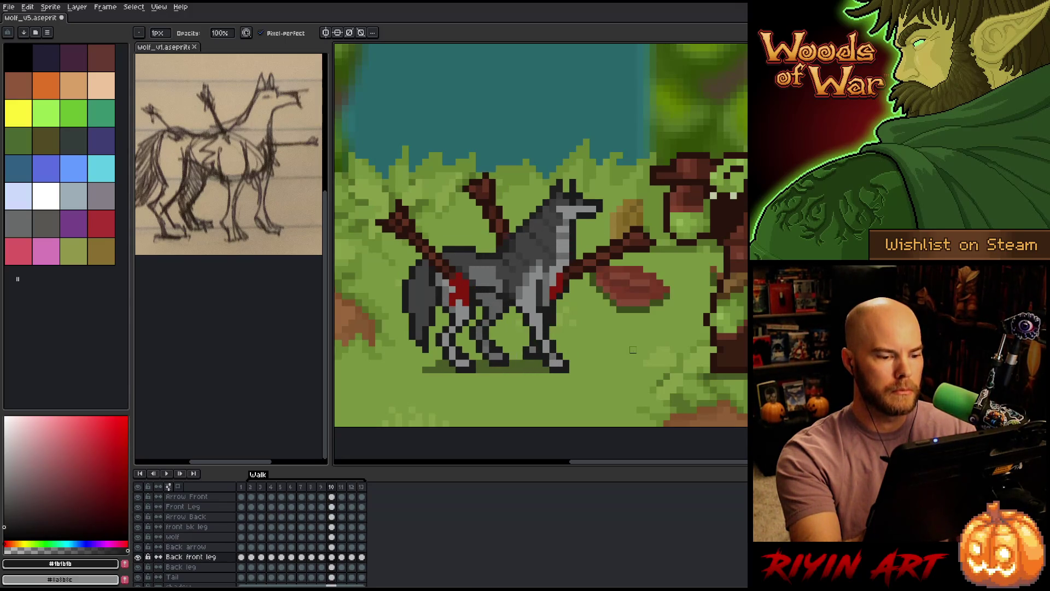
{"action": "key", "text": "comma"}
{"action": "key", "text": "comma"}
{"action": "key", "text": "comma"}
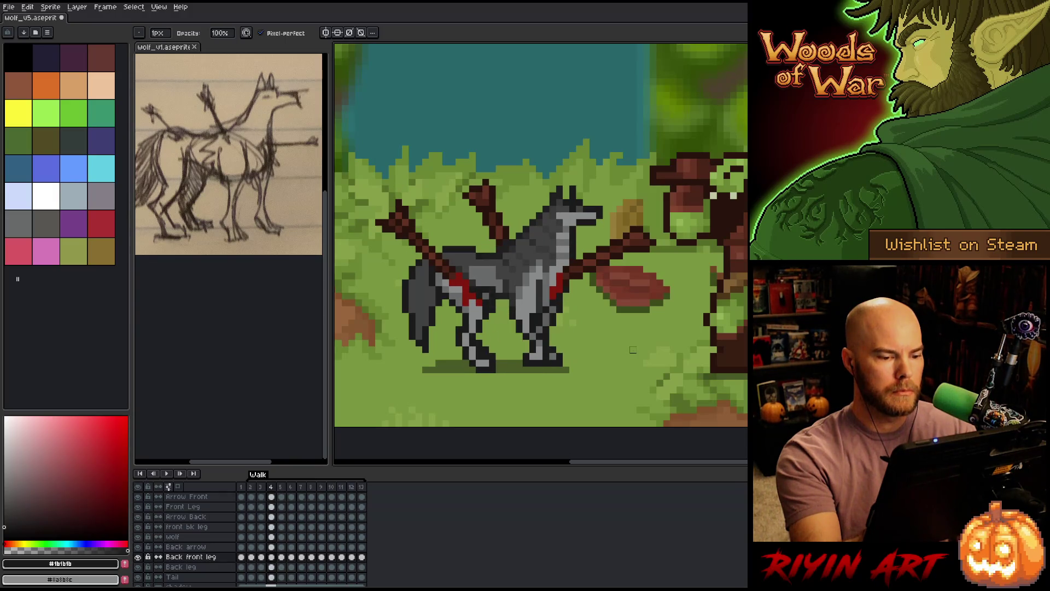
{"action": "key", "text": "comma"}
{"action": "key", "text": "period"}
{"action": "key", "text": "comma"}
{"action": "key", "text": "period"}
{"action": "key", "text": "comma"}
{"action": "key", "text": "period"}
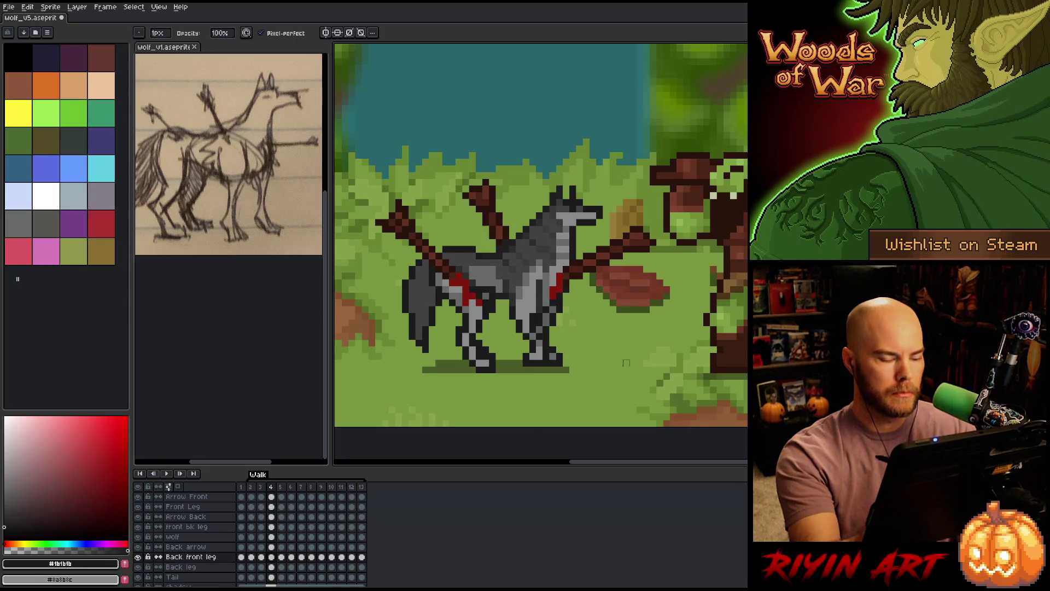
Solo the Back front leg layer, nudge the leg's upper part one pixel left, and unhide all layers.
{"action": "left_click", "coordinate": [138, 557], "text": "alt"}
{"action": "key", "text": "m"}
{"action": "left_click_drag", "start_coordinate": [676, 152], "coordinate": [497, 312]}
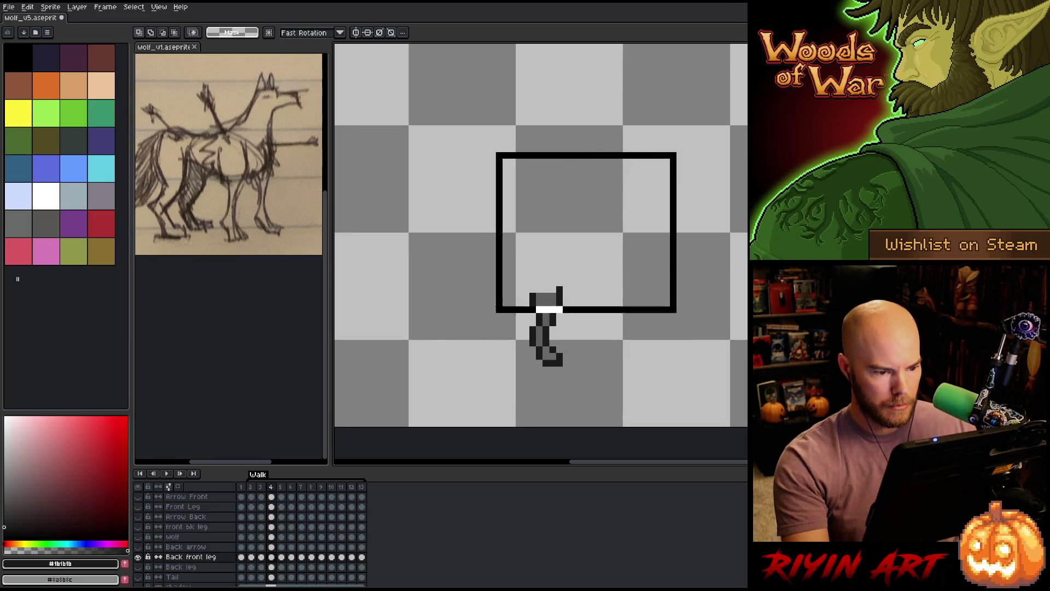
{"action": "key", "text": "Left"}
{"action": "key", "text": "ctrl+d"}
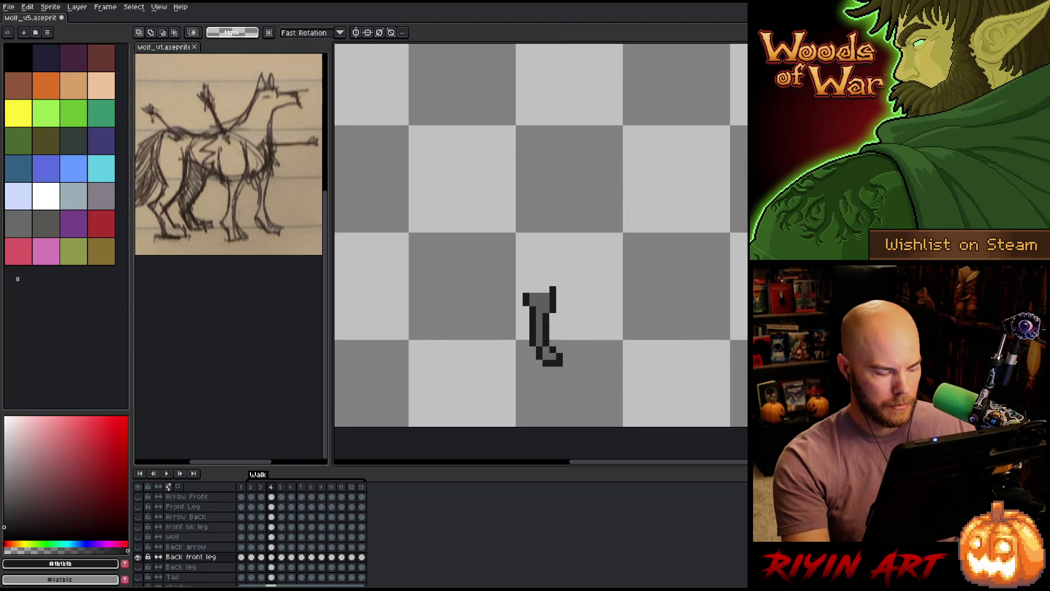
{"action": "left_click", "coordinate": [138, 557], "text": "alt"}
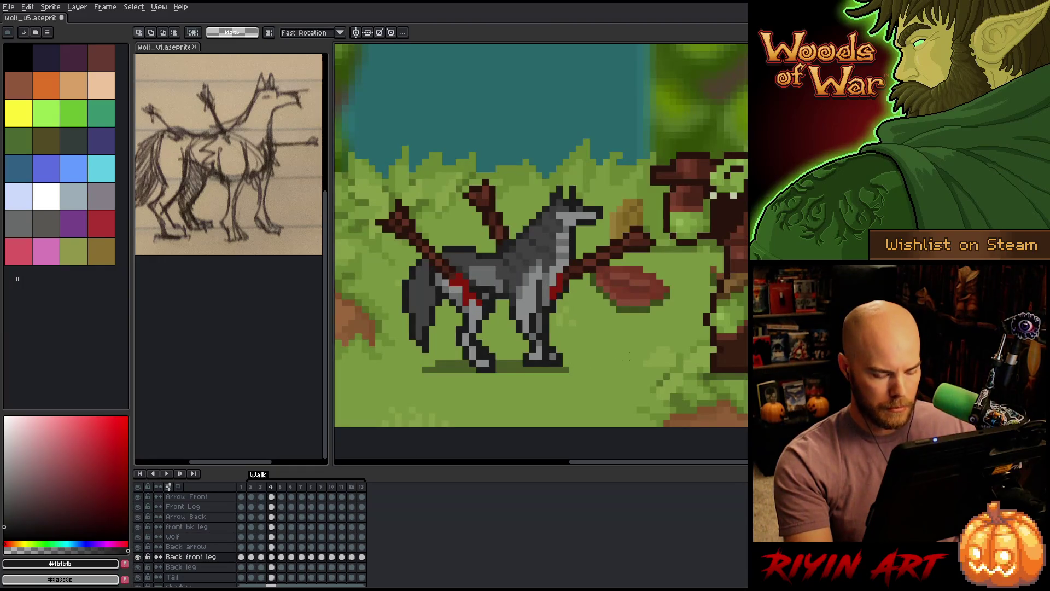
Scrub frames 3 through 6 to check the nudged leg in motion.
{"action": "key", "text": "Right"}
{"action": "key", "text": "Left"}
{"action": "key", "text": "Right"}
{"action": "key", "text": "Right"}
{"action": "key", "text": "Left"}
{"action": "key", "text": "Left"}
{"action": "key", "text": "Left"}
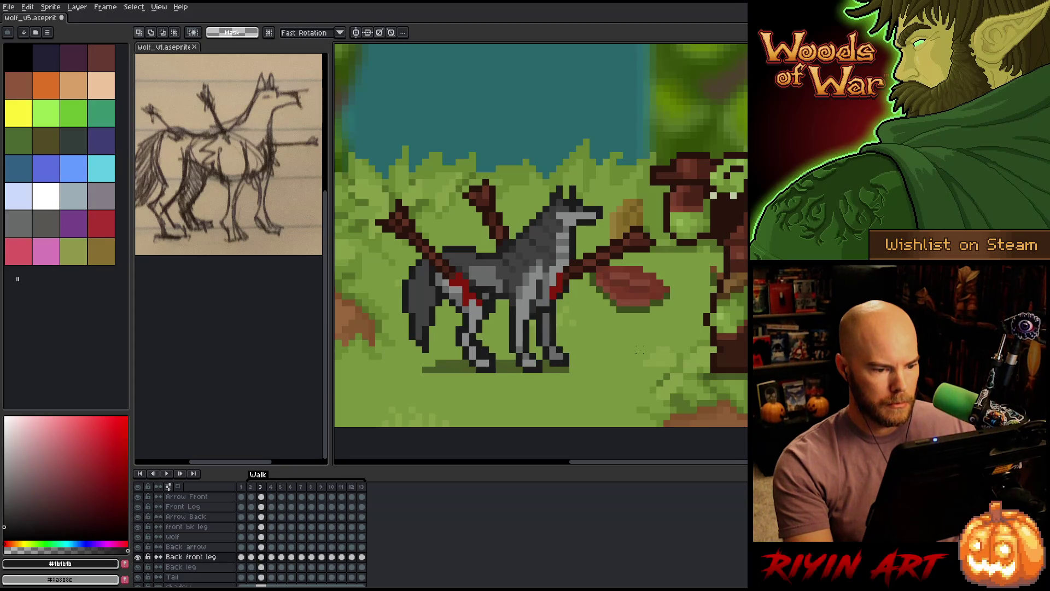
{"action": "key", "text": "Right"}
{"action": "key", "text": "Right"}
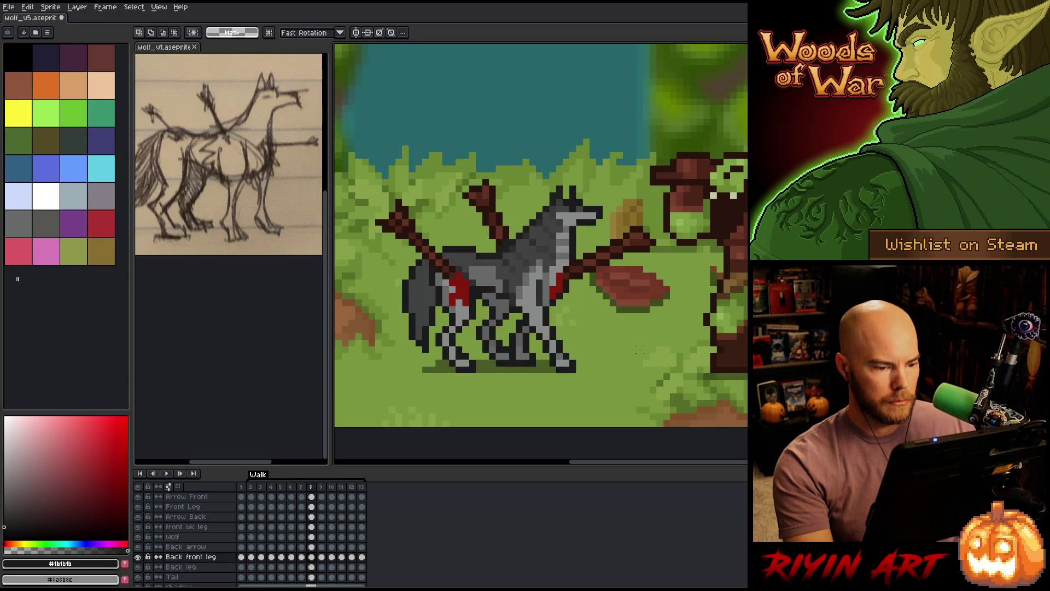
{"action": "key", "text": "Right"}
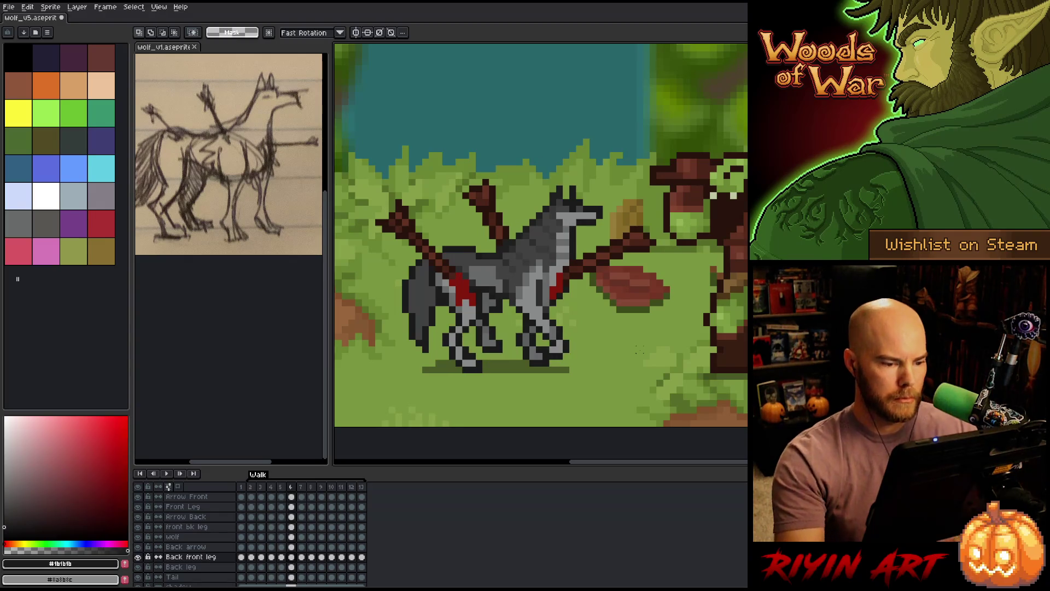
{"action": "key", "text": "v"}
{"action": "left_click", "coordinate": [552, 320]}
{"action": "key", "text": "b"}
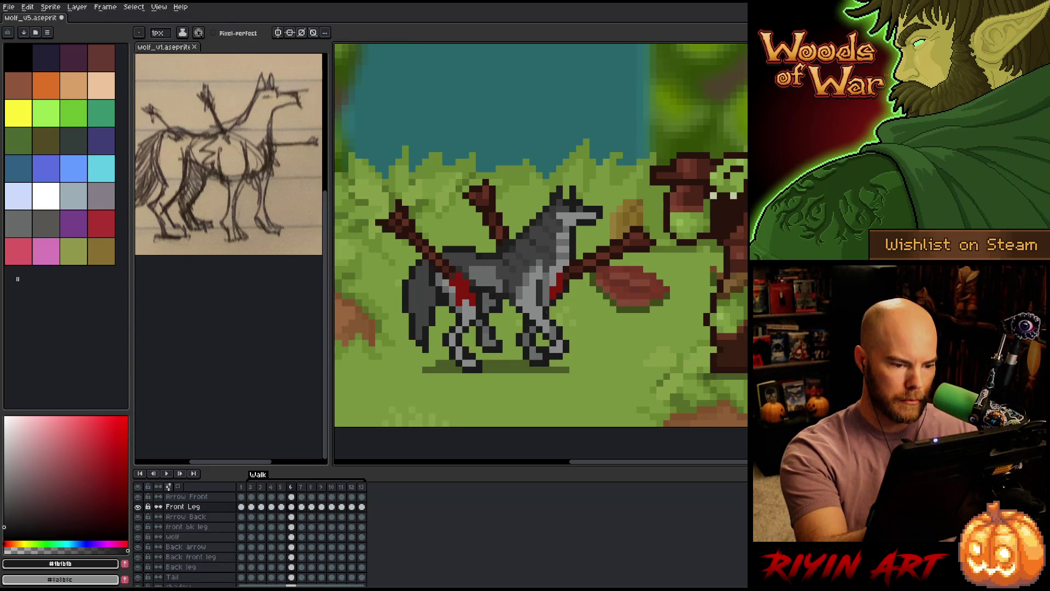
{"action": "key", "text": "Left"}
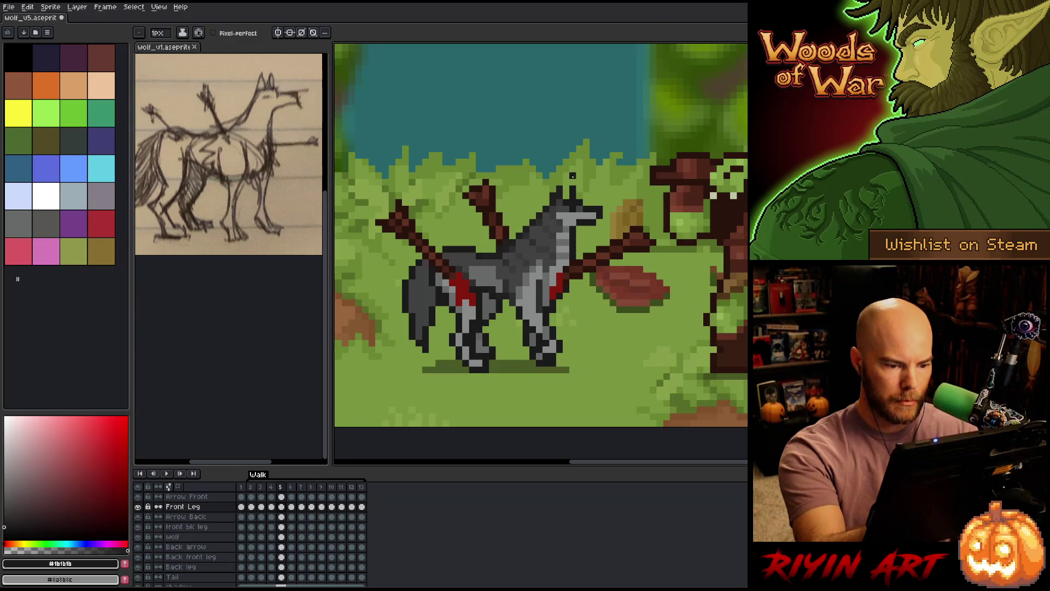
{"action": "key", "text": "Right"}
{"action": "key", "text": "Left"}
{"action": "key", "text": "Right"}
{"action": "key", "text": "Left"}
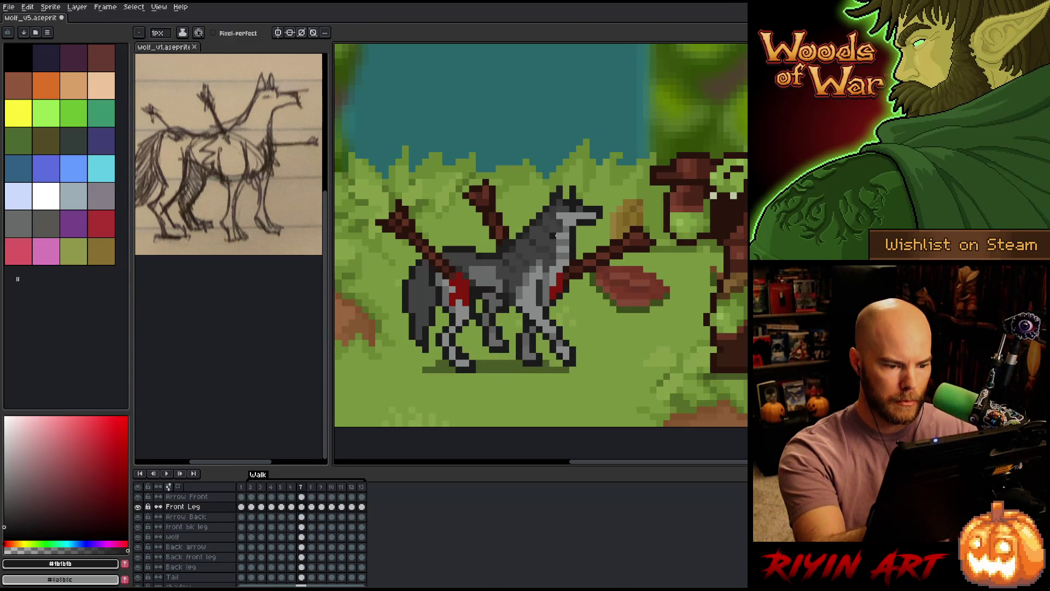
{"action": "key", "text": "Right"}
{"action": "key", "text": "Left"}
{"action": "key", "text": "Right"}
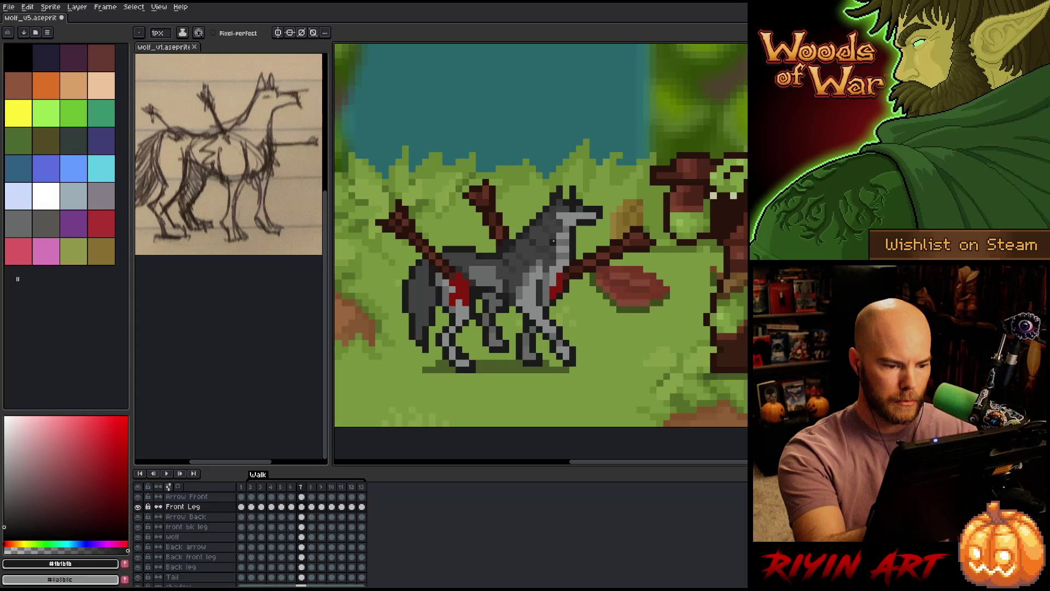
{"action": "key", "text": "Right"}
{"action": "key", "text": "Right"}
{"action": "key", "text": "Right"}
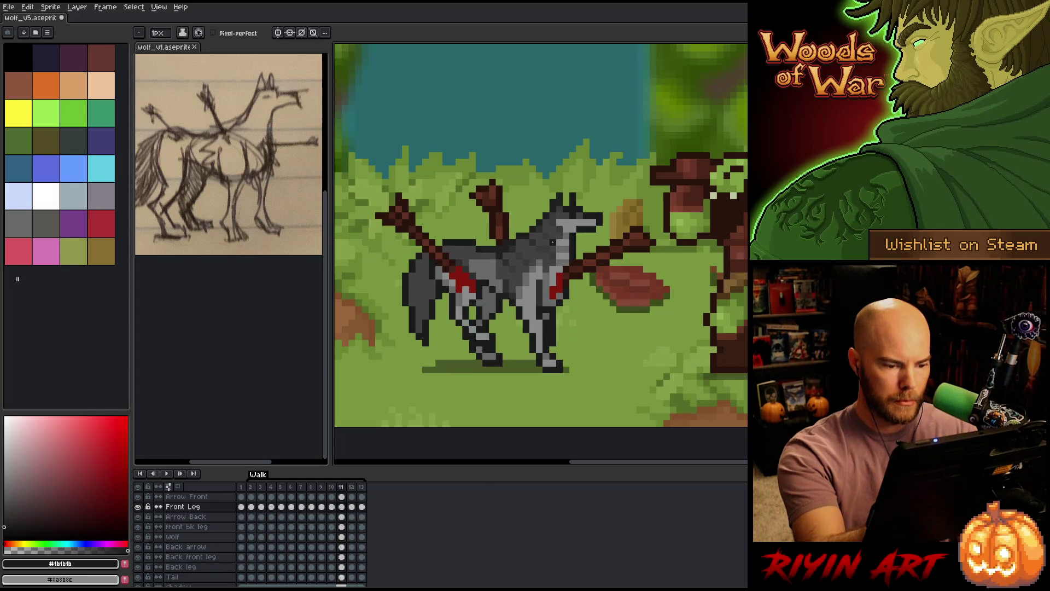
{"action": "key", "text": "Right"}
{"action": "key", "text": "Right"}
{"action": "key", "text": "Right"}
{"action": "key", "text": "v"}
{"action": "key", "text": "b"}
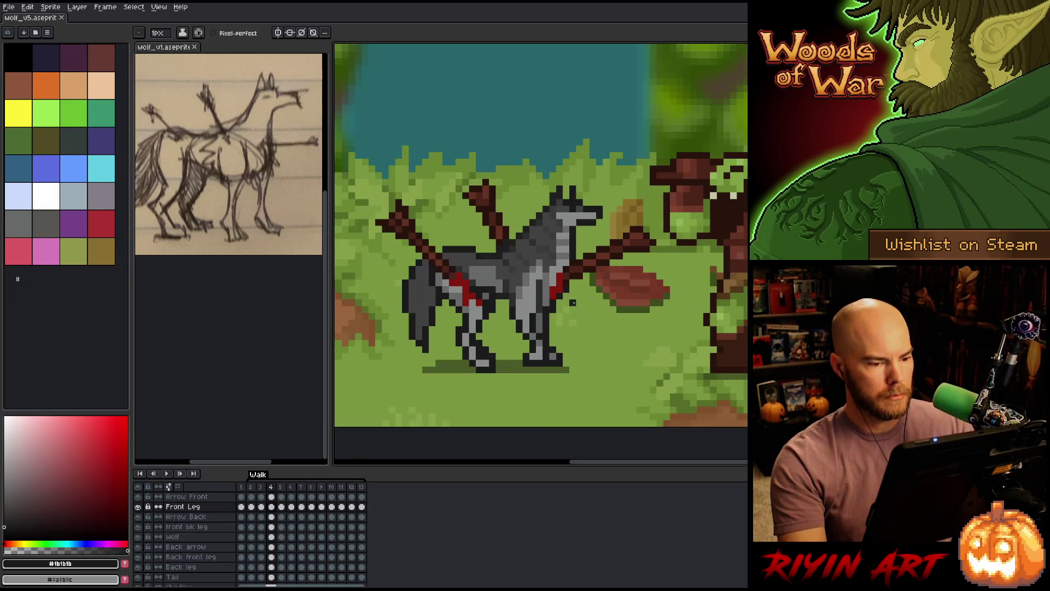
{"action": "key", "text": "Return"}
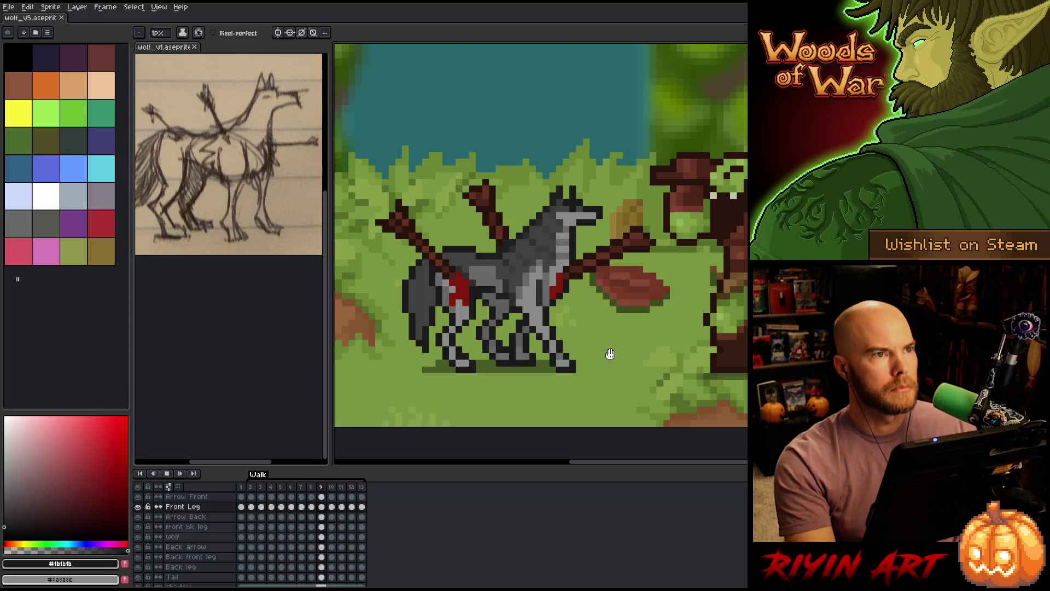
{"action": "key", "text": "Return"}
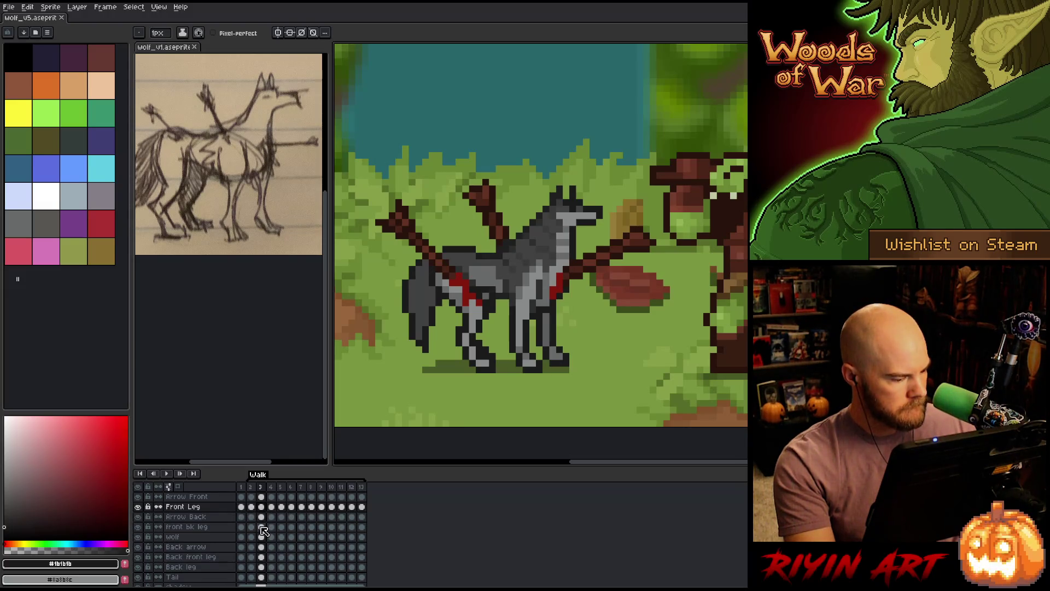
{"action": "left_click", "coordinate": [265, 496]}
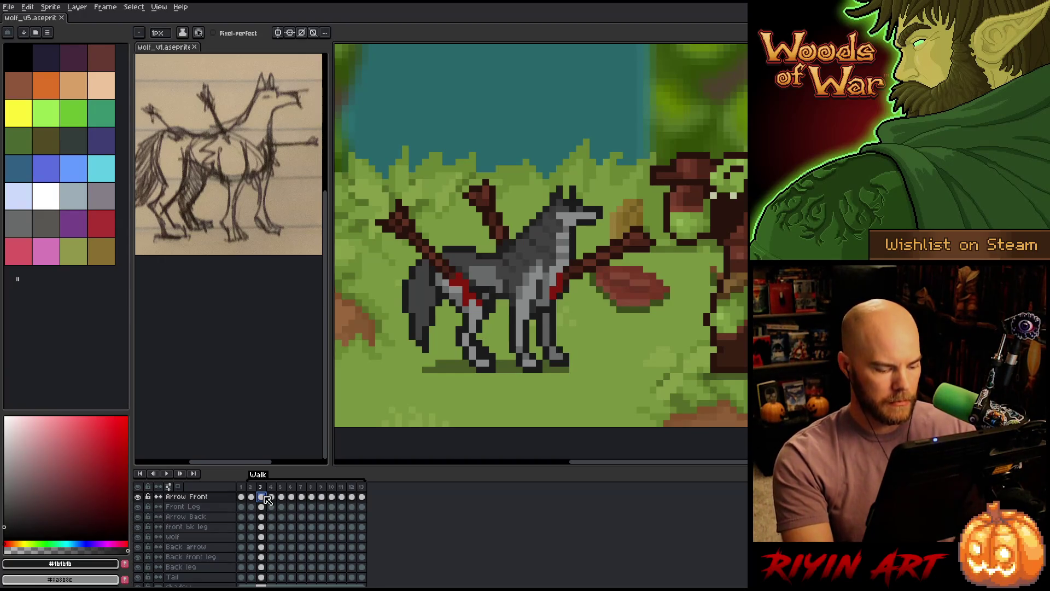
Select the front arrow in frame 10 and nudge it up one pixel.
{"action": "key", "text": "Return"}
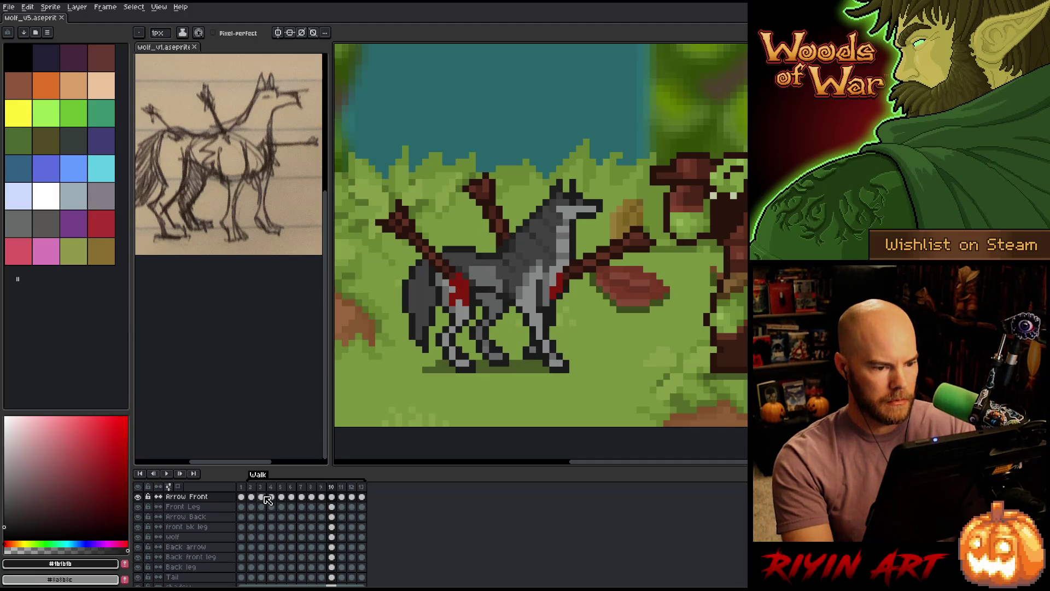
{"action": "key", "text": "ctrl+t"}
{"action": "key", "text": "Up"}
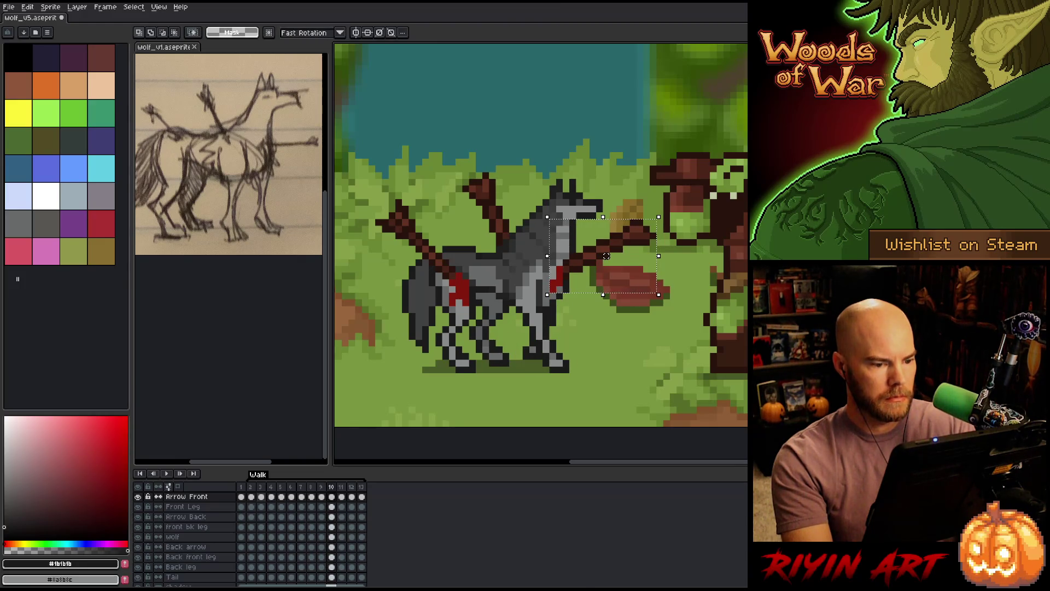
{"action": "key", "text": "comma"}
{"action": "key", "text": "period"}
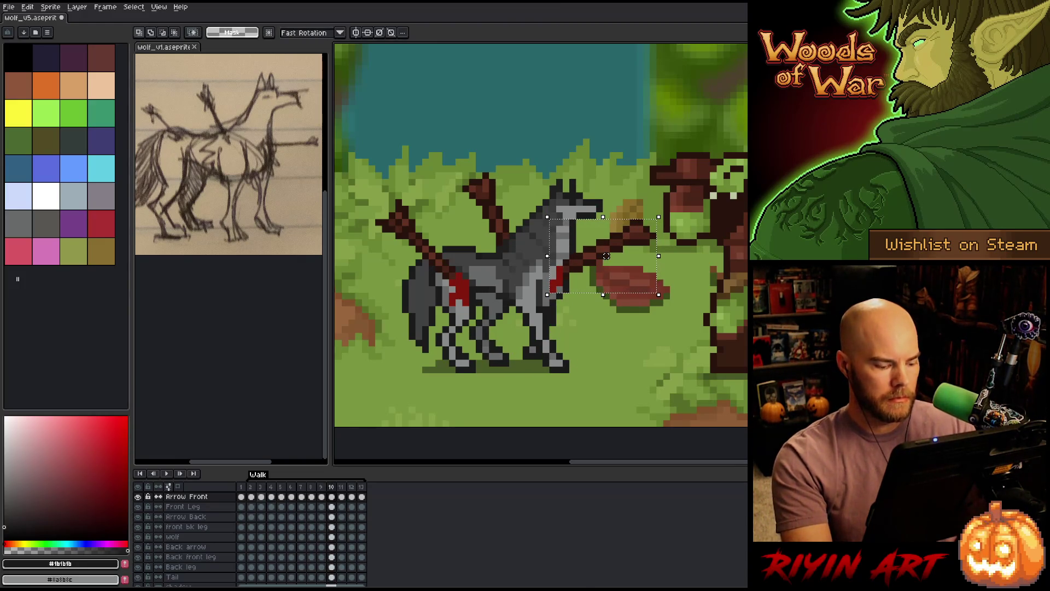
{"action": "key", "text": "b"}
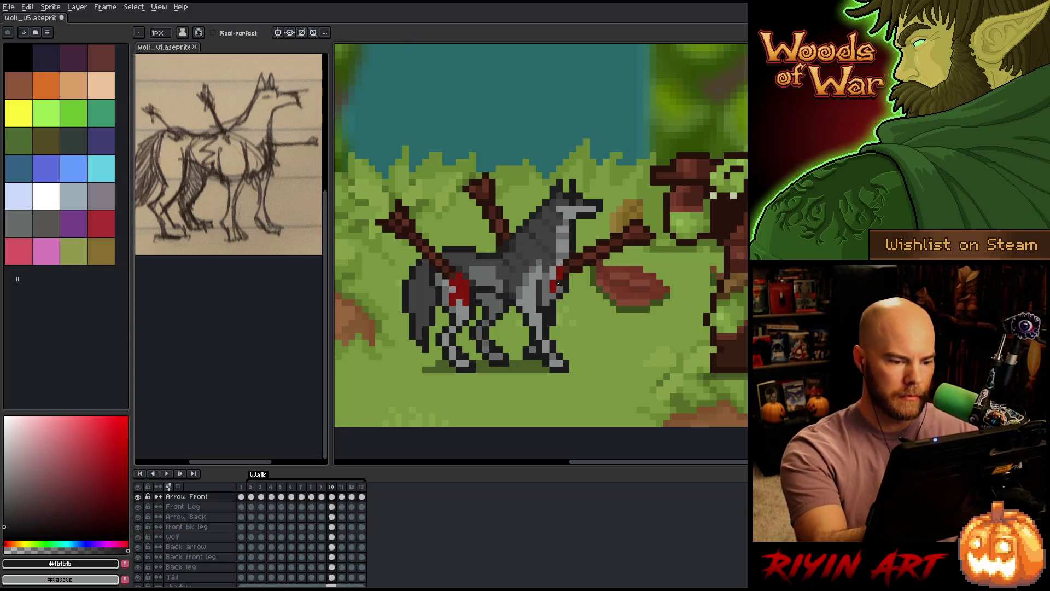
Compare frames 10 and 11, then reselect the front arrow.
{"action": "key", "text": "period"}
{"action": "key", "text": "comma"}
{"action": "key", "text": "period"}
{"action": "key", "text": "comma"}
{"action": "key", "text": "period"}
{"action": "key", "text": "comma"}
{"action": "key", "text": "period"}
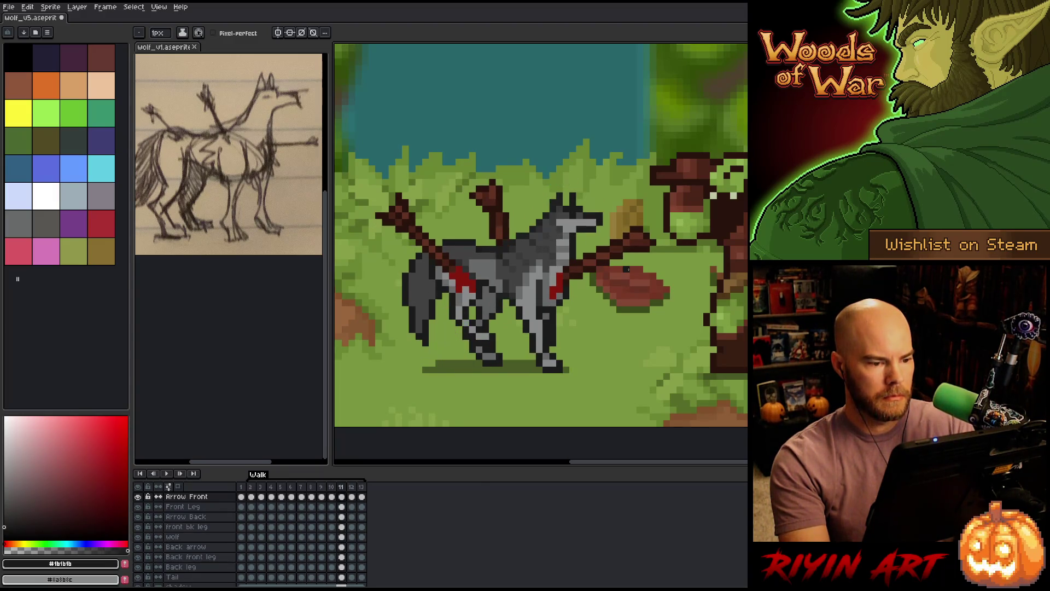
{"action": "key", "text": "comma"}
{"action": "key", "text": "period"}
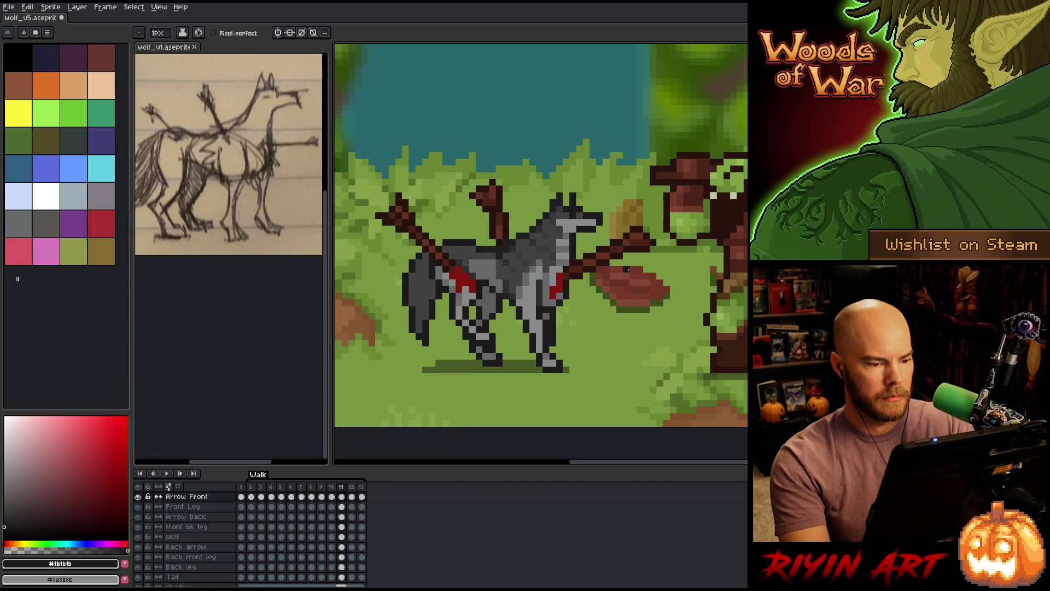
{"action": "key", "text": "comma"}
{"action": "key", "text": "ctrl+shift+d"}
{"action": "key", "text": "period"}
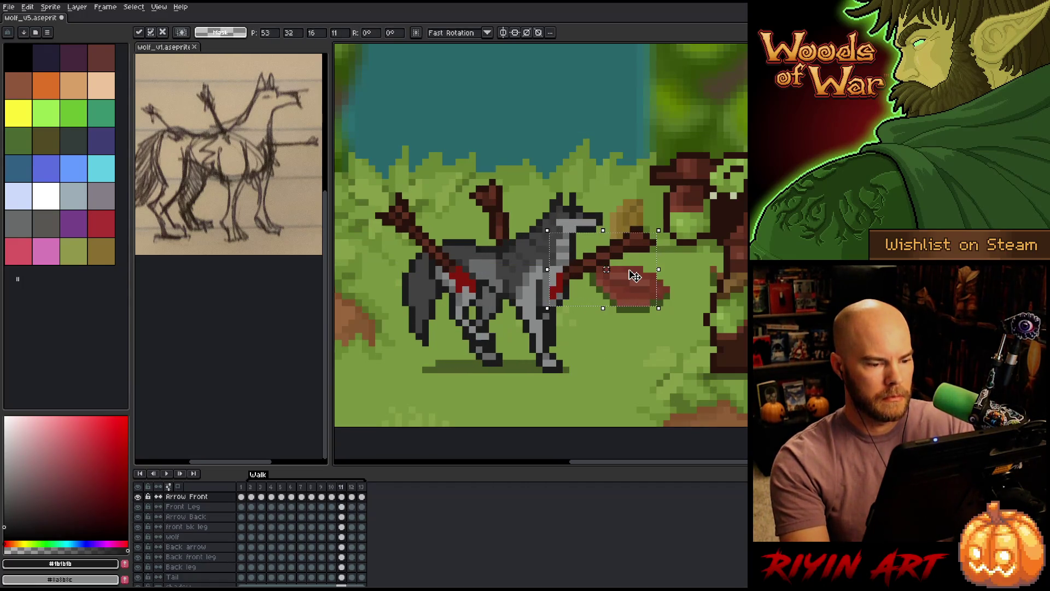
Step through the whole walk cycle from frame 13 back around to frame 10.
{"action": "key", "text": "period"}
{"action": "key", "text": "period"}
{"action": "key", "text": "period"}
{"action": "key", "text": "period"}
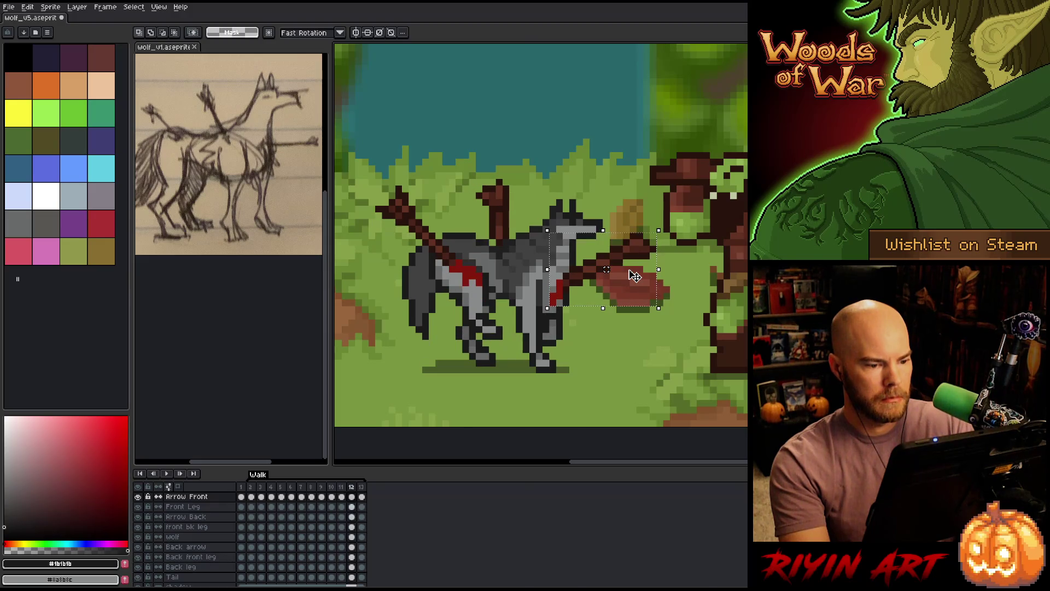
{"action": "key", "text": "period"}
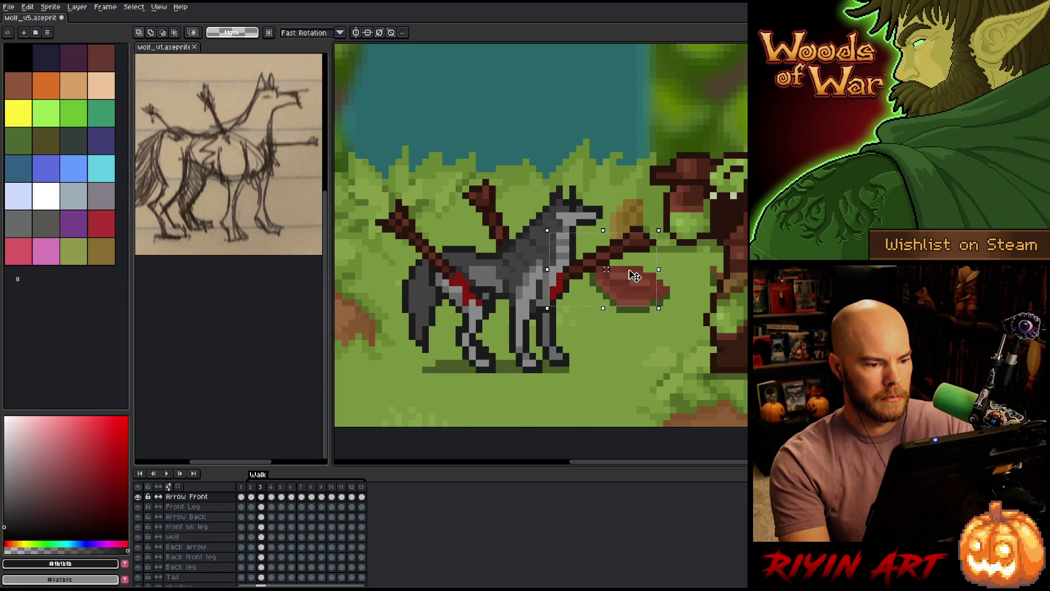
{"action": "key", "text": "period"}
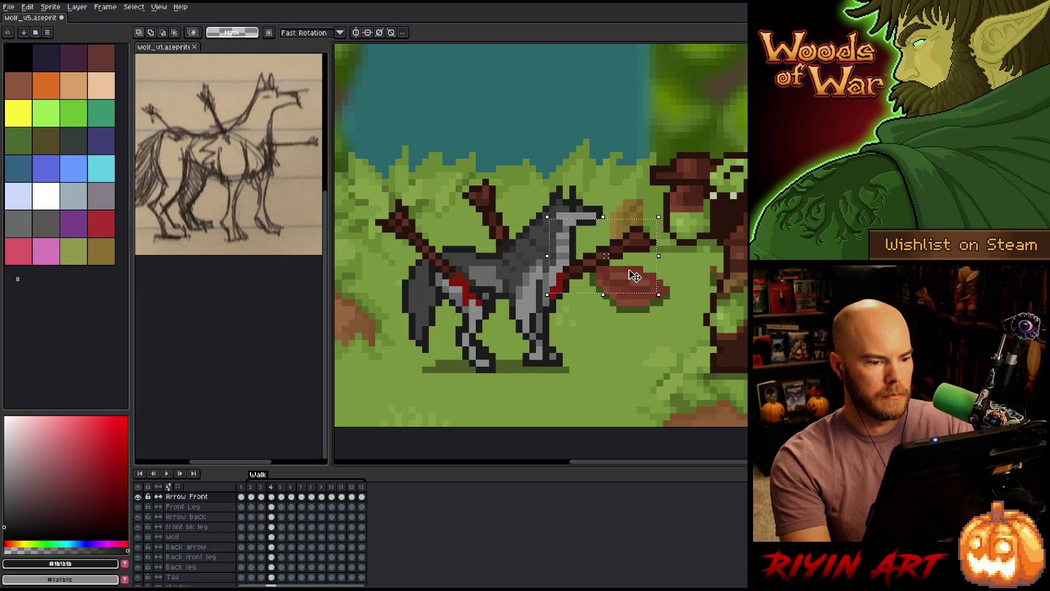
{"action": "key", "text": "period"}
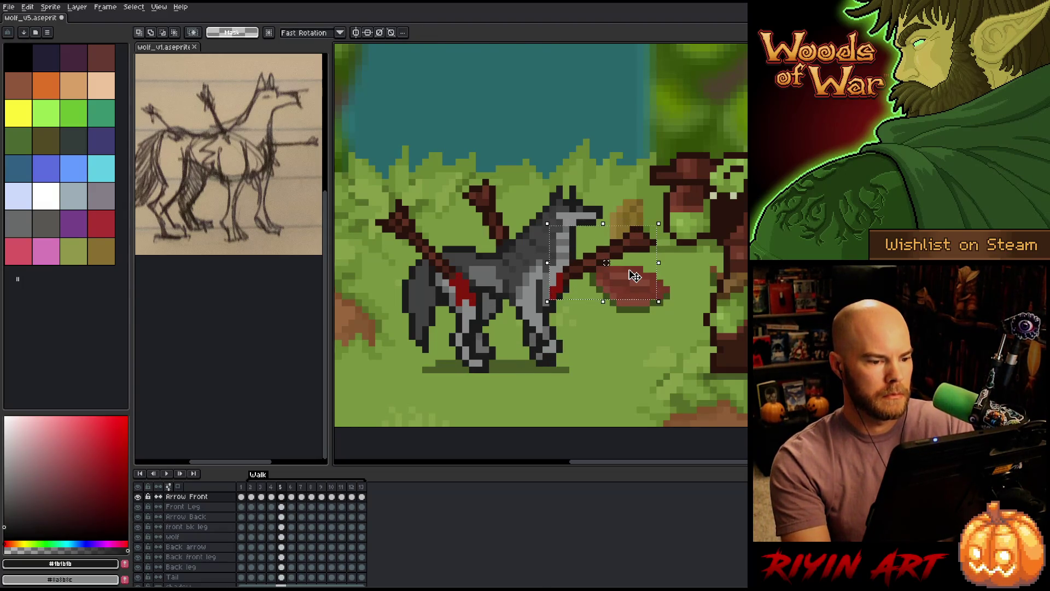
{"action": "key", "text": "period"}
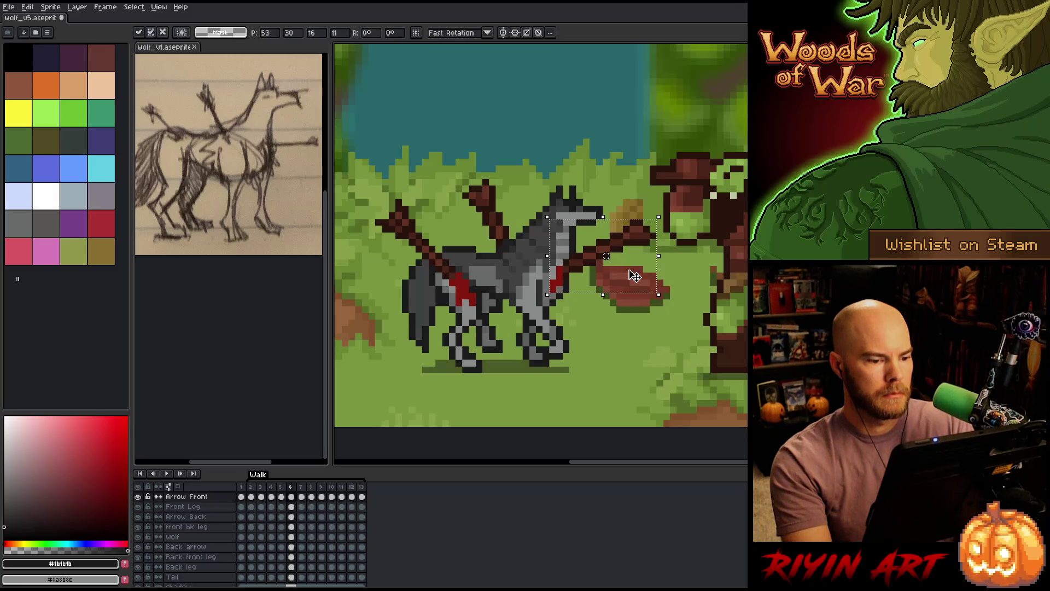
{"action": "key", "text": "period"}
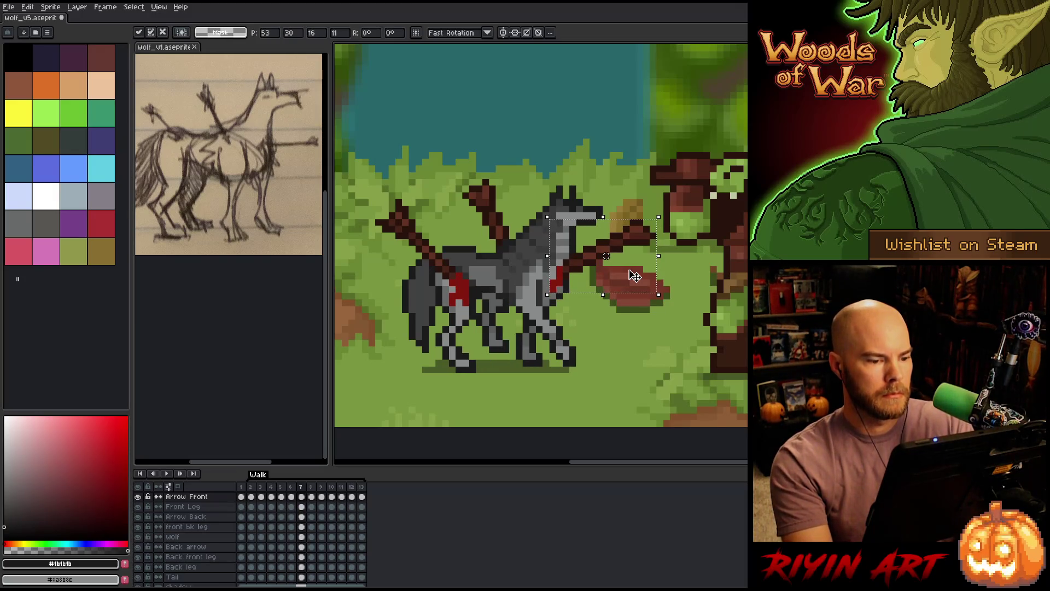
{"action": "key", "text": "period"}
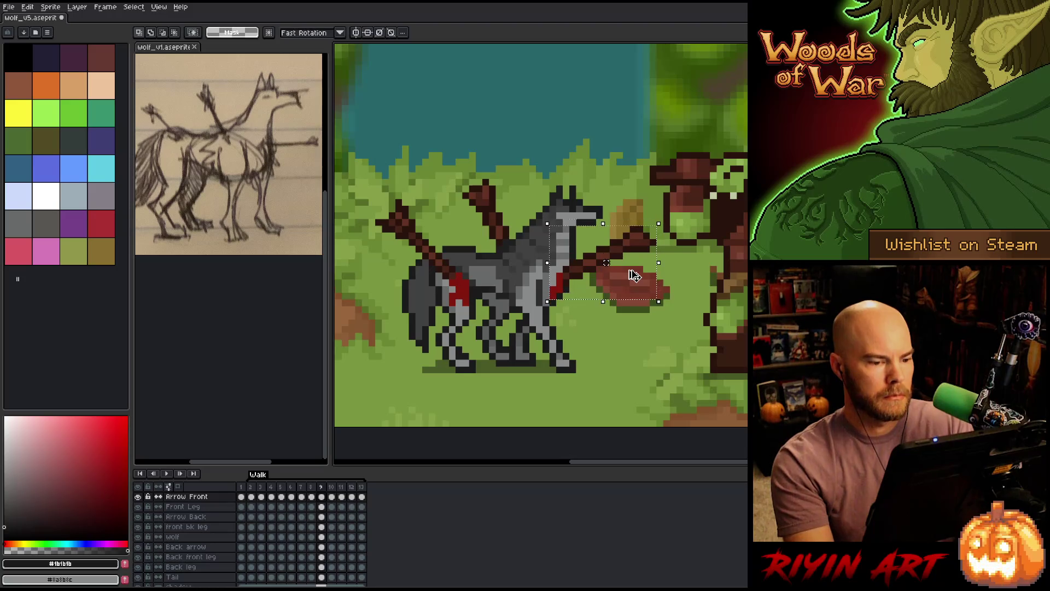
{"action": "key", "text": "period"}
{"action": "key", "text": "period"}
{"action": "key", "text": "Return"}
{"action": "key", "text": "period"}
{"action": "key", "text": "comma"}
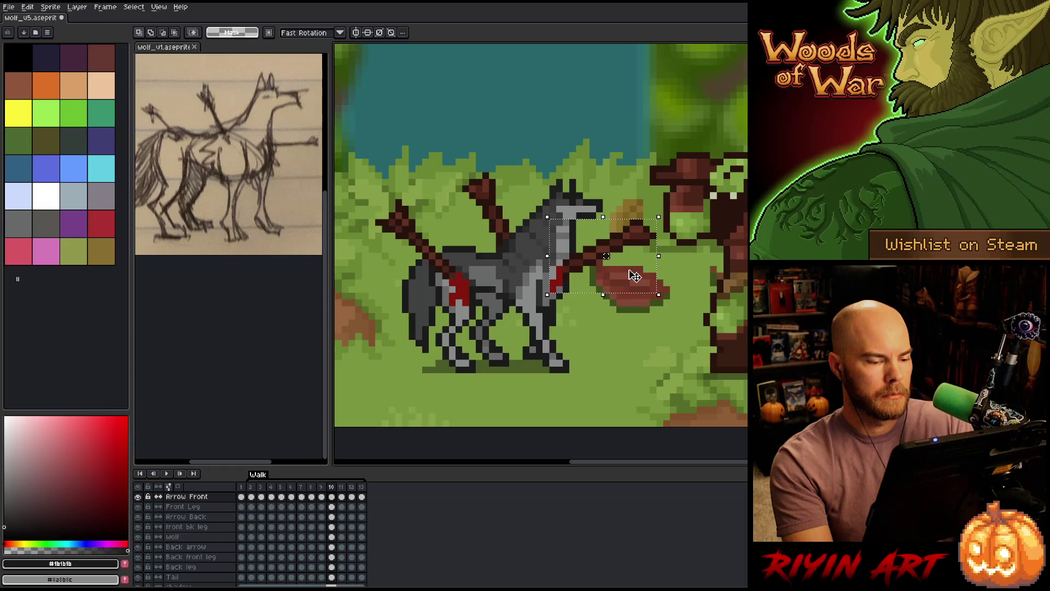
{"action": "key", "text": "period"}
{"action": "key", "text": "period"}
{"action": "key", "text": "period"}
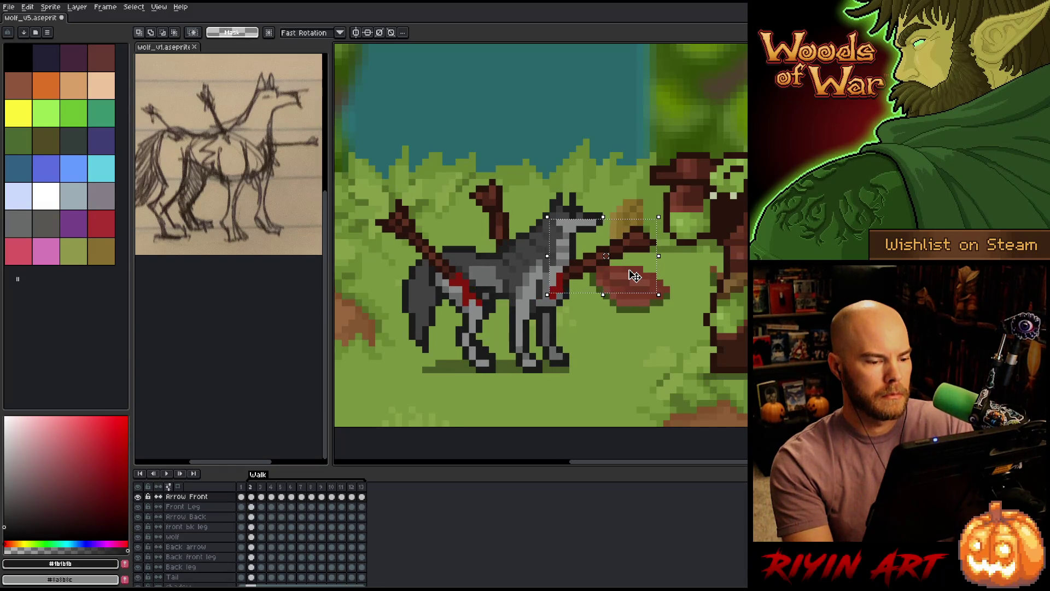
{"action": "key", "text": "period"}
{"action": "key", "text": "period"}
{"action": "key", "text": "period"}
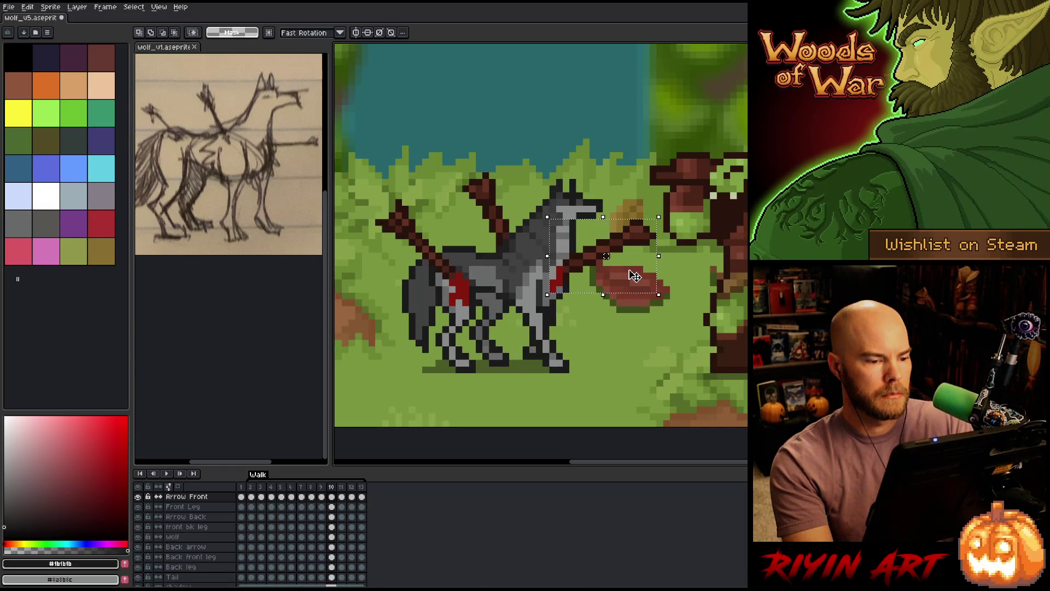
Raise the front arrow one more pixel and check it against frames 3 to 10.
{"action": "key", "text": "Up"}
{"action": "key", "text": "period"}
{"action": "key", "text": "comma"}
{"action": "key", "text": "period"}
{"action": "key", "text": "comma"}
{"action": "key", "text": "period"}
{"action": "key", "text": "comma"}
{"action": "key", "text": "comma"}
{"action": "key", "text": "comma"}
{"action": "key", "text": "comma"}
{"action": "key", "text": "period"}
{"action": "key", "text": "period"}
{"action": "key", "text": "period"}
{"action": "key", "text": "comma"}
{"action": "key", "text": "comma"}
{"action": "key", "text": "comma"}
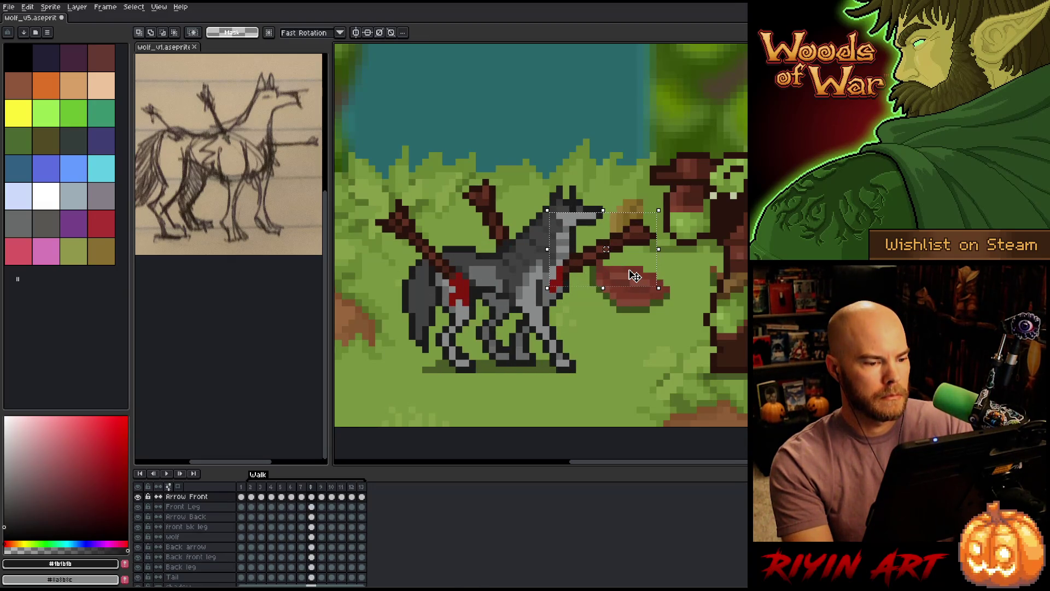
{"action": "key", "text": "period"}
{"action": "key", "text": "period"}
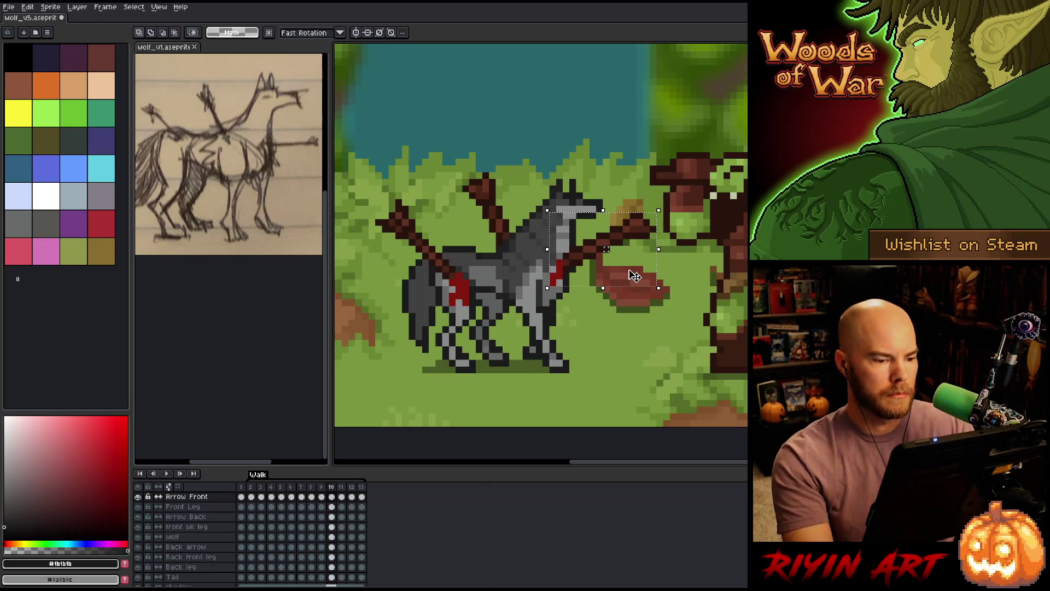
Deselect the arrow and pick the grey from the wolf's body.
{"action": "key", "text": "ctrl+d"}
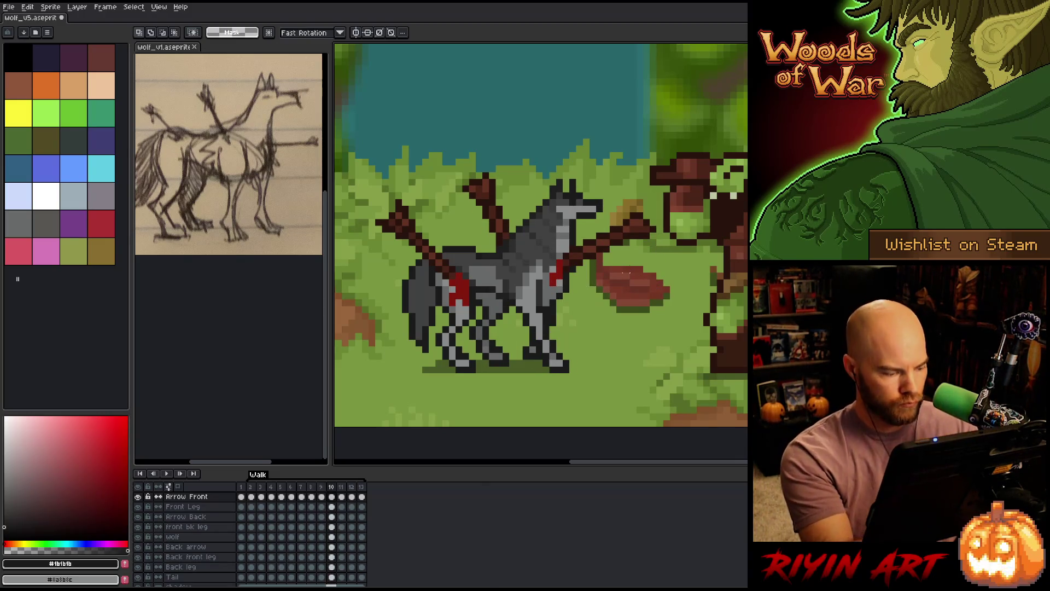
{"action": "key", "text": "v"}
{"action": "left_click", "coordinate": [568, 248]}
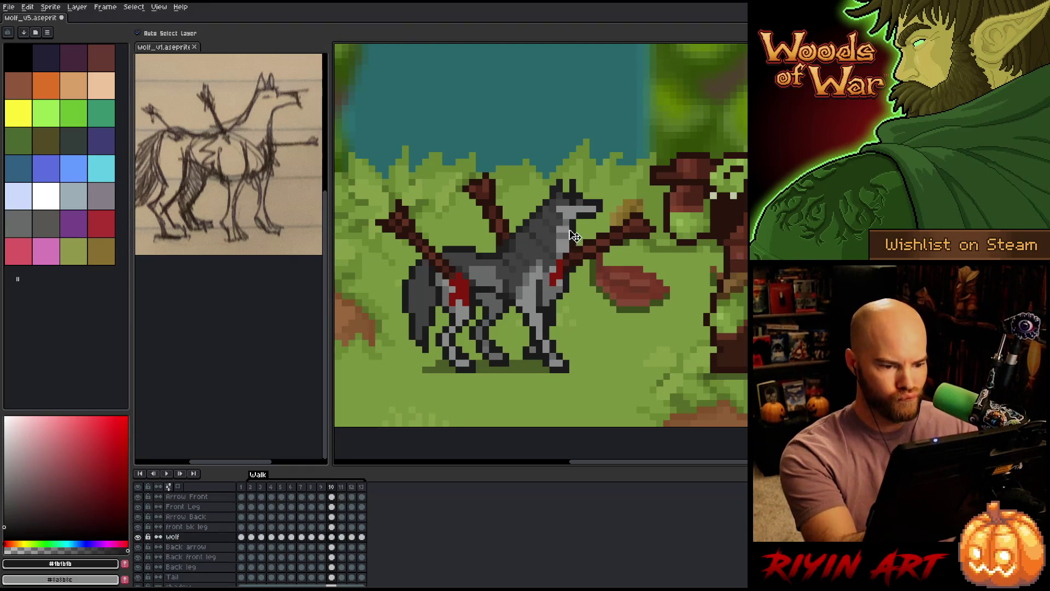
Pick light and dark wolf greys, then compare frames 9 through 11.
{"action": "key", "text": "b"}
{"action": "left_click", "coordinate": [563, 249], "text": "alt"}
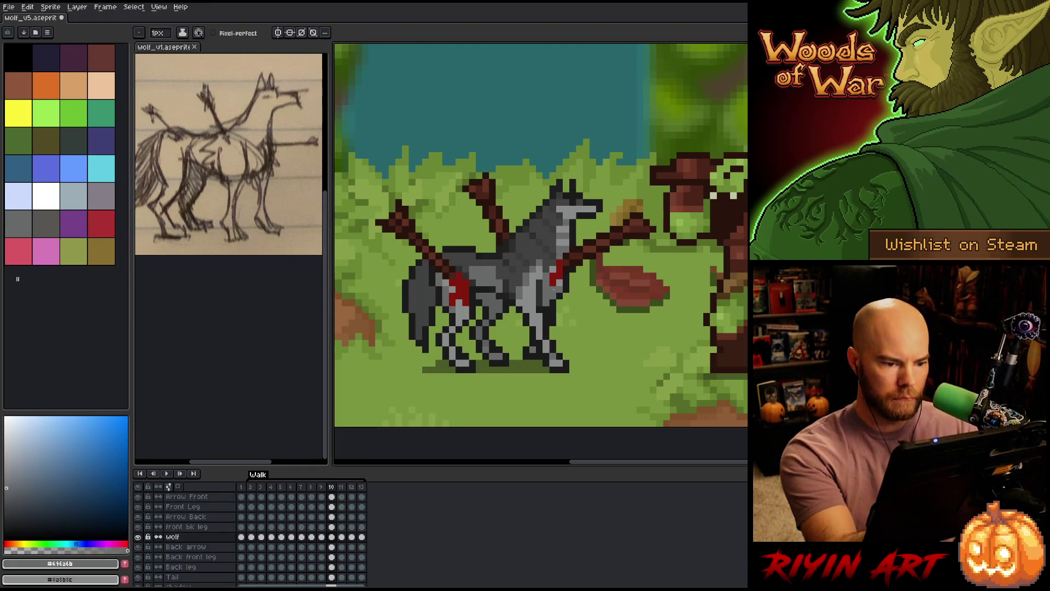
{"action": "left_click", "coordinate": [568, 214], "text": "alt"}
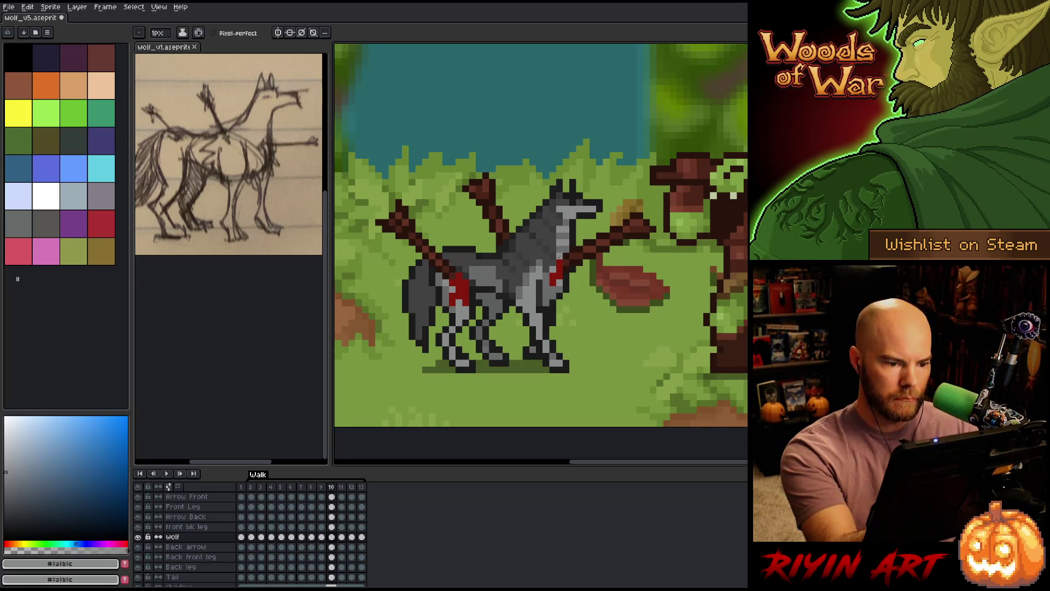
{"action": "left_click", "coordinate": [558, 219], "text": "alt"}
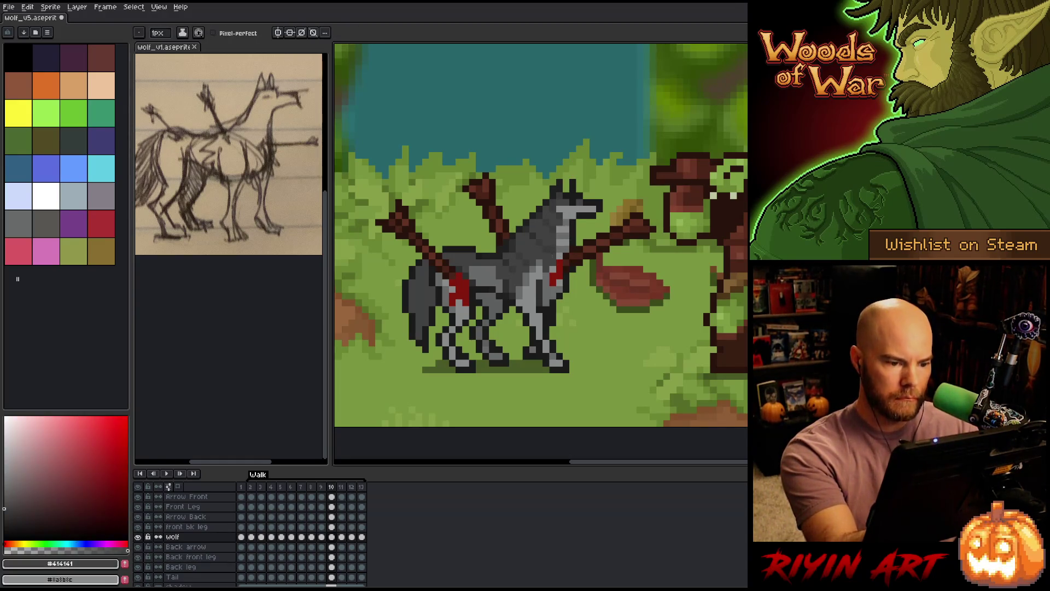
{"action": "key", "text": "Left"}
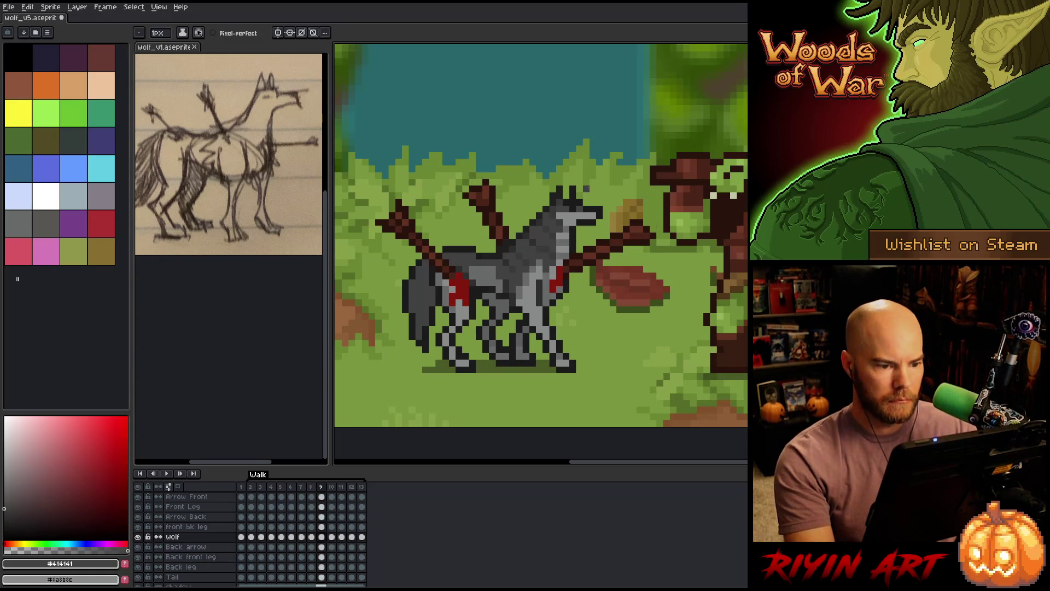
{"action": "key", "text": "Right"}
{"action": "key", "text": "Right"}
{"action": "key", "text": "Left"}
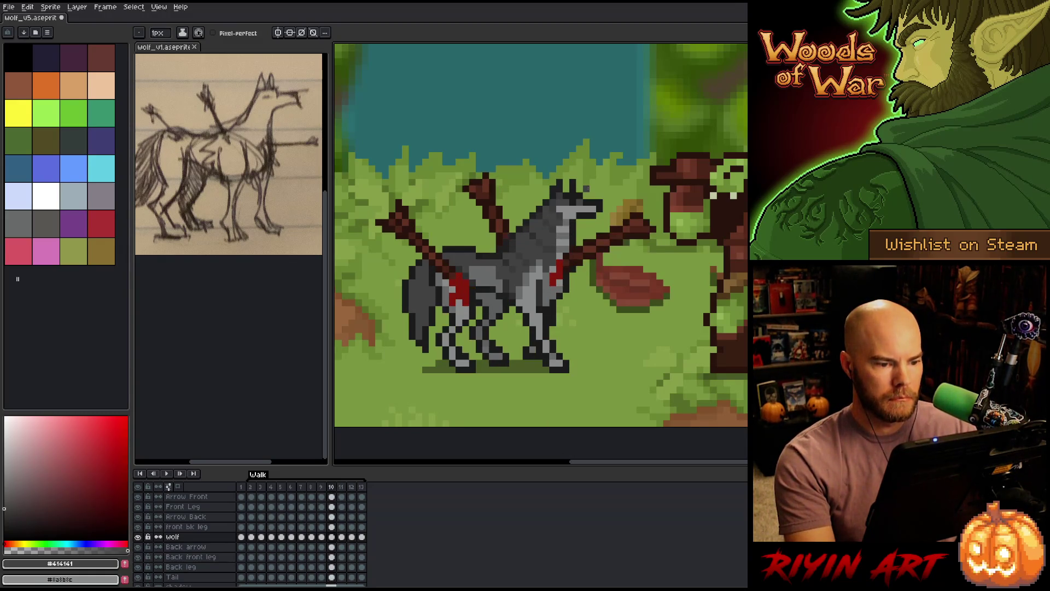
{"action": "key", "text": "Right"}
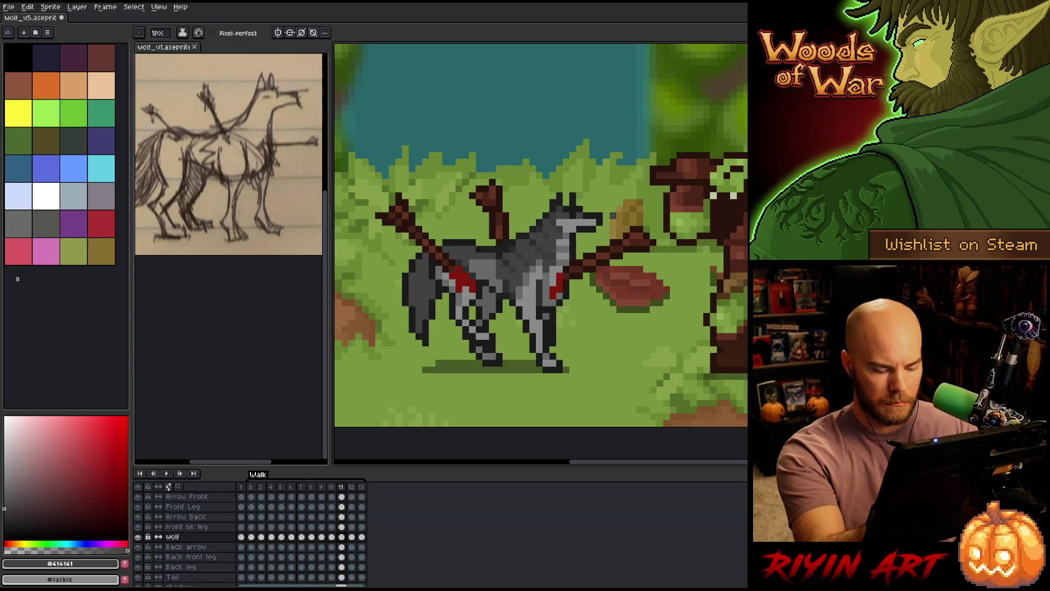
Compare frame 12 with frame 11 and sample the greys #393939 and #414141.
{"action": "key", "text": "Right"}
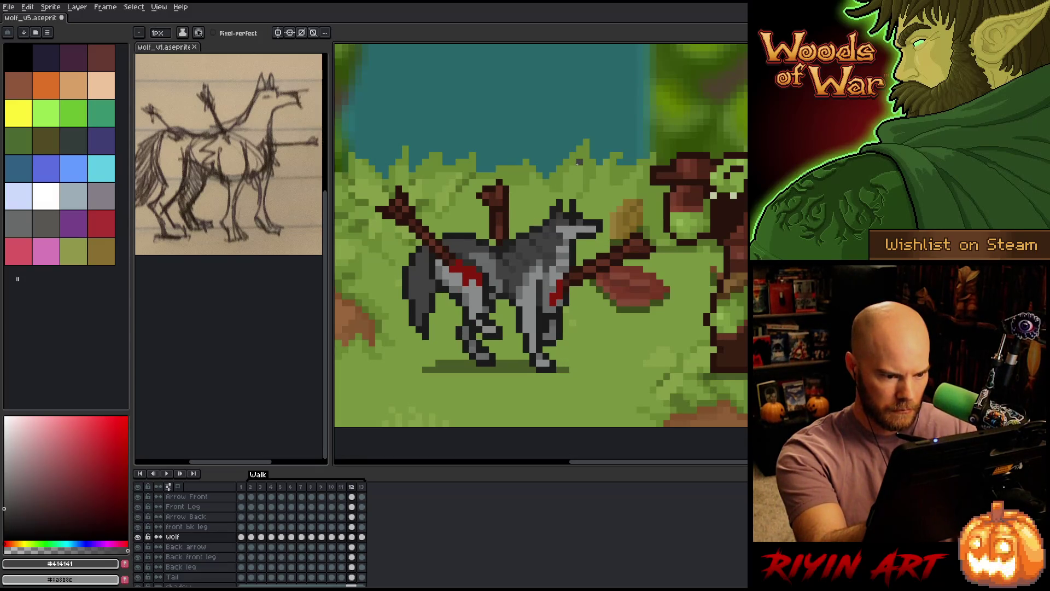
{"action": "key", "text": "Left"}
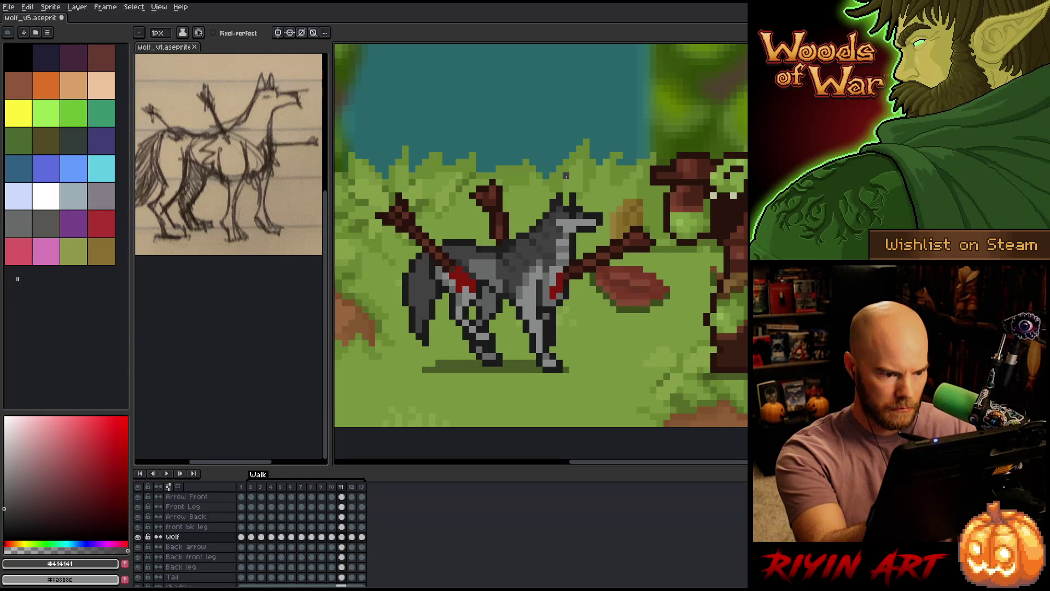
{"action": "key", "text": "Right"}
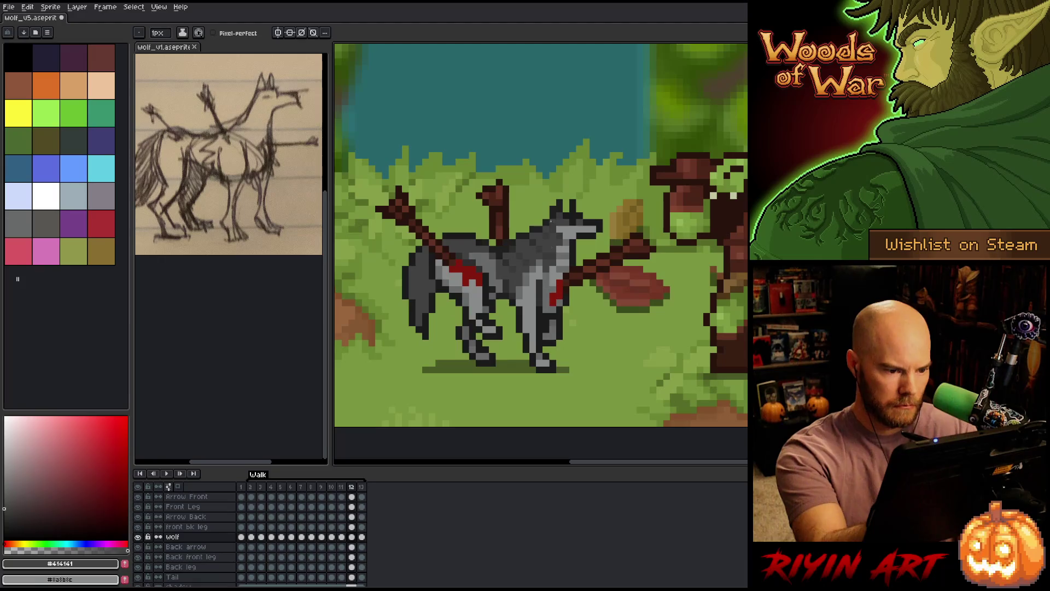
{"action": "key", "text": "i"}
{"action": "left_click", "coordinate": [547, 234]}
{"action": "key", "text": "b"}
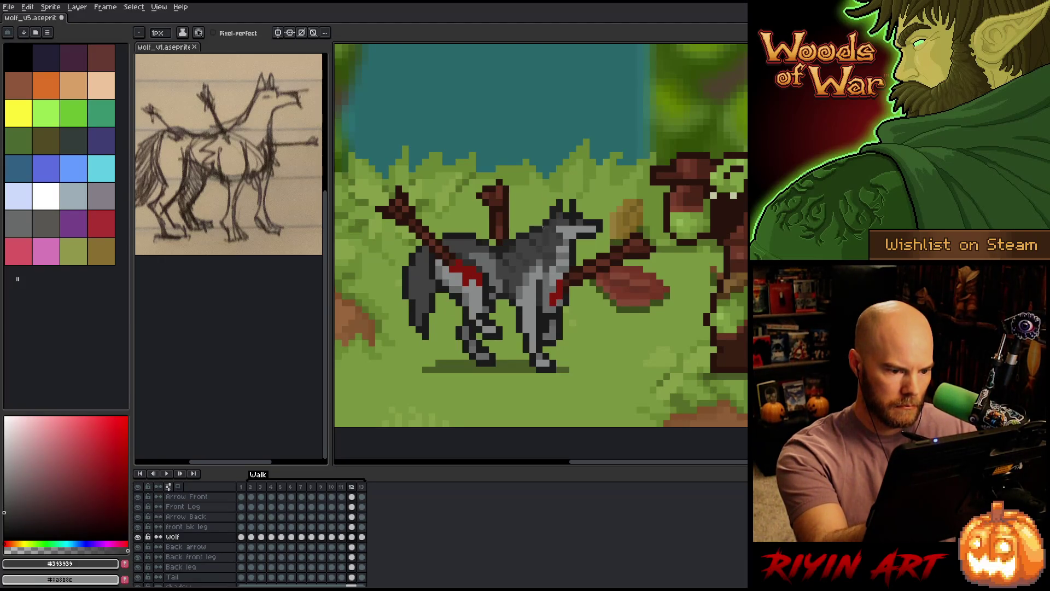
{"action": "left_click", "coordinate": [543, 226], "text": "alt"}
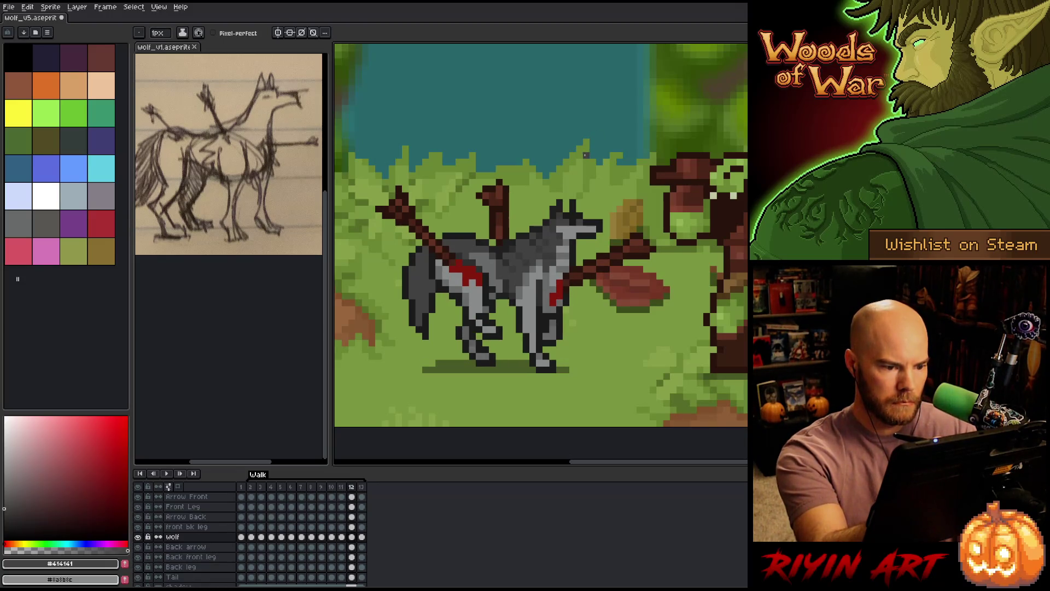
Compare frame 13 with its neighbours, then wrap around to frame 2.
{"action": "key", "text": "Right"}
{"action": "key", "text": "Left"}
{"action": "key", "text": "Right"}
{"action": "key", "text": "Left"}
{"action": "key", "text": "Right"}
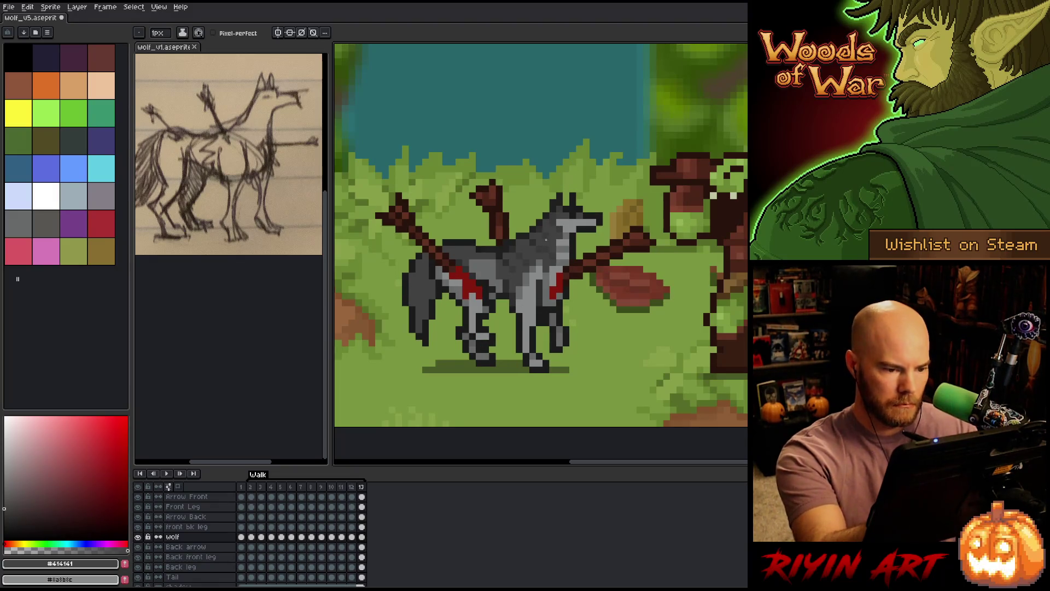
{"action": "key", "text": "alt"}
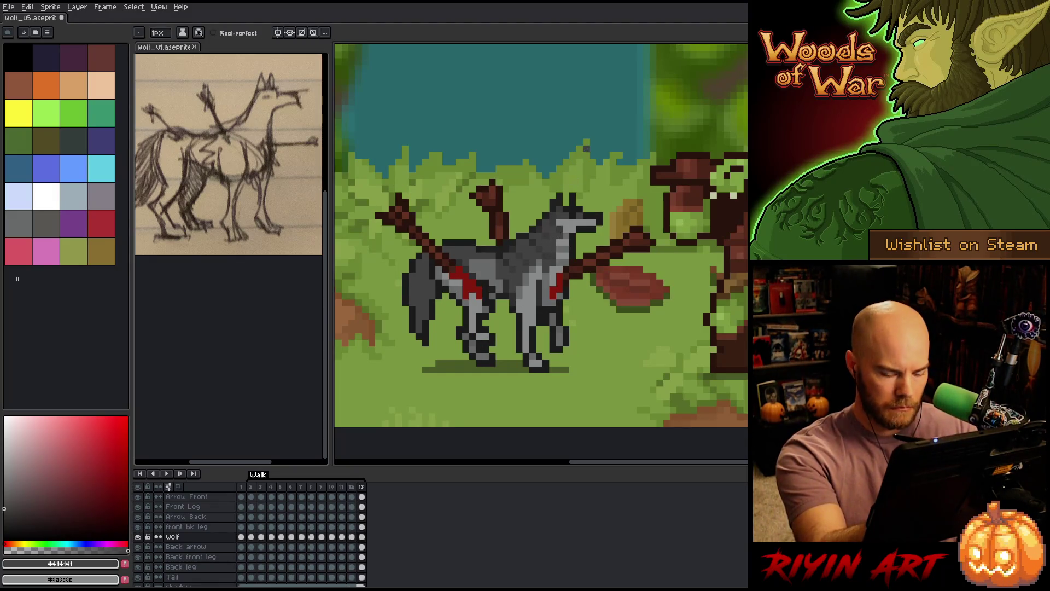
{"action": "key", "text": "Right"}
{"action": "key", "text": "Left"}
{"action": "key", "text": "Right"}
{"action": "key", "text": "Right"}
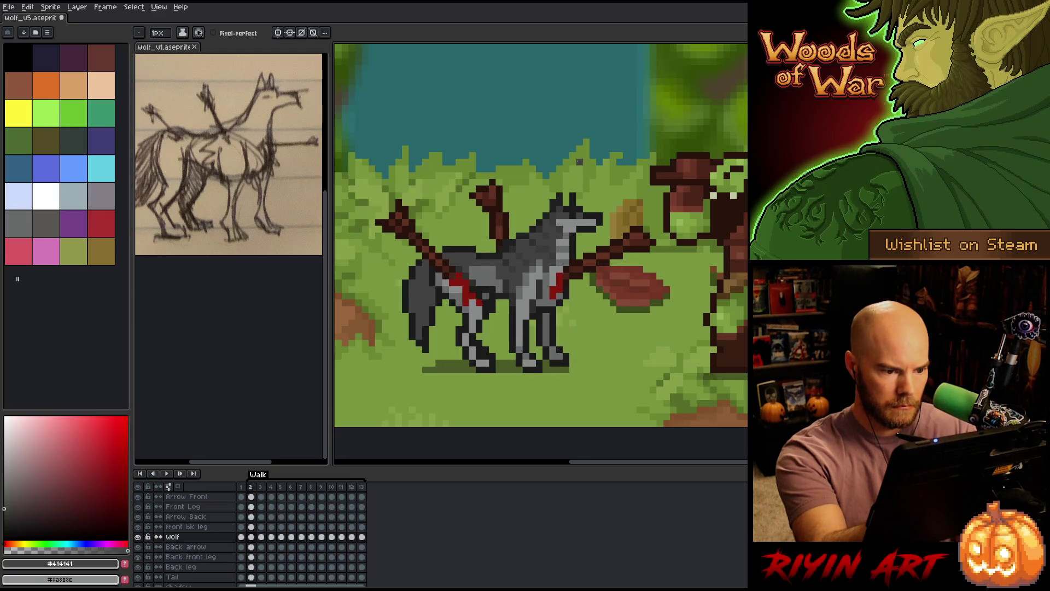
{"action": "key", "text": "alt"}
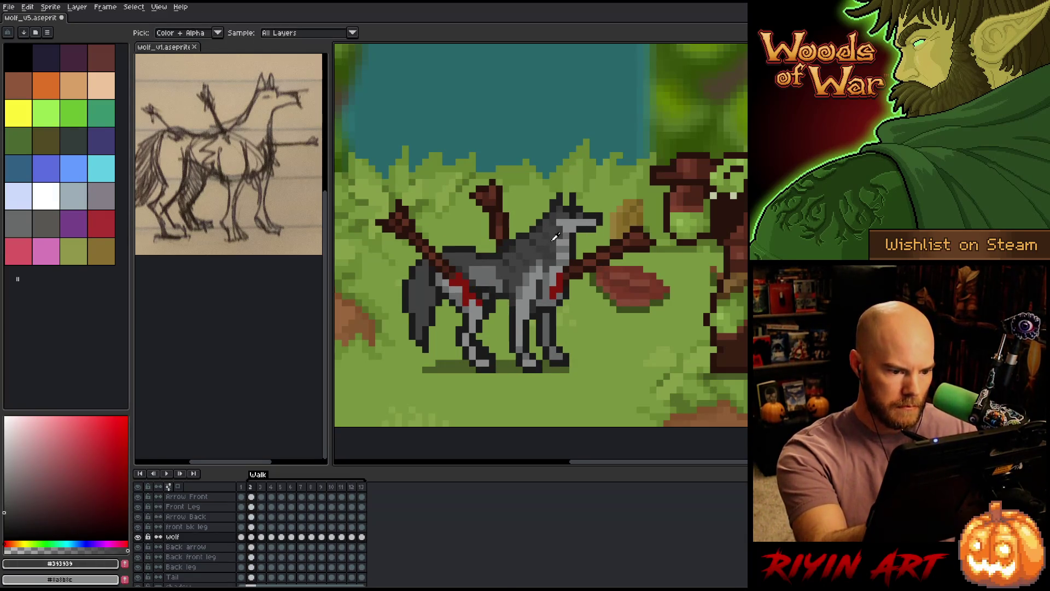
Sample the wolf greys #393939 and #414141.
{"action": "key", "text": "Right"}
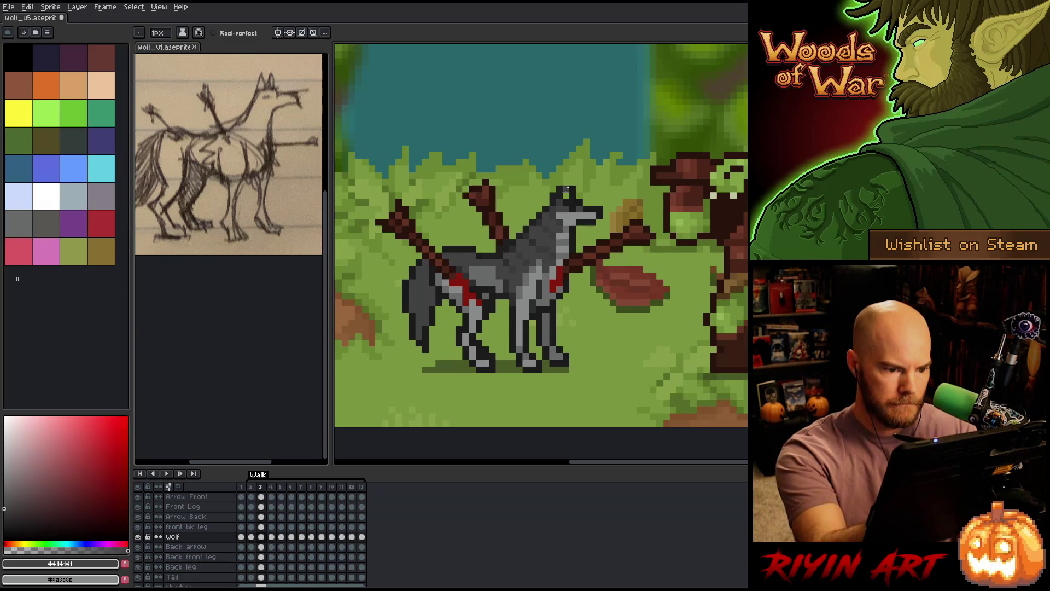
{"action": "left_click", "coordinate": [545, 251], "text": "alt"}
{"action": "left_click", "coordinate": [545, 251], "text": "alt"}
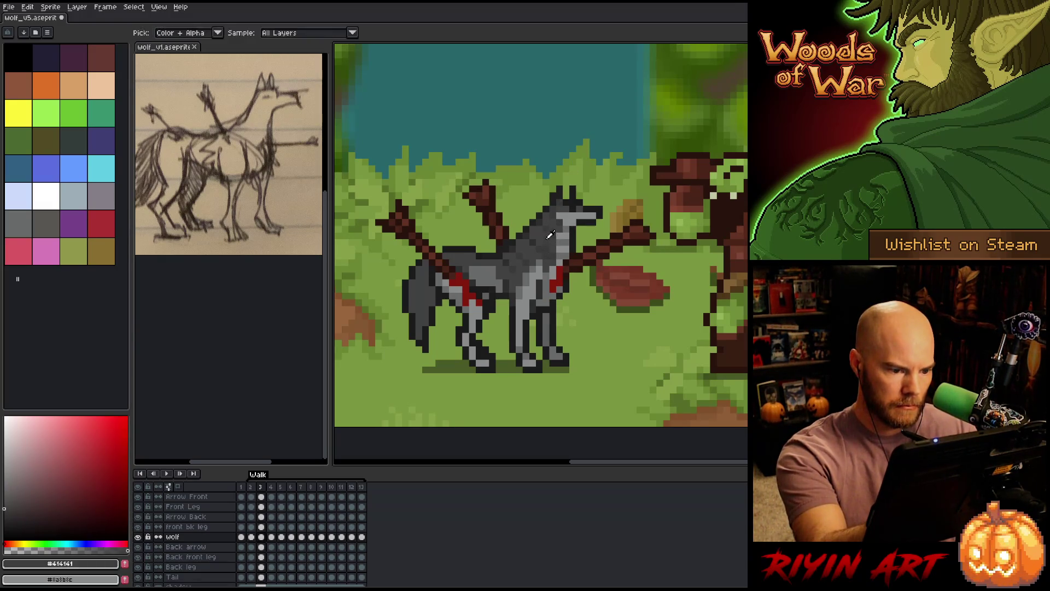
Check the poses in frames 2 to 4 and save wolf_v5.aseprite.
{"action": "key", "text": "Left"}
{"action": "key", "text": "Right"}
{"action": "key", "text": "Right"}
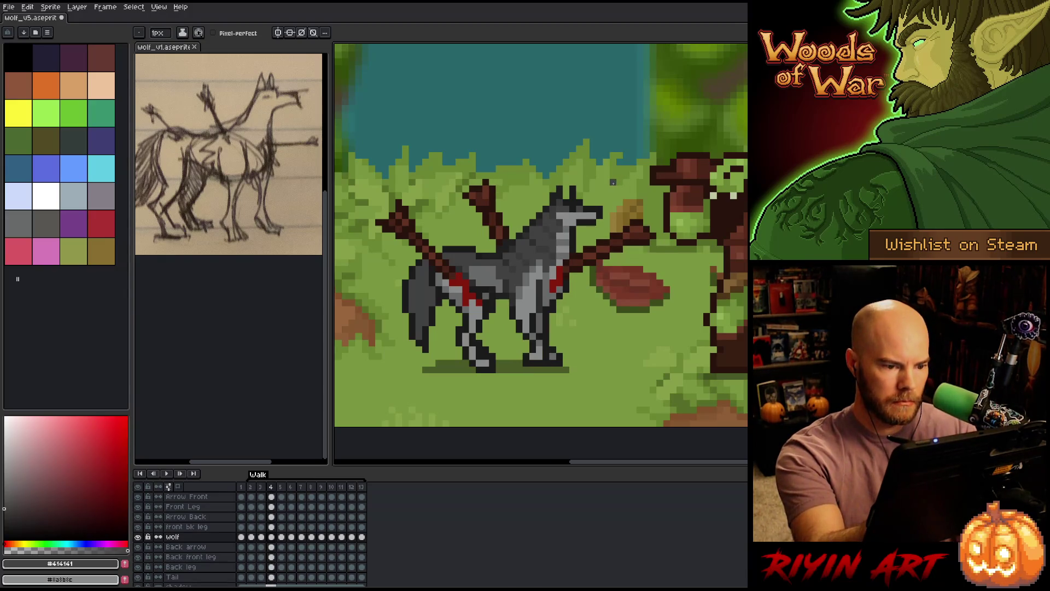
{"action": "key", "text": "Left"}
{"action": "key", "text": "ctrl"}
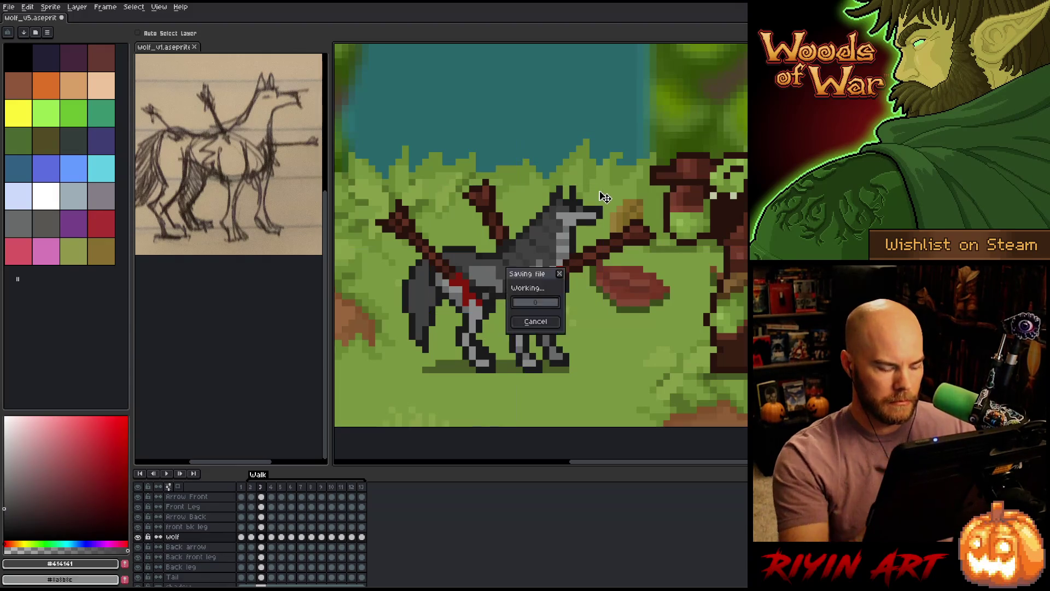
{"action": "key", "text": "Right"}
{"action": "key", "text": "Right"}
{"action": "key", "text": "Right"}
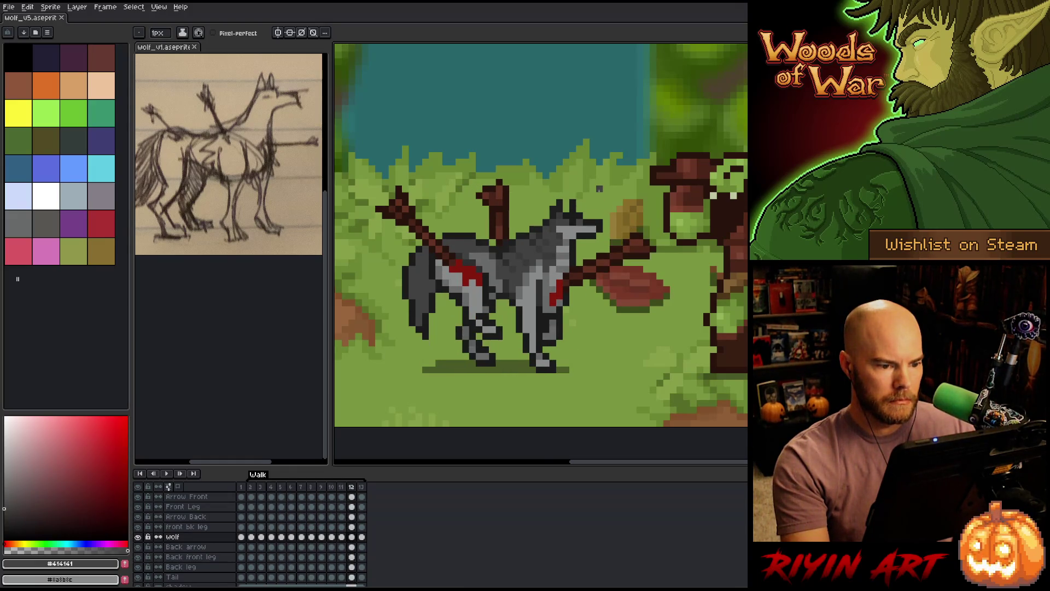
Touch up a pixel on the wolf's body and compare frames 11 through 3.
{"action": "left_click", "coordinate": [552, 254]}
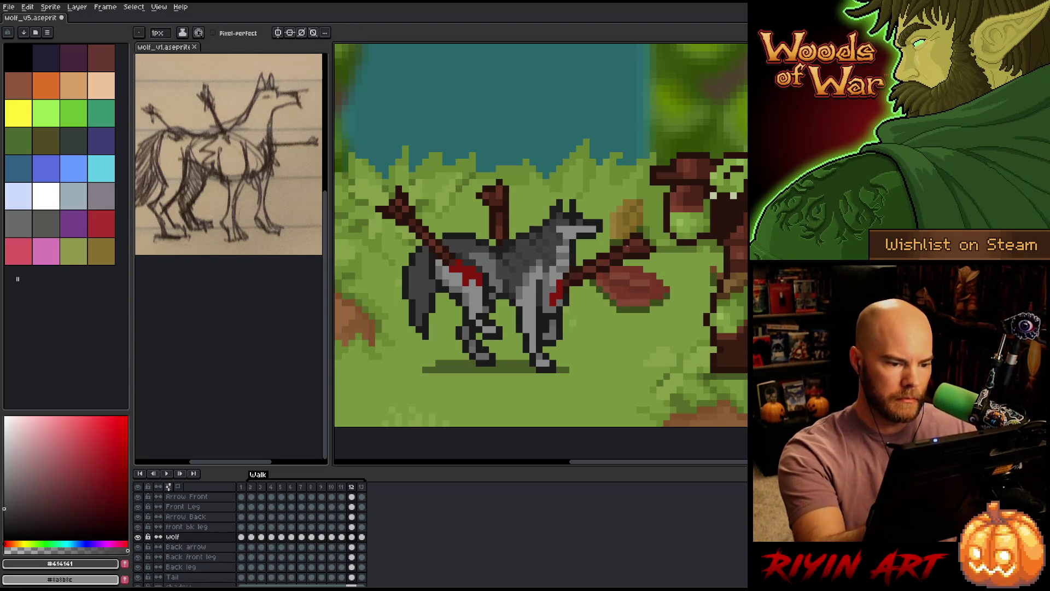
{"action": "key", "text": "comma"}
{"action": "key", "text": "period"}
{"action": "key", "text": "period"}
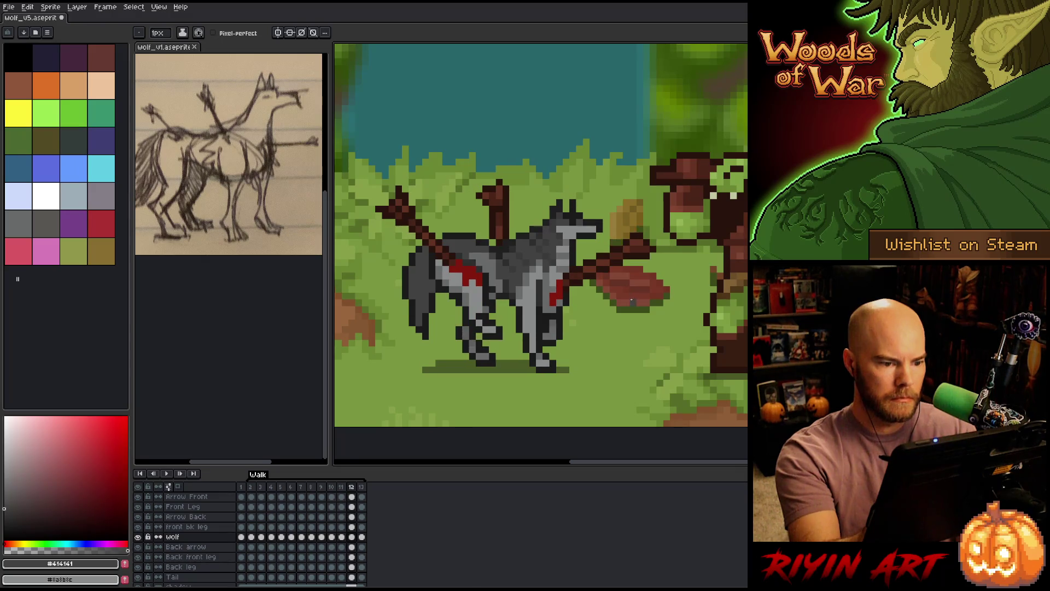
{"action": "key", "text": "comma"}
{"action": "key", "text": "period"}
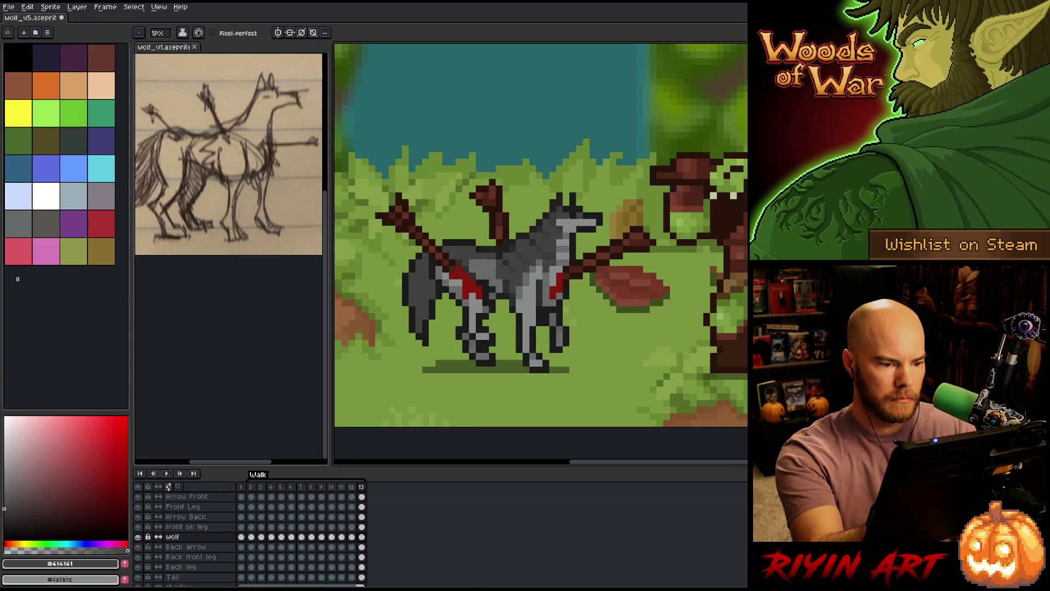
{"action": "key", "text": "period"}
{"action": "key", "text": "period"}
{"action": "key", "text": "period"}
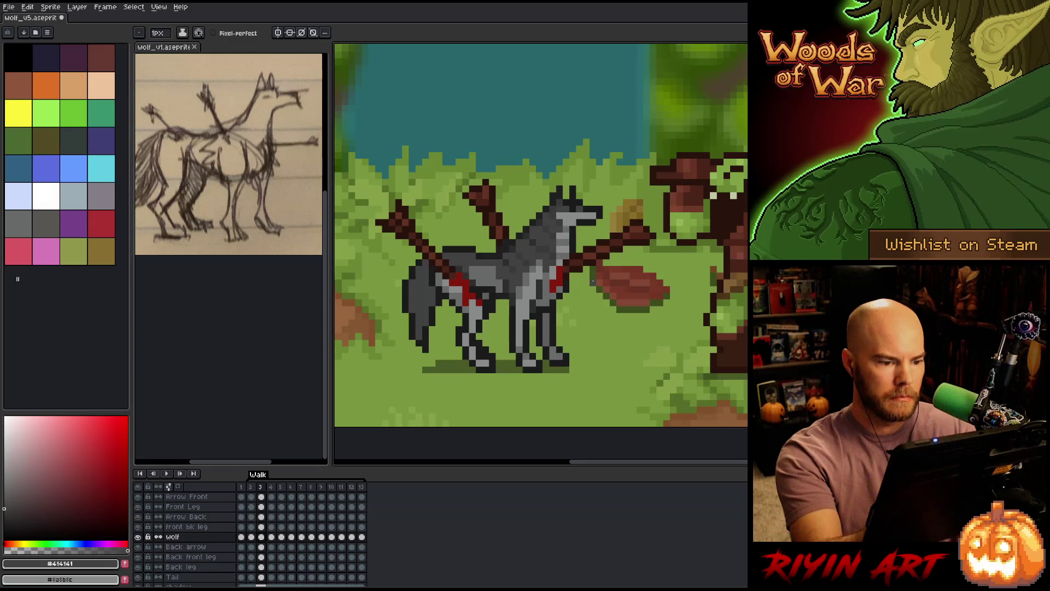
{"action": "key", "text": "comma"}
{"action": "key", "text": "period"}
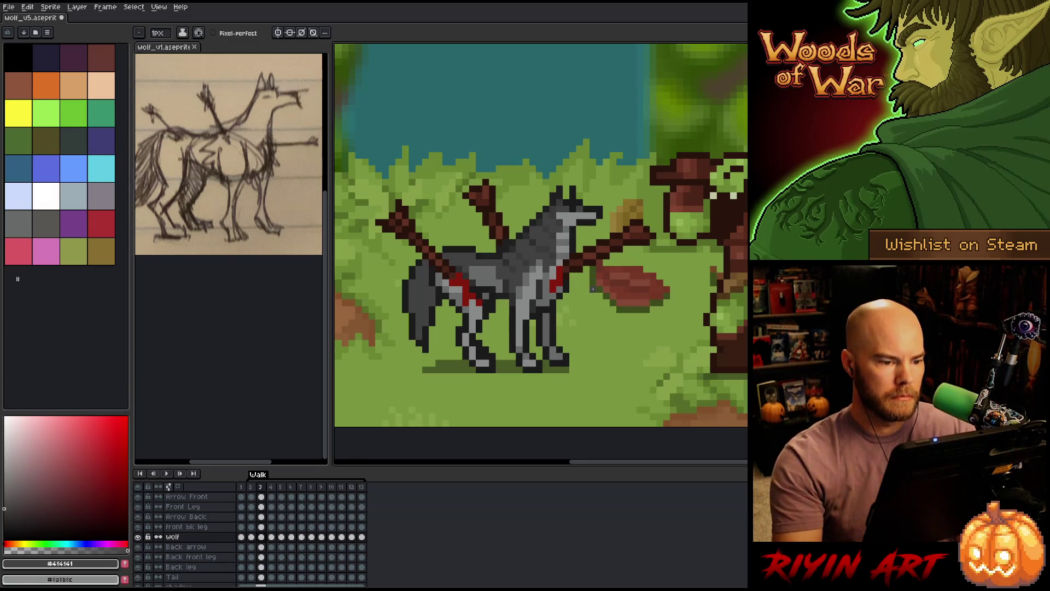
Play the walk cycle, pick the darker grey #393939, and step to frame 13.
{"action": "key", "text": "Return"}
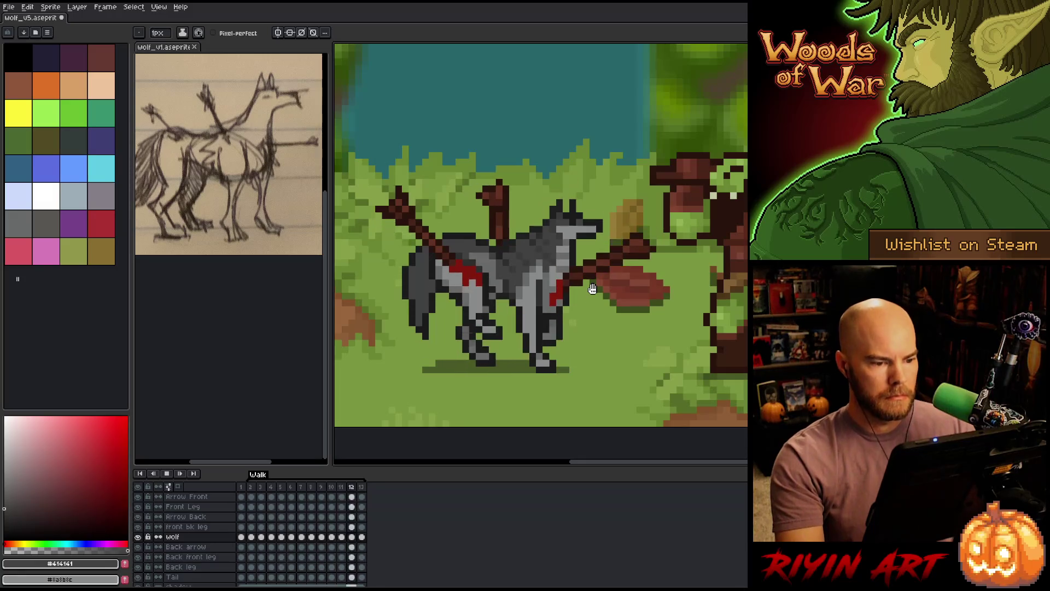
{"action": "key", "text": "Return"}
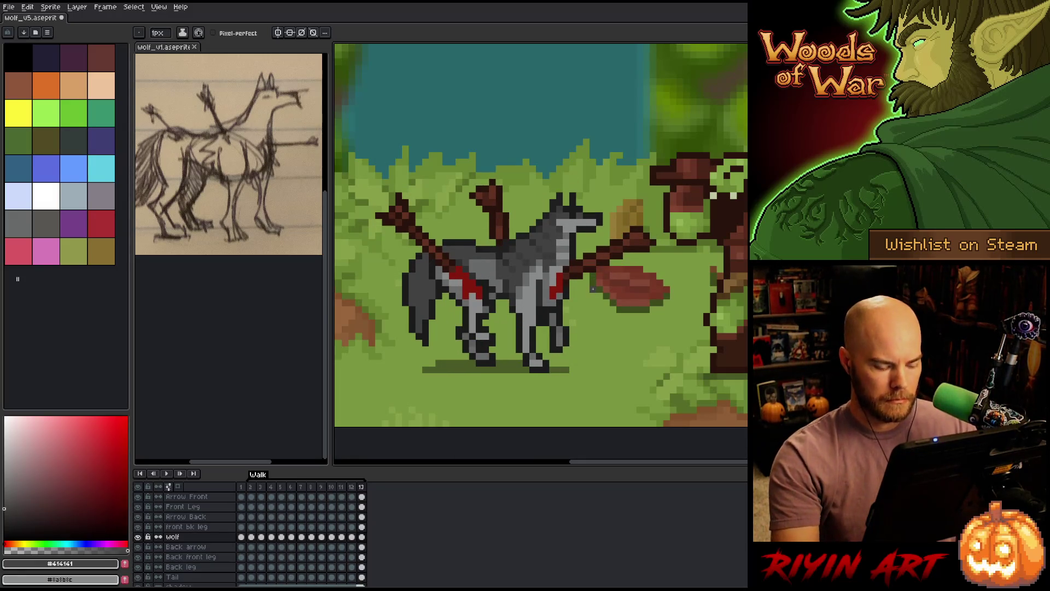
{"action": "left_click", "coordinate": [561, 220], "text": "alt"}
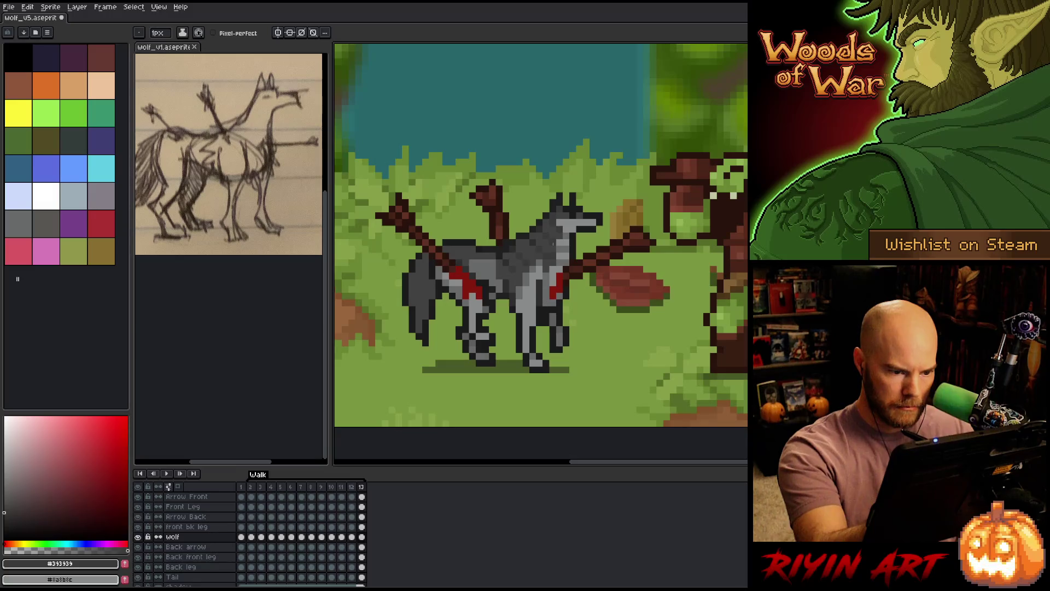
{"action": "key", "text": "Right"}
{"action": "key", "text": "Right"}
{"action": "key", "text": "Right"}
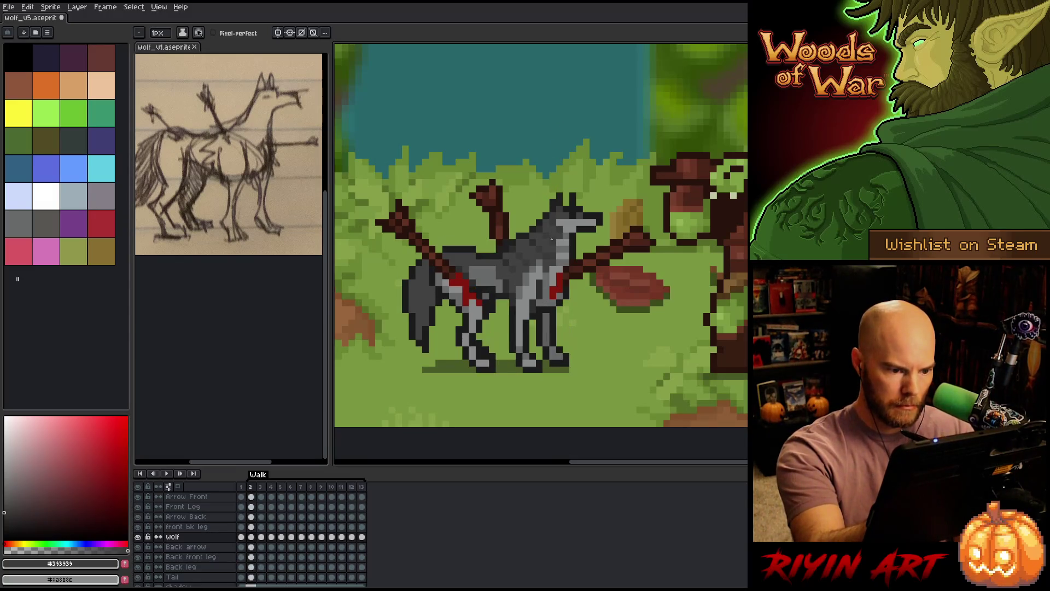
{"action": "key", "text": "Right"}
{"action": "key", "text": "Right"}
{"action": "key", "text": "Right"}
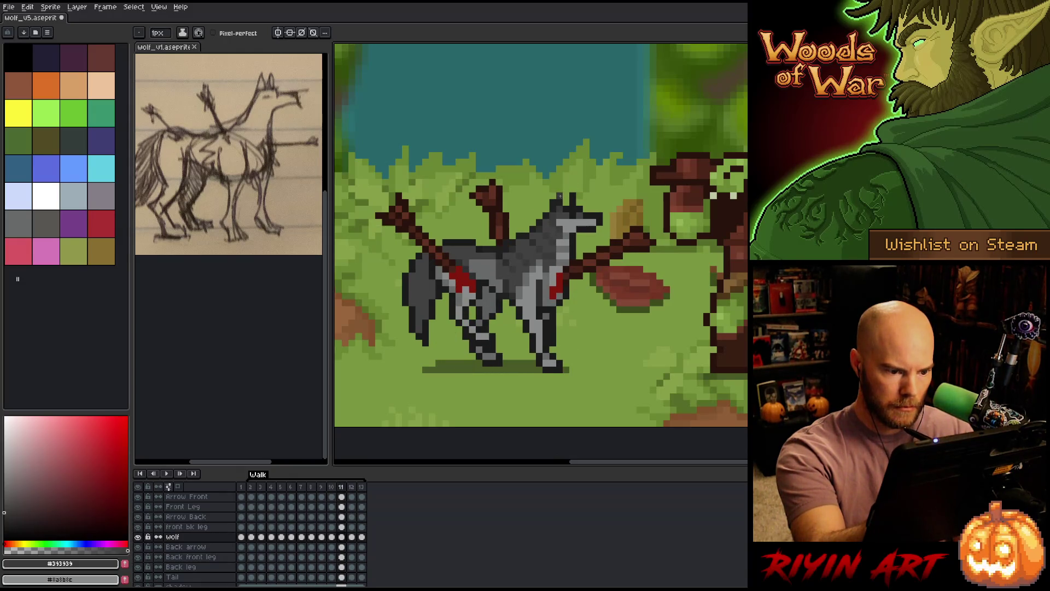
{"action": "key", "text": "Right"}
{"action": "key", "text": "Right"}
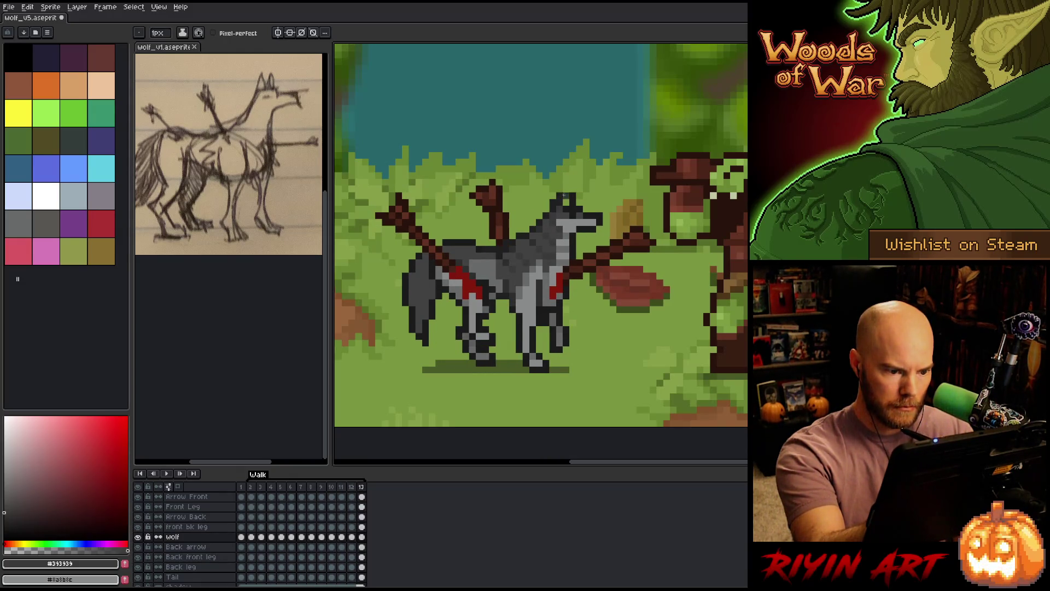
{"action": "key", "text": "Right"}
{"action": "key", "text": "Right"}
{"action": "key", "text": "Right"}
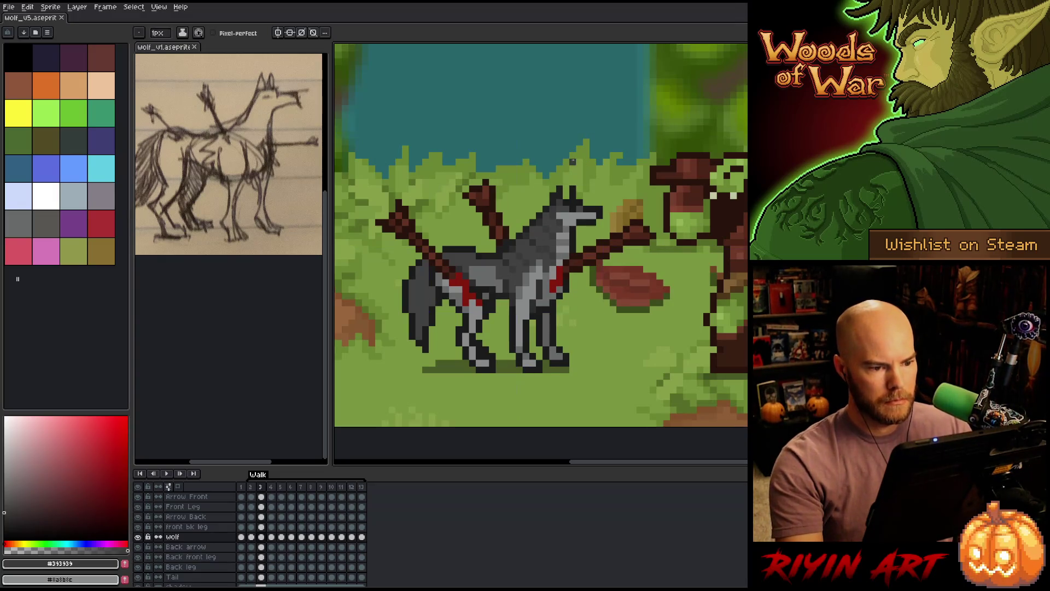
Play the walk cycle again, then compare frames 10 to 12.
{"action": "key", "text": "Return"}
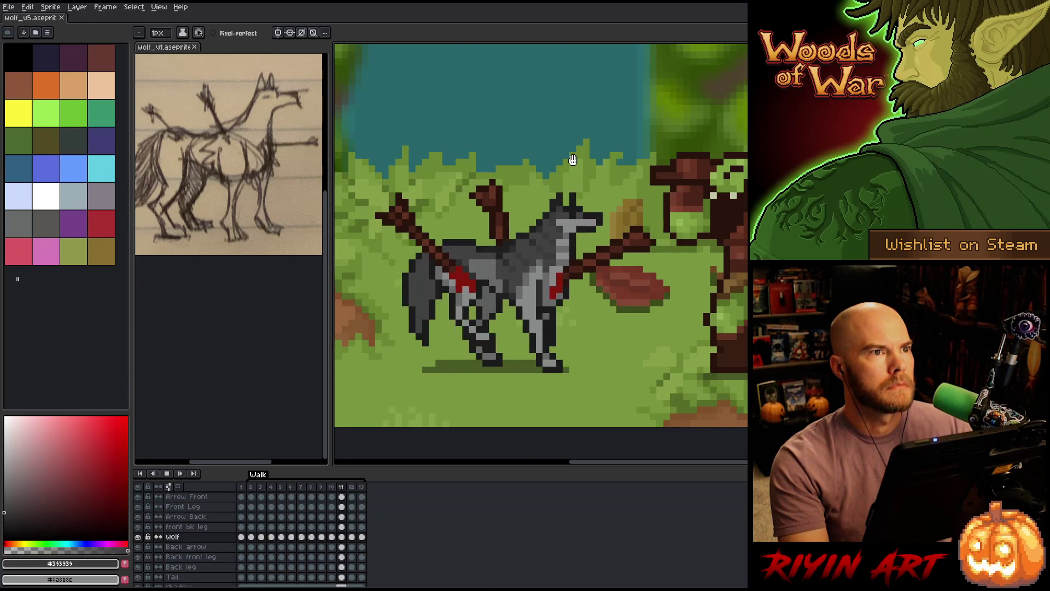
{"action": "key", "text": "Return"}
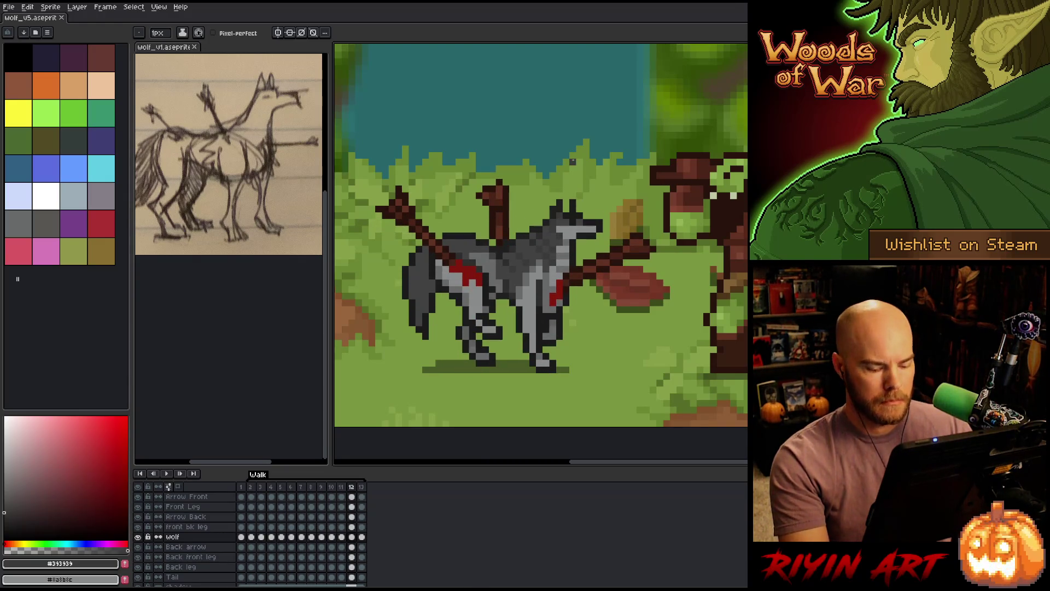
{"action": "key", "text": "comma"}
{"action": "key", "text": "comma"}
{"action": "key", "text": "period"}
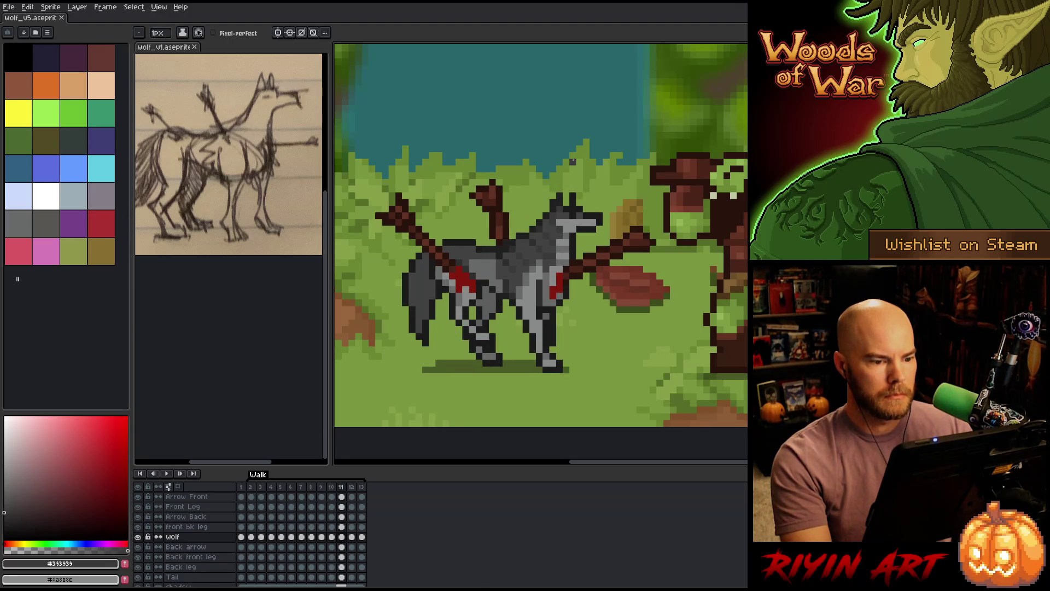
{"action": "key", "text": "period"}
{"action": "key", "text": "comma"}
{"action": "key", "text": "period"}
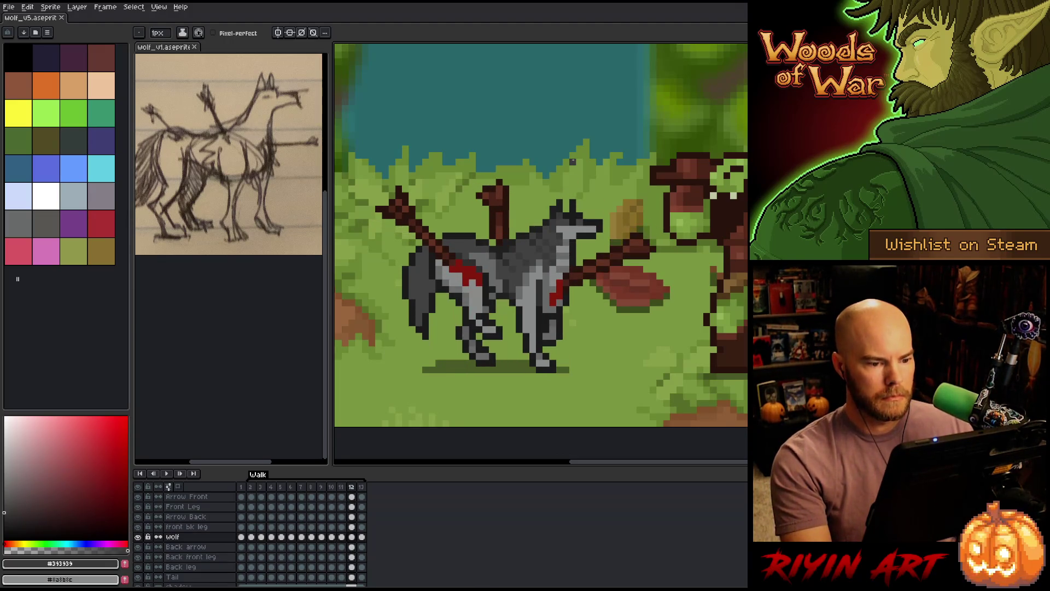
Clear a trial selection on frame 11 and make the Arrow Front layer active.
{"action": "key", "text": "m"}
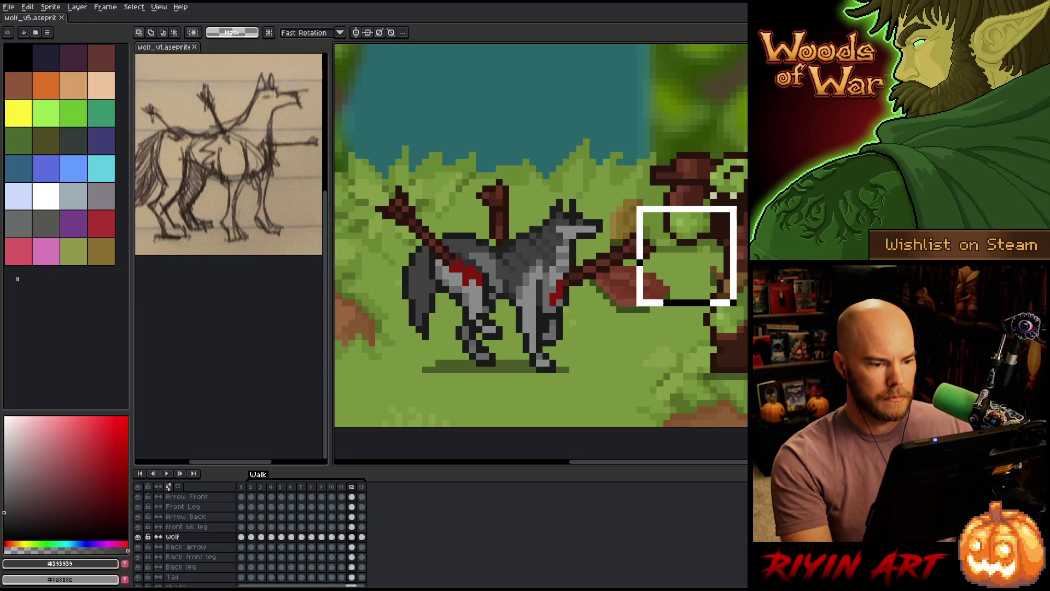
{"action": "left_click_drag", "start_coordinate": [627, 204], "coordinate": [739, 295]}
{"action": "key", "text": "comma"}
{"action": "key", "text": "ctrl+d"}
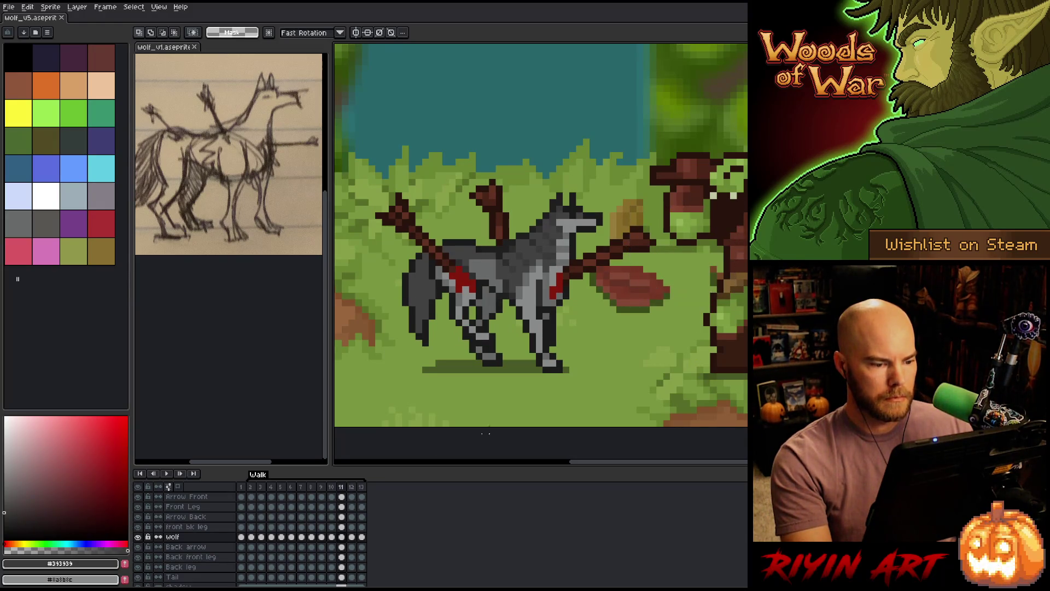
{"action": "left_click", "coordinate": [601, 262], "text": "ctrl"}
On frame 11, move the front arrow tip one pixel right and down, then commit.
{"action": "key", "text": "m"}
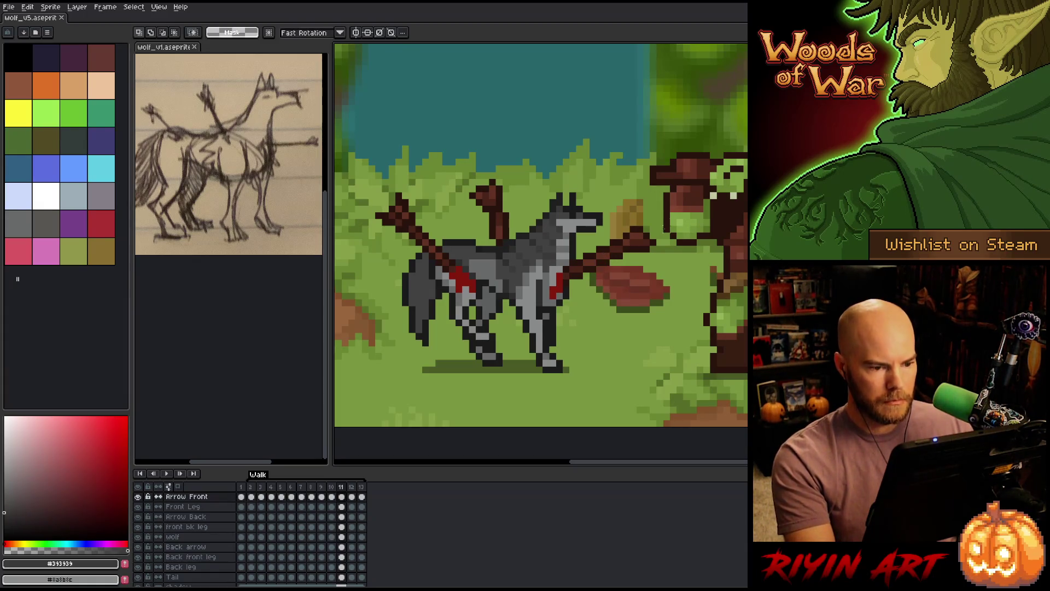
{"action": "key", "text": "comma"}
{"action": "key", "text": "comma"}
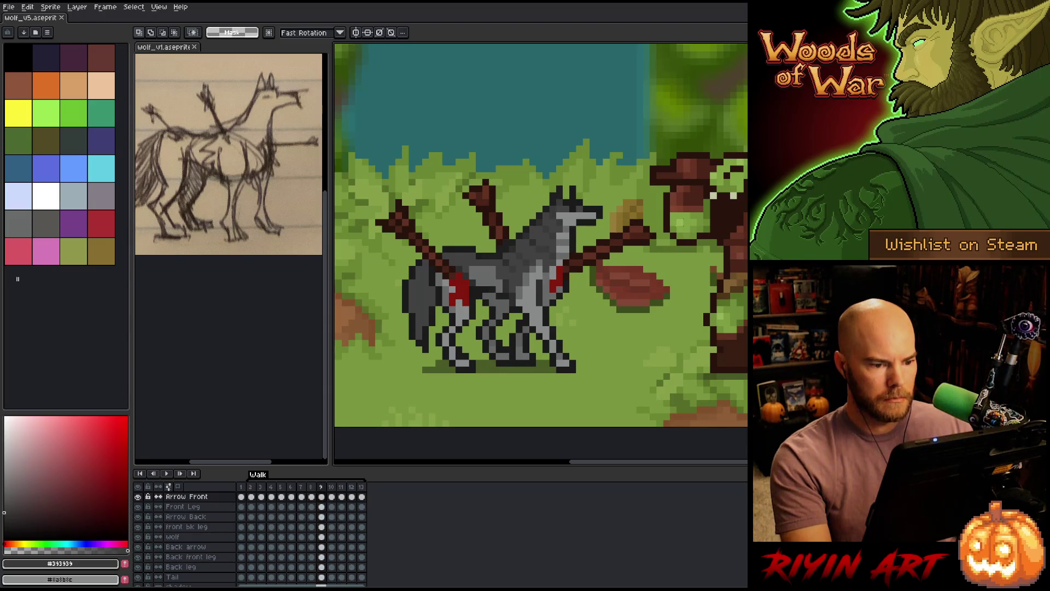
{"action": "key", "text": "period"}
{"action": "key", "text": "comma"}
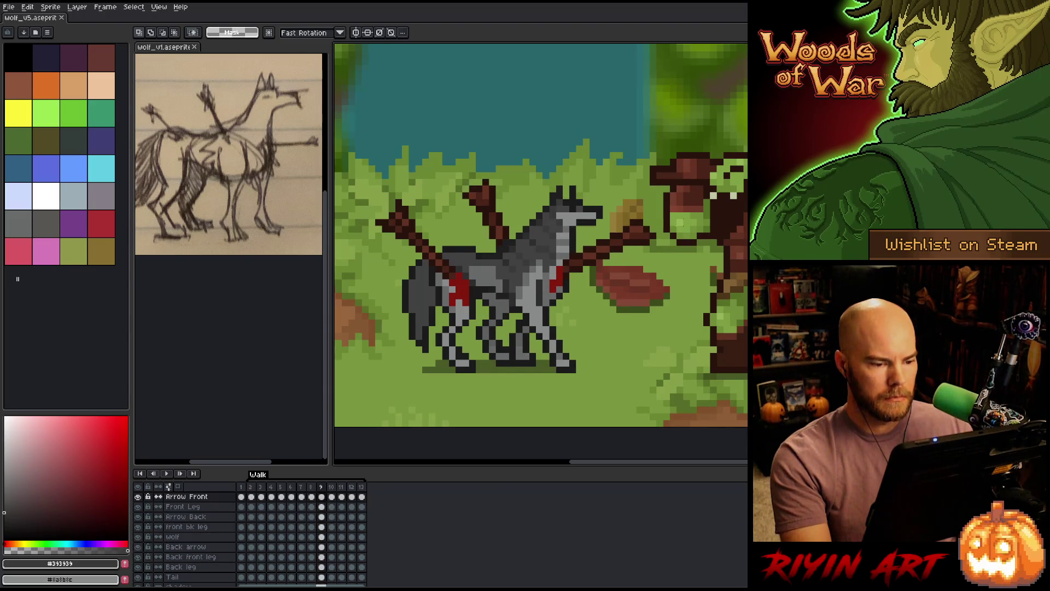
{"action": "key", "text": "period"}
{"action": "key", "text": "Right"}
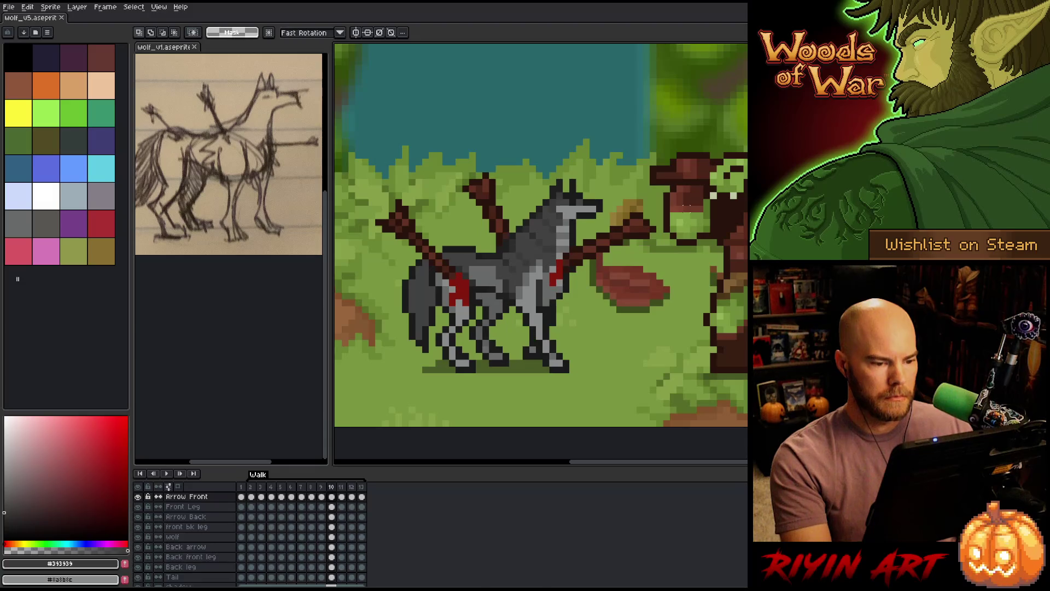
{"action": "key", "text": "Right"}
{"action": "left_click_drag", "start_coordinate": [709, 200], "coordinate": [611, 317]}
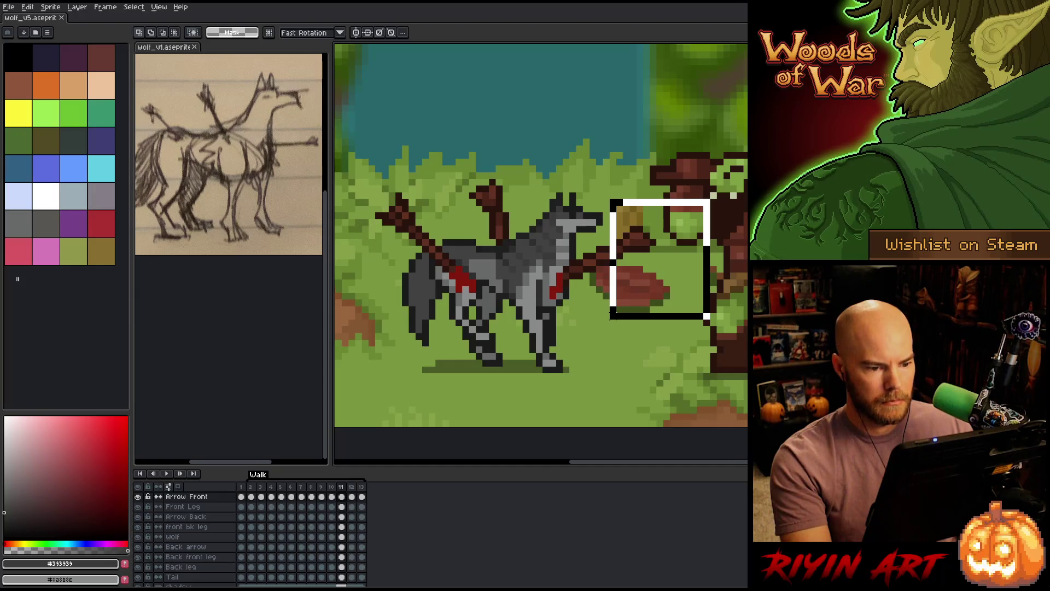
{"action": "key", "text": "Right"}
{"action": "key", "text": "Down"}
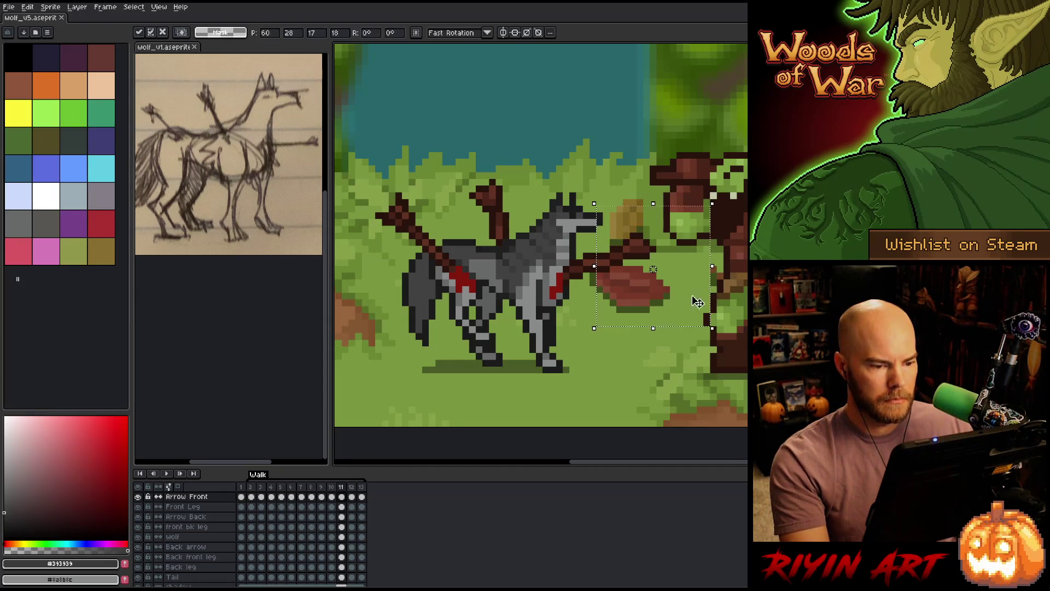
{"action": "key", "text": "Return"}
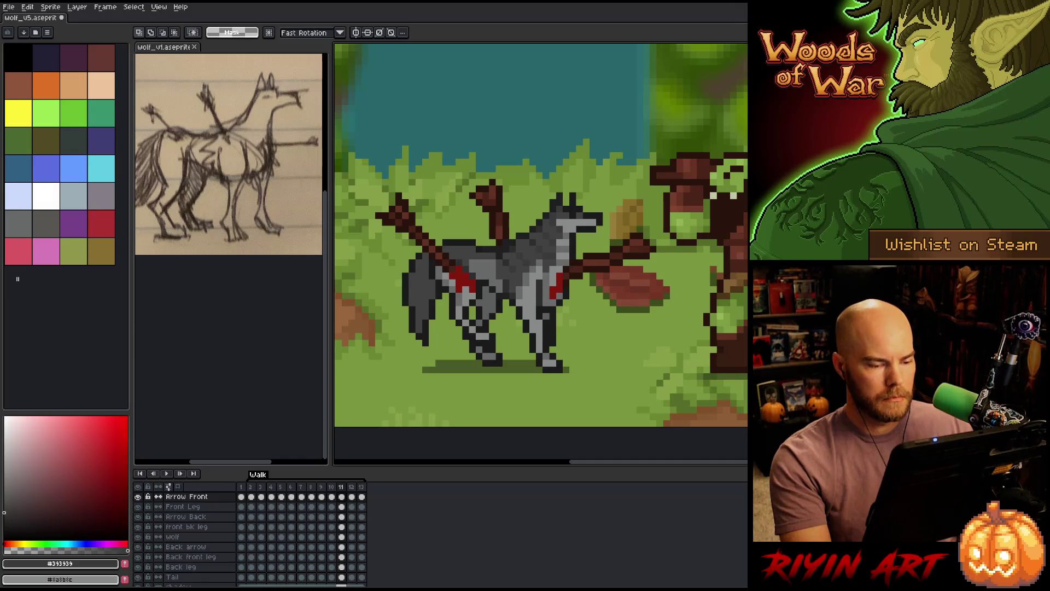
On frame 12, try several selections around the orc and arrow tip, clearing each.
{"action": "key", "text": "Right"}
{"action": "left_click_drag", "start_coordinate": [724, 216], "coordinate": [598, 304]}
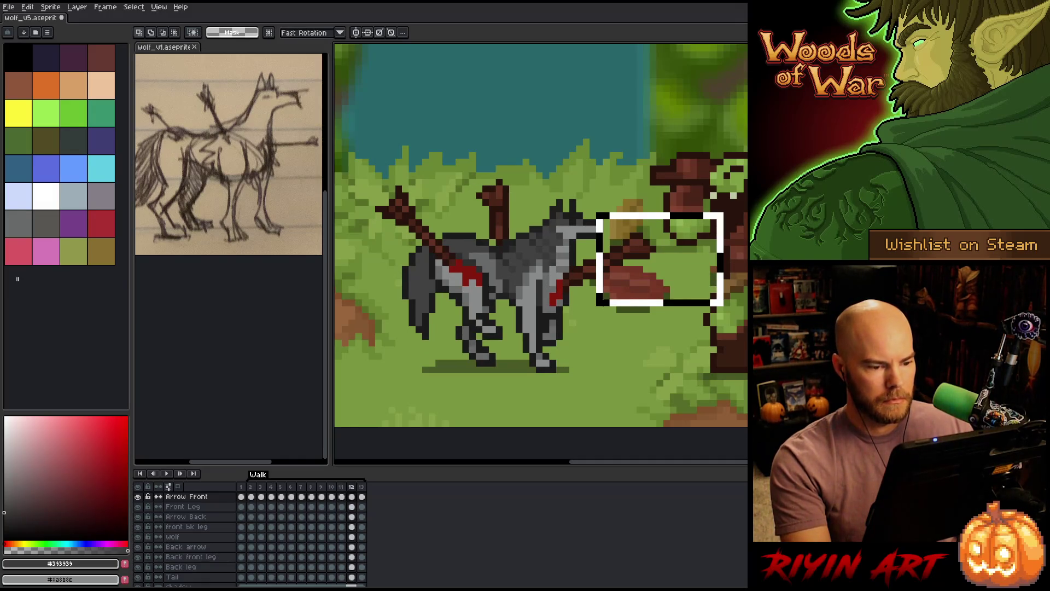
{"action": "key", "text": "ctrl+d"}
{"action": "left_click_drag", "start_coordinate": [685, 180], "coordinate": [747, 297]}
{"action": "mouse_move", "coordinate": [745, 180]}
{"action": "left_mouse_down"}
{"action": "mouse_move", "coordinate": [598, 362]}
{"action": "mouse_move", "coordinate": [582, 365]}
{"action": "left_mouse_up"}
{"action": "key", "text": "ctrl+d"}
{"action": "left_click_drag", "start_coordinate": [745, 184], "coordinate": [608, 340]}
{"action": "key", "text": "ctrl+d"}
{"action": "left_click_drag", "start_coordinate": [739, 186], "coordinate": [602, 359]}
{"action": "key", "text": "ctrl+d"}
{"action": "key", "text": "Left"}
{"action": "key", "text": "Right"}
{"action": "key", "text": "Right"}
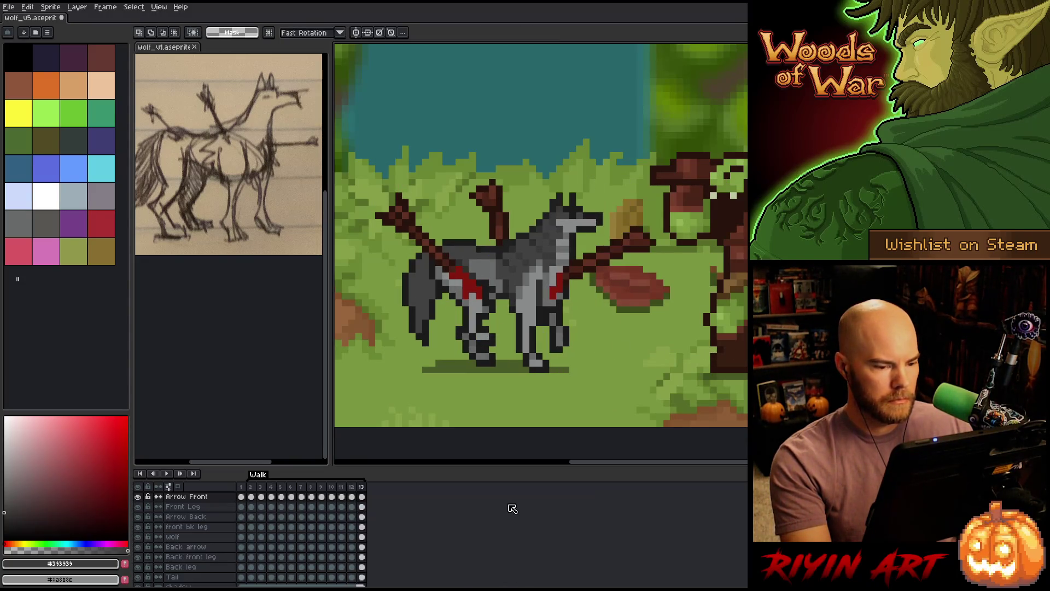
{"action": "left_click_drag", "start_coordinate": [747, 163], "coordinate": [594, 341]}
Compare the poses on frames 11–13 and 2–4, then play the walk cycle.
{"action": "key", "text": "Left"}
{"action": "key", "text": "Left"}
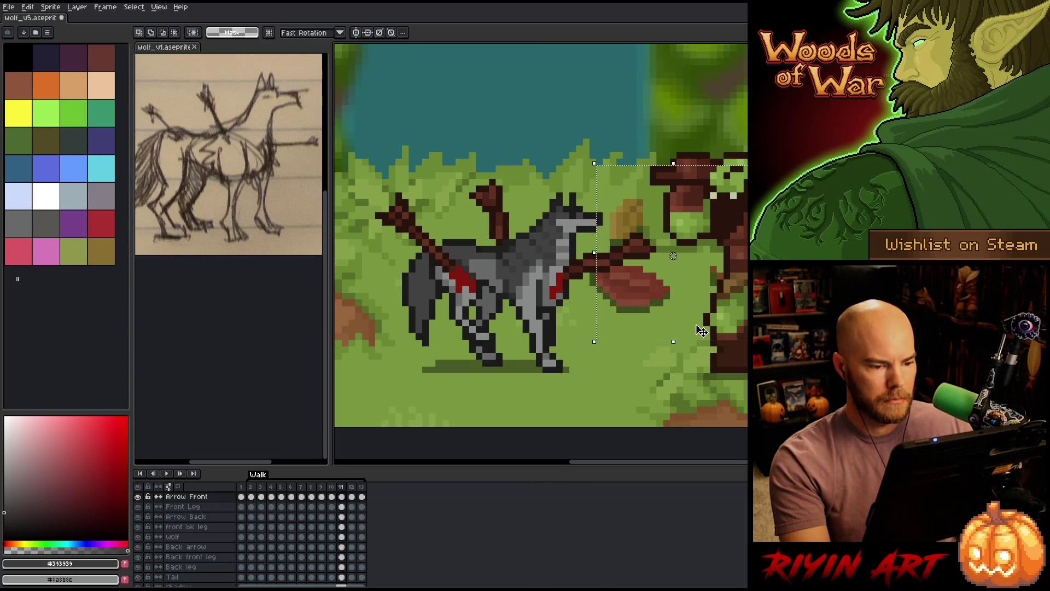
{"action": "key", "text": "Right"}
{"action": "key", "text": "Right"}
{"action": "key", "text": "Left"}
{"action": "key", "text": "Right"}
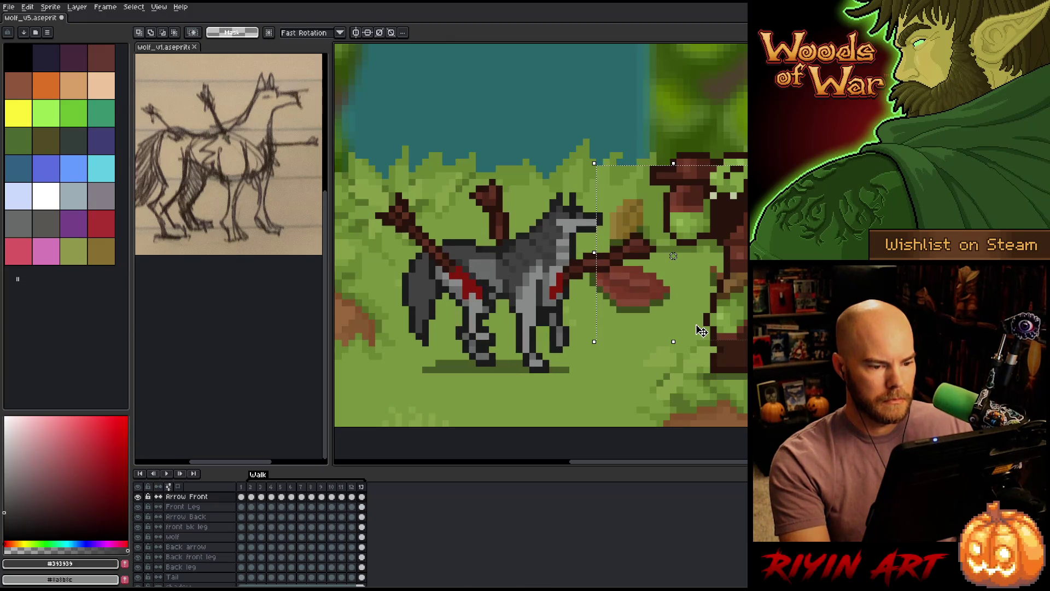
{"action": "key", "text": "Left"}
{"action": "key", "text": "Right"}
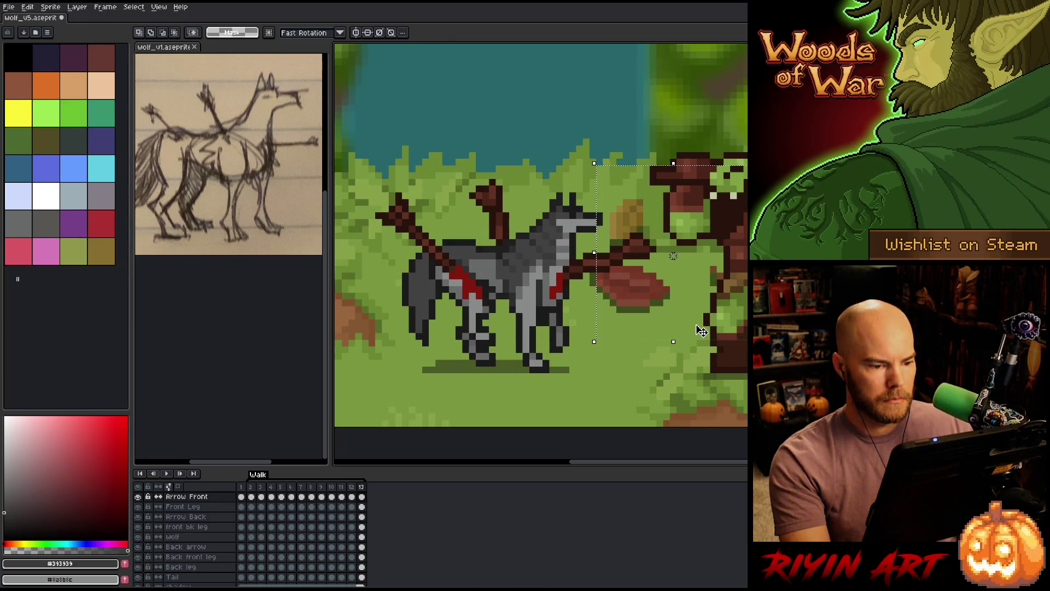
{"action": "key", "text": "Right"}
{"action": "key", "text": "Right"}
{"action": "key", "text": "Right"}
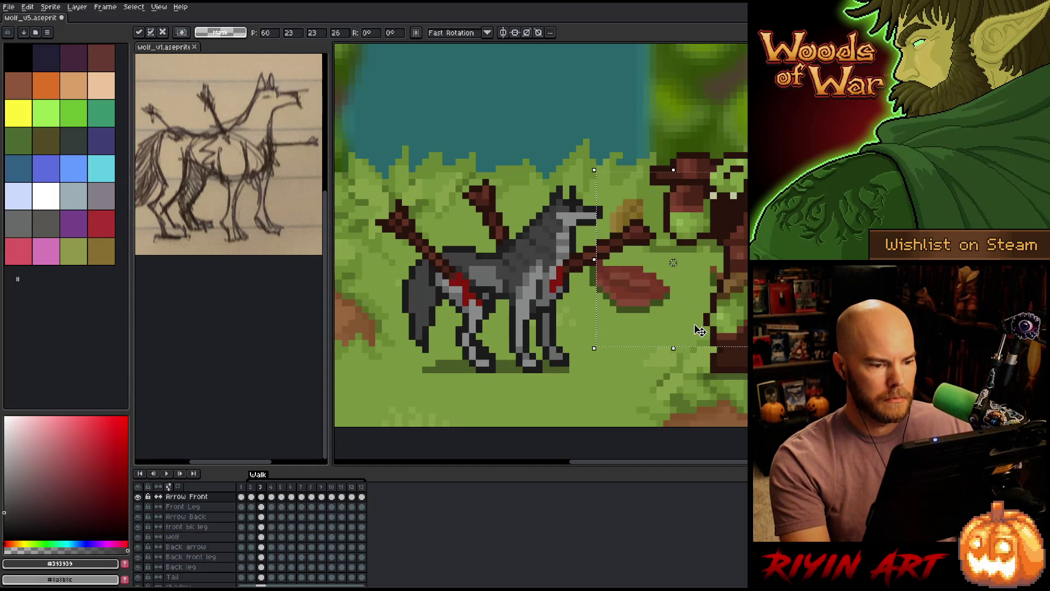
{"action": "key", "text": "Left"}
{"action": "key", "text": "Right"}
{"action": "key", "text": "Left"}
{"action": "key", "text": "Right"}
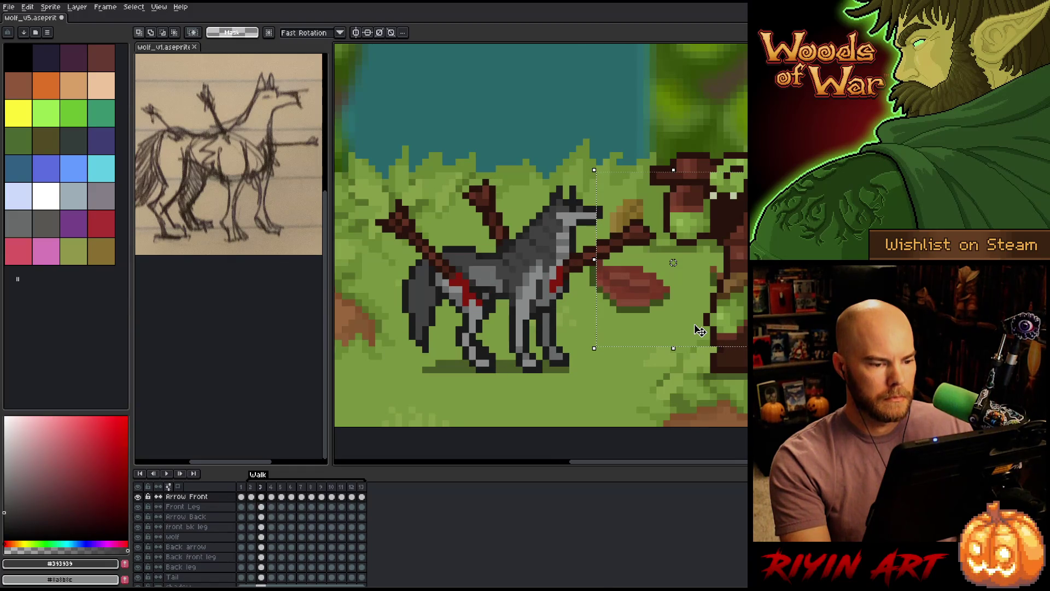
{"action": "key", "text": "Right"}
{"action": "key", "text": "Left"}
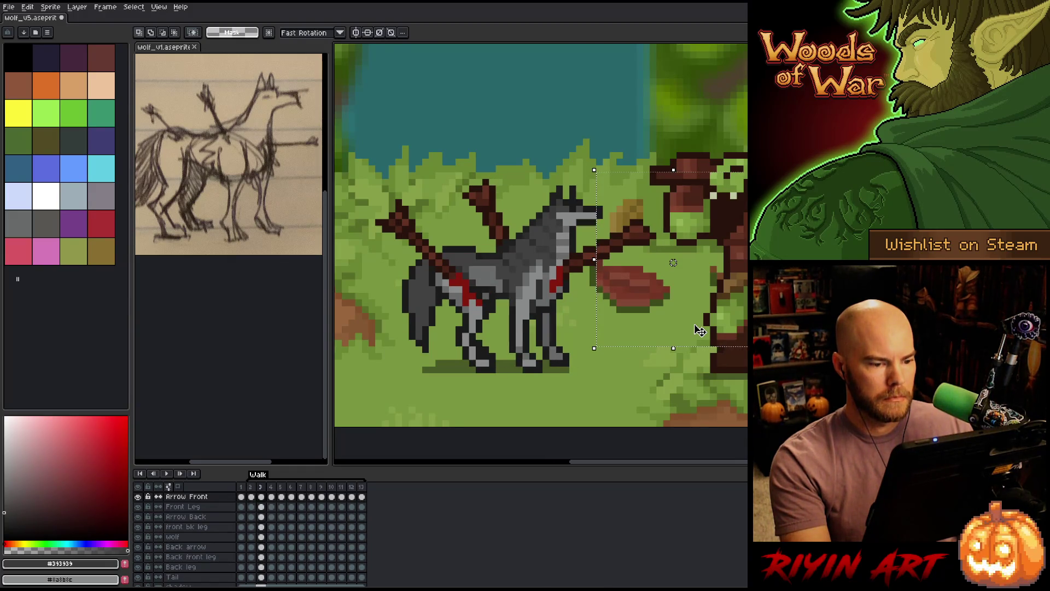
{"action": "key", "text": "Right"}
{"action": "key", "text": "Return"}
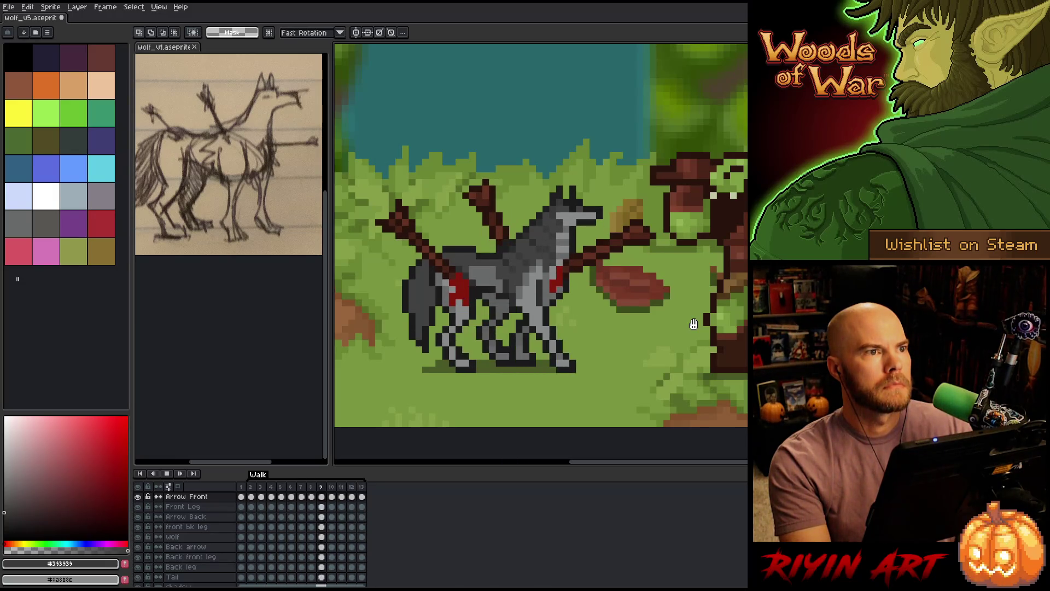
Stop the walk-cycle playback so frame 10 stays on the canvas.
{"action": "key", "text": "Return"}
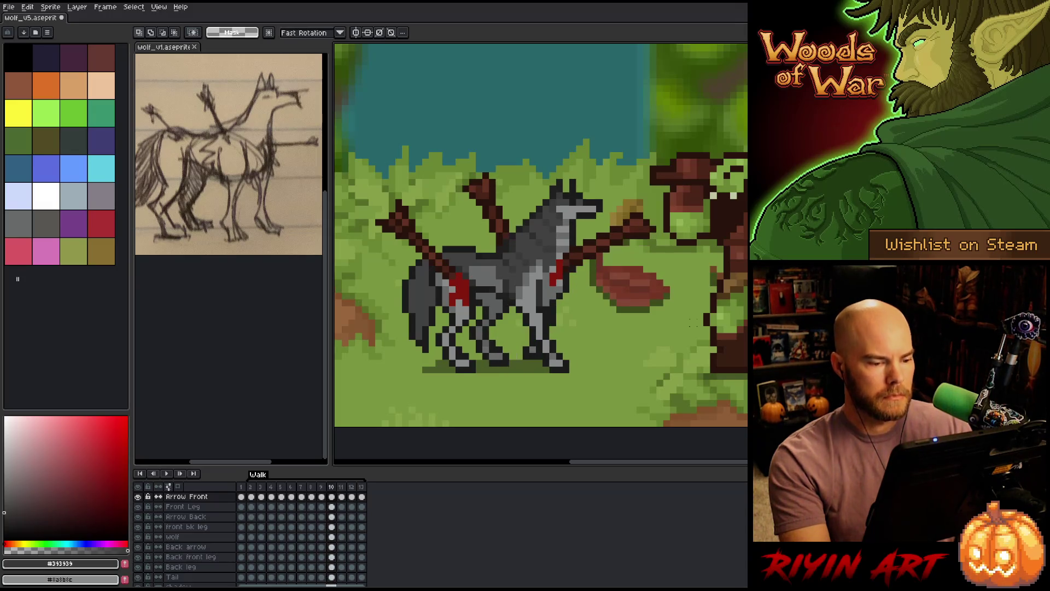
Pick up the wolf's grey and its layer from the canvas, then save wolf_v5.
{"action": "key", "text": "v"}
{"action": "left_click", "coordinate": [559, 298]}
{"action": "key", "text": "i"}
{"action": "left_click", "coordinate": [579, 269]}
{"action": "key", "text": "b"}
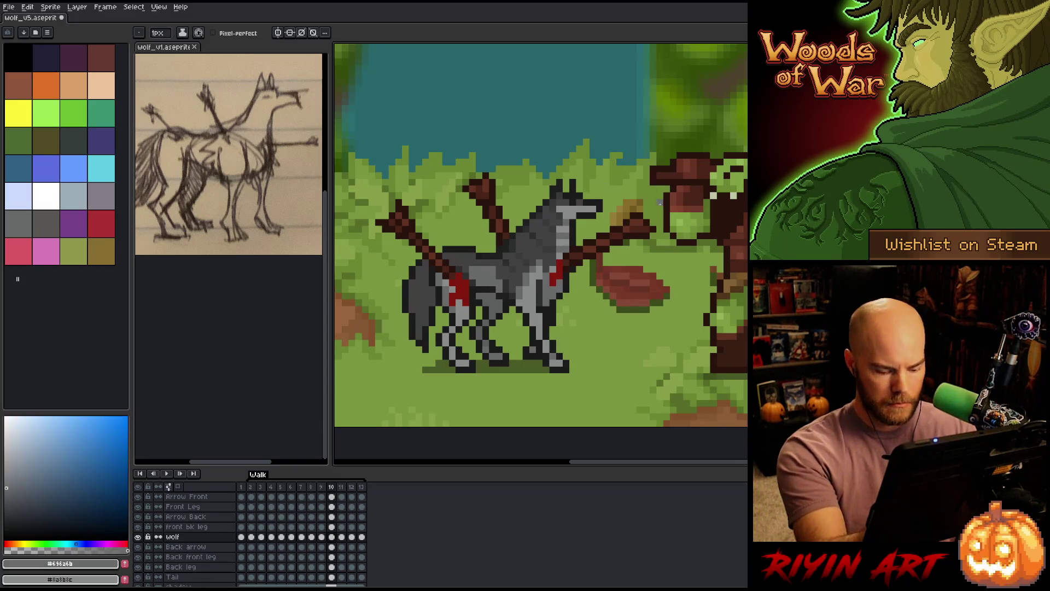
{"action": "key", "text": "Return"}
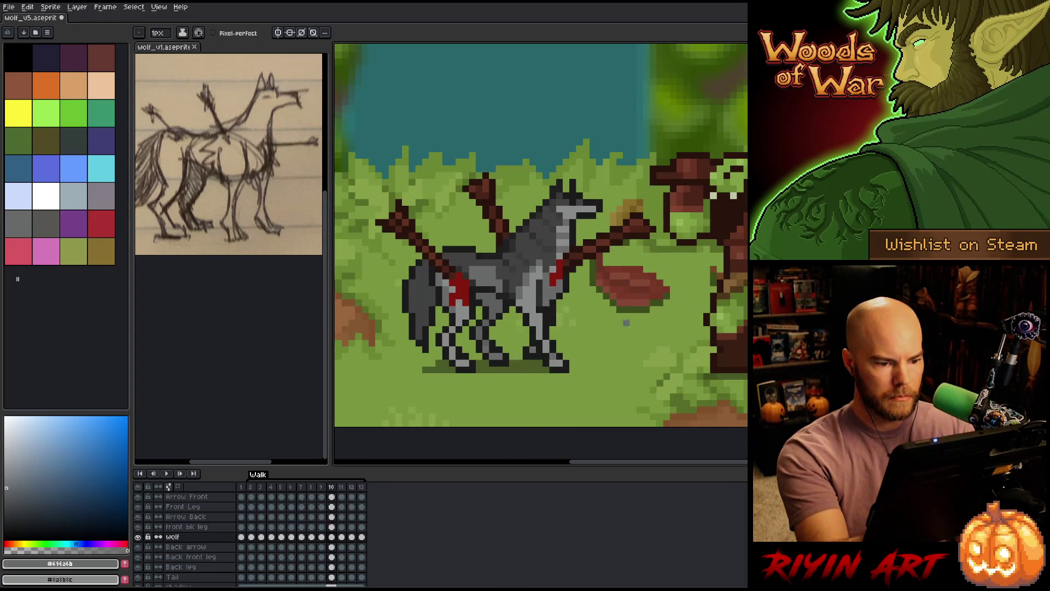
{"action": "key", "text": "ctrl+s"}
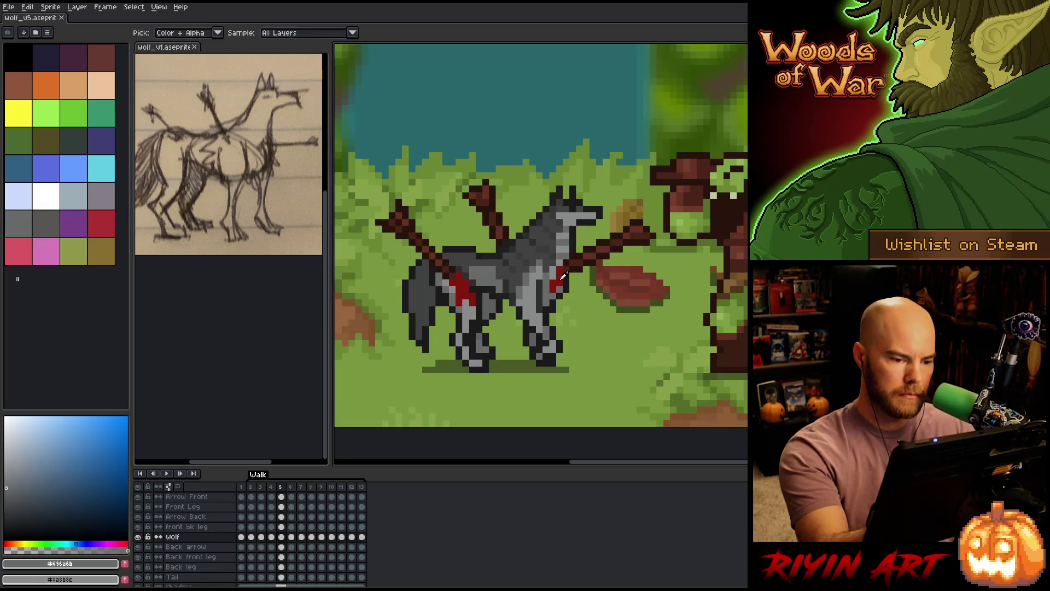
Pick up the arrow red, step through frames 6–12 and 4–5, and restart playback.
{"action": "left_click", "coordinate": [562, 280], "text": "alt"}
{"action": "left_click", "coordinate": [567, 284], "text": "ctrl"}
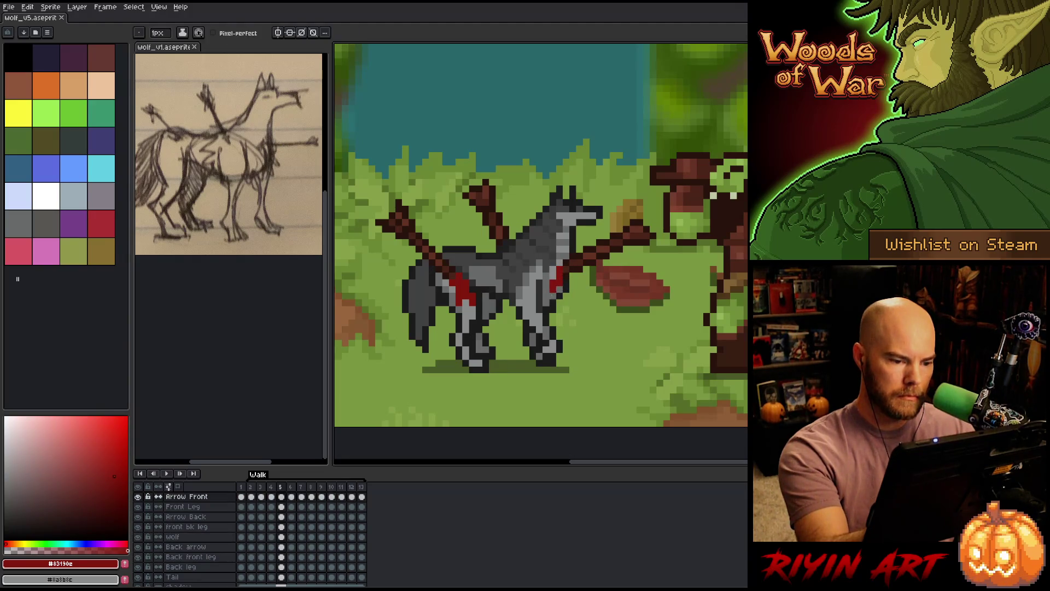
{"action": "key", "text": "period"}
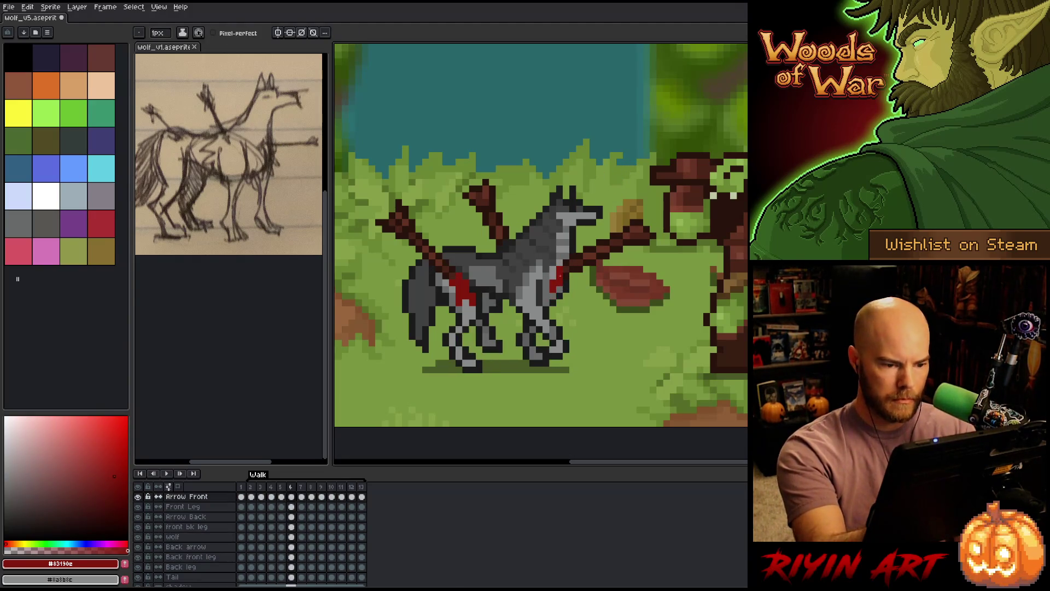
{"action": "key", "text": "period"}
{"action": "key", "text": "period"}
{"action": "key", "text": "period"}
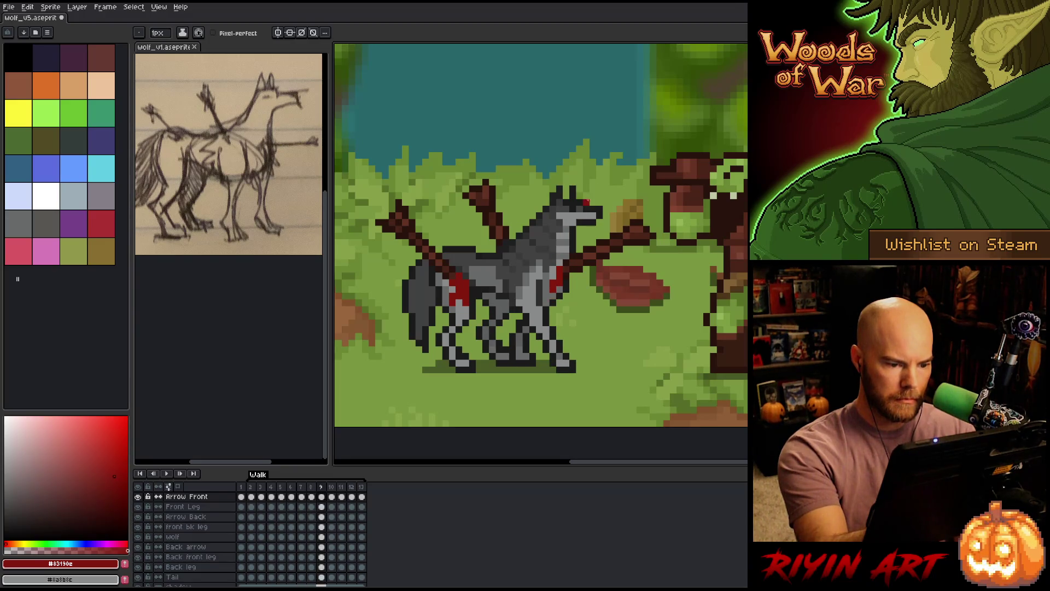
{"action": "key", "text": "period"}
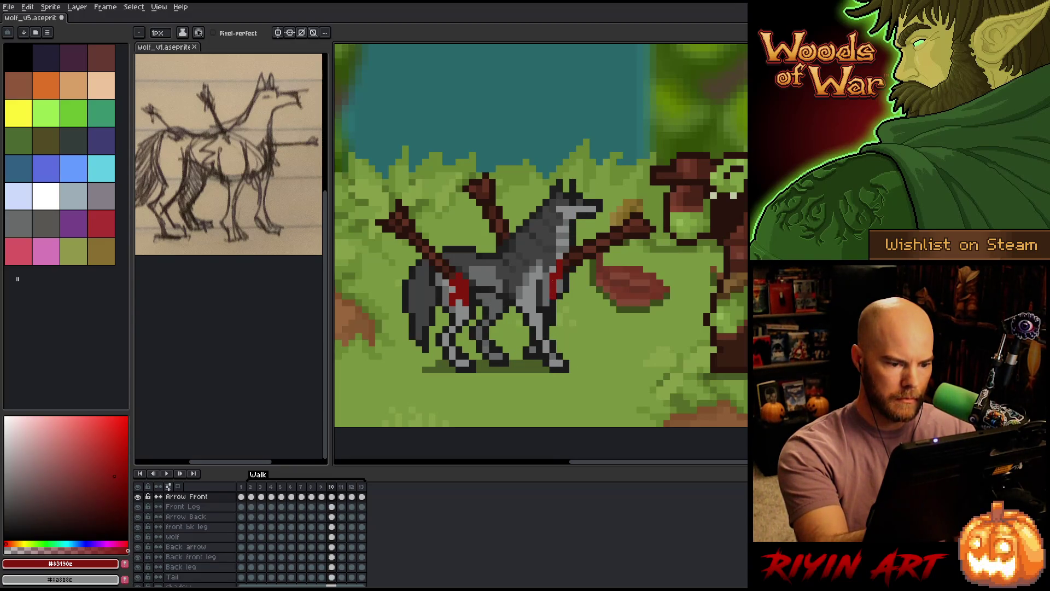
{"action": "key", "text": "period"}
{"action": "key", "text": "period"}
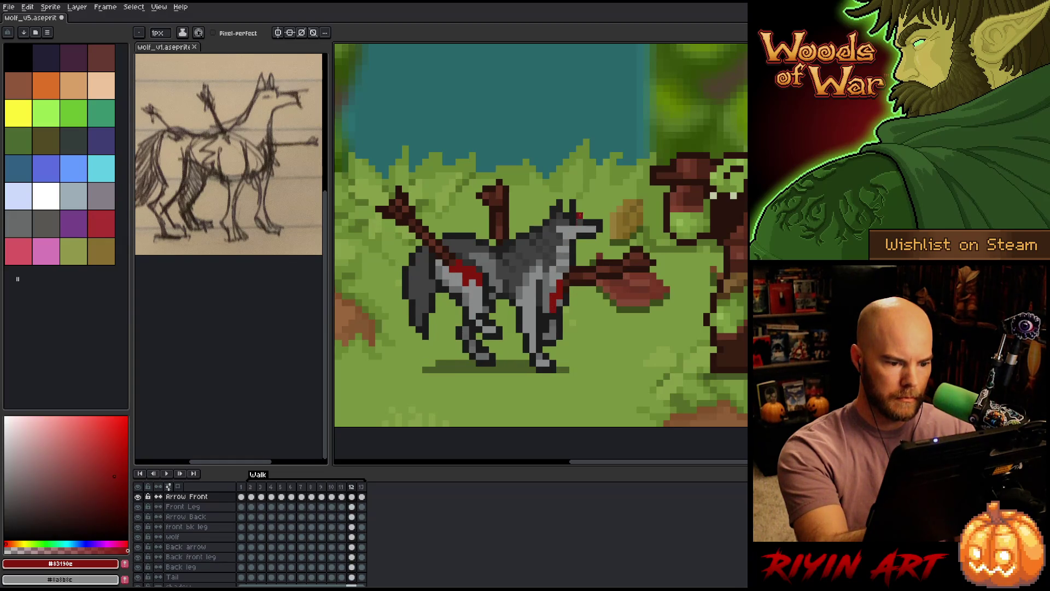
{"action": "key", "text": "period"}
{"action": "key", "text": "period"}
{"action": "key", "text": "period"}
{"action": "key", "text": "period"}
{"action": "key", "text": "period"}
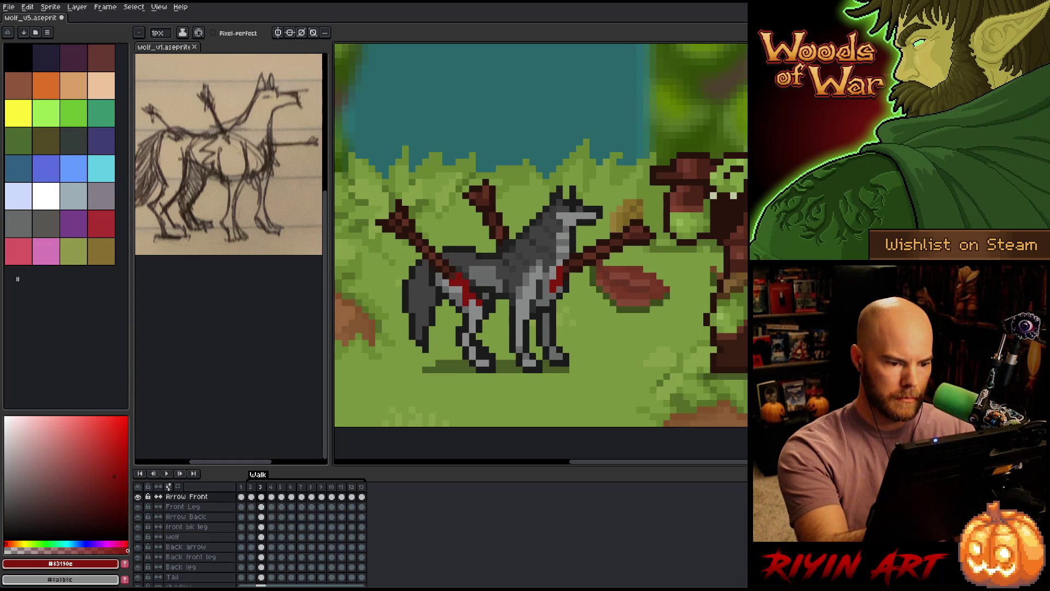
{"action": "key", "text": "period"}
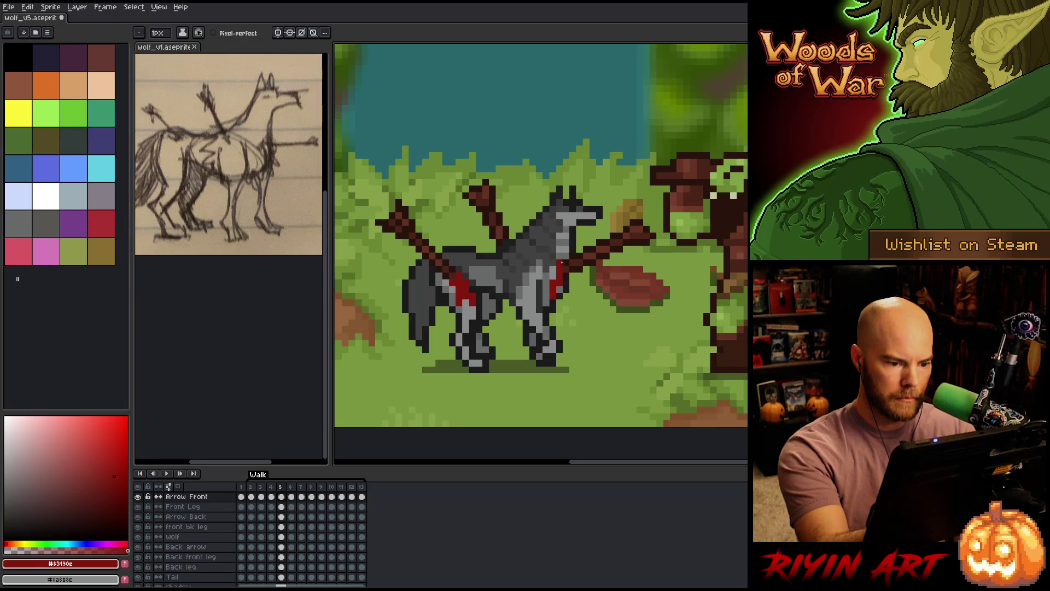
{"action": "key", "text": "period"}
{"action": "key", "text": "period"}
{"action": "key", "text": "period"}
{"action": "key", "text": "v"}
{"action": "key", "text": "b"}
{"action": "key", "text": "Return"}
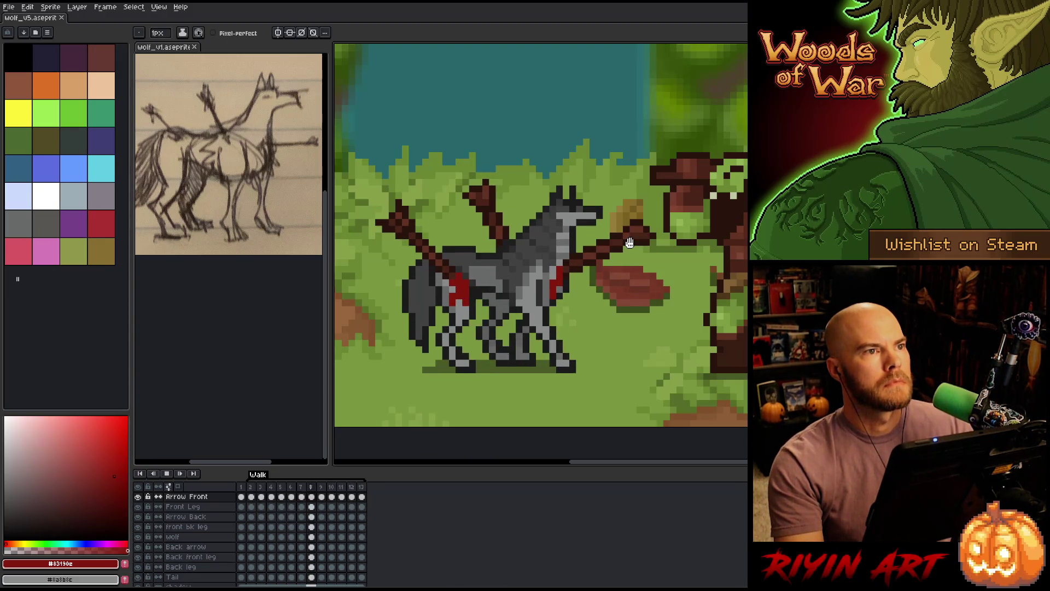
Zoom and pan the view onto the wolf while the walk cycle plays.
{"action": "scroll", "coordinate": [631, 243], "scroll_direction": "down", "scroll_amount": 1}
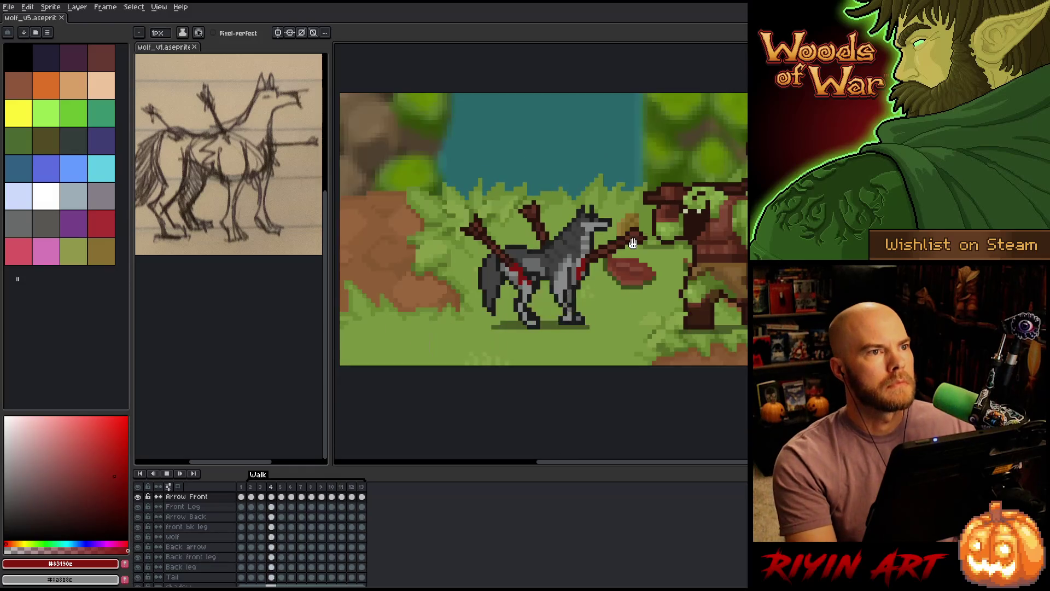
{"action": "left_click_drag", "start_coordinate": [633, 243], "coordinate": [586, 269]}
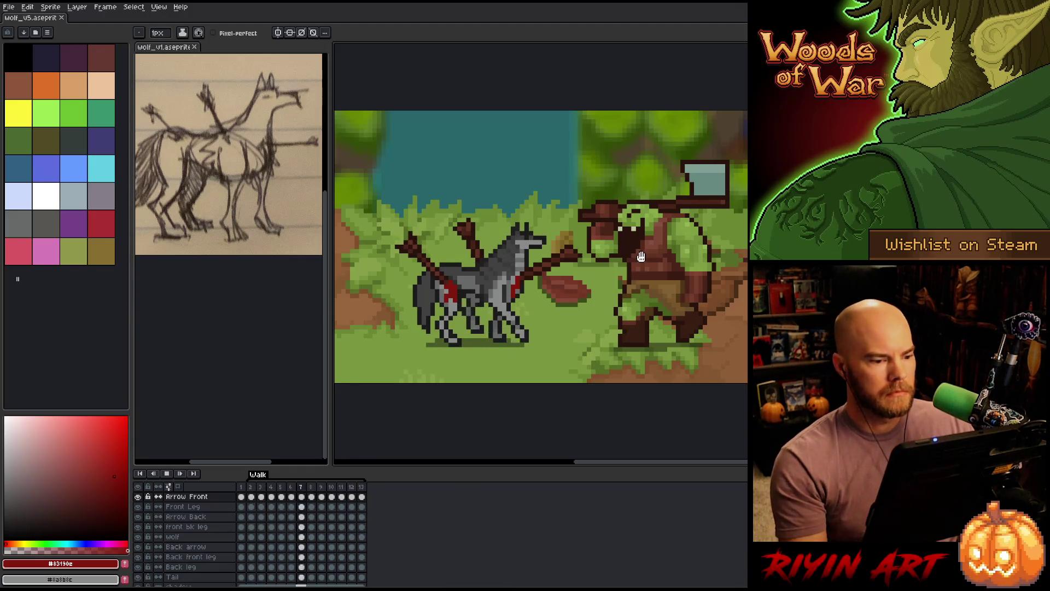
{"action": "scroll", "coordinate": [464, 284], "scroll_direction": "up", "scroll_amount": 1}
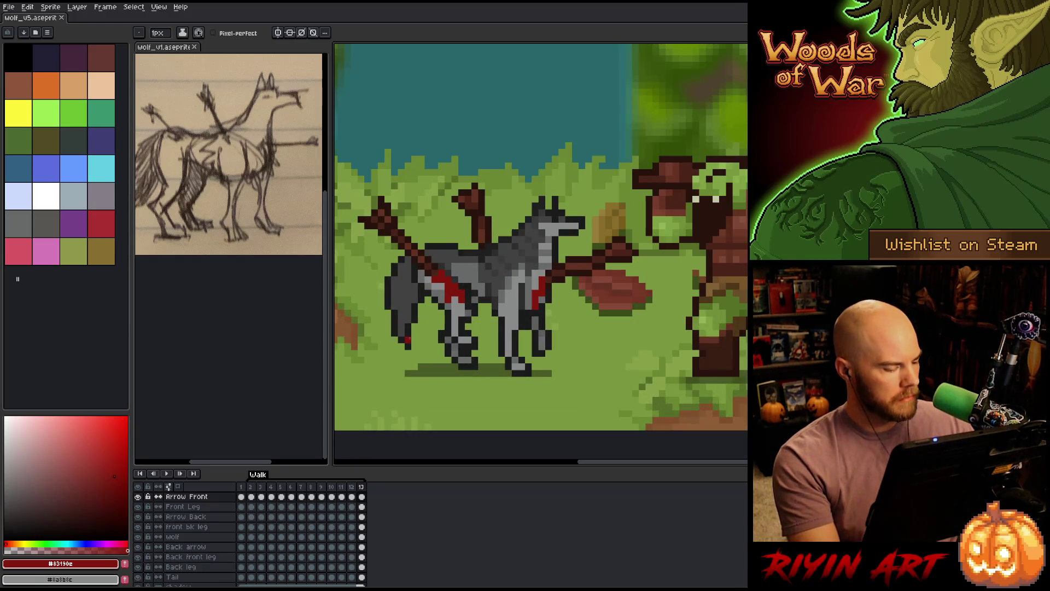
Make the Tail layer active, select the tail area, and preview the walk from frame 2.
{"action": "key", "text": "v"}
{"action": "left_click", "coordinate": [405, 305], "text": "ctrl"}
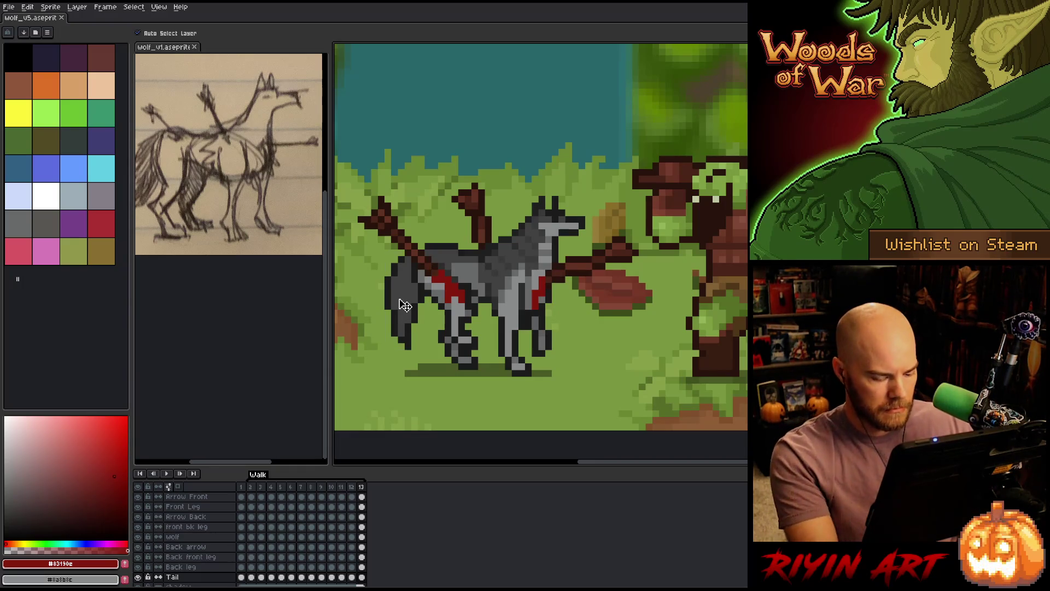
{"action": "key", "text": "m"}
{"action": "left_click_drag", "start_coordinate": [431, 395], "coordinate": [378, 317]}
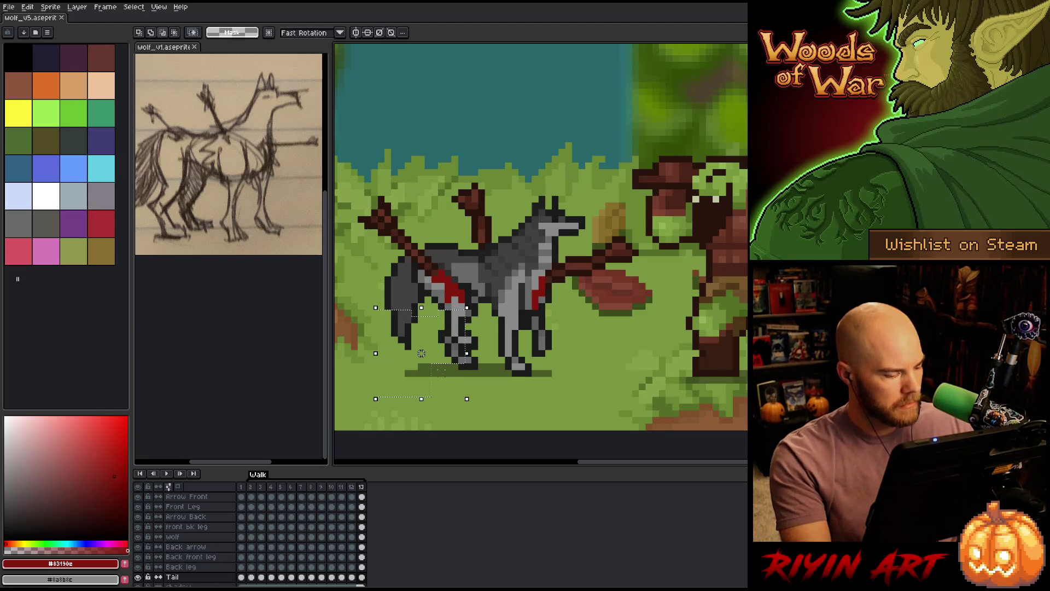
{"action": "left_click", "coordinate": [252, 487]}
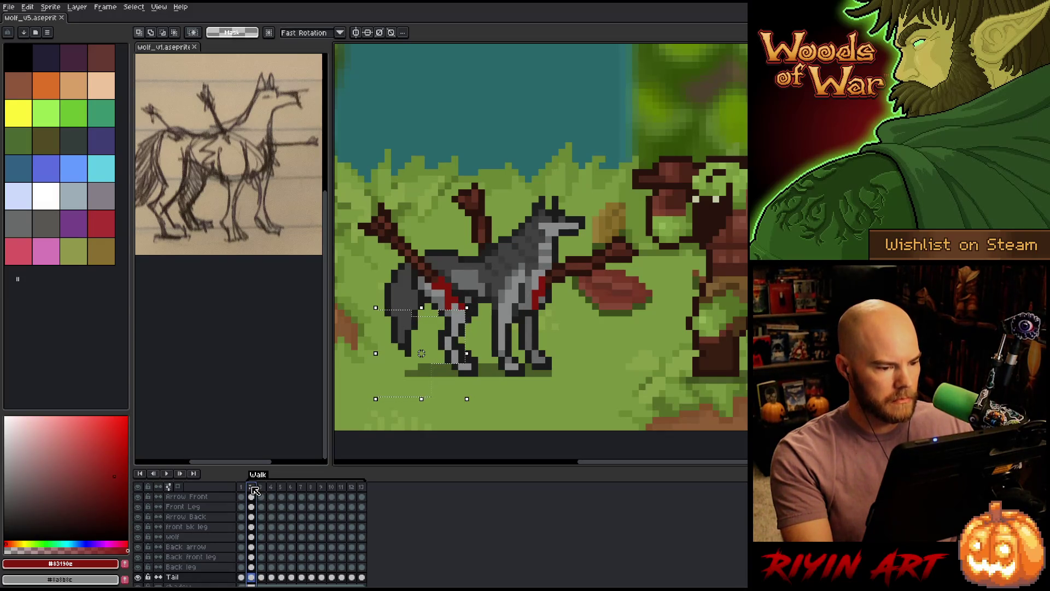
{"action": "left_click", "coordinate": [258, 487]}
{"action": "key", "text": "Return"}
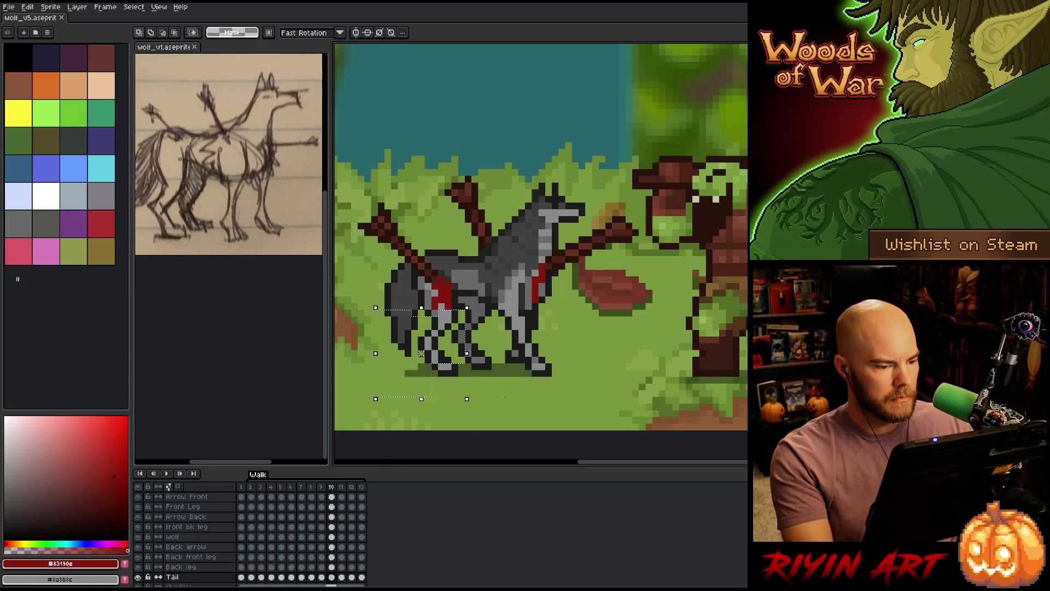
Select and reposition the wolf's tail on frame 11, committing the move.
{"action": "key", "text": "Left"}
{"action": "key", "text": "Right"}
{"action": "key", "text": "Right"}
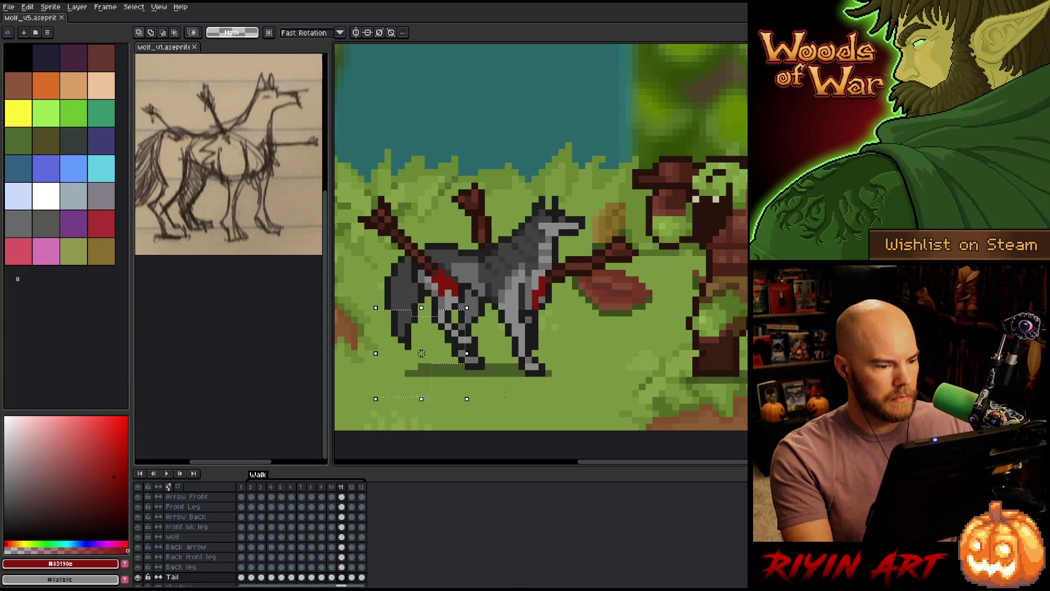
{"action": "key", "text": "Left"}
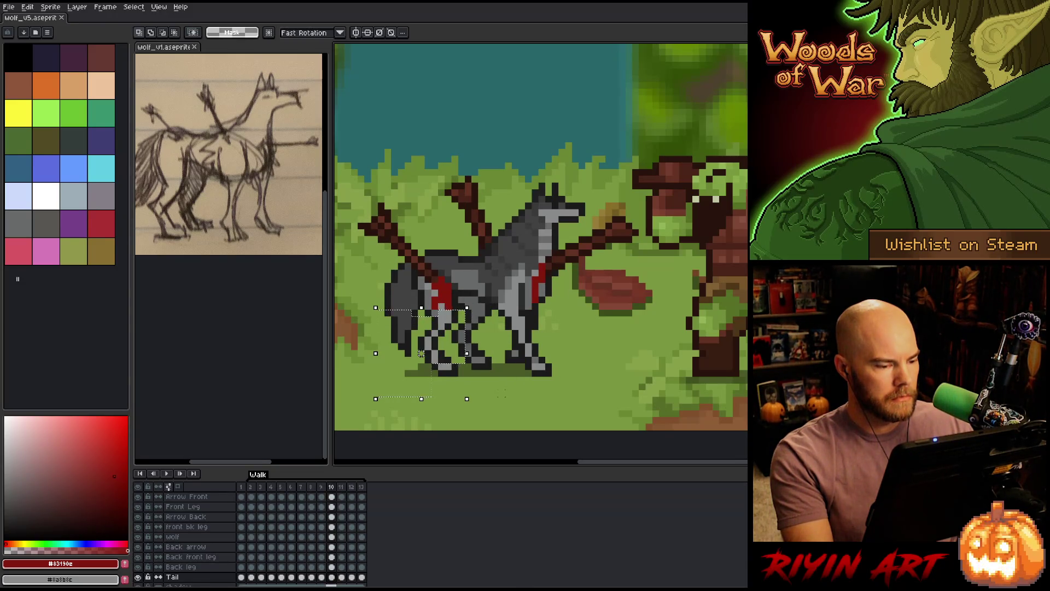
{"action": "key", "text": "Right"}
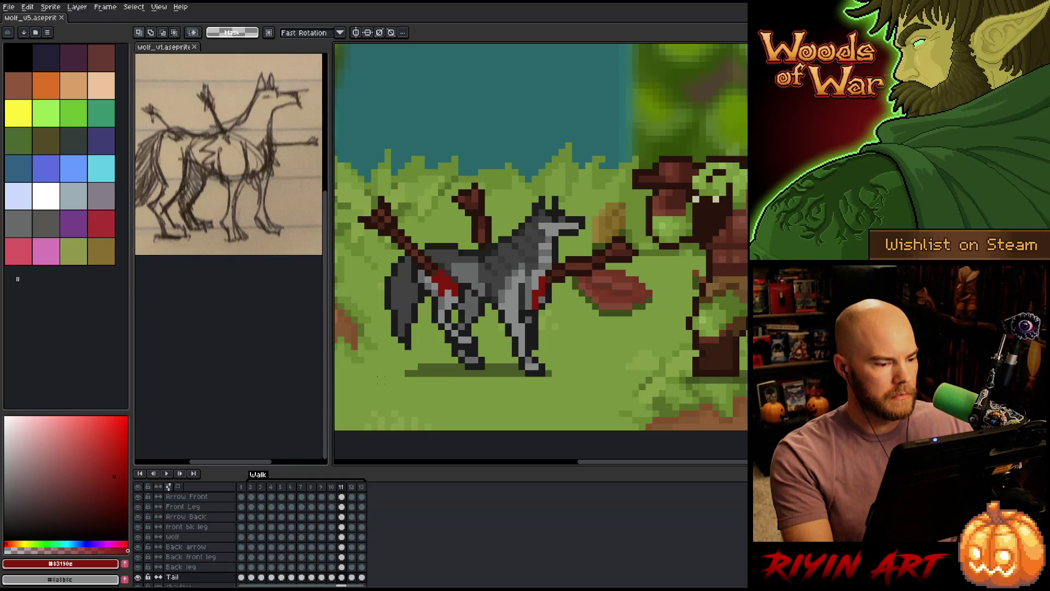
{"action": "left_click_drag", "start_coordinate": [375, 384], "coordinate": [433, 300]}
{"action": "left_click", "coordinate": [408, 346]}
{"action": "key", "text": "Return"}
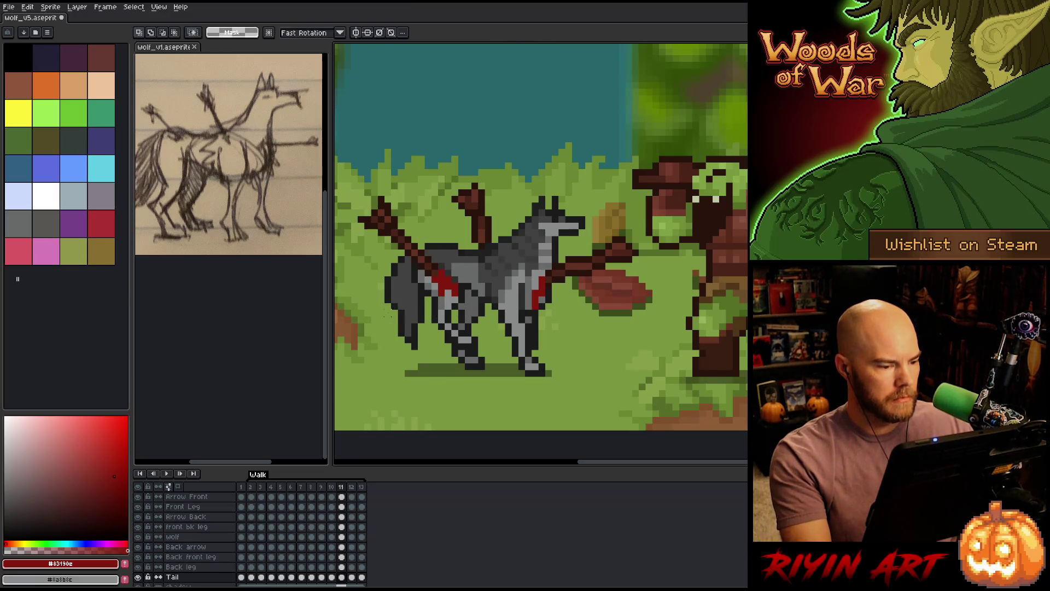
{"action": "left_click", "coordinate": [384, 306]}
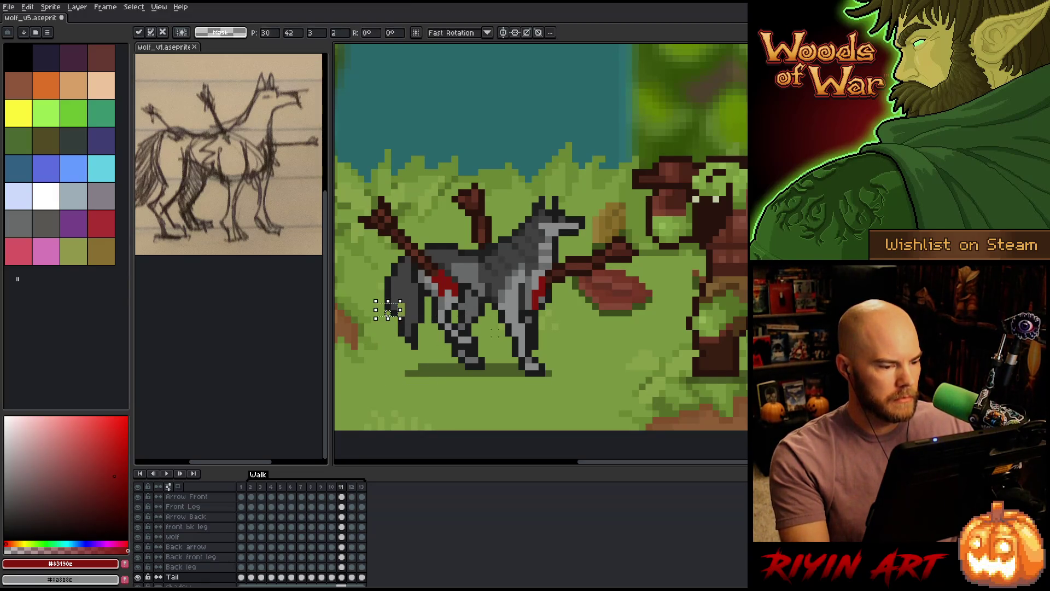
Sample the dark tail grey and mid grey #414141, comparing frame 11 with its neighbour.
{"action": "key", "text": "b"}
{"action": "left_click", "coordinate": [401, 306], "text": "alt"}
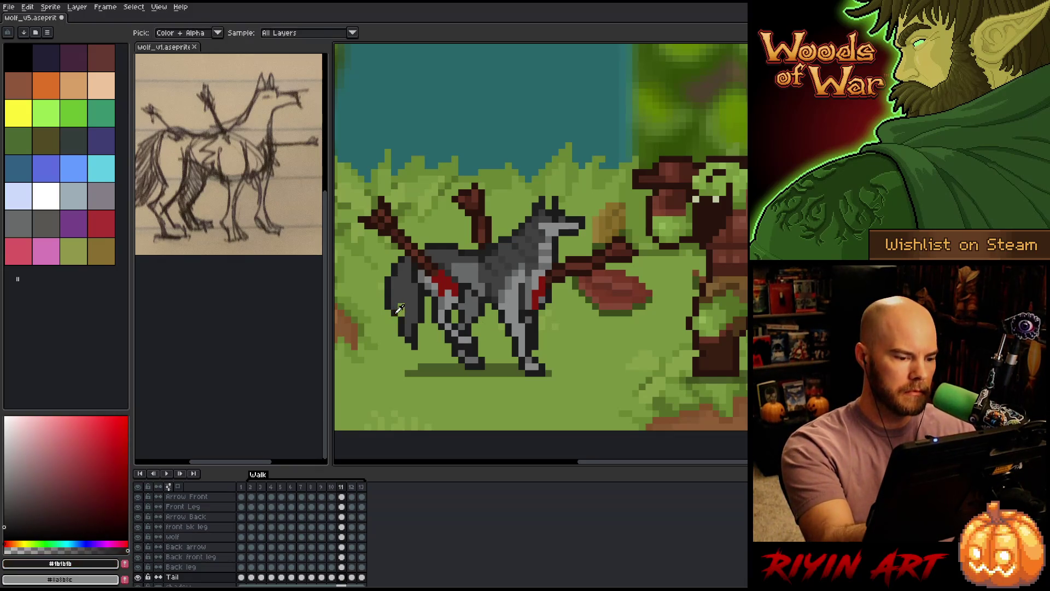
{"action": "left_click", "coordinate": [403, 297], "text": "alt"}
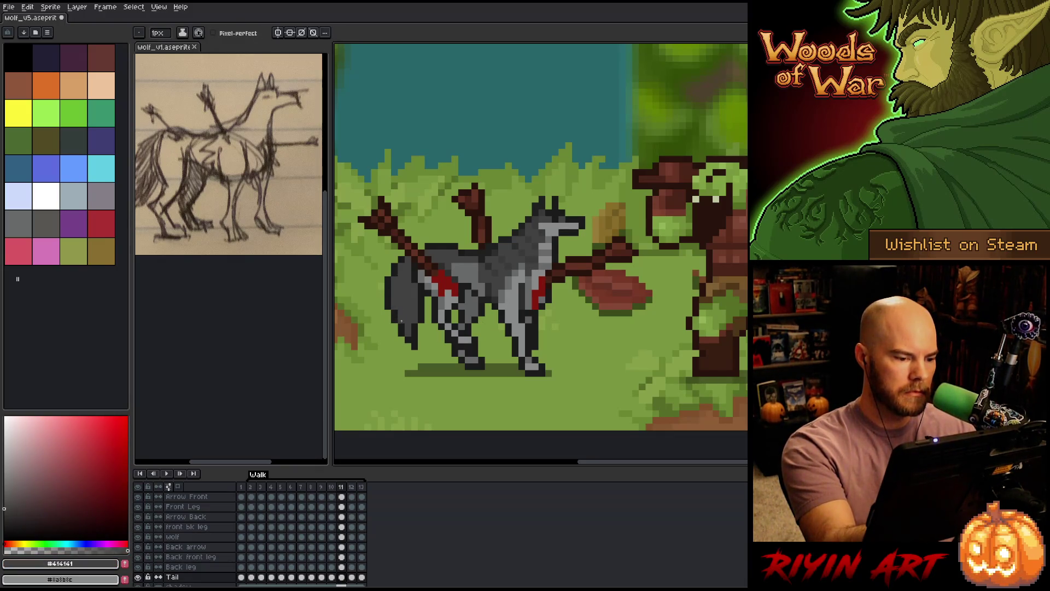
{"action": "key", "text": "Left"}
{"action": "key", "text": "Right"}
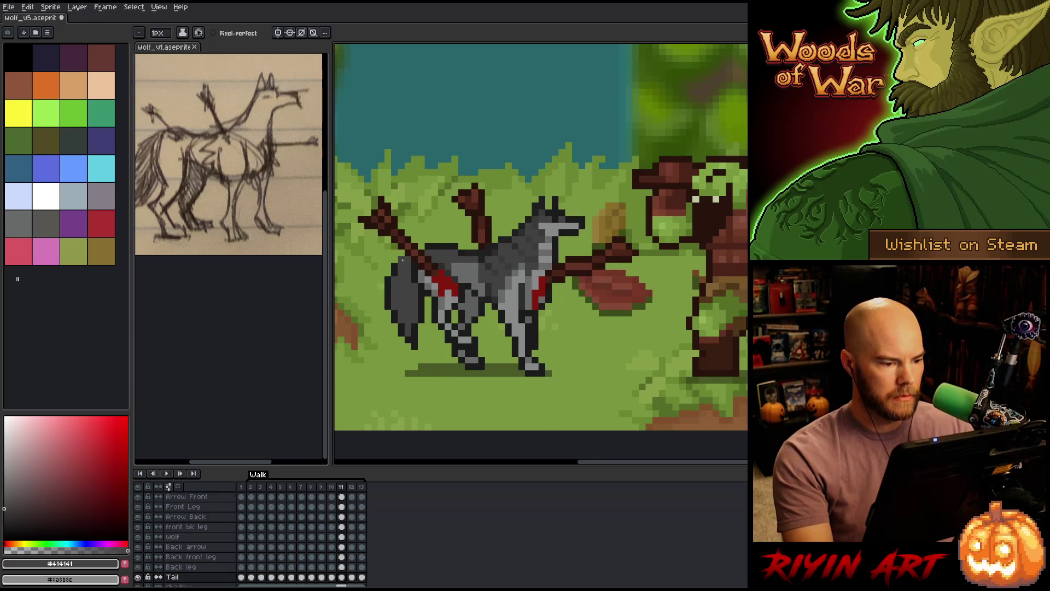
Paint mid grey #414141 onto the tail on frame 12, then save the file.
{"action": "key", "text": "Right"}
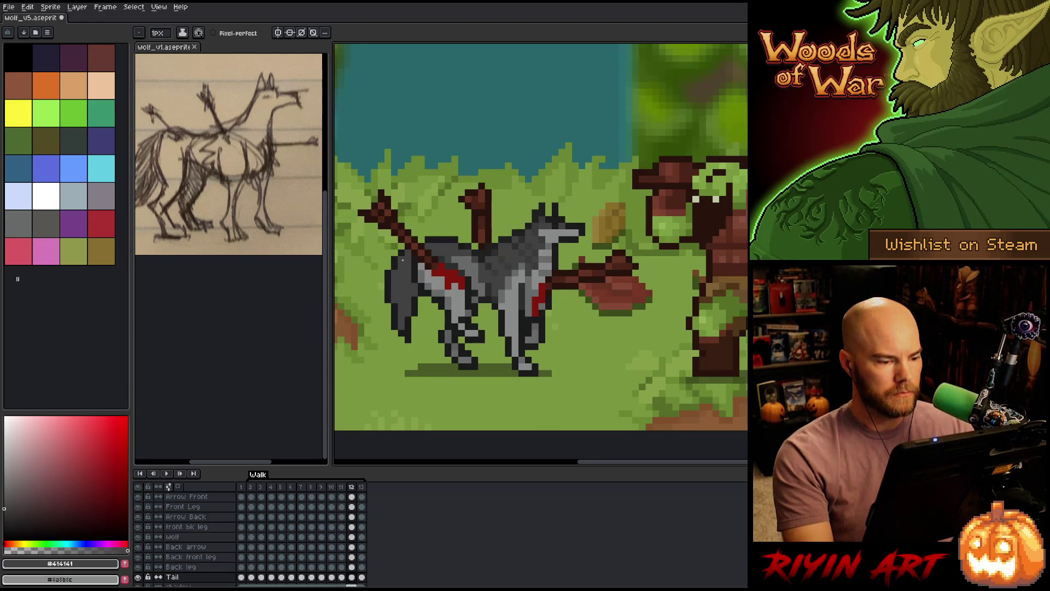
{"action": "key", "text": "Left"}
{"action": "key", "text": "Right"}
{"action": "key", "text": "Left"}
{"action": "key", "text": "Right"}
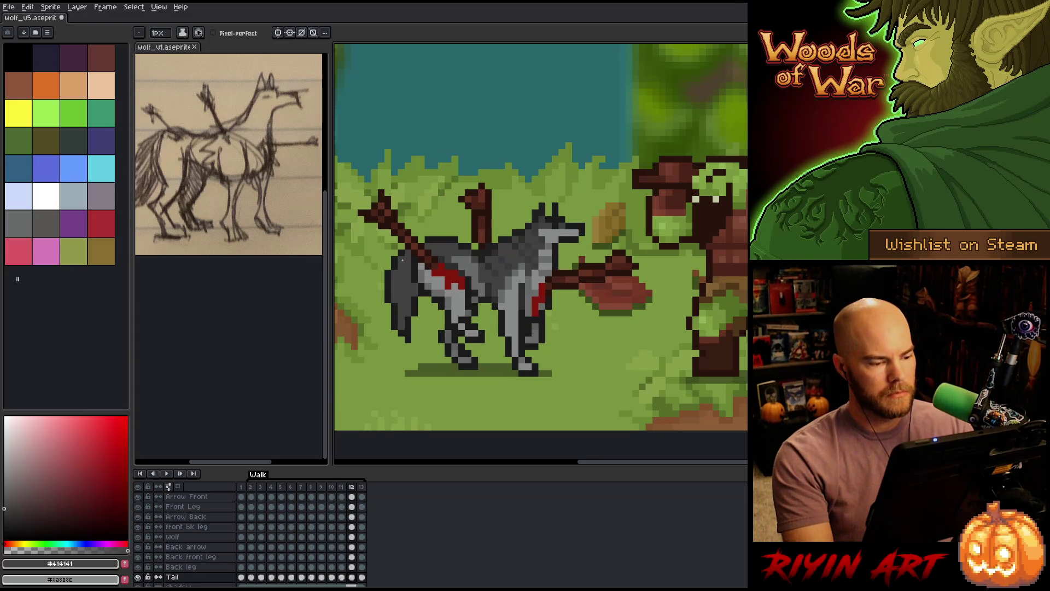
{"action": "left_click", "coordinate": [391, 305], "text": "alt"}
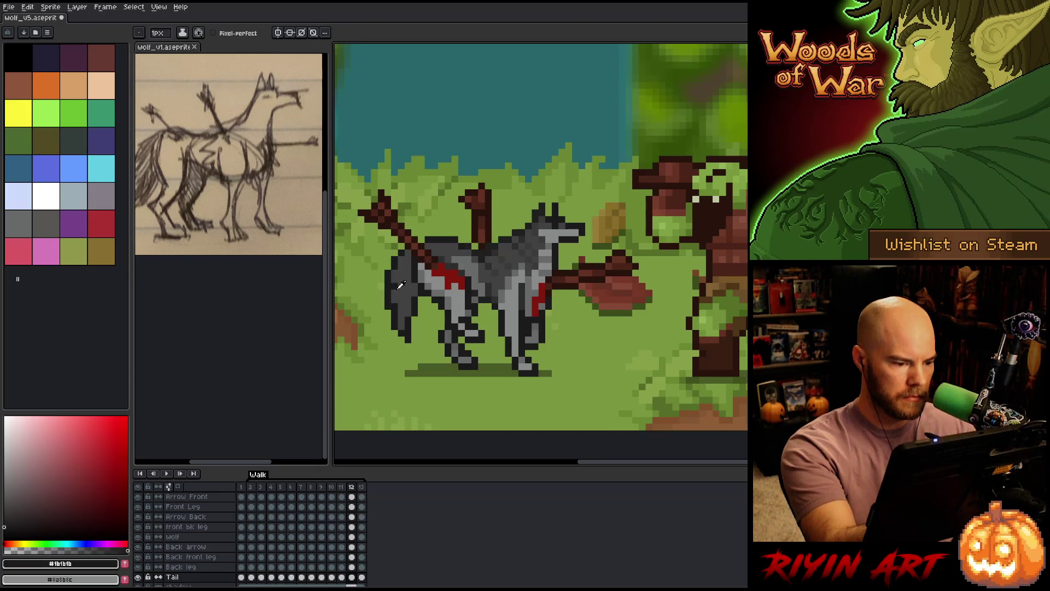
{"action": "left_click", "coordinate": [400, 285], "text": "alt"}
{"action": "left_click_drag", "start_coordinate": [393, 301], "coordinate": [395, 309]}
{"action": "key", "text": "ctrl+s"}
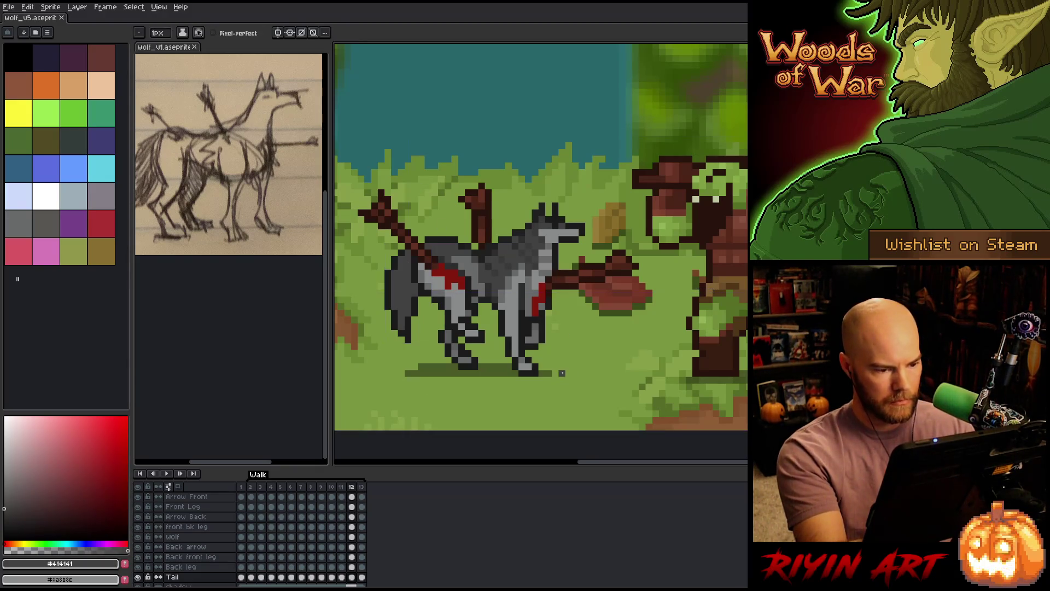
On frame 13, move the wolf's tail tip to a new spot and clear the selection.
{"action": "key", "text": "period"}
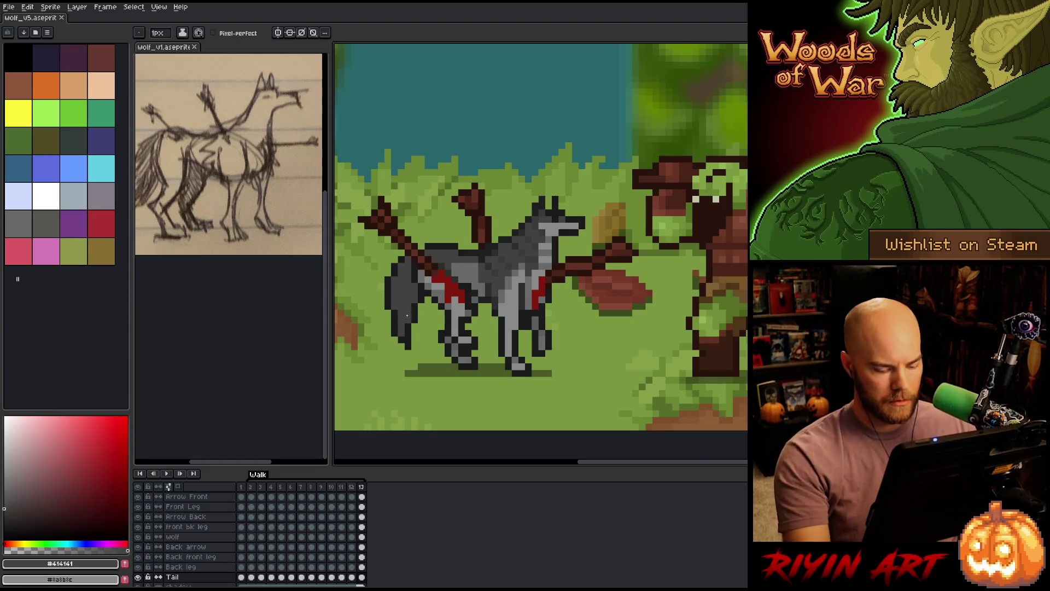
{"action": "key", "text": "m"}
{"action": "mouse_move", "coordinate": [385, 337]}
{"action": "left_mouse_down"}
{"action": "mouse_move", "coordinate": [444, 390]}
{"action": "mouse_move", "coordinate": [386, 326]}
{"action": "left_mouse_up"}
{"action": "key", "text": "ctrl+d"}
{"action": "key", "text": "b"}
{"action": "left_click", "coordinate": [382, 325]}
{"action": "key", "text": "m"}
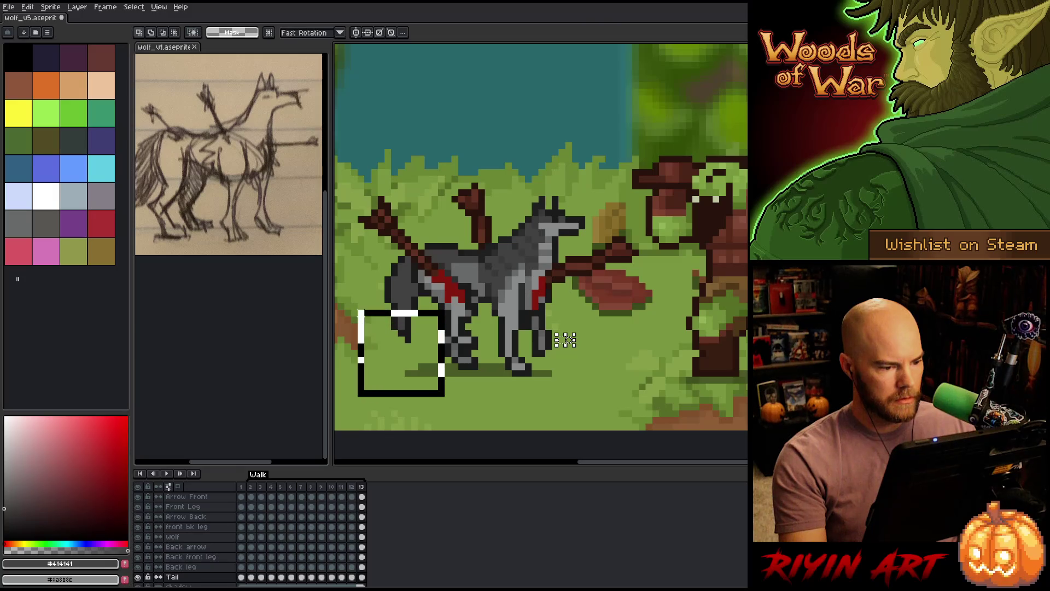
{"action": "left_click_drag", "start_coordinate": [447, 398], "coordinate": [355, 301]}
{"action": "key", "text": "ctrl+d"}
Flip between frames 12, 13 and 2 to check the tail swings smoothly across the loop.
{"action": "key", "text": "comma"}
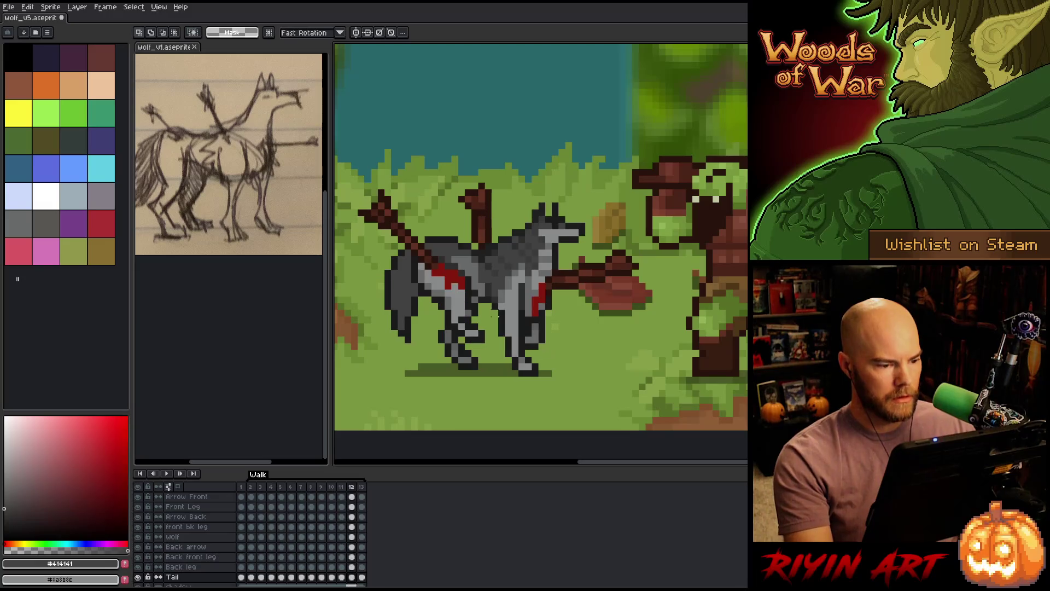
{"action": "key", "text": "period"}
{"action": "key", "text": "comma"}
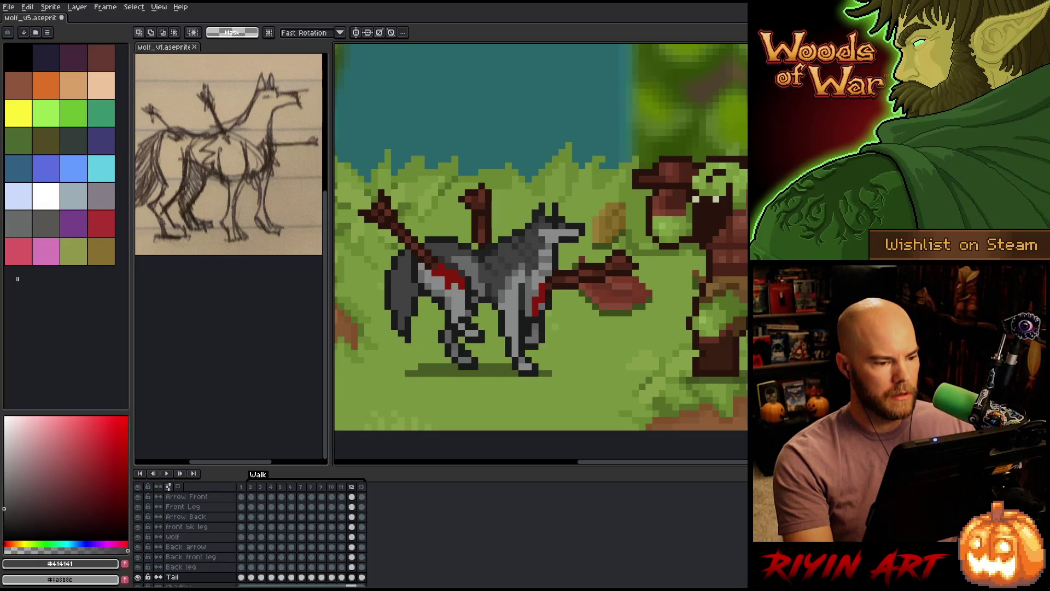
{"action": "key", "text": "period"}
{"action": "key", "text": "period"}
{"action": "key", "text": "period"}
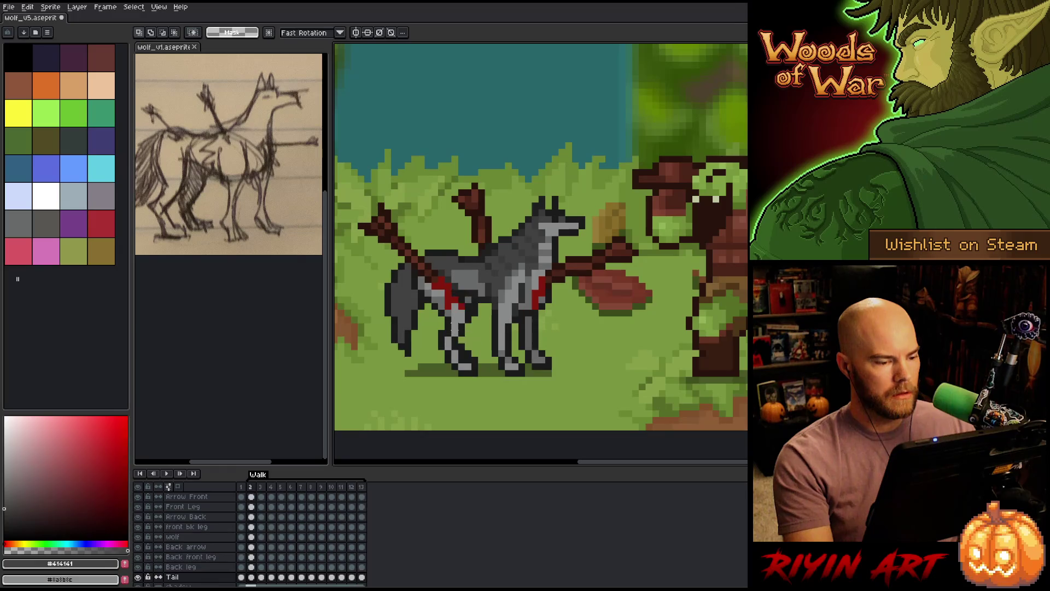
{"action": "key", "text": "comma"}
{"action": "key", "text": "comma"}
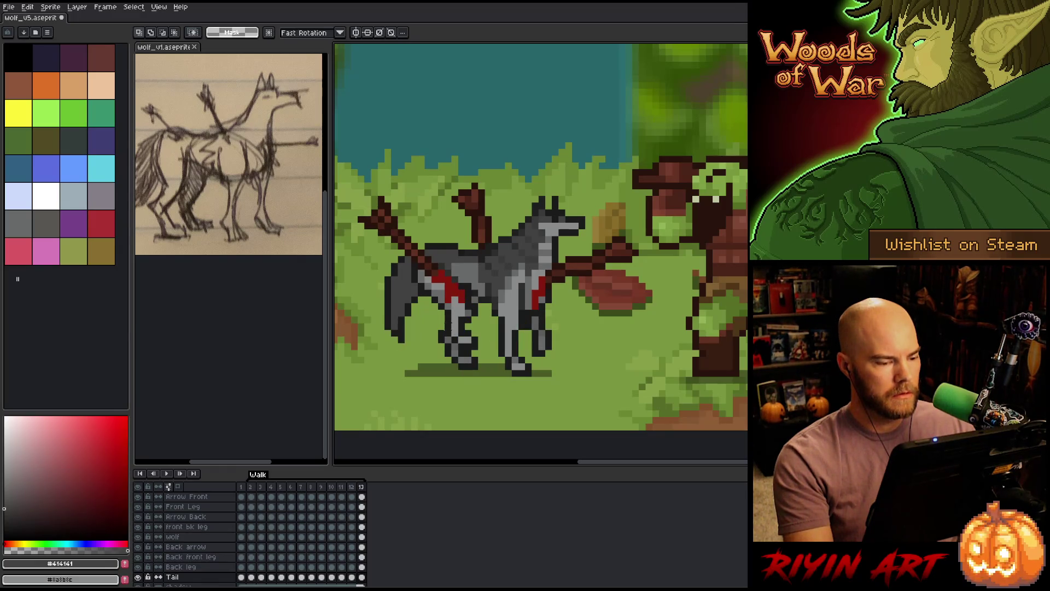
{"action": "key", "text": "period"}
{"action": "key", "text": "period"}
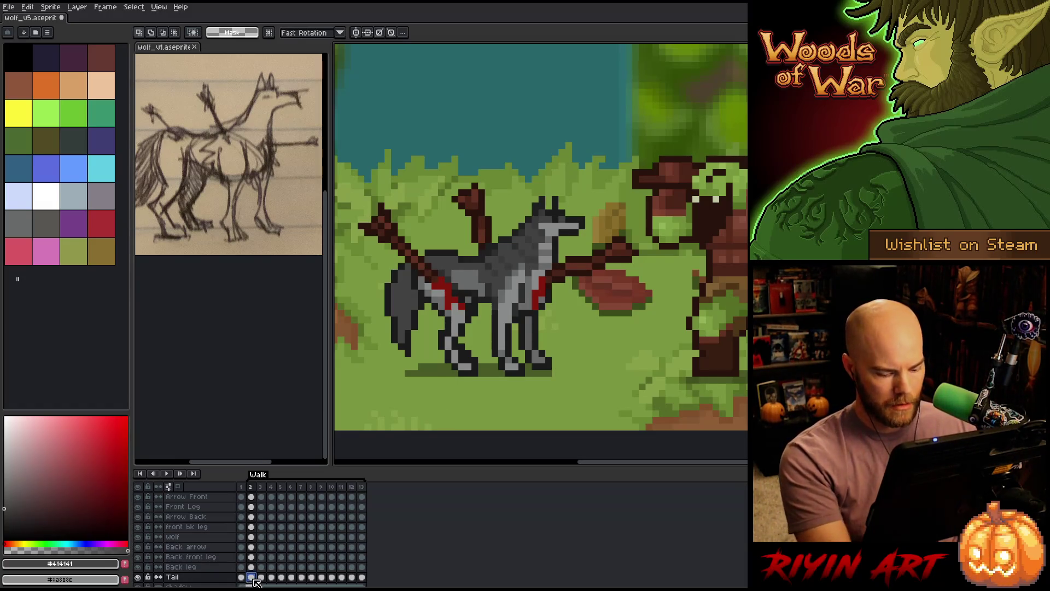
{"action": "key", "text": "comma"}
{"action": "key", "text": "comma"}
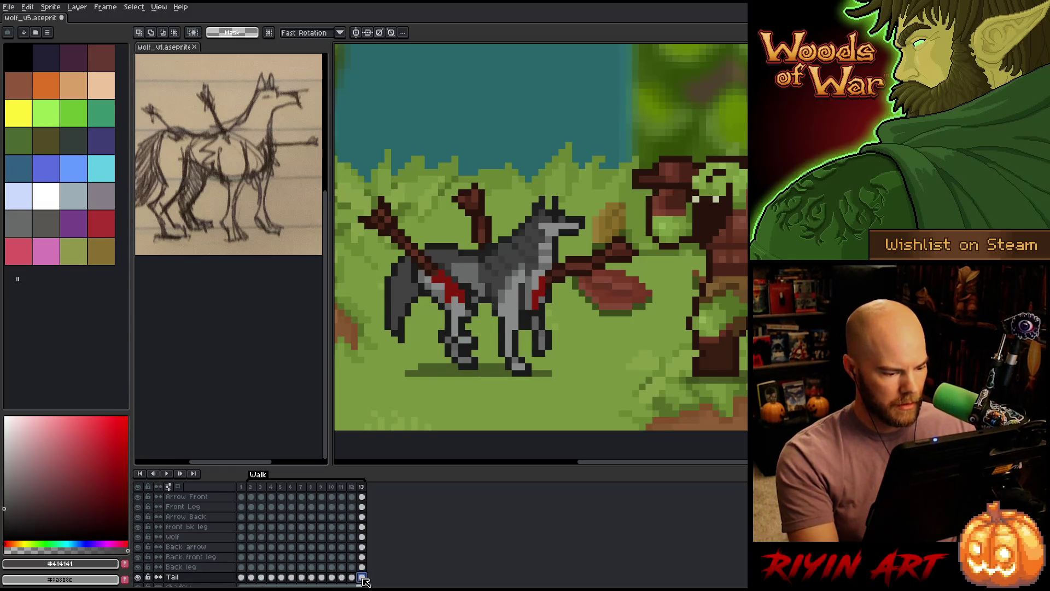
Lower the wolf's tail on frame 2 by one pixel and commit it.
{"action": "left_click", "coordinate": [252, 577]}
{"action": "left_click", "coordinate": [253, 577], "text": "ctrl"}
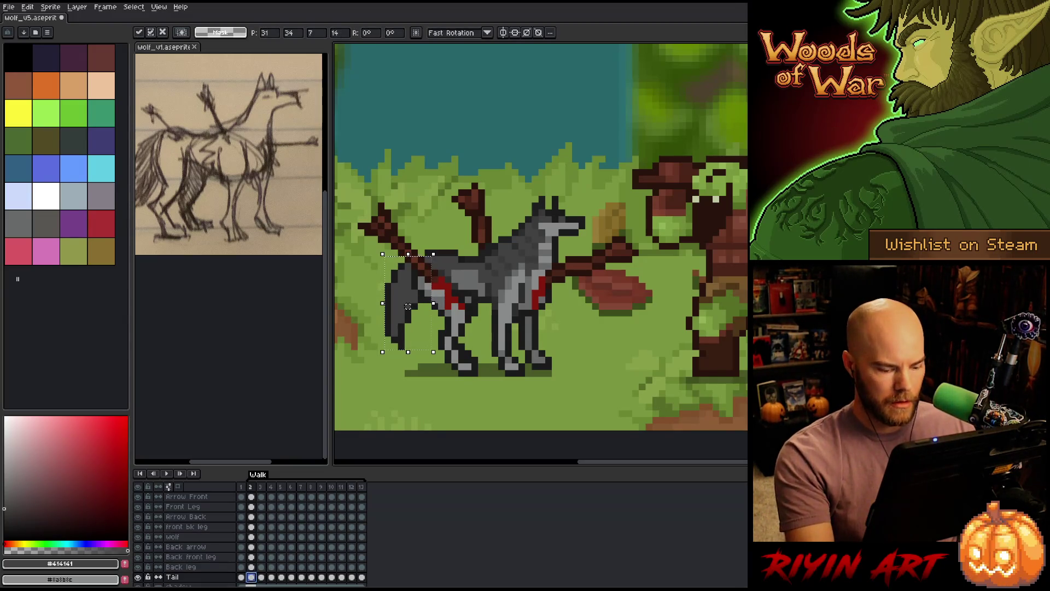
{"action": "key", "text": "Down"}
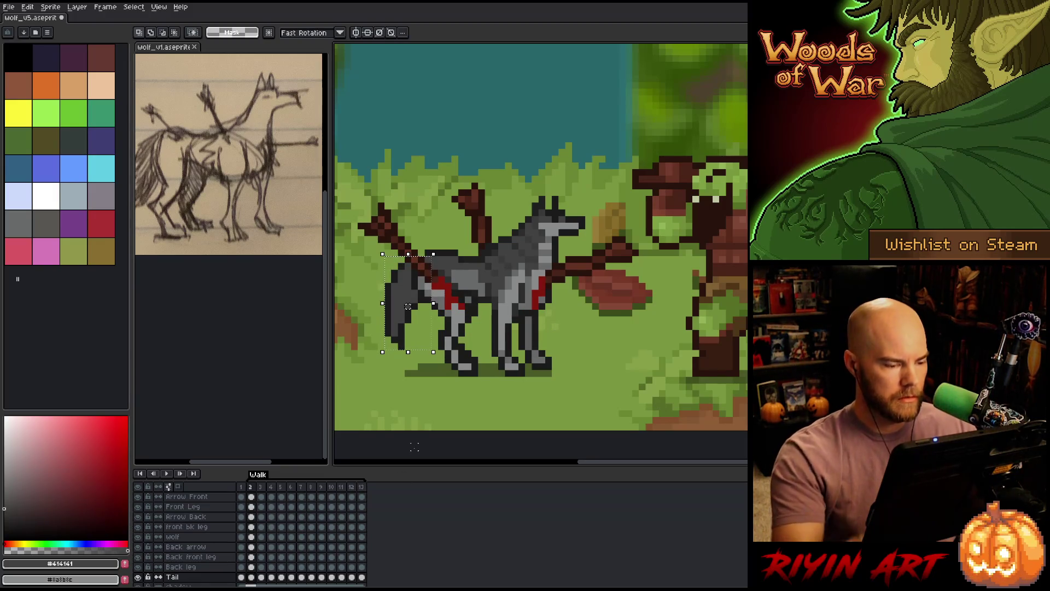
{"action": "key", "text": "ctrl+d"}
{"action": "key", "text": "b"}
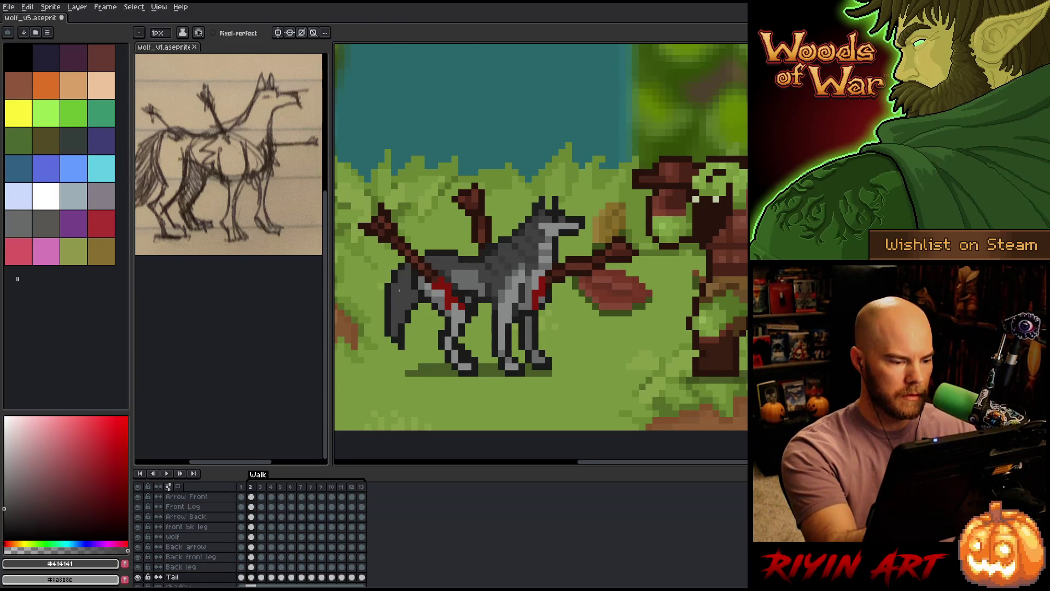
Erase dark pixels at the tail tip and retouch it, picking #1b1b1b from the tail.
{"action": "left_click", "coordinate": [381, 339], "text": "alt"}
{"action": "key", "text": "e"}
{"action": "left_click_drag", "start_coordinate": [381, 334], "coordinate": [400, 360]}
{"action": "key", "text": "b"}
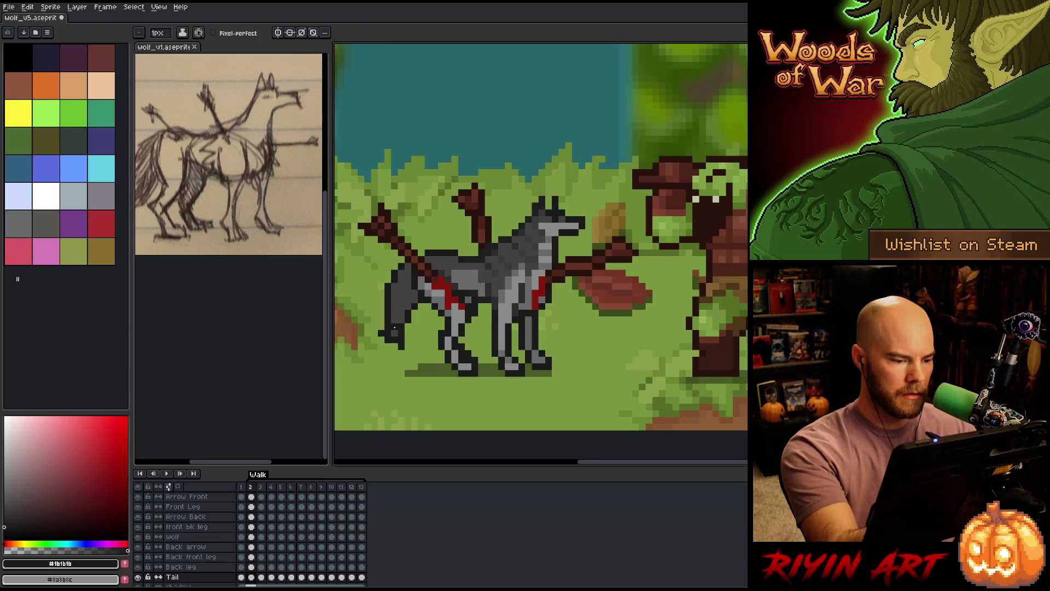
{"action": "left_click", "coordinate": [395, 301], "text": "alt"}
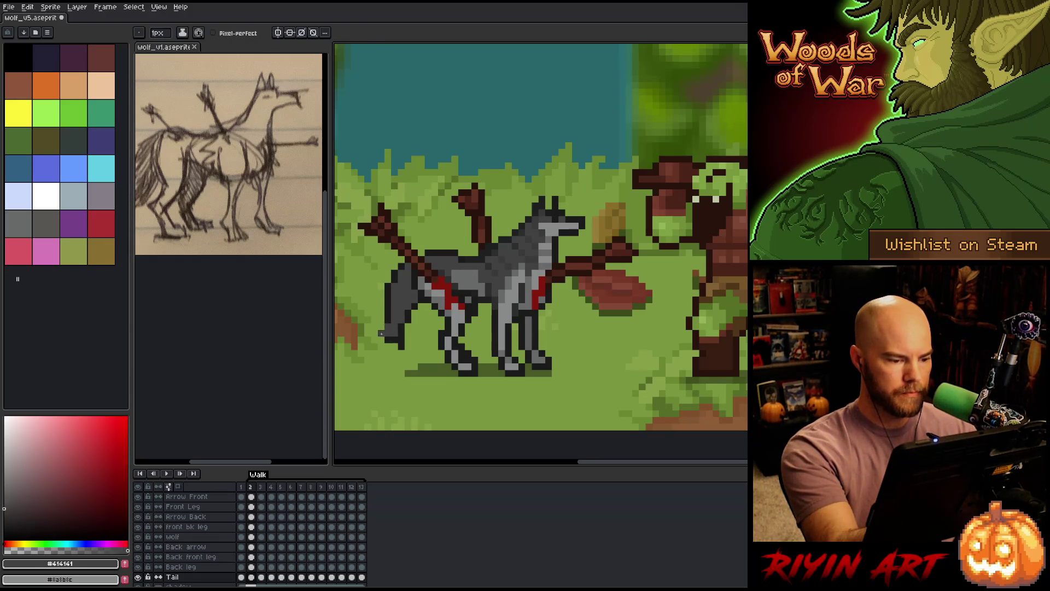
{"action": "left_click", "coordinate": [382, 333], "text": "alt"}
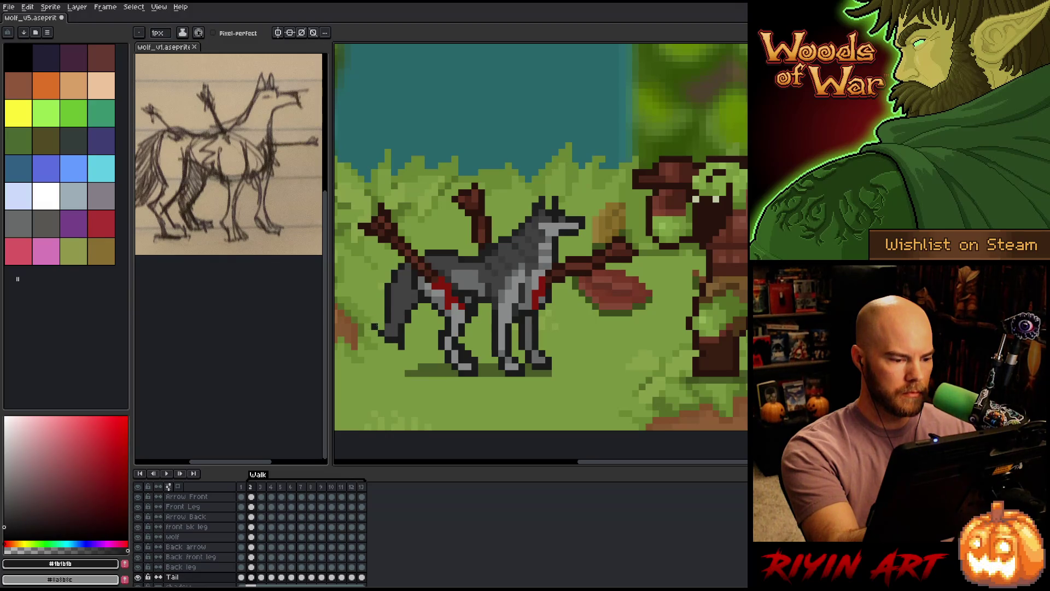
{"action": "left_click", "coordinate": [394, 304], "text": "alt"}
{"action": "key", "text": "e"}
{"action": "key", "text": "b"}
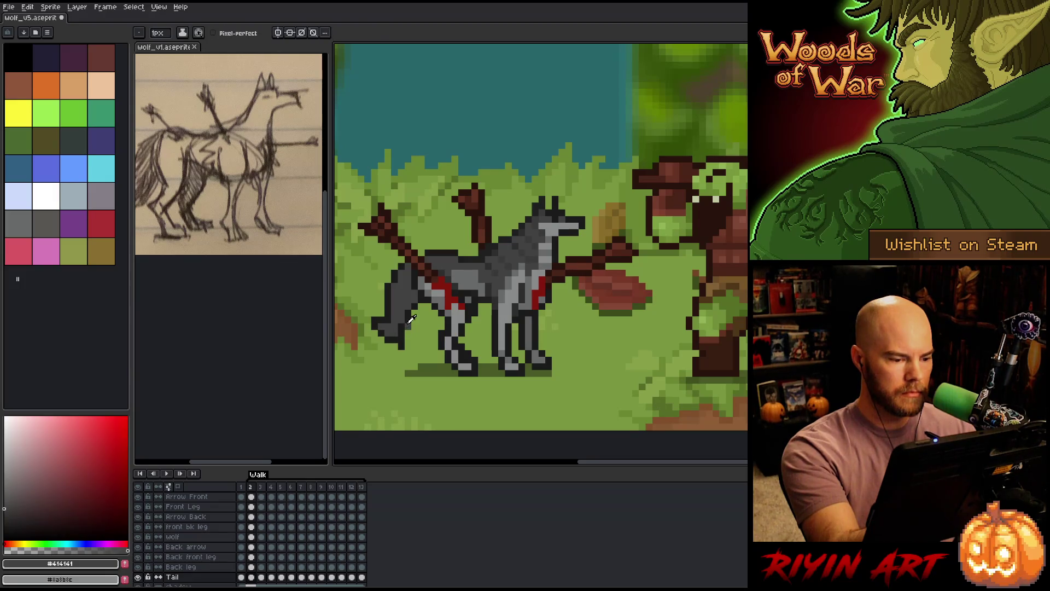
{"action": "key", "text": "alt"}
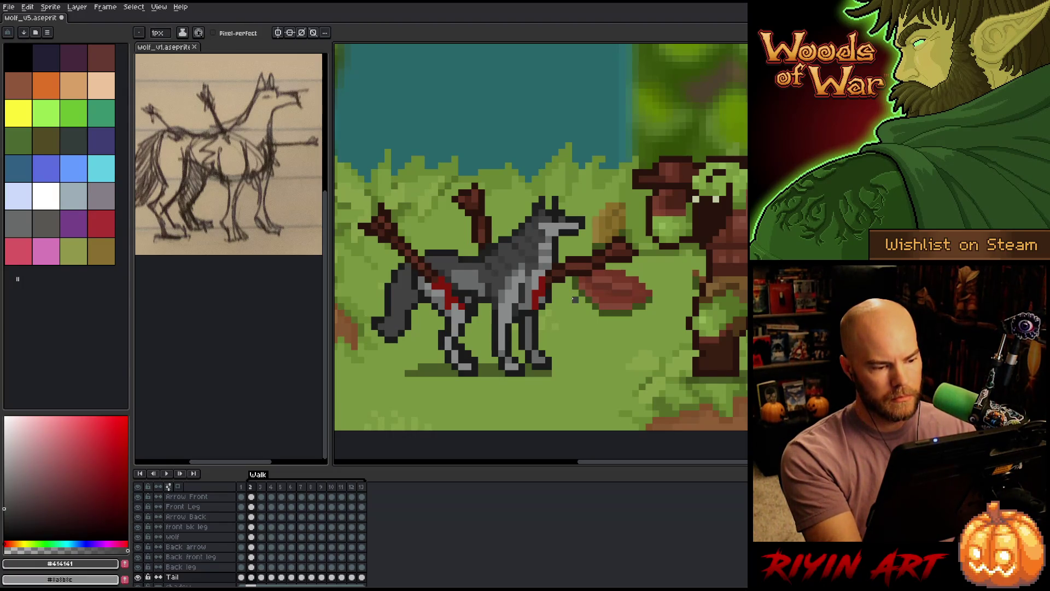
{"action": "left_click", "coordinate": [401, 326], "text": "alt"}
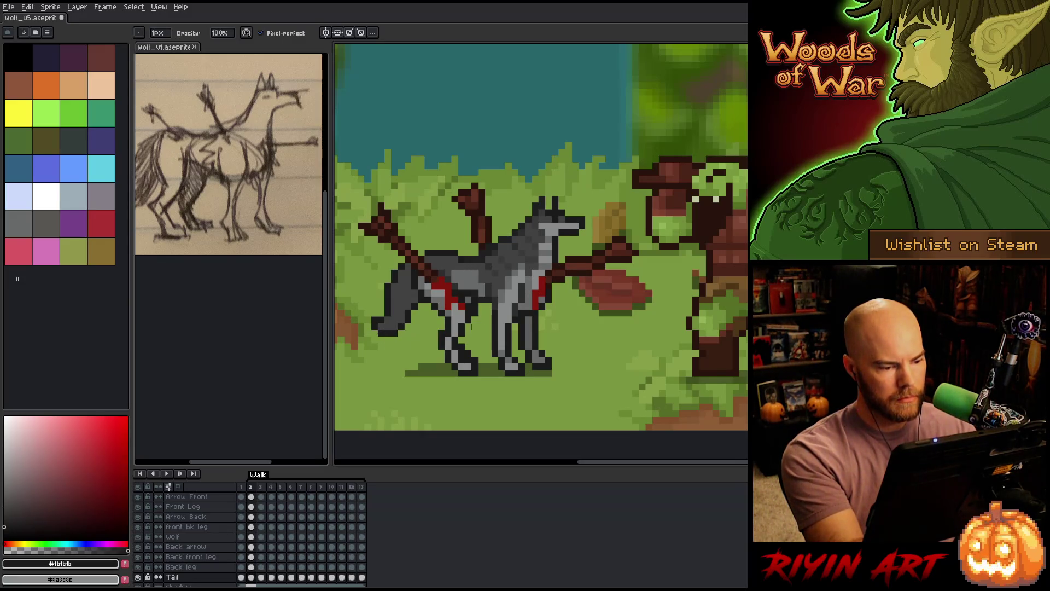
Compare frame 2's tail with frame 13 and neighbouring frames, ending on frame 3.
{"action": "key", "text": "End"}
{"action": "key", "text": "Right"}
{"action": "key", "text": "Right"}
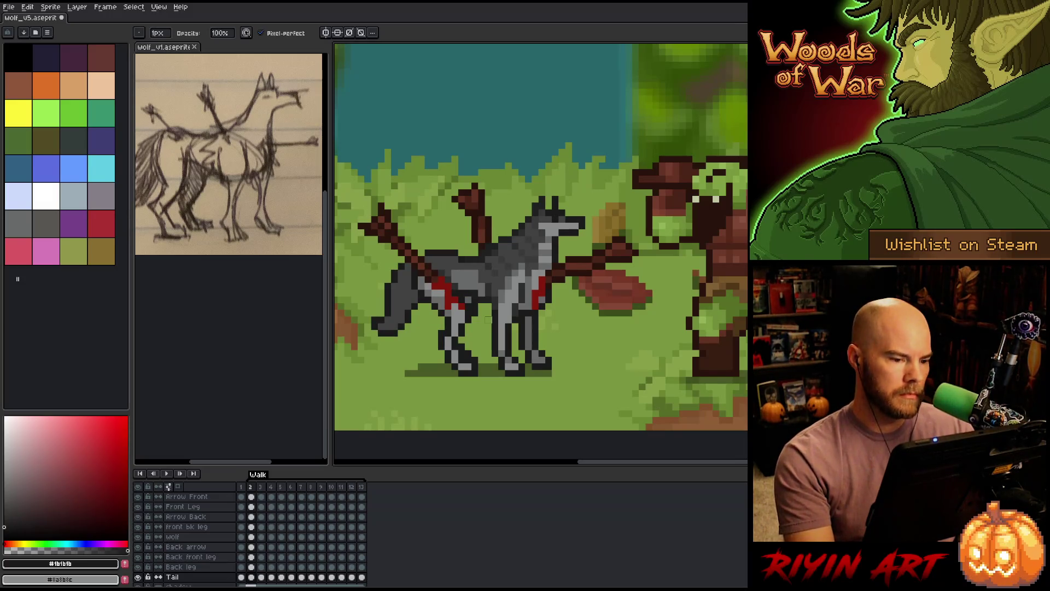
{"action": "key", "text": "Right"}
{"action": "key", "text": "Left"}
{"action": "key", "text": "Right"}
{"action": "key", "text": "Left"}
{"action": "key", "text": "Right"}
{"action": "key", "text": "Left"}
{"action": "key", "text": "Right"}
{"action": "key", "text": "Left"}
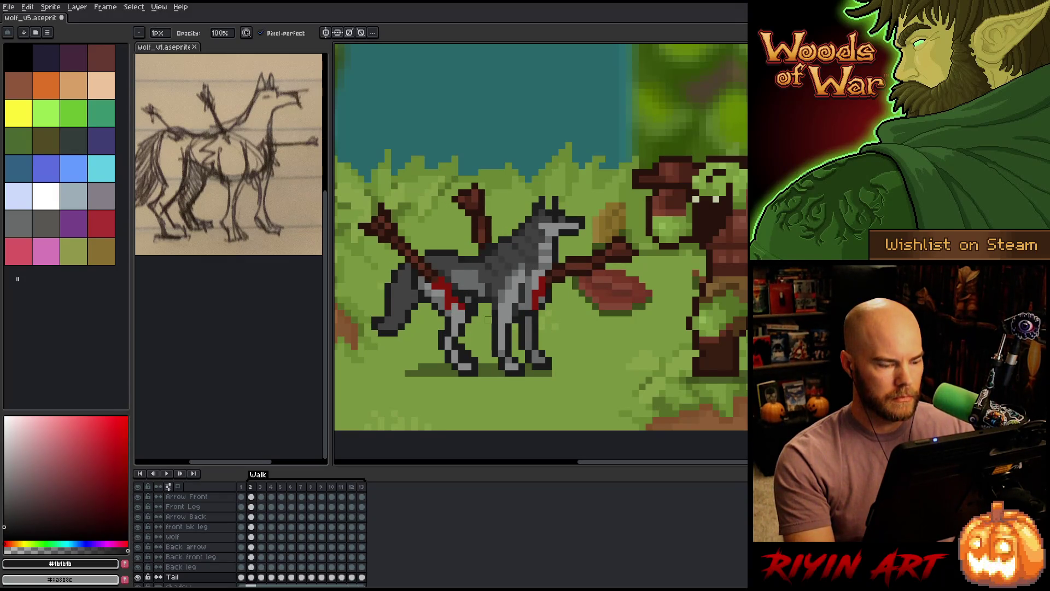
{"action": "key", "text": "Right"}
{"action": "key", "text": "Left"}
{"action": "key", "text": "Right"}
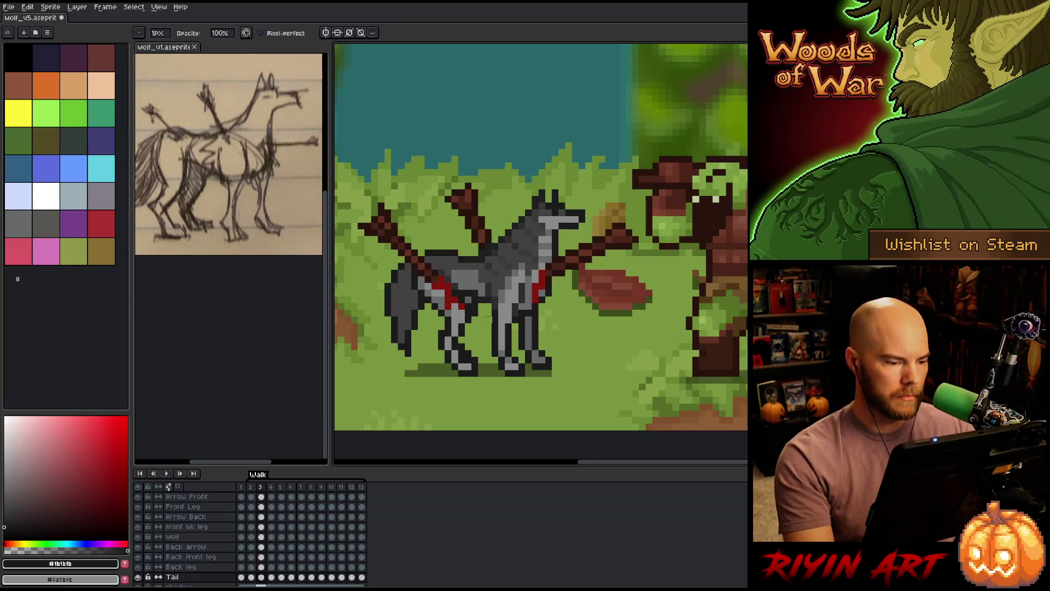
Select the tail and back-leg area on frame 3, leaving a pointed tail tip.
{"action": "key", "text": "m"}
{"action": "left_click_drag", "start_coordinate": [425, 370], "coordinate": [392, 303]}
{"action": "key", "text": "ctrl+z"}
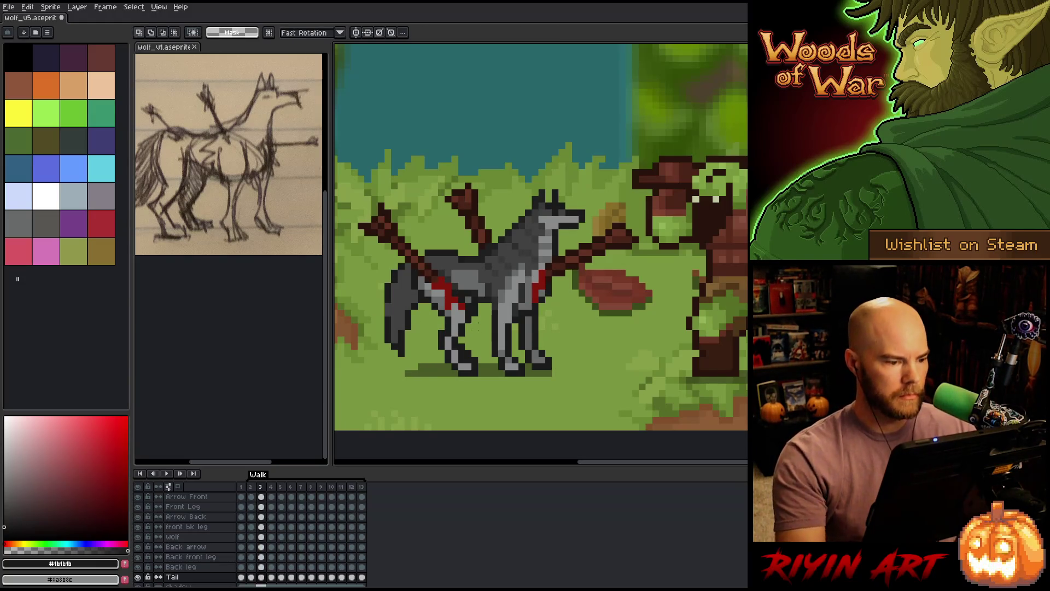
{"action": "key", "text": "b"}
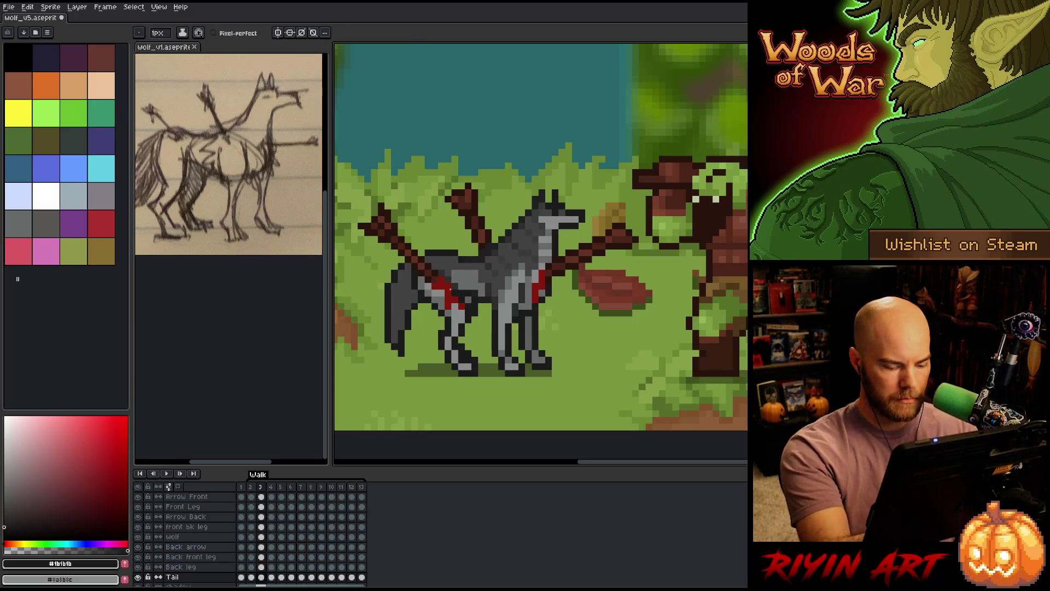
Check against frame 2 and touch up the tail tip with #414141 and #1b1b1b.
{"action": "key", "text": "comma"}
{"action": "key", "text": "period"}
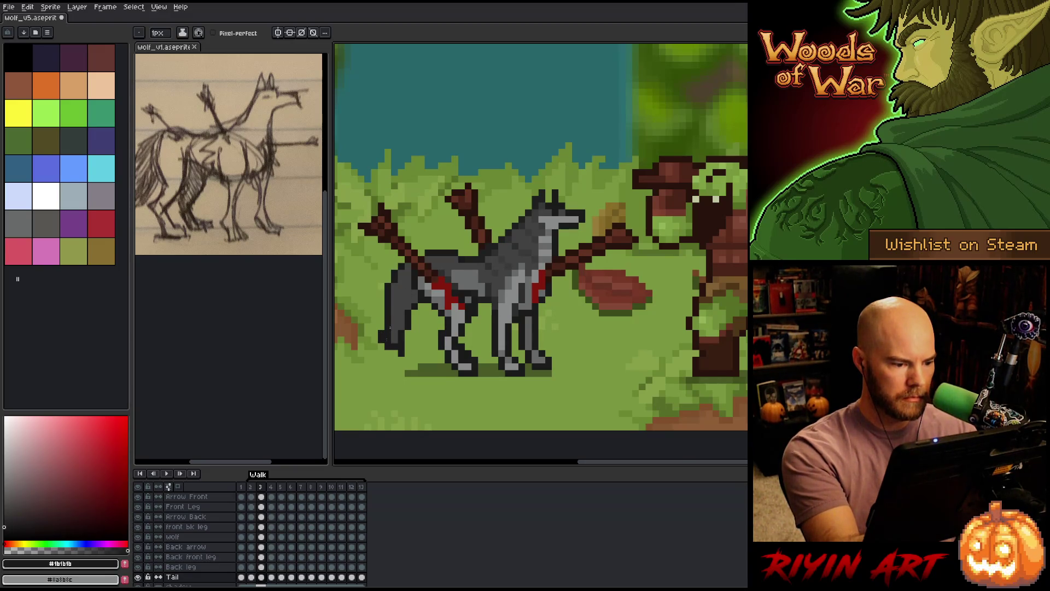
{"action": "left_click", "coordinate": [387, 338], "text": "alt"}
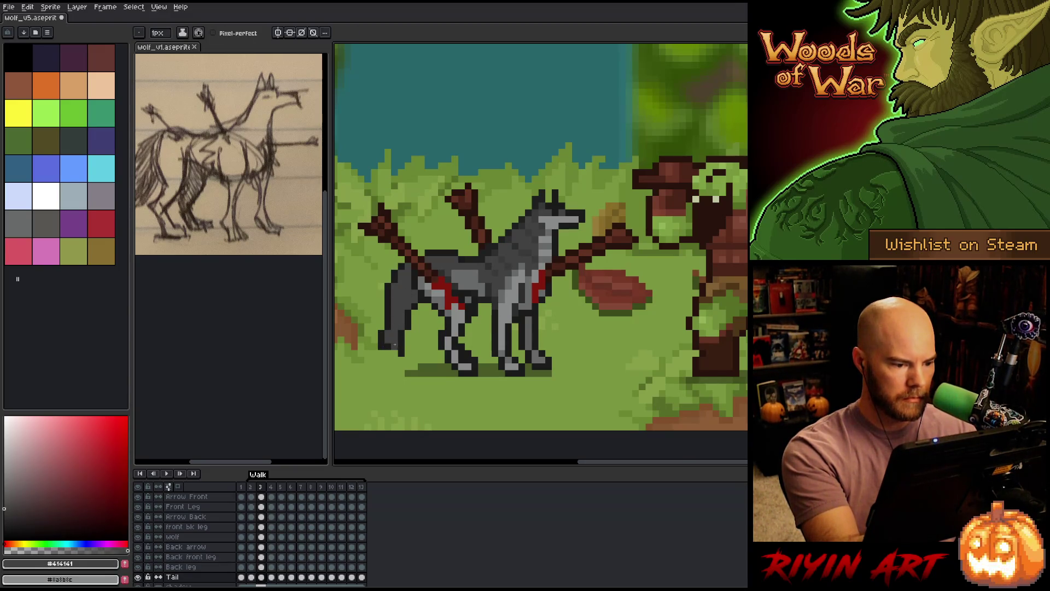
{"action": "left_click", "coordinate": [401, 340], "text": "alt"}
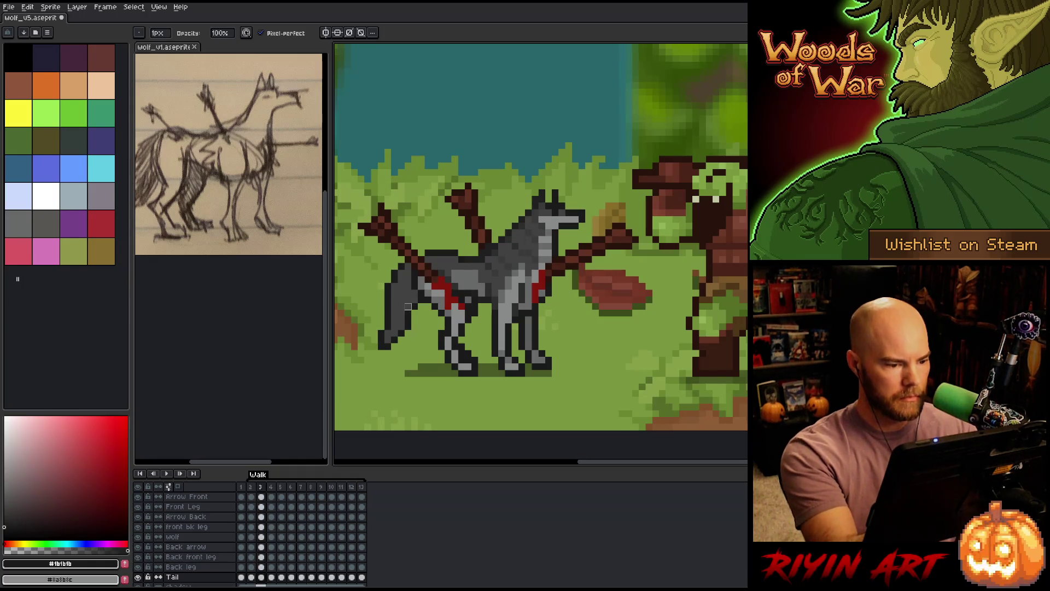
{"action": "key", "text": "e"}
{"action": "left_click", "coordinate": [409, 289], "text": "alt"}
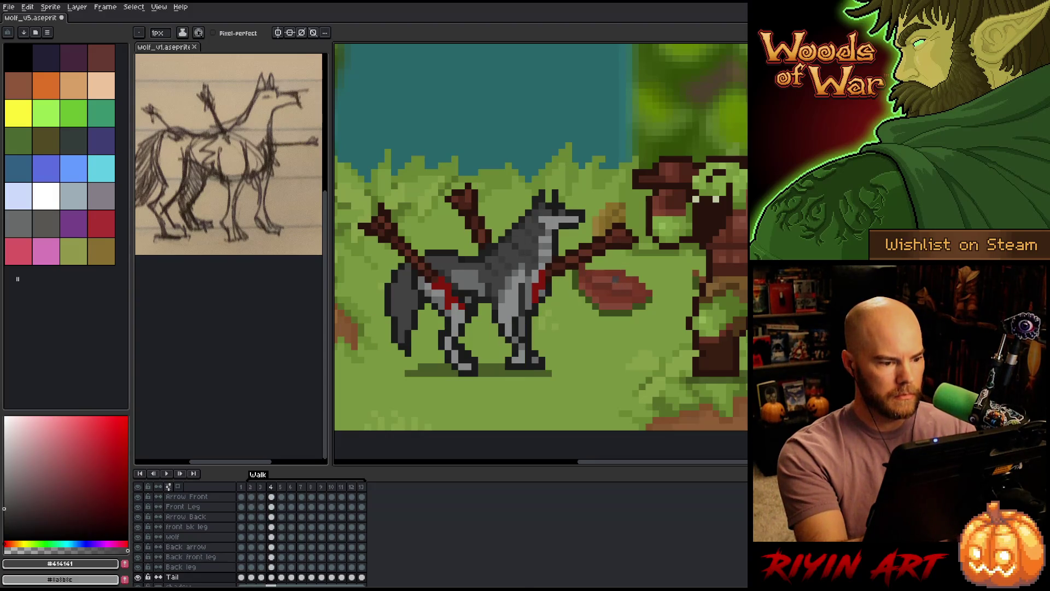
On frame 4, adjust the tail tip, sampling #1b1b1b and #414141 from the tail.
{"action": "key", "text": "Right"}
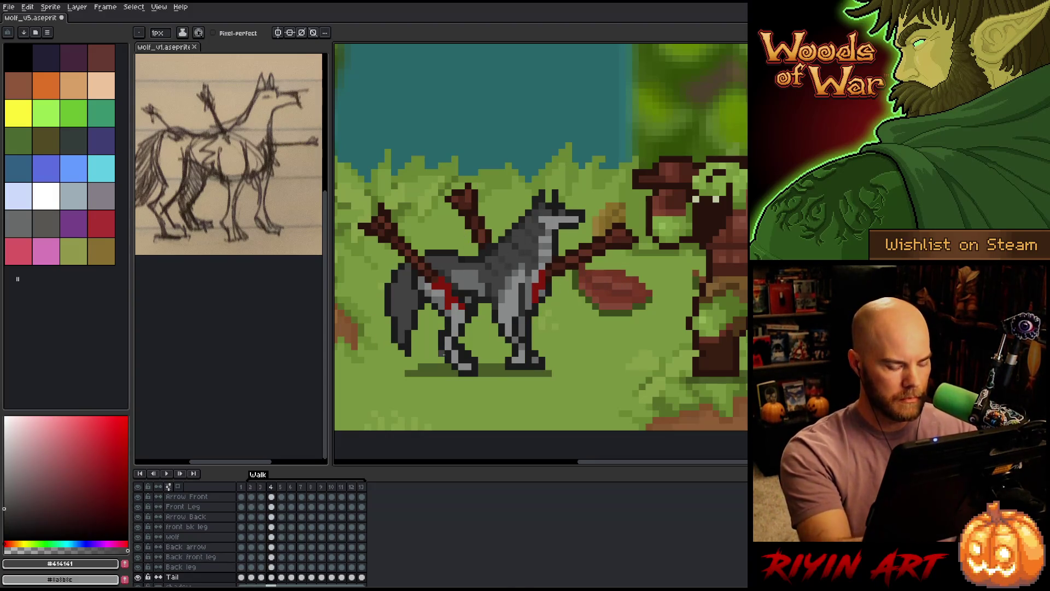
{"action": "key", "text": "m"}
{"action": "left_click_drag", "start_coordinate": [438, 377], "coordinate": [378, 322]}
{"action": "key", "text": "ctrl+d"}
{"action": "key", "text": "b"}
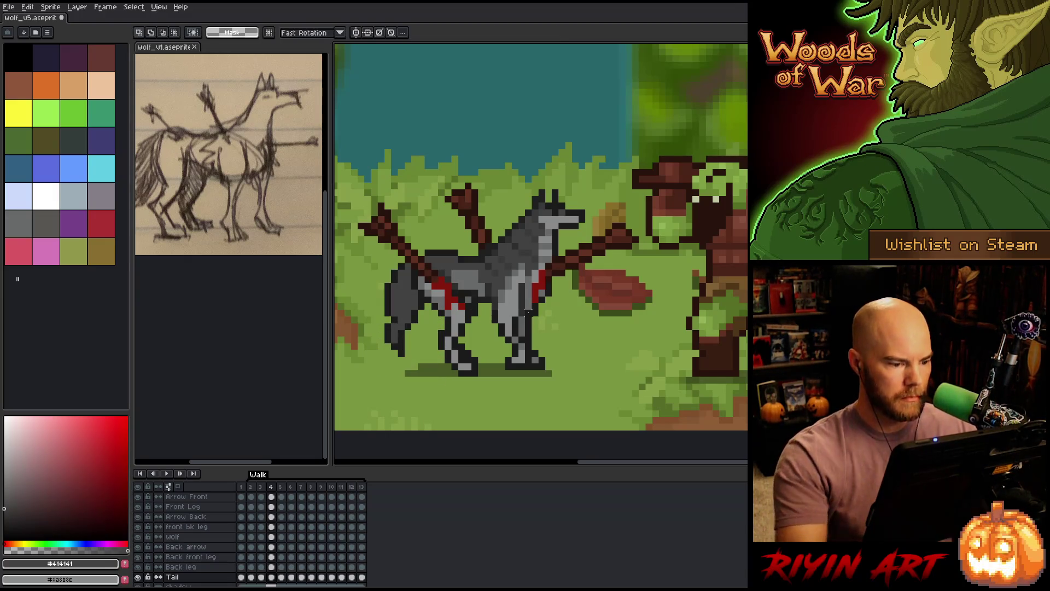
{"action": "left_click", "coordinate": [397, 314], "text": "alt"}
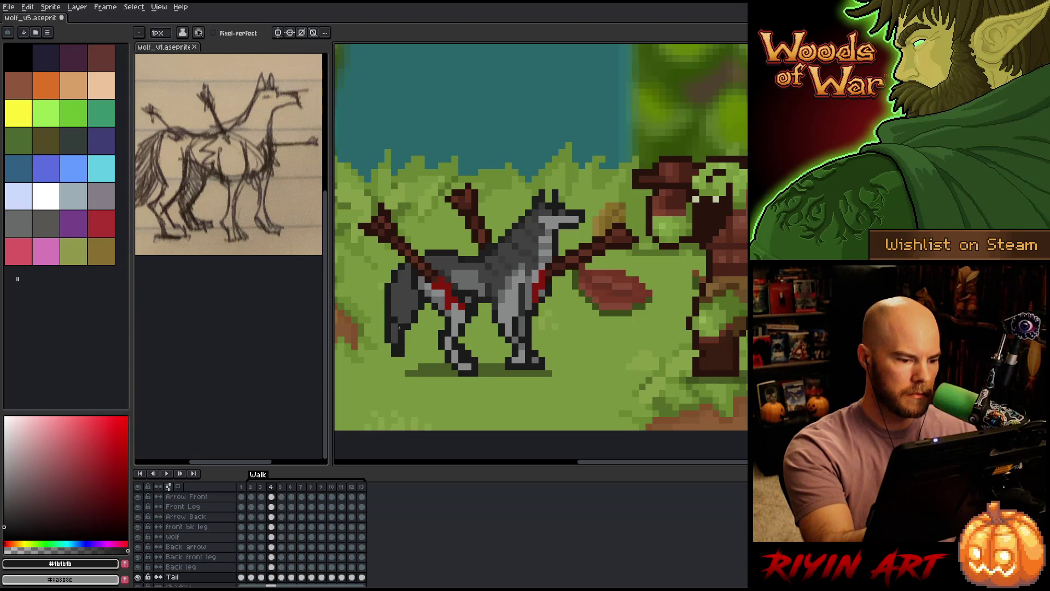
{"action": "left_click", "coordinate": [401, 306], "text": "alt"}
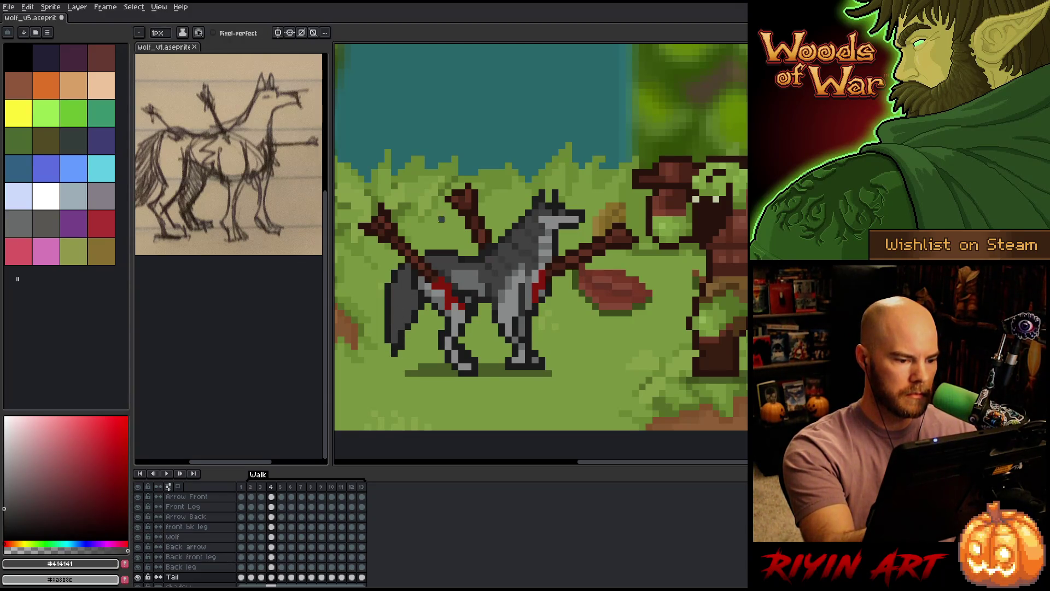
Compare the tail between frames 4 and 5 and pick #1b1b1b from the tail.
{"action": "key", "text": "Left"}
{"action": "key", "text": "Right"}
{"action": "key", "text": "Right"}
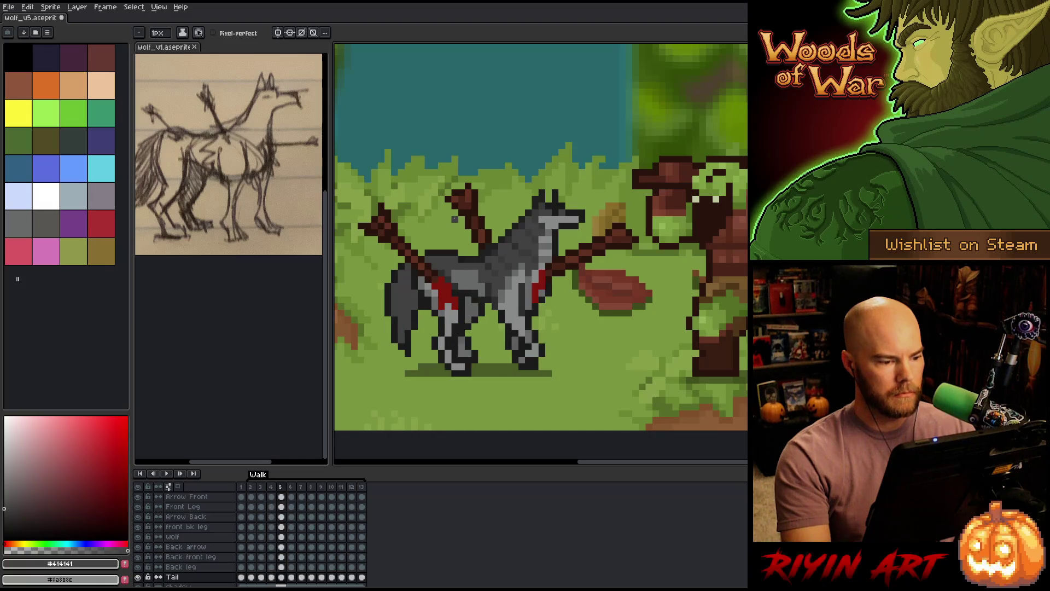
{"action": "key", "text": "Left"}
{"action": "key", "text": "Right"}
{"action": "key", "text": "Left"}
{"action": "key", "text": "Right"}
{"action": "key", "text": "Left"}
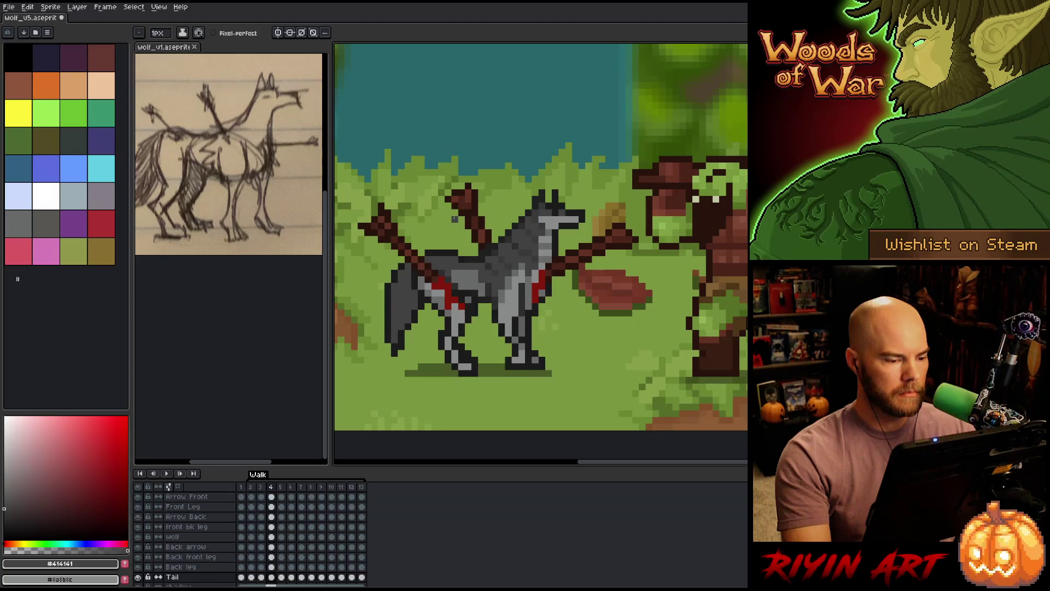
{"action": "key", "text": "Right"}
{"action": "key", "text": "Left"}
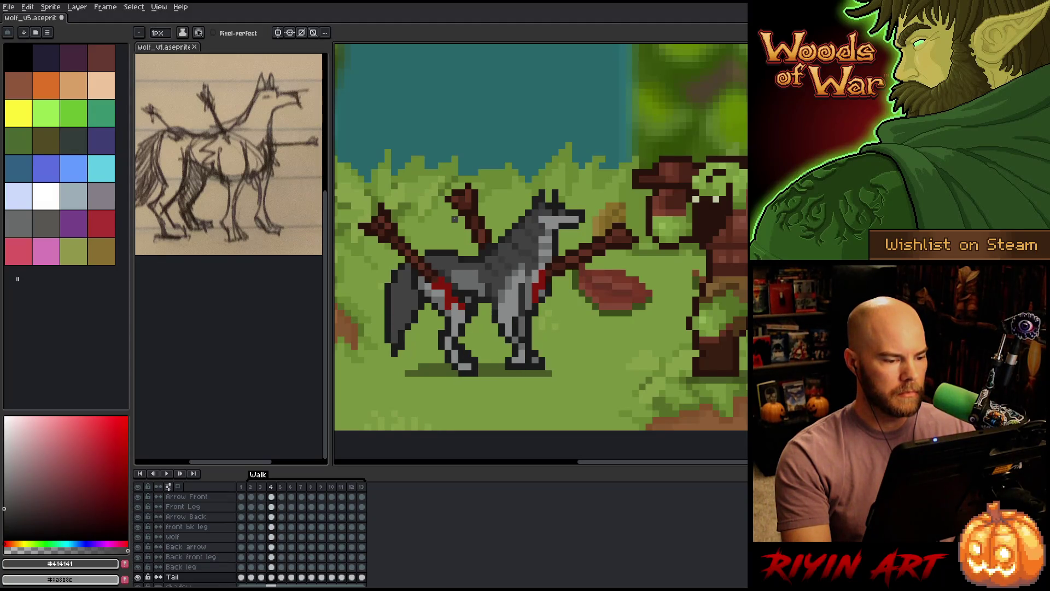
{"action": "key", "text": "Right"}
{"action": "key", "text": "Left"}
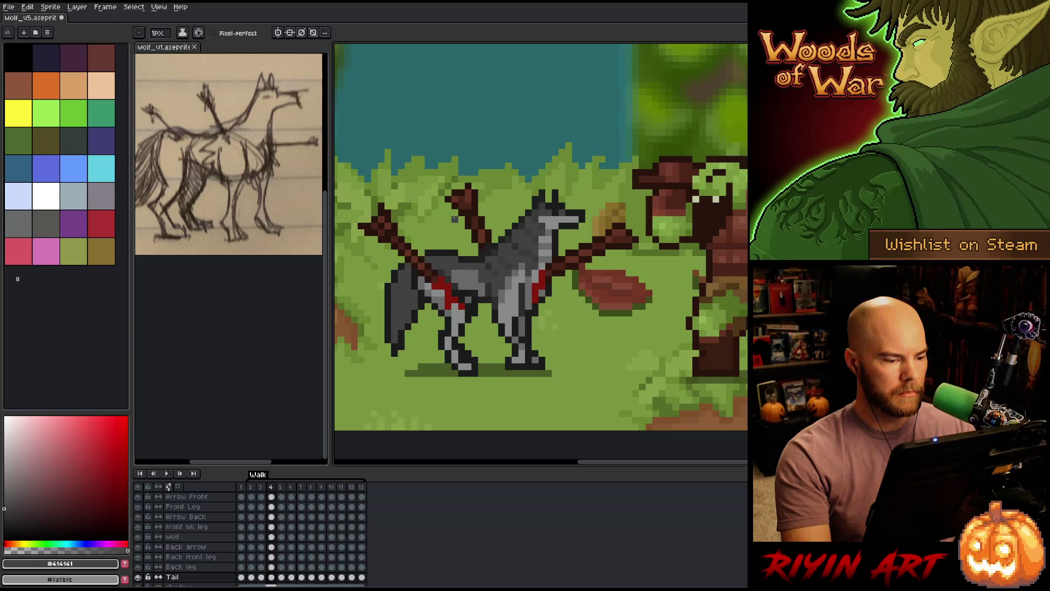
{"action": "key", "text": "Right"}
{"action": "key", "text": "Left"}
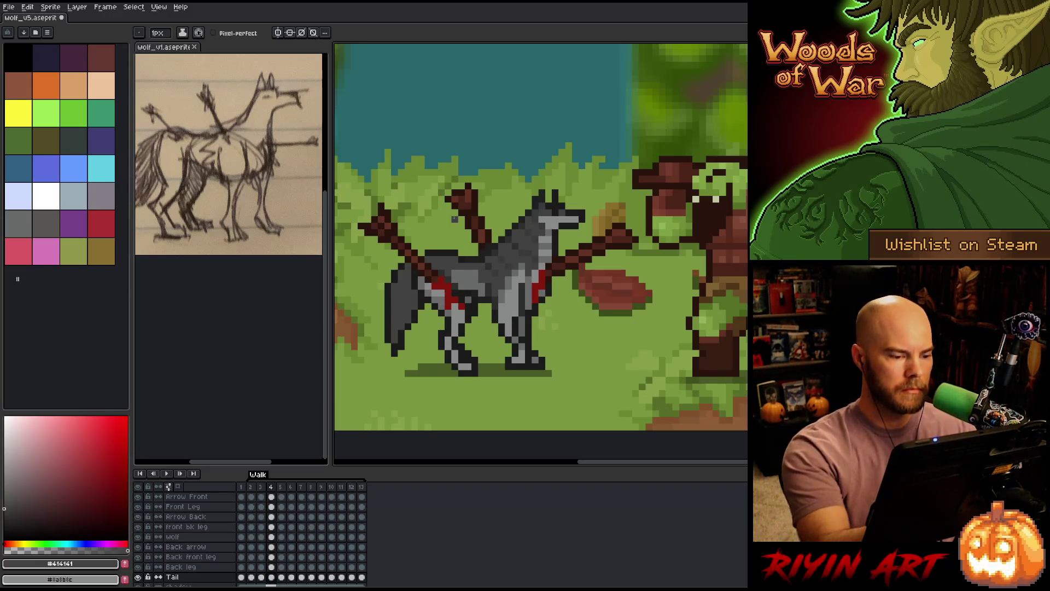
{"action": "left_click", "coordinate": [416, 313], "text": "alt"}
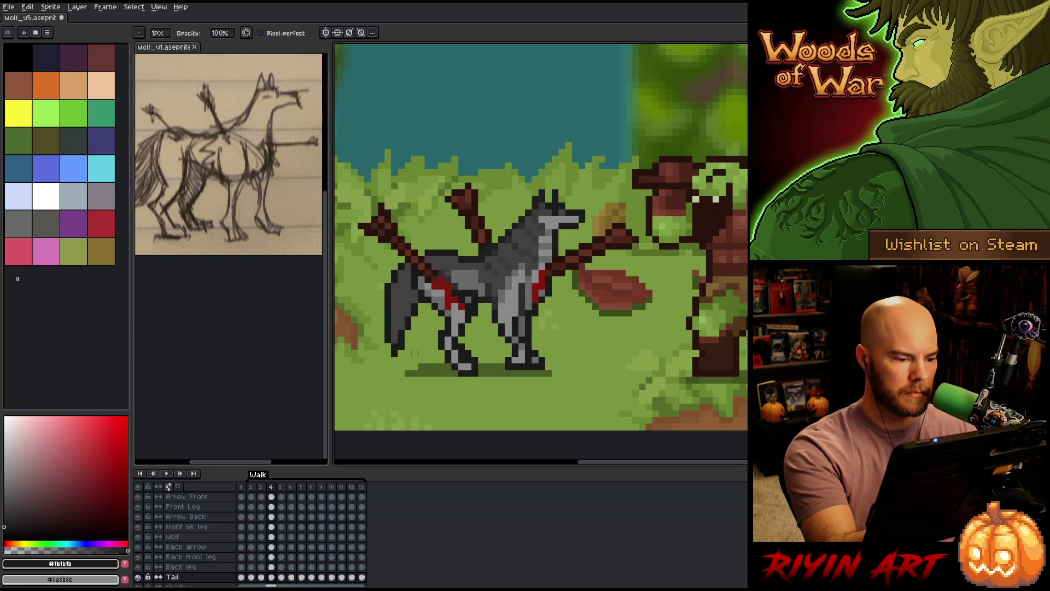
Recheck the tail motion between frames 4 and 5 with the pencil selected.
{"action": "key", "text": "Right"}
{"action": "key", "text": "Left"}
{"action": "key", "text": "Right"}
{"action": "key", "text": "Left"}
{"action": "key", "text": "Right"}
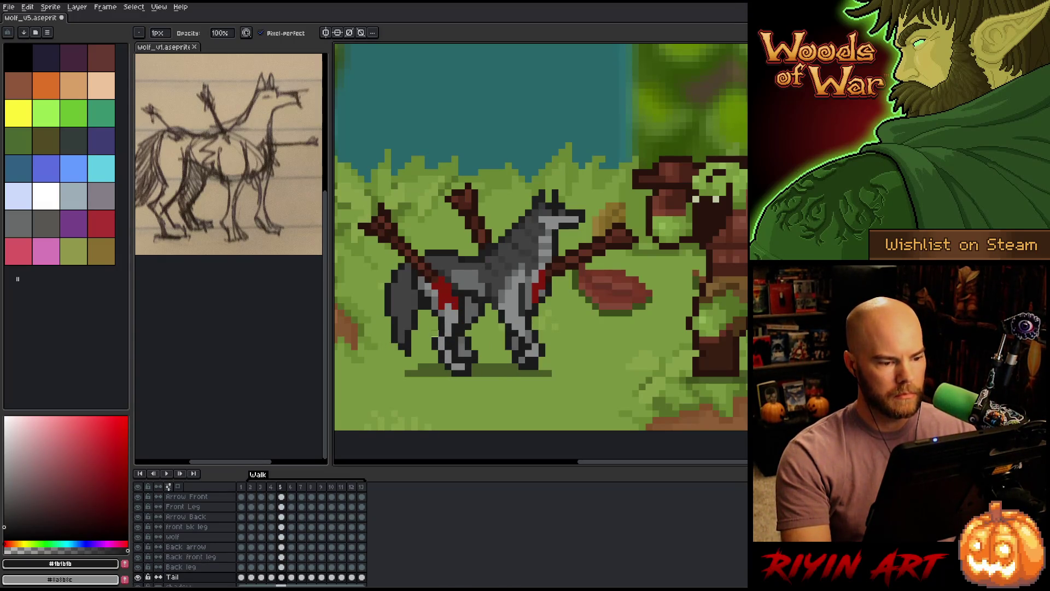
{"action": "key", "text": "Left"}
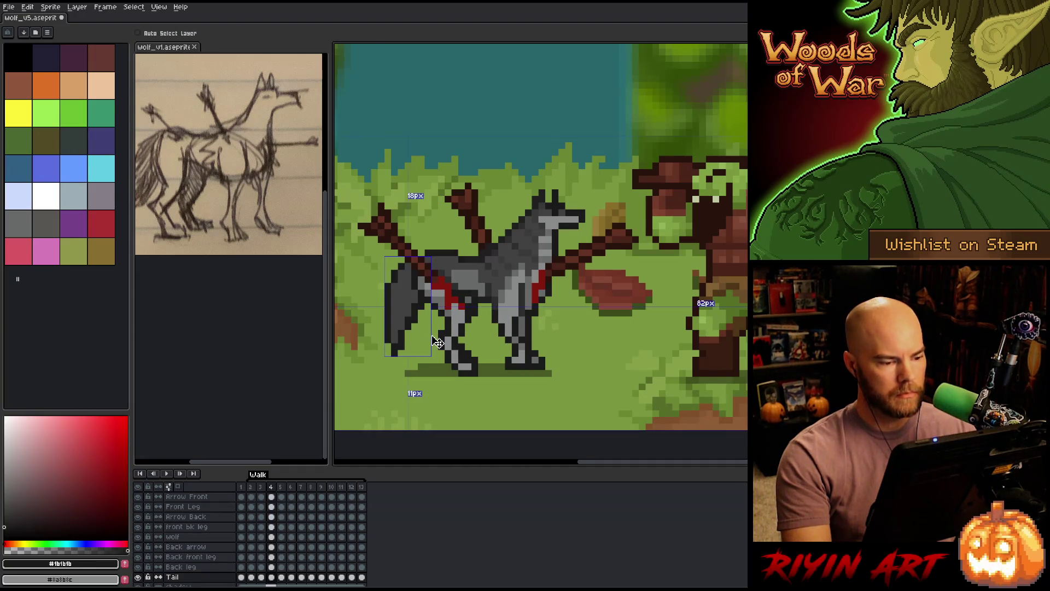
{"action": "key", "text": "b"}
{"action": "key", "text": "Right"}
{"action": "key", "text": "Left"}
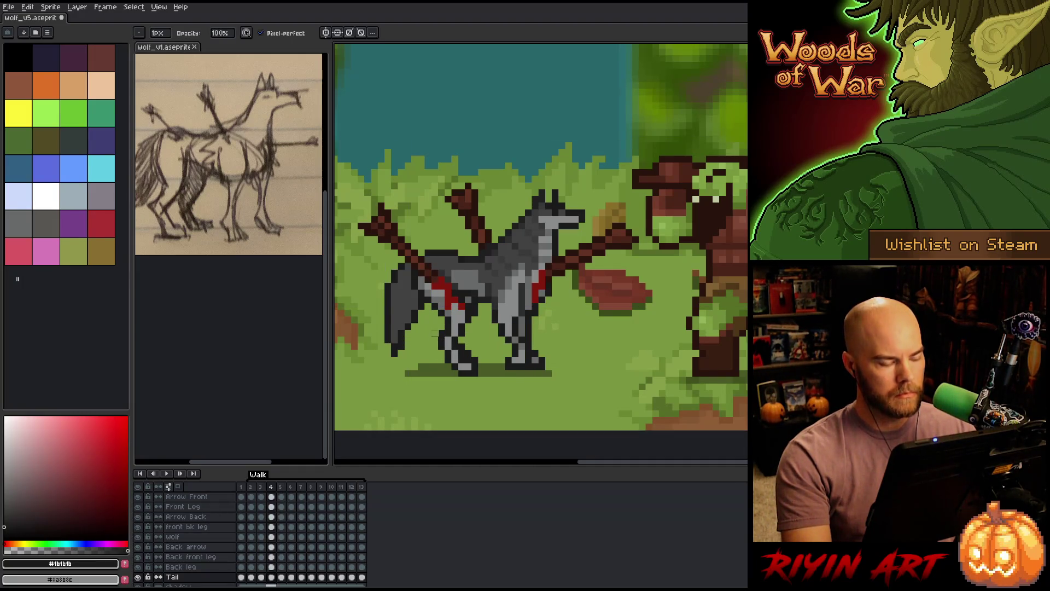
Fill out frame 6's tail in #414141 and #1b1b1b, then check against frame 7.
{"action": "key", "text": "Right"}
{"action": "key", "text": "Right"}
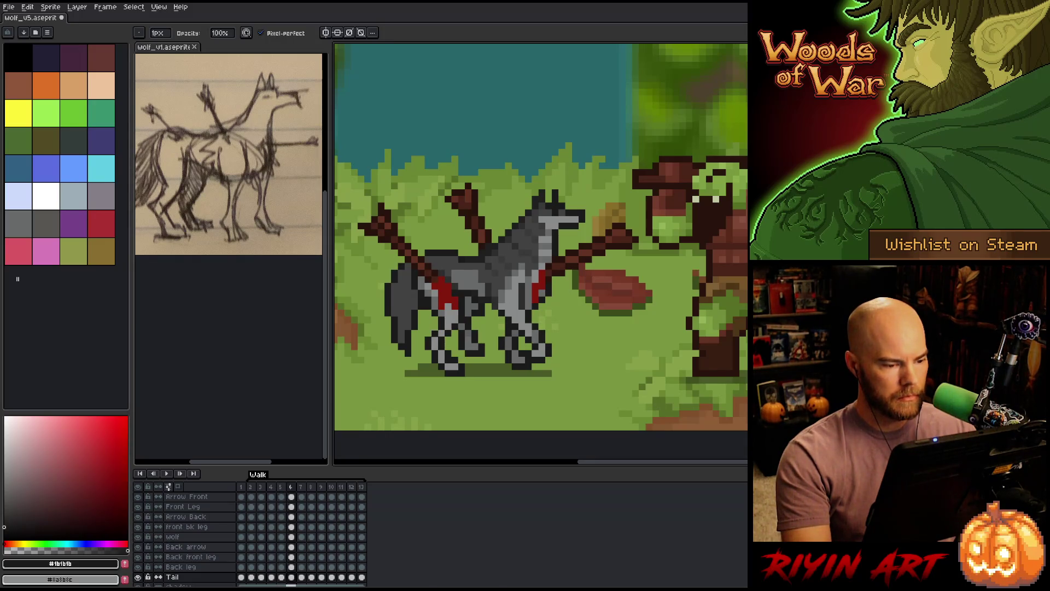
{"action": "key", "text": "e"}
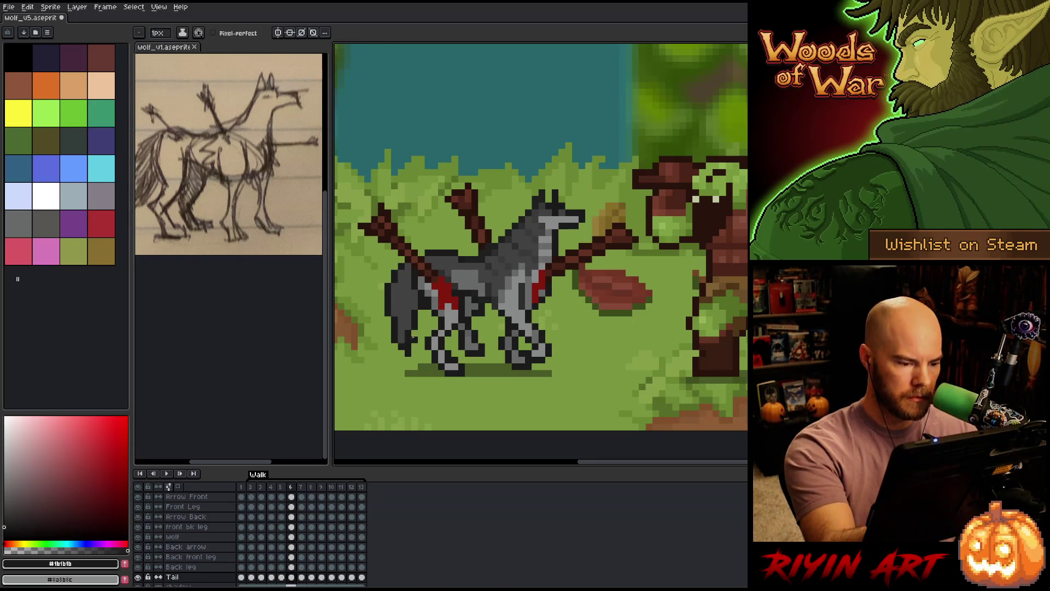
{"action": "left_click", "coordinate": [408, 326], "text": "alt"}
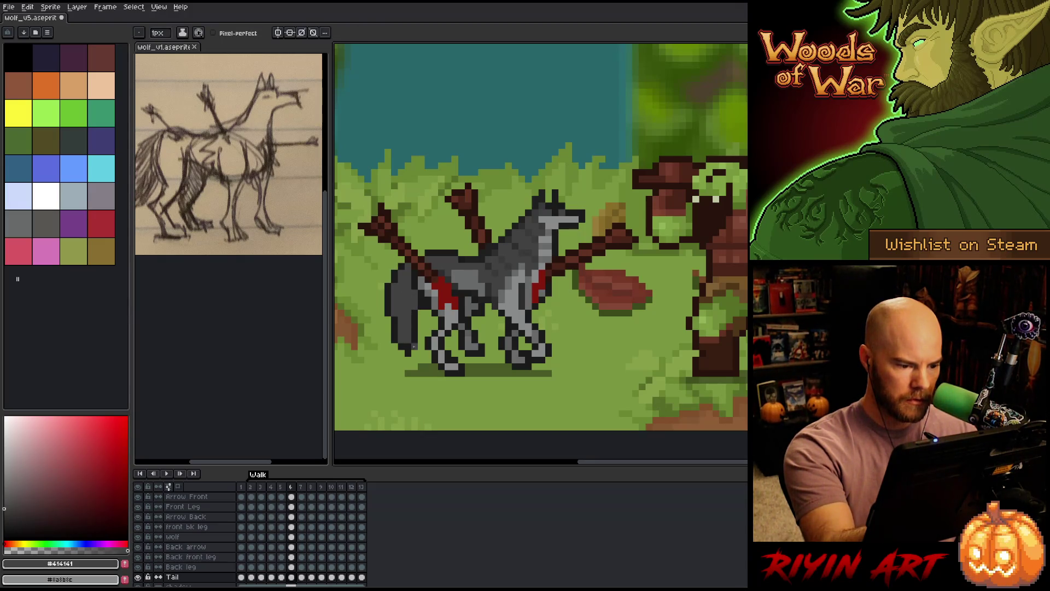
{"action": "left_click", "coordinate": [401, 333], "text": "alt"}
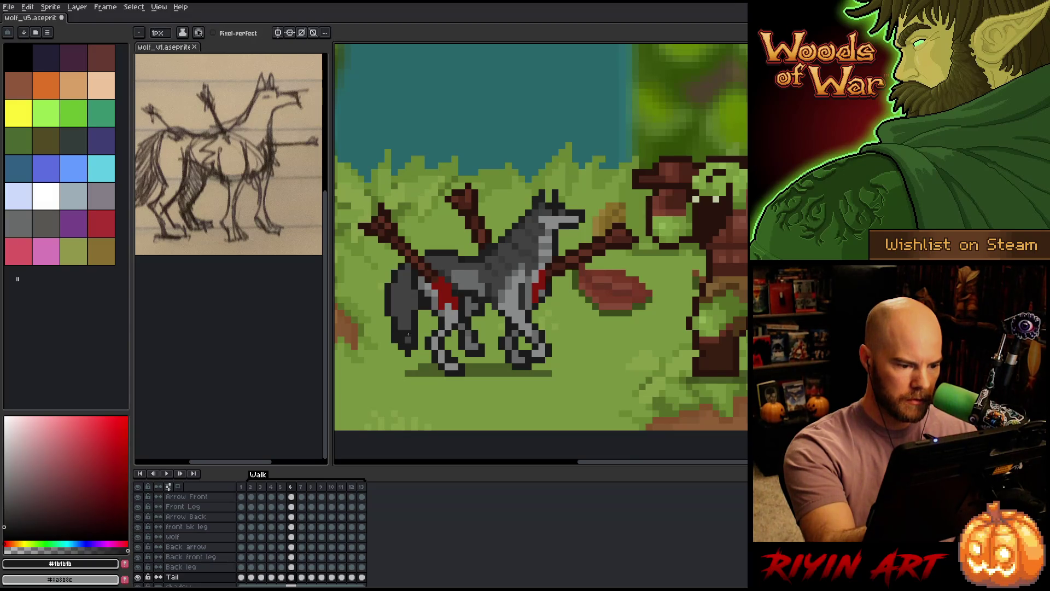
{"action": "key", "text": "b"}
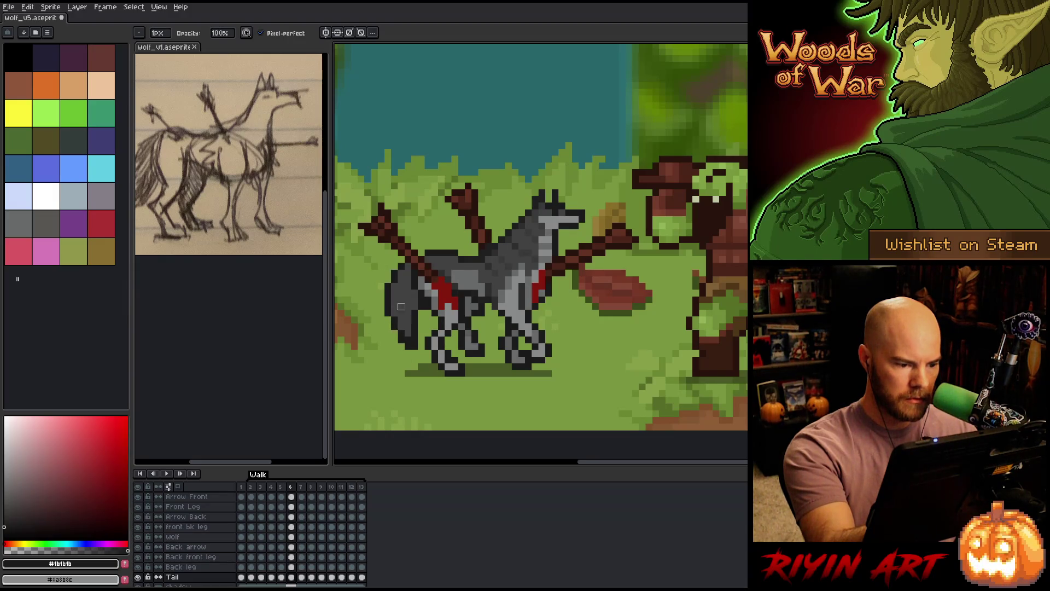
{"action": "left_click", "coordinate": [407, 319], "text": "alt"}
{"action": "key", "text": "e"}
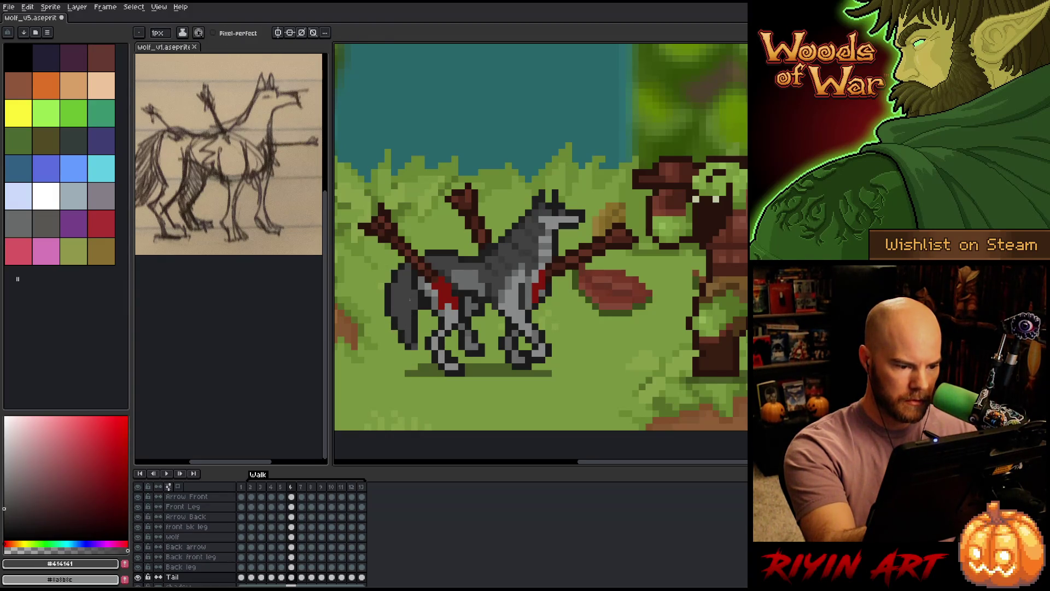
{"action": "left_click", "coordinate": [410, 336], "text": "alt"}
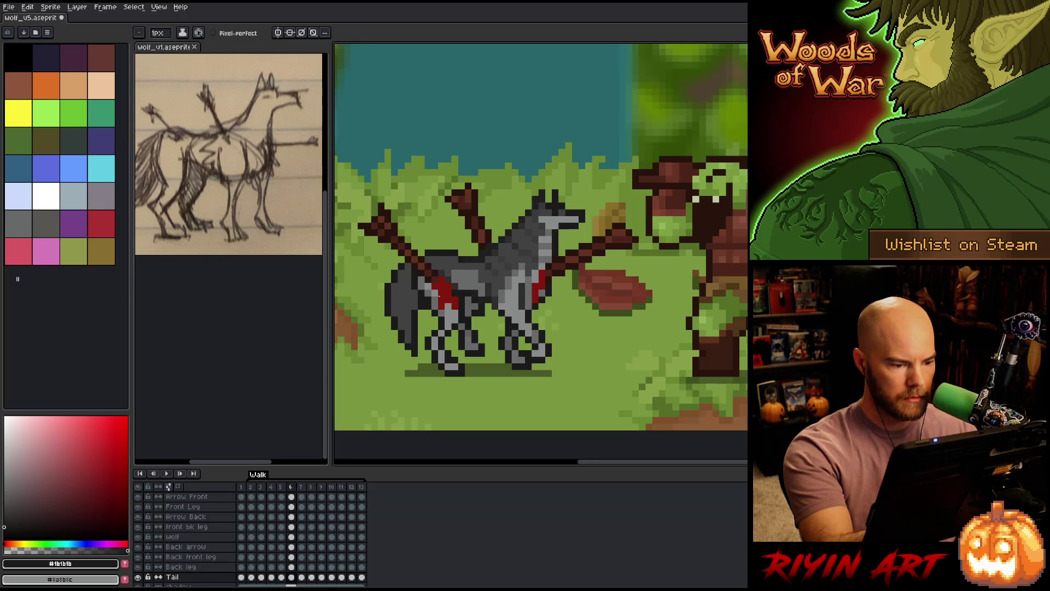
{"action": "key", "text": "Right"}
{"action": "key", "text": "Left"}
{"action": "key", "text": "Right"}
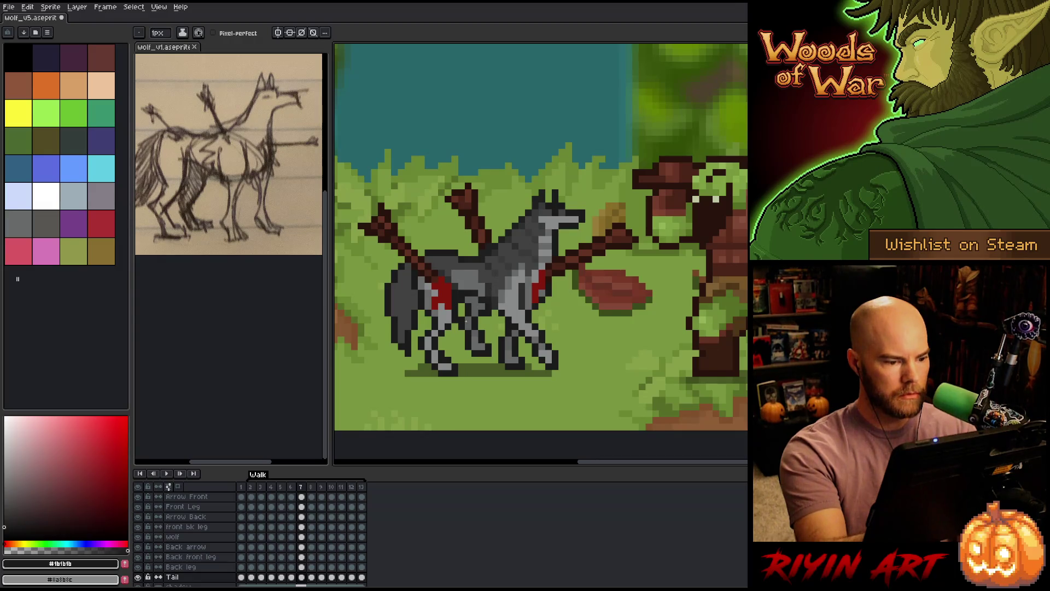
On frame 5, adjust the back-leg area and pick #414141 from the wolf.
{"action": "key", "text": "m"}
{"action": "key", "text": "Left"}
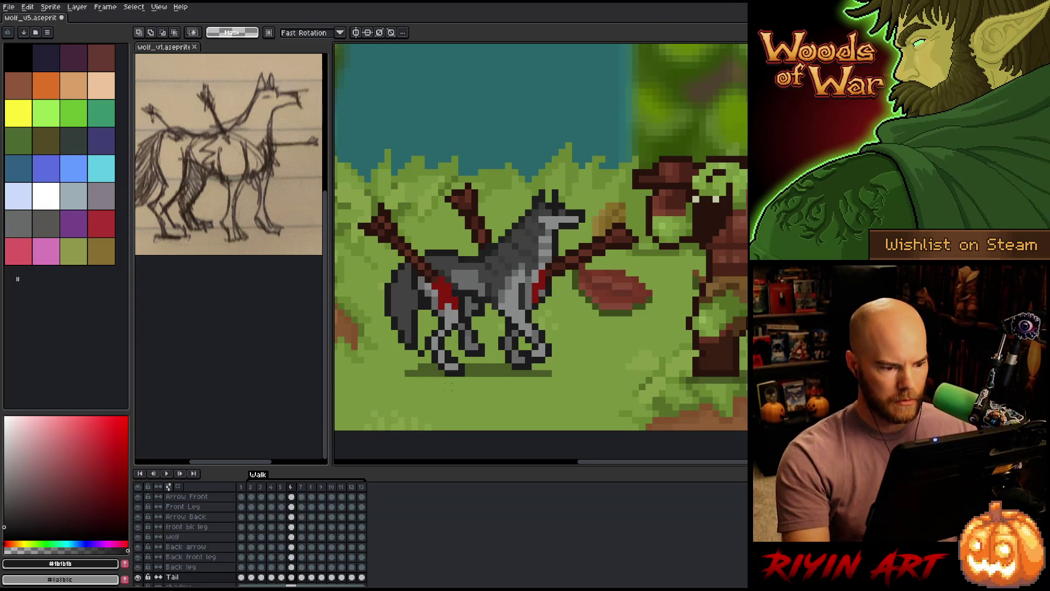
{"action": "key", "text": "Left"}
{"action": "left_click_drag", "start_coordinate": [424, 390], "coordinate": [376, 334]}
{"action": "key", "text": "ctrl+d"}
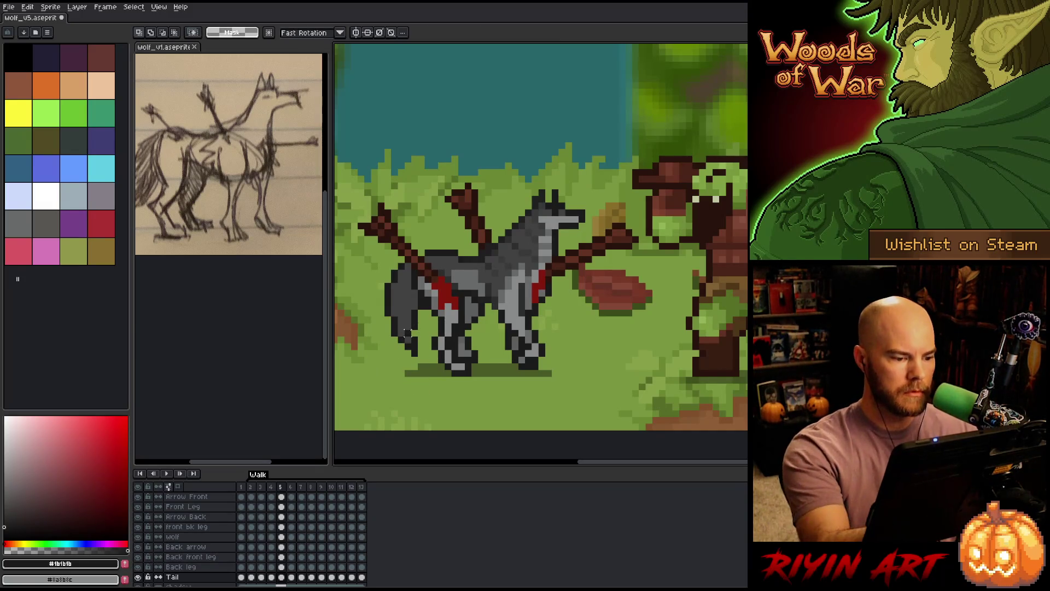
{"action": "key", "text": "b"}
{"action": "left_click", "coordinate": [412, 325], "text": "alt"}
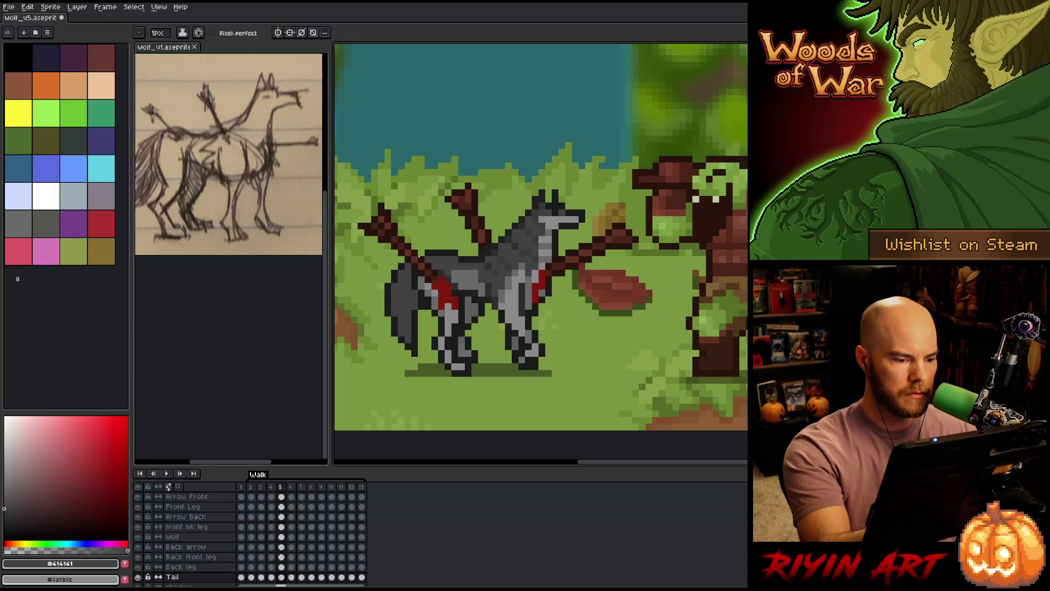
Adjust the tail pixels on frame 7, comparing its pose with frames 6 and 8.
{"action": "key", "text": "Right"}
{"action": "key", "text": "Right"}
{"action": "key", "text": "Right"}
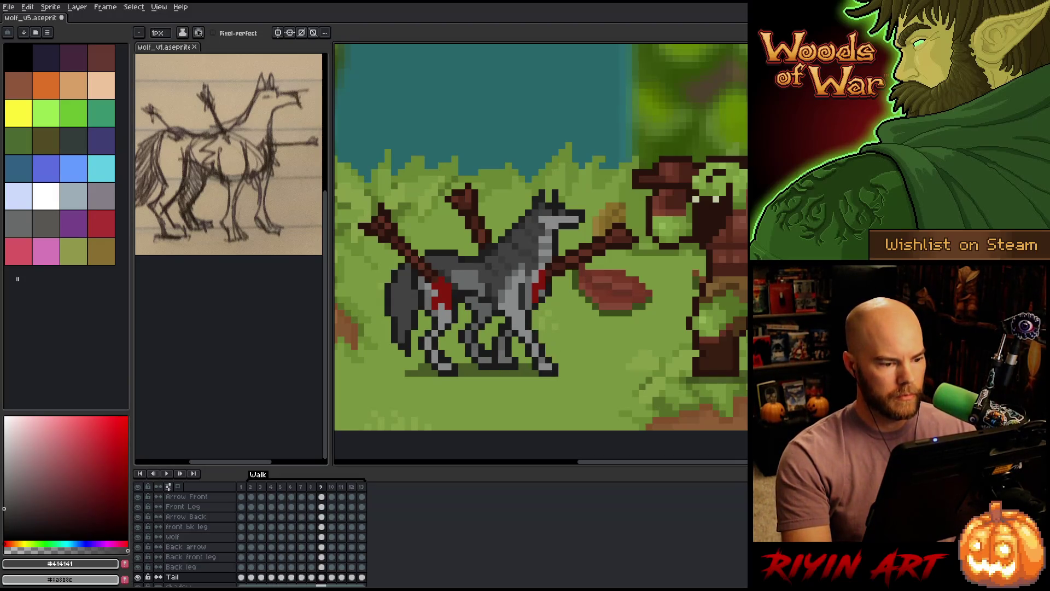
{"action": "key", "text": "Left"}
{"action": "key", "text": "Left"}
{"action": "key", "text": "Right"}
{"action": "key", "text": "Left"}
{"action": "key", "text": "Right"}
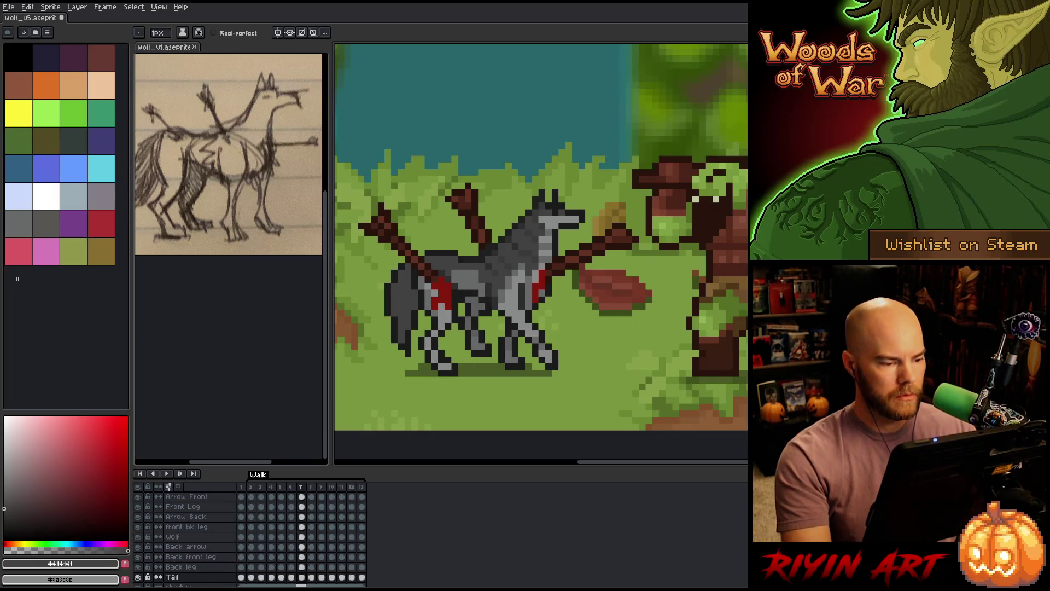
{"action": "key", "text": "m"}
{"action": "left_click_drag", "start_coordinate": [395, 327], "coordinate": [420, 339]}
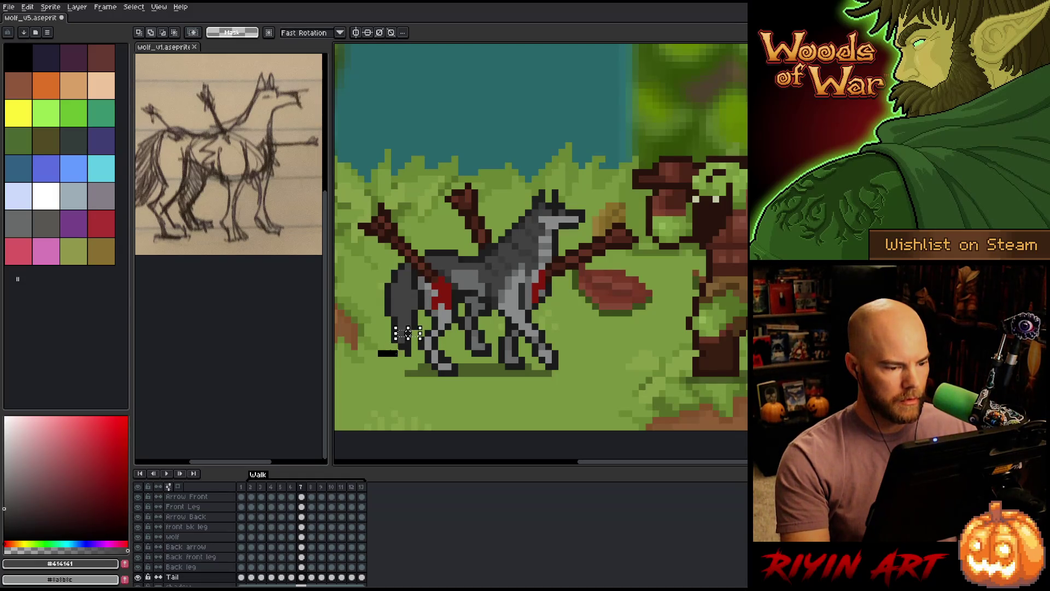
{"action": "key", "text": "ctrl+d"}
{"action": "key", "text": "Left"}
{"action": "key", "text": "Right"}
{"action": "key", "text": "Left"}
{"action": "key", "text": "Right"}
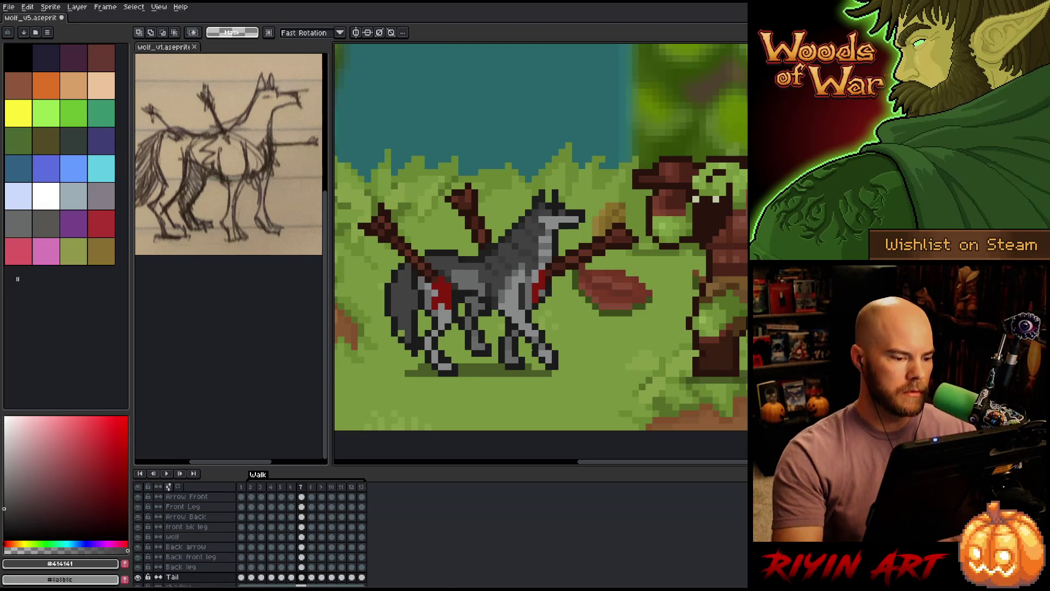
Retouch frame 7's dark leg with #1b1b1b and #414141, checking against frame 8.
{"action": "key", "text": "b"}
{"action": "left_click", "coordinate": [409, 342], "text": "alt"}
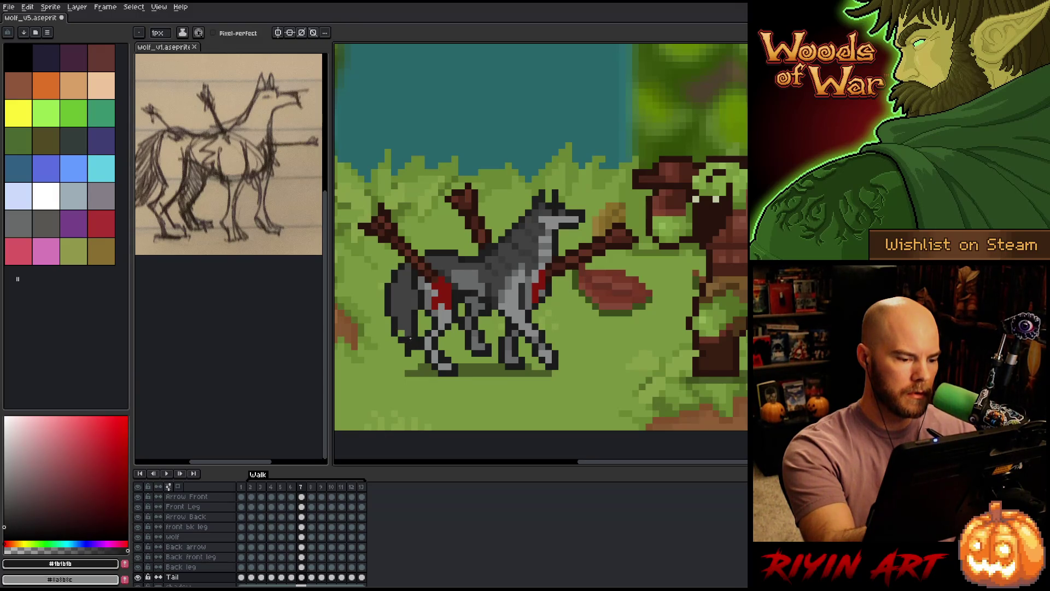
{"action": "left_click", "coordinate": [407, 344], "text": "alt"}
{"action": "left_click", "coordinate": [406, 344], "text": "alt"}
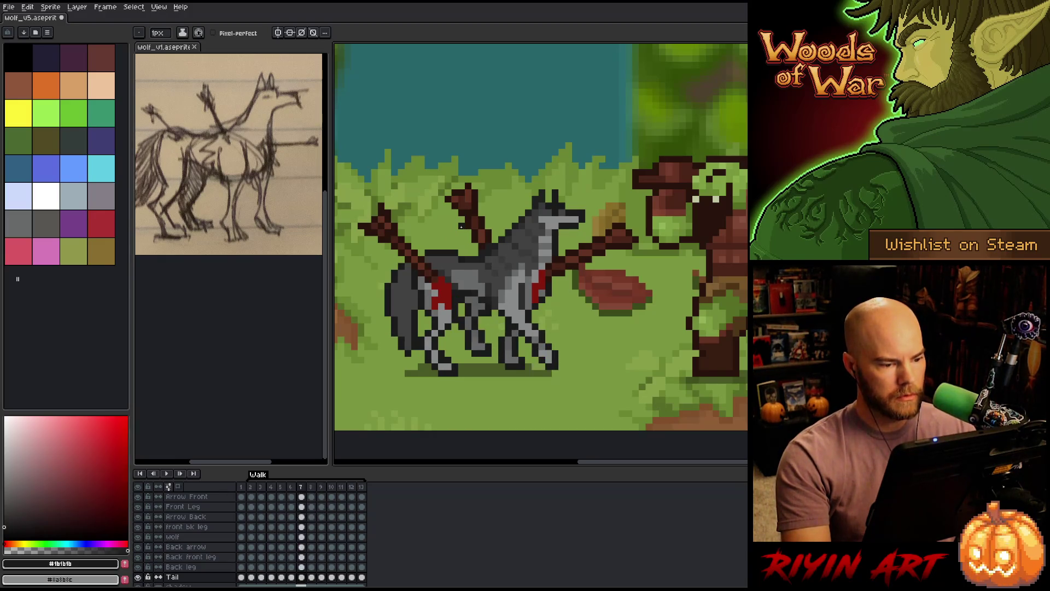
{"action": "key", "text": "Right"}
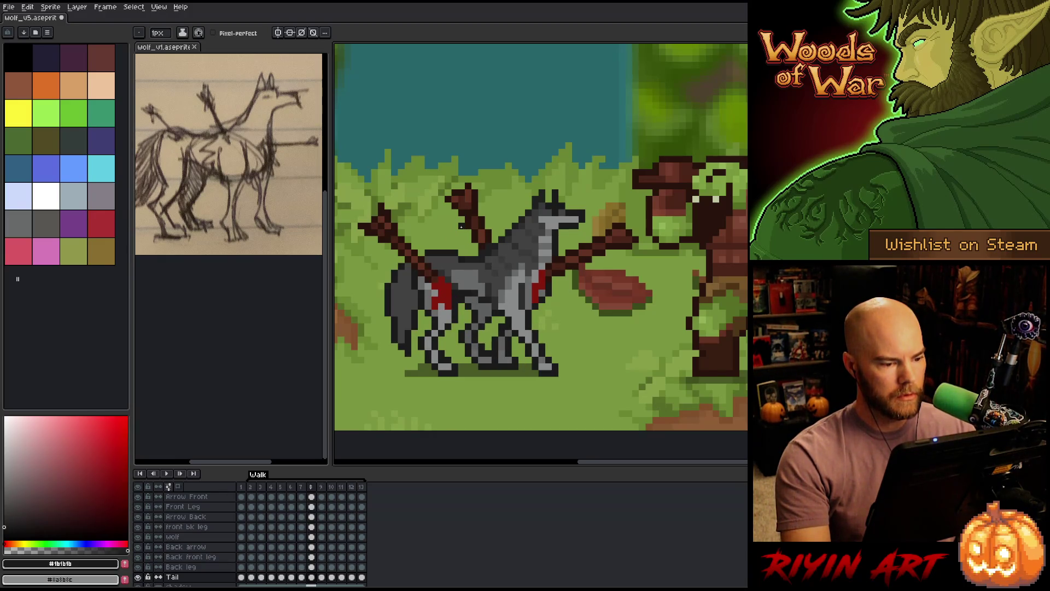
{"action": "key", "text": "Left"}
{"action": "key", "text": "Right"}
{"action": "key", "text": "Left"}
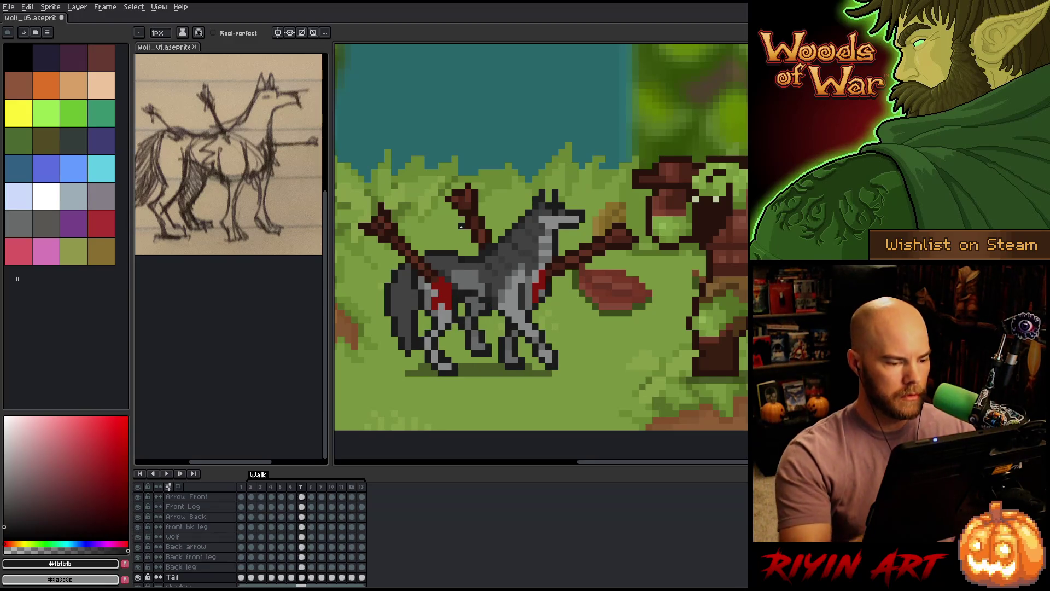
Flip between frames 7 and 8 to check the leg pose with pencil and eraser ready.
{"action": "key", "text": "b"}
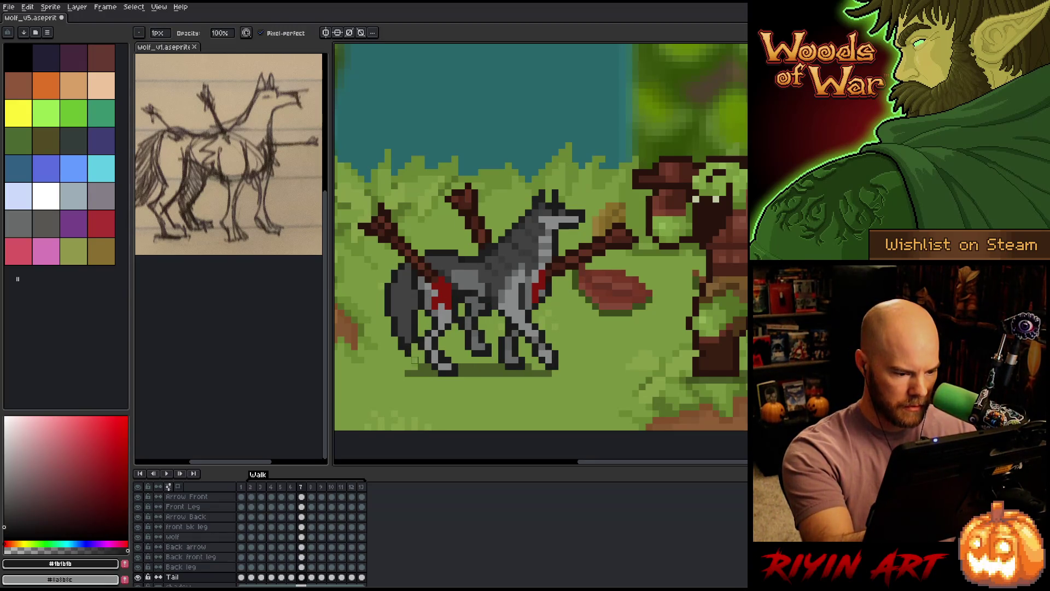
{"action": "key", "text": "Right"}
{"action": "key", "text": "Left"}
{"action": "key", "text": "Right"}
{"action": "key", "text": "Left"}
{"action": "key", "text": "e"}
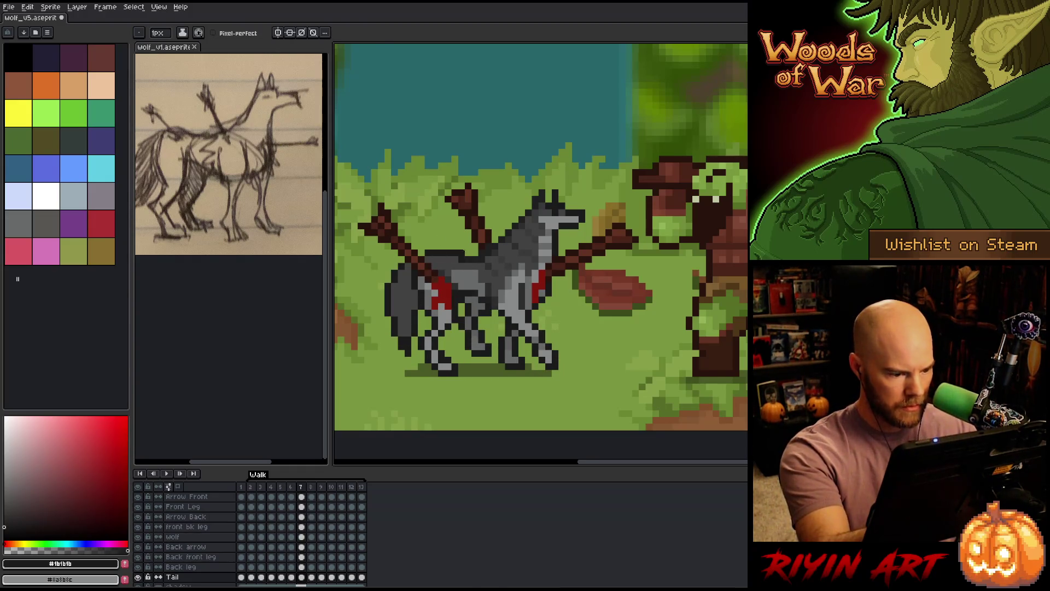
{"action": "key", "text": "Right"}
{"action": "key", "text": "Left"}
{"action": "key", "text": "Right"}
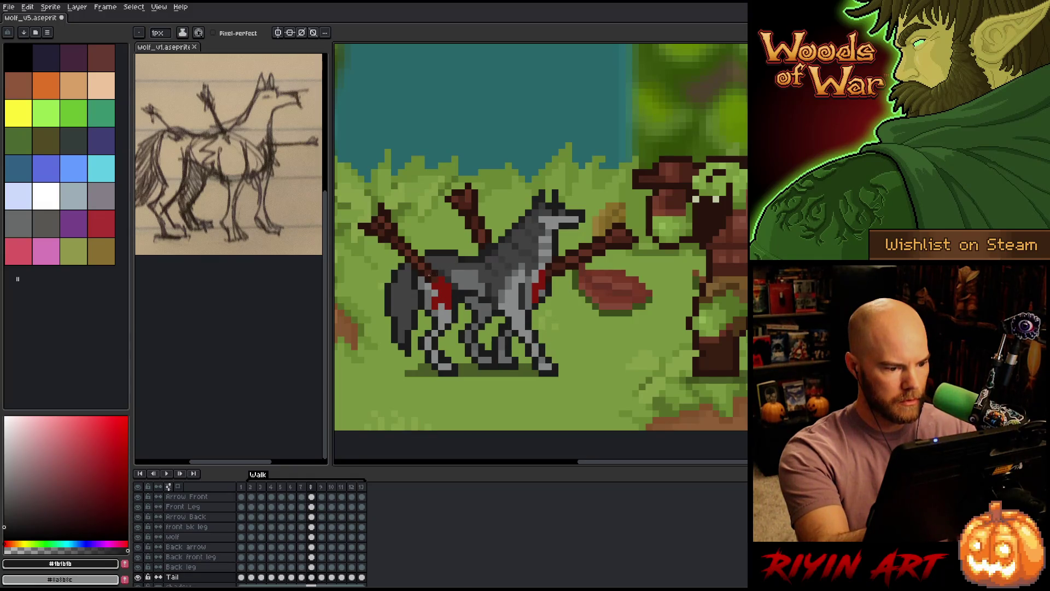
{"action": "key", "text": "Left"}
Fill in frame 7's tail with #414141 and #1b1b1b, comparing with frame 6.
{"action": "left_click", "coordinate": [402, 340], "text": "alt"}
{"action": "left_click", "coordinate": [514, 273], "text": "alt"}
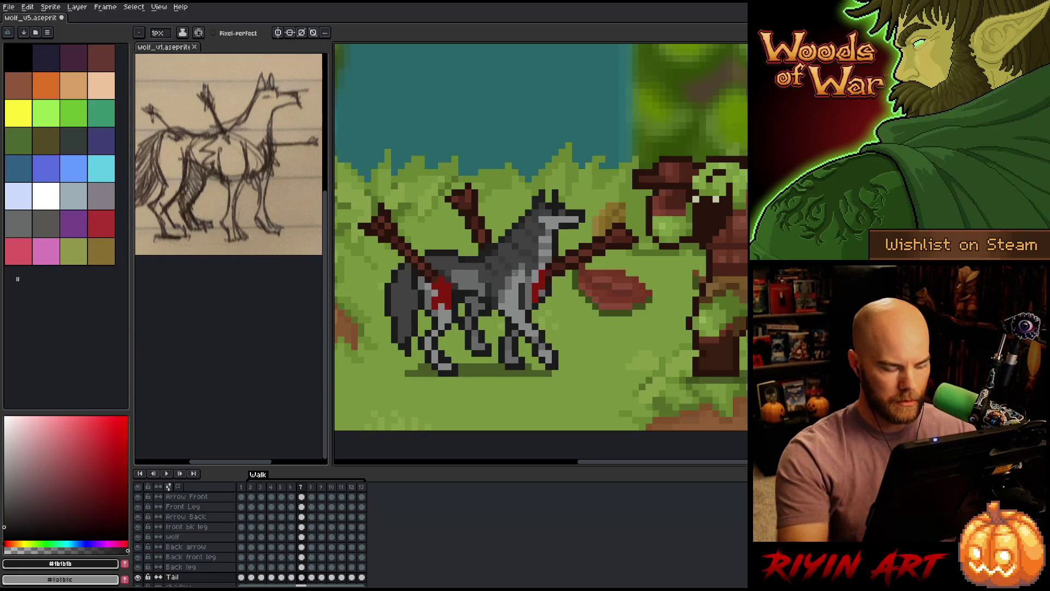
{"action": "key", "text": "Left"}
{"action": "key", "text": "Left"}
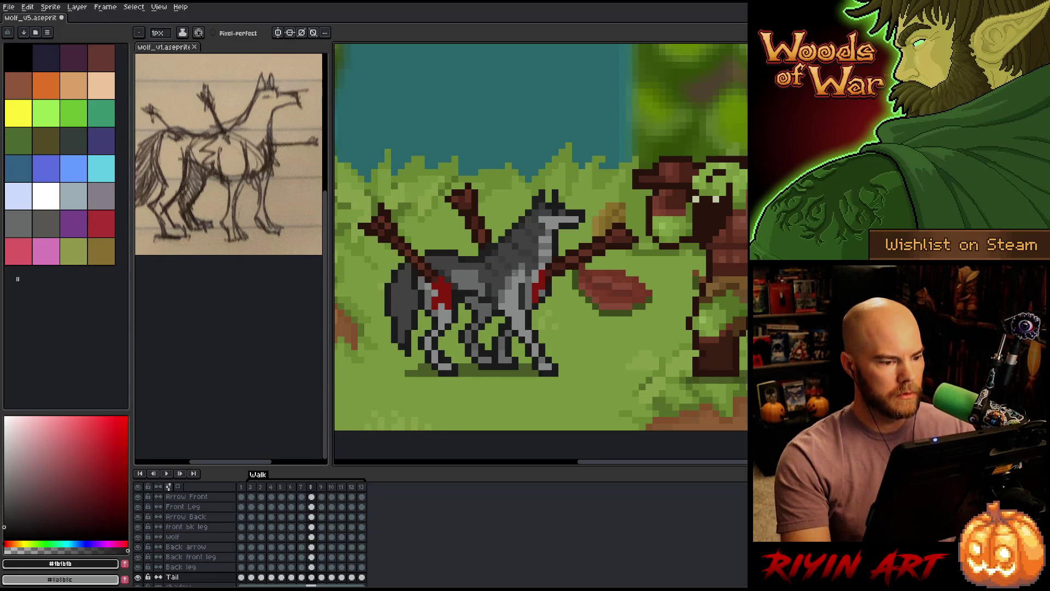
{"action": "key", "text": "Right"}
{"action": "key", "text": "Right"}
{"action": "key", "text": "Left"}
{"action": "key", "text": "Right"}
{"action": "left_click", "coordinate": [391, 310], "text": "alt"}
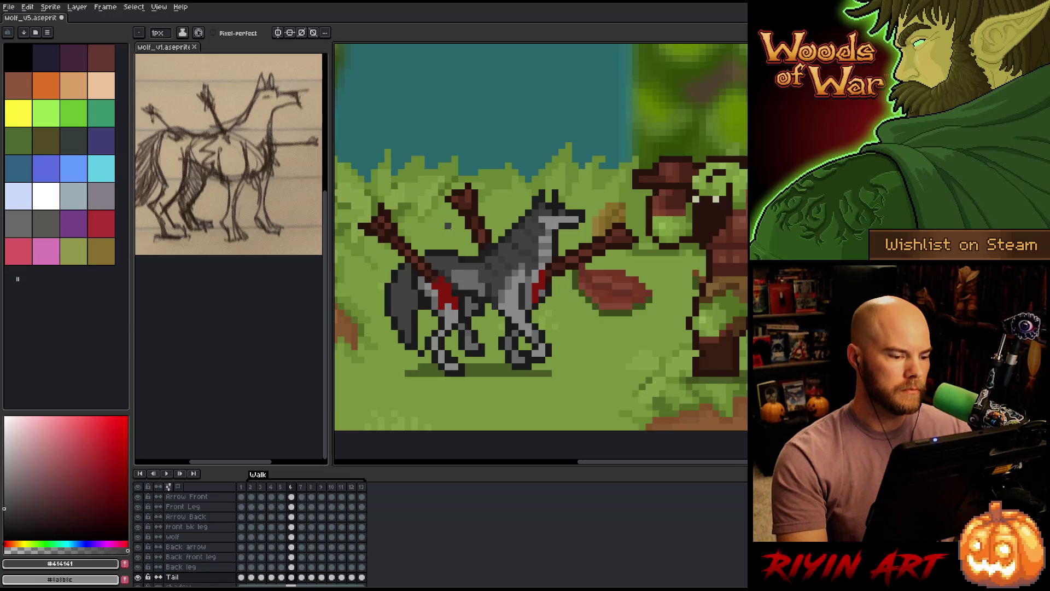
On frames 5 and 6, sample the tail's dark greys, #1b1b1b and #414141.
{"action": "key", "text": "Left"}
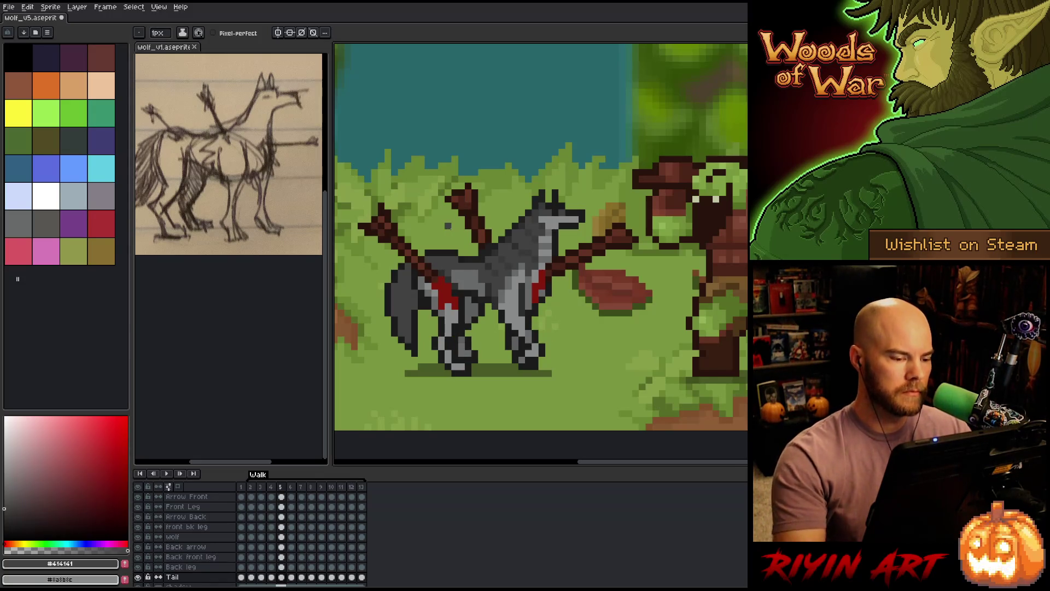
{"action": "left_click", "coordinate": [388, 318], "text": "alt"}
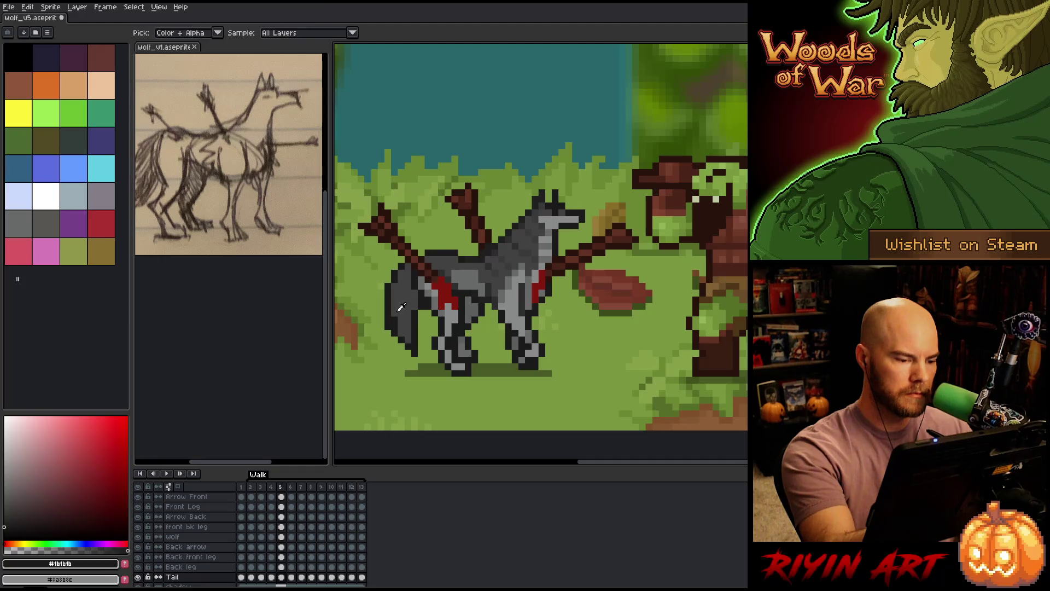
{"action": "left_click", "coordinate": [398, 314], "text": "alt"}
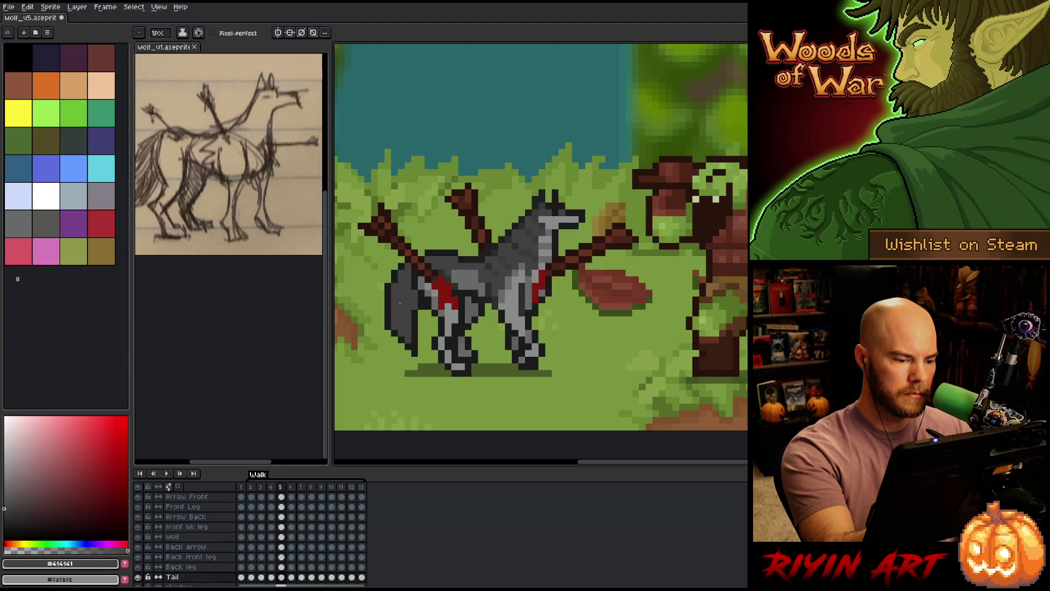
{"action": "key", "text": "period"}
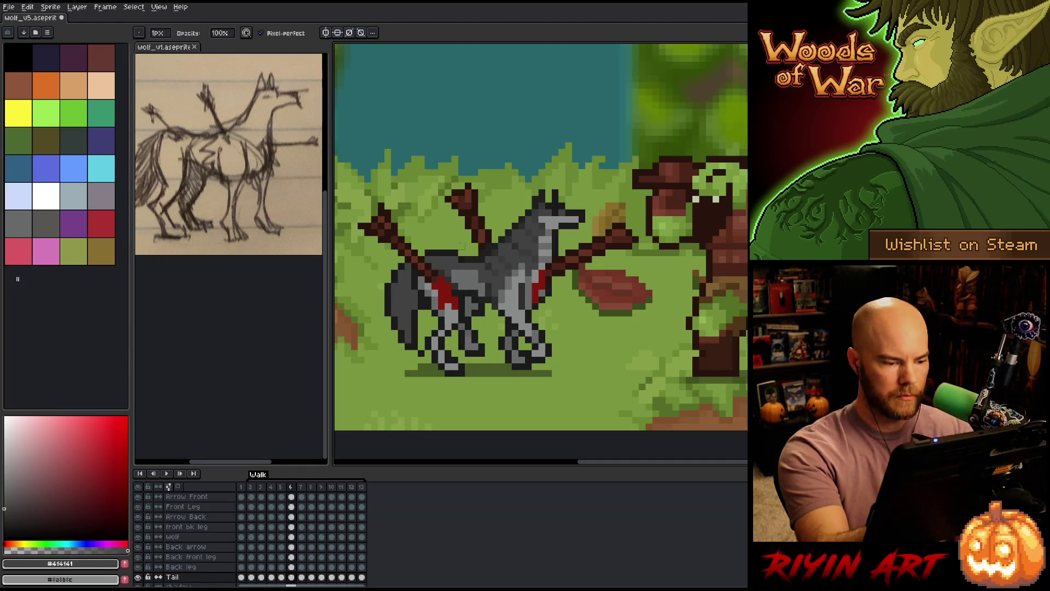
{"action": "left_click", "coordinate": [394, 320], "text": "alt"}
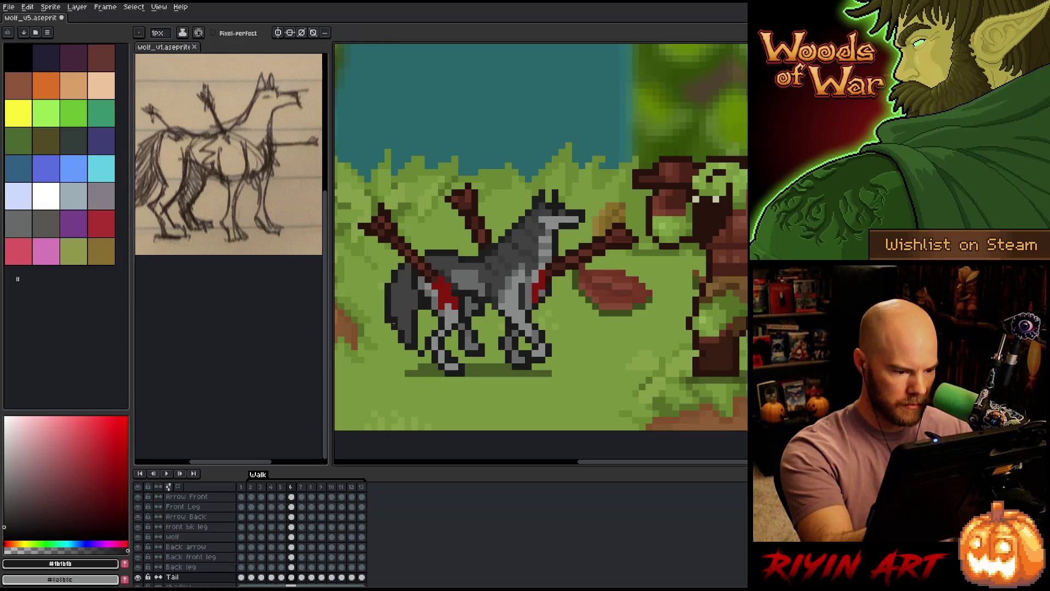
{"action": "left_click", "coordinate": [395, 333], "text": "alt"}
Flip between frames 6, 7 and 8 to compare the wolf's leg poses.
{"action": "key", "text": "period"}
{"action": "key", "text": "comma"}
{"action": "key", "text": "period"}
{"action": "key", "text": "period"}
{"action": "key", "text": "comma"}
{"action": "key", "text": "comma"}
{"action": "key", "text": "period"}
{"action": "key", "text": "period"}
{"action": "key", "text": "comma"}
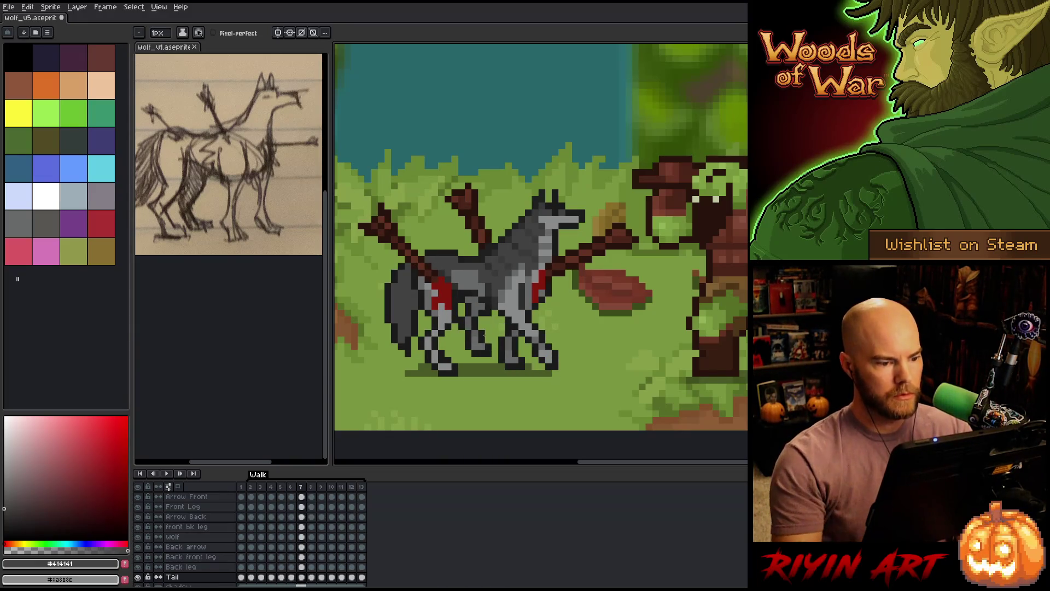
{"action": "key", "text": "period"}
{"action": "key", "text": "comma"}
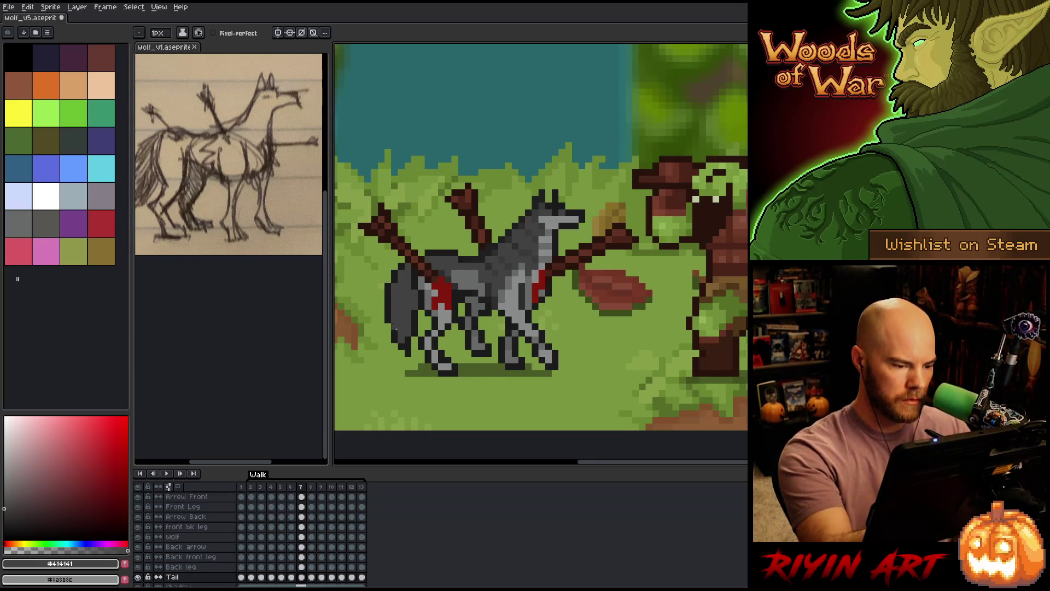
Touch up frames 6–8 with darkest grey #1b1b1b using pencil and move tools, then play the walk cycle.
{"action": "left_click", "coordinate": [391, 322], "text": "alt"}
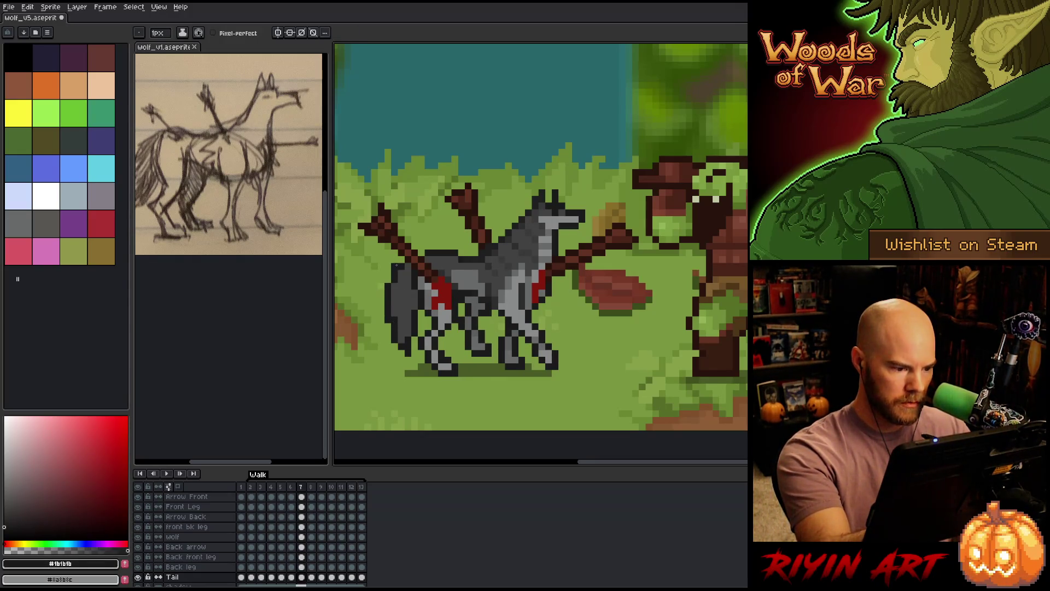
{"action": "key", "text": "b"}
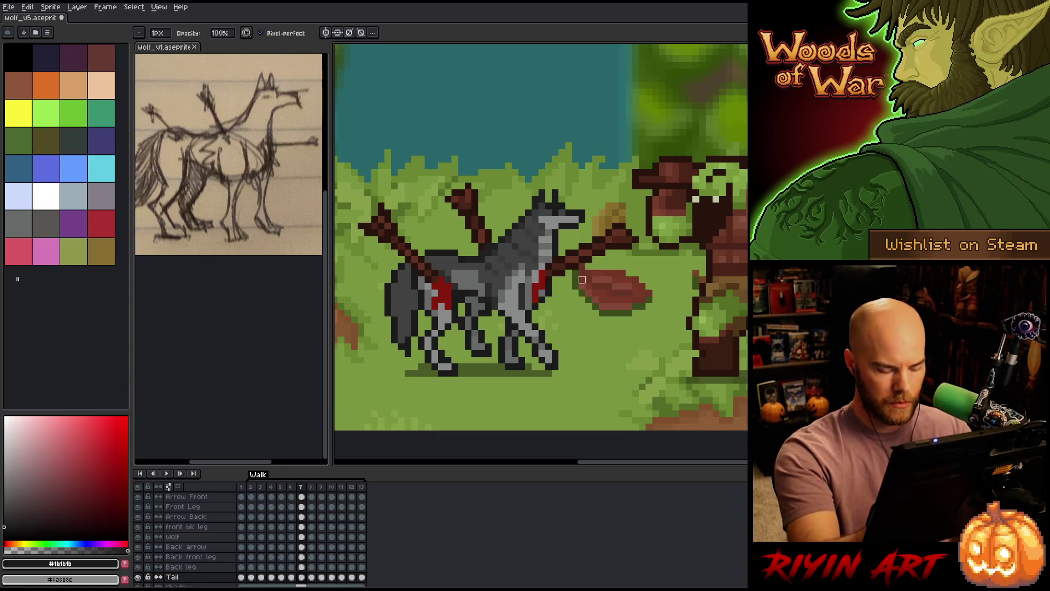
{"action": "key", "text": "period"}
{"action": "key", "text": "comma"}
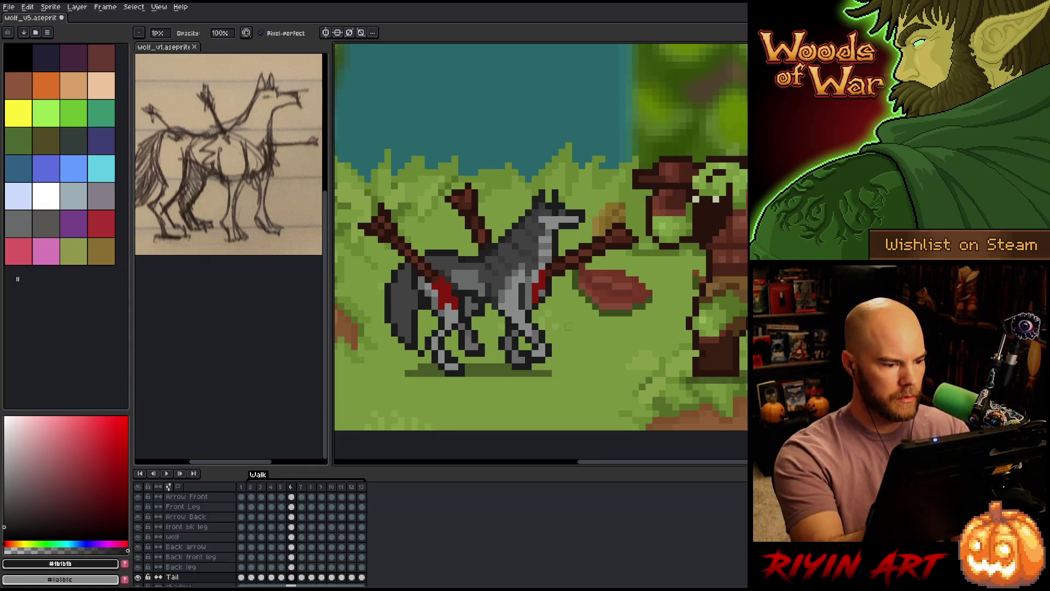
{"action": "key", "text": "v"}
{"action": "key", "text": "comma"}
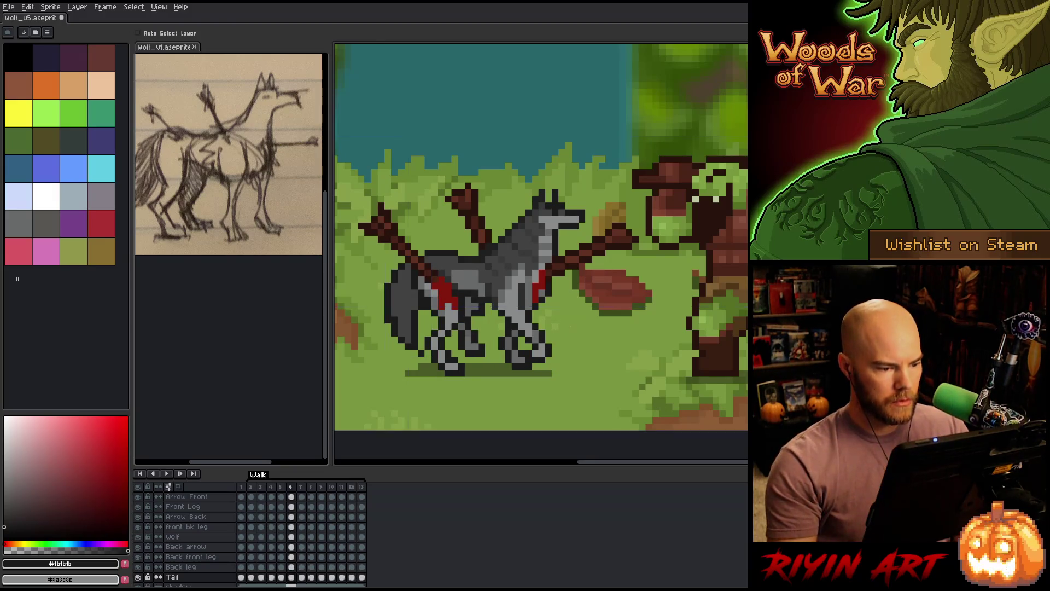
{"action": "key", "text": "b"}
{"action": "key", "text": "Return"}
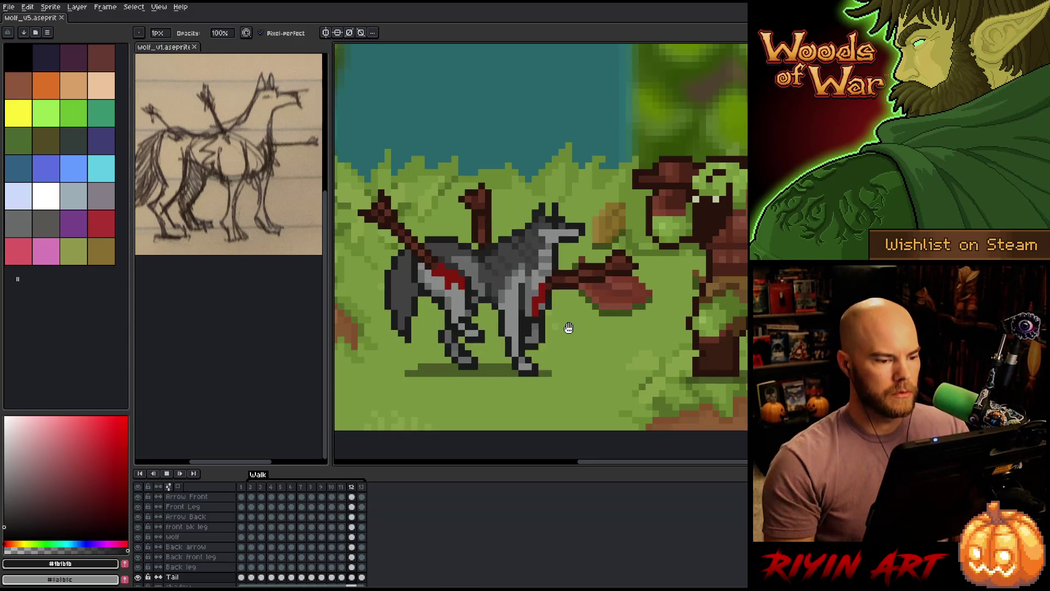
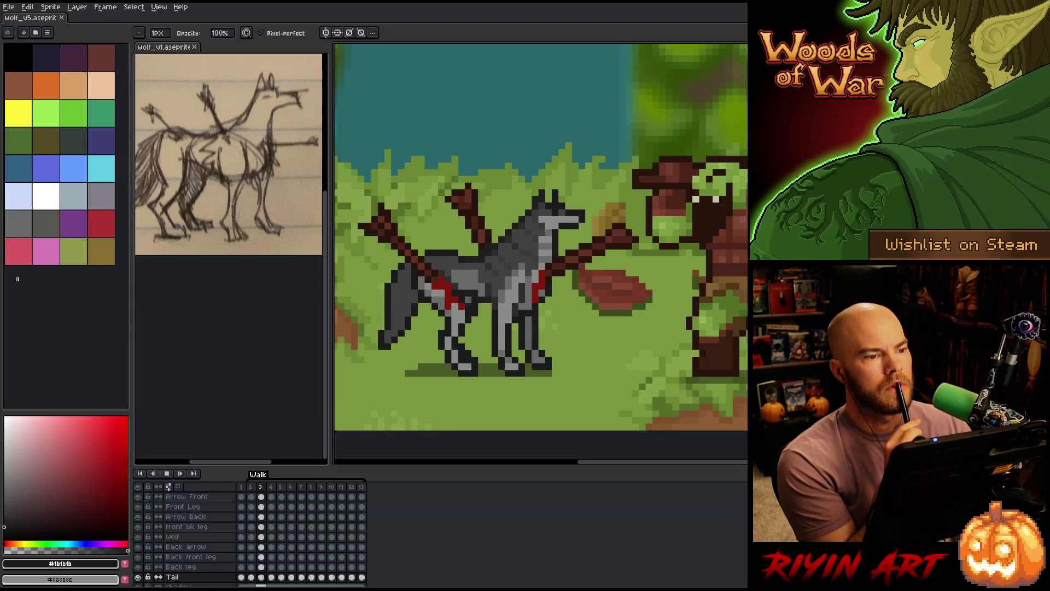
Fit the reference sketch in its pane, widen the canvas pane, and pan to frame the wolf.
{"action": "scroll", "coordinate": [548, 192], "scroll_direction": "down", "scroll_amount": 1}
{"action": "scroll", "coordinate": [548, 192], "scroll_direction": "up", "scroll_amount": 1}
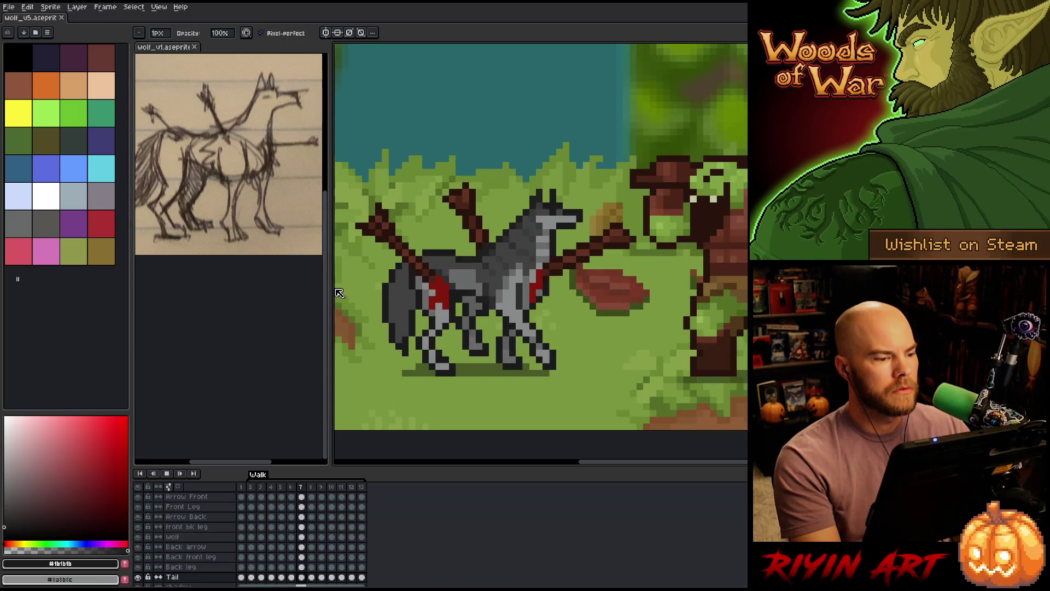
{"action": "scroll", "coordinate": [230, 159], "scroll_direction": "down", "scroll_amount": 2}
{"action": "mouse_move", "coordinate": [251, 199]}
{"action": "left_mouse_down"}
{"action": "mouse_move", "coordinate": [211, 158]}
{"action": "mouse_move", "coordinate": [216, 141]}
{"action": "left_mouse_up"}
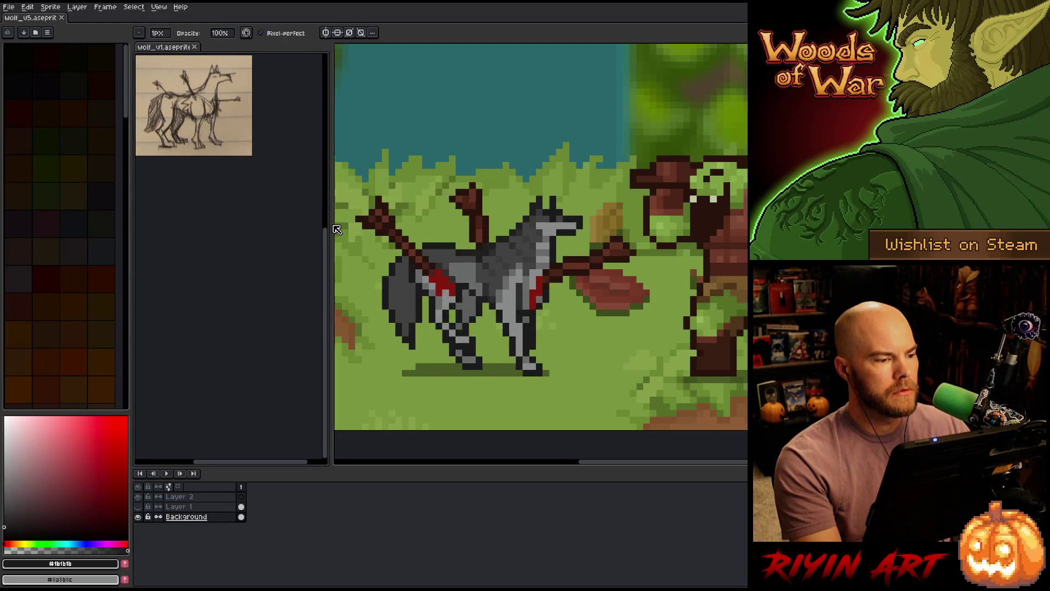
{"action": "left_click_drag", "start_coordinate": [337, 229], "coordinate": [266, 217]}
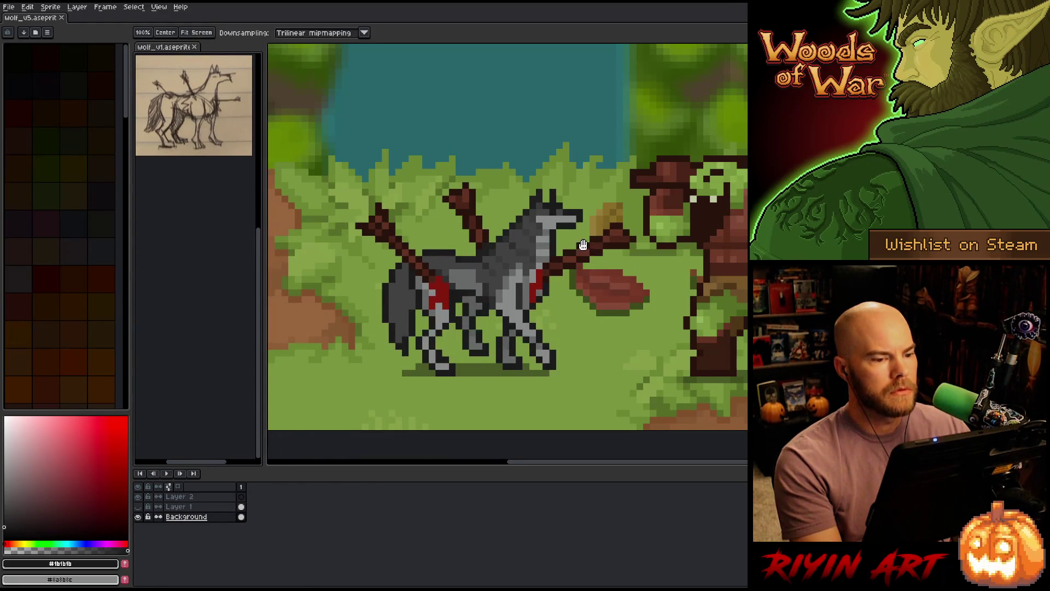
{"action": "left_click_drag", "start_coordinate": [583, 244], "coordinate": [512, 252]}
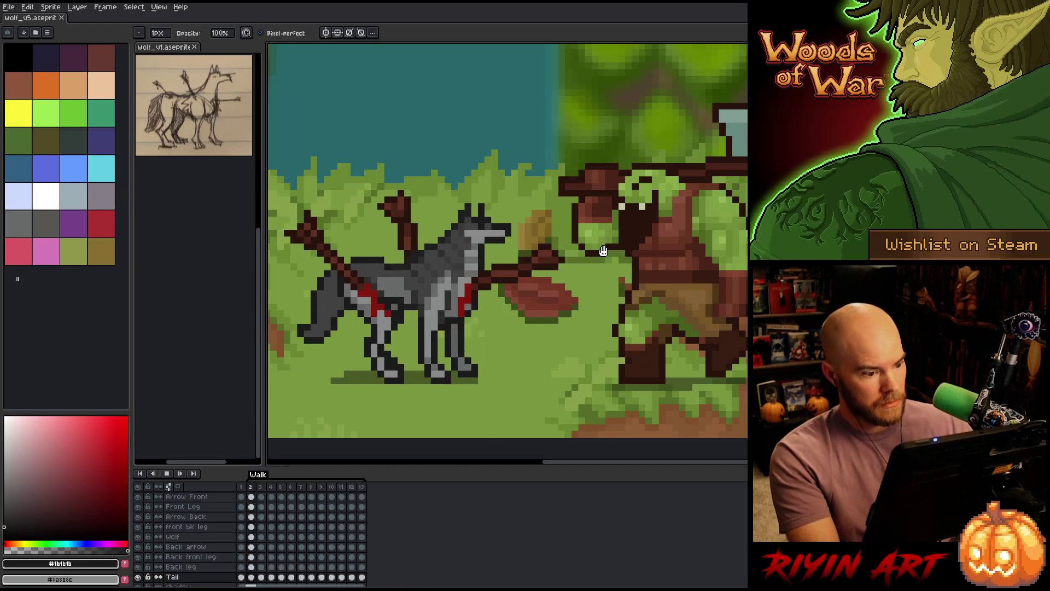
Stop the walk playback on frame 5 and select the wolf layer in the timeline.
{"action": "scroll", "coordinate": [450, 252], "scroll_direction": "down", "scroll_amount": 2}
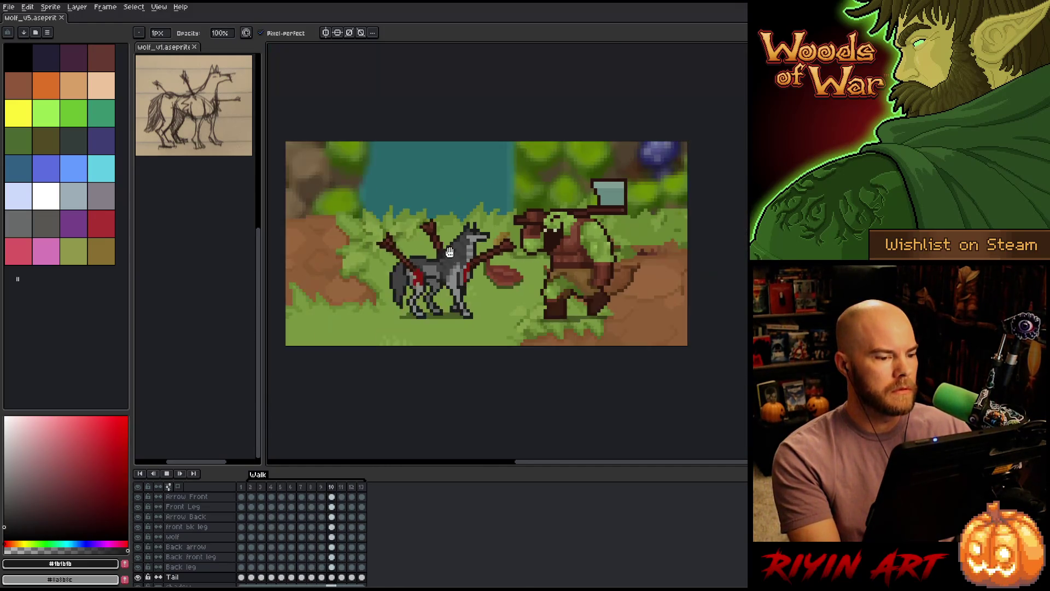
{"action": "scroll", "coordinate": [450, 252], "scroll_direction": "up", "scroll_amount": 2}
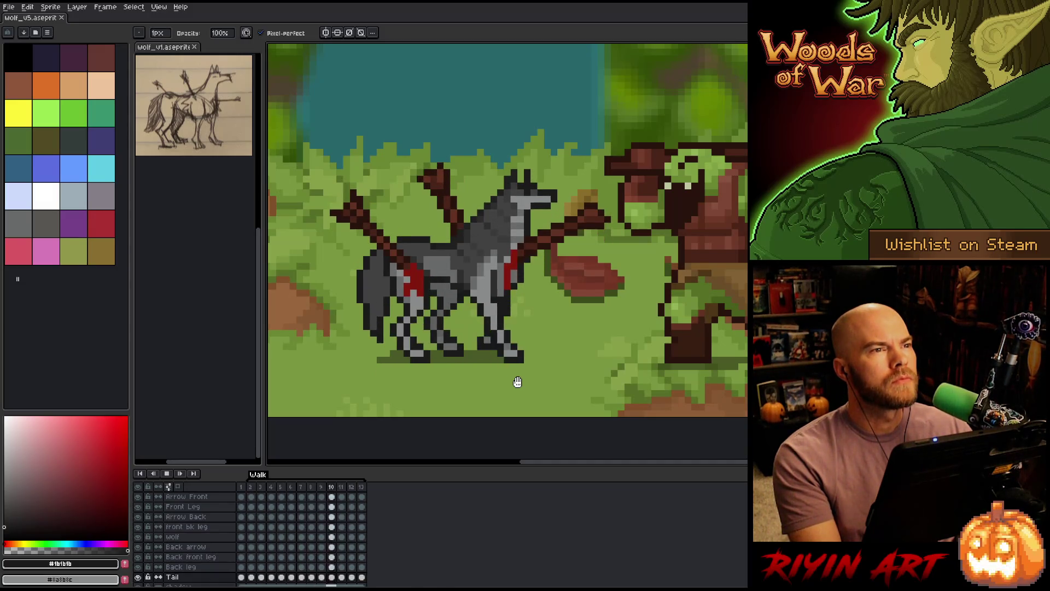
{"action": "key", "text": "Return"}
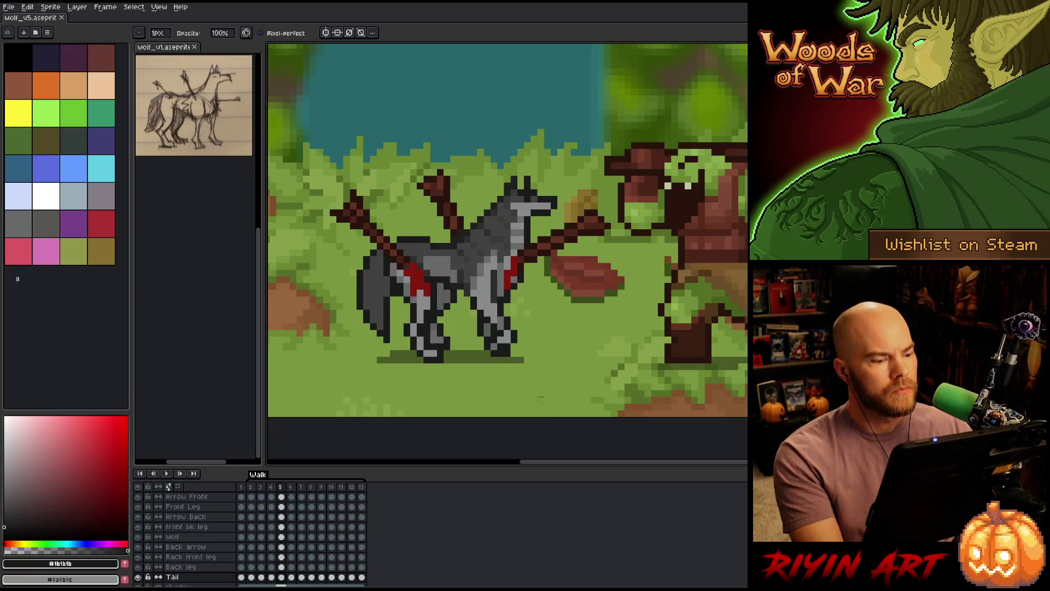
{"action": "scroll", "coordinate": [521, 314], "scroll_direction": "up", "scroll_amount": 1}
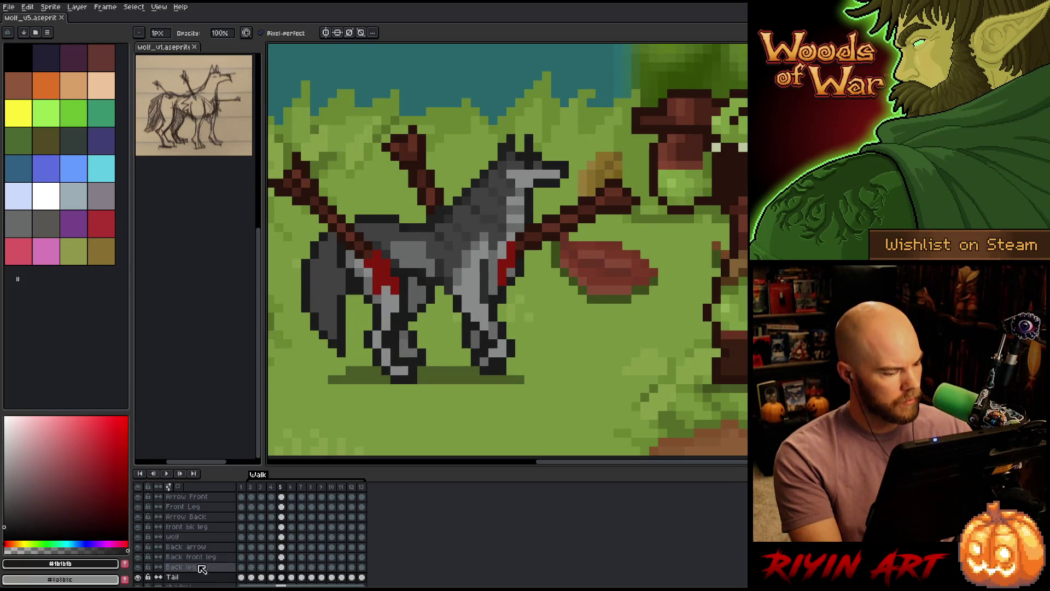
{"action": "left_click", "coordinate": [207, 537]}
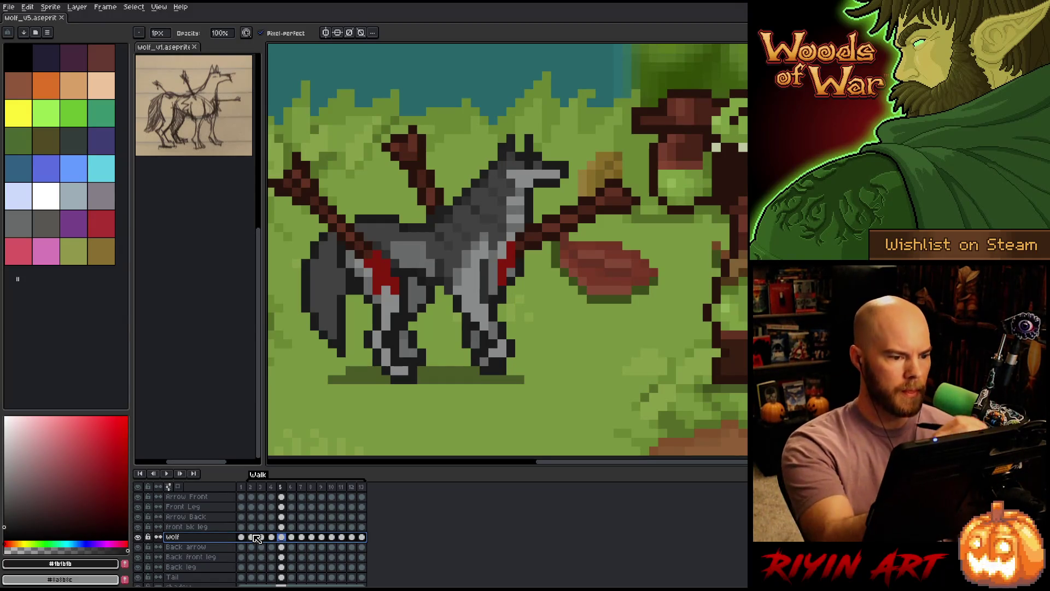
Sample the #414141 body grey and repaint the wolf on walk frames 7 and 8.
{"action": "left_click", "coordinate": [485, 181], "text": "alt"}
{"action": "key", "text": "Right"}
{"action": "key", "text": "Right"}
{"action": "key", "text": "Right"}
{"action": "key", "text": "Left"}
{"action": "key", "text": "Left"}
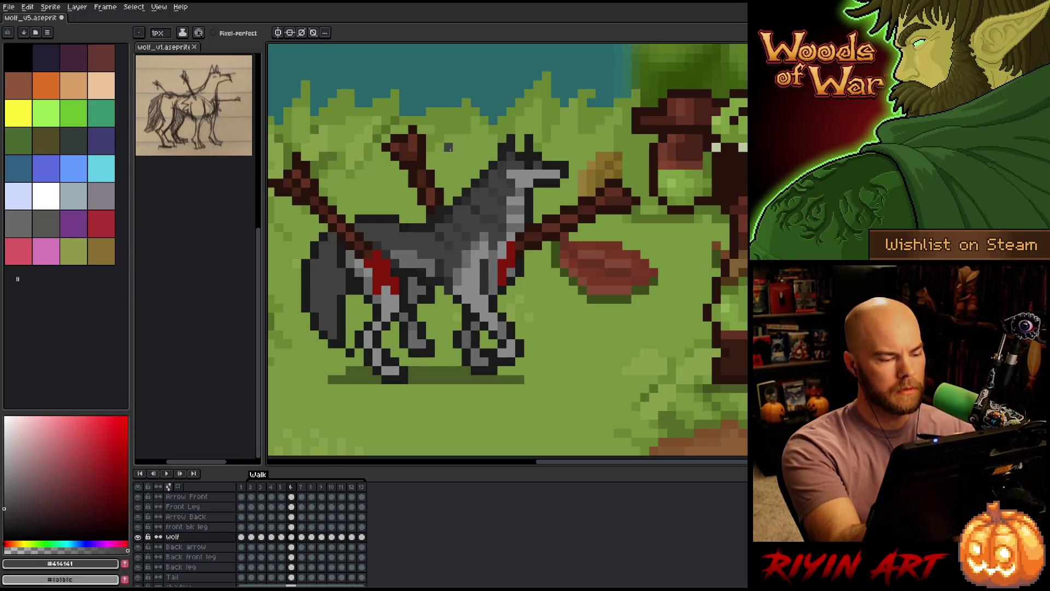
{"action": "key", "text": "Right"}
{"action": "key", "text": "Left"}
{"action": "key", "text": "Right"}
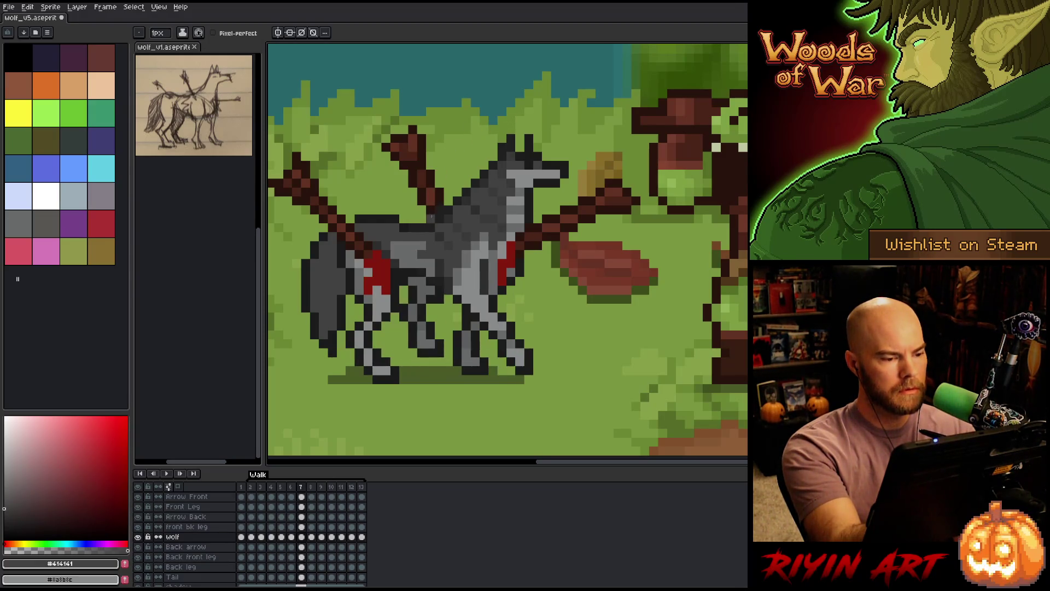
{"action": "key", "text": "Right"}
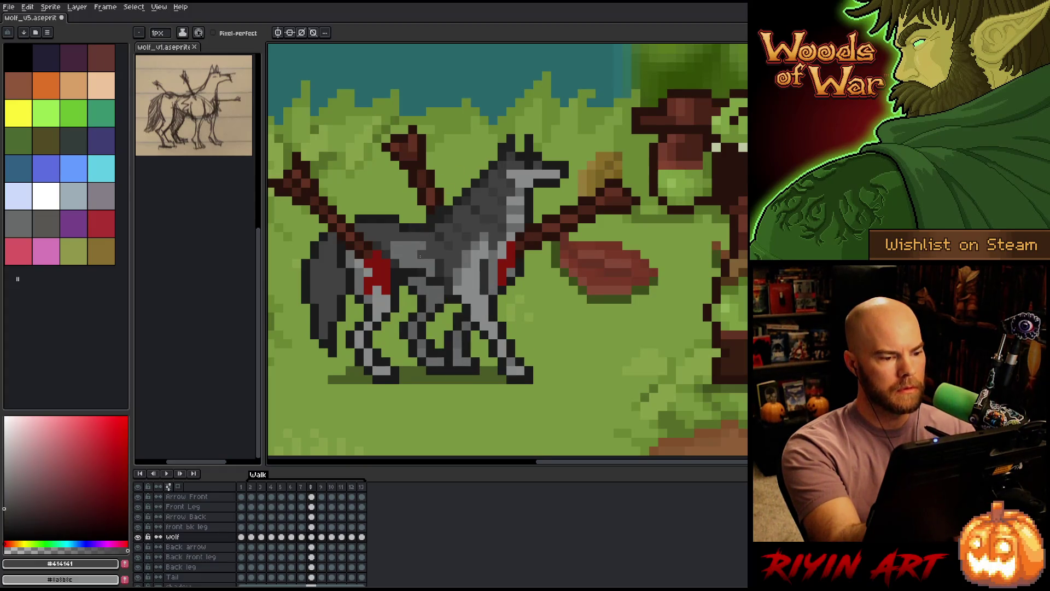
{"action": "key", "text": "Left"}
{"action": "key", "text": "Right"}
{"action": "key", "text": "Left"}
{"action": "key", "text": "Right"}
Repaint the wolf's dark grey body across walk frames 9 through 12, comparing neighbouring poses.
{"action": "key", "text": "Right"}
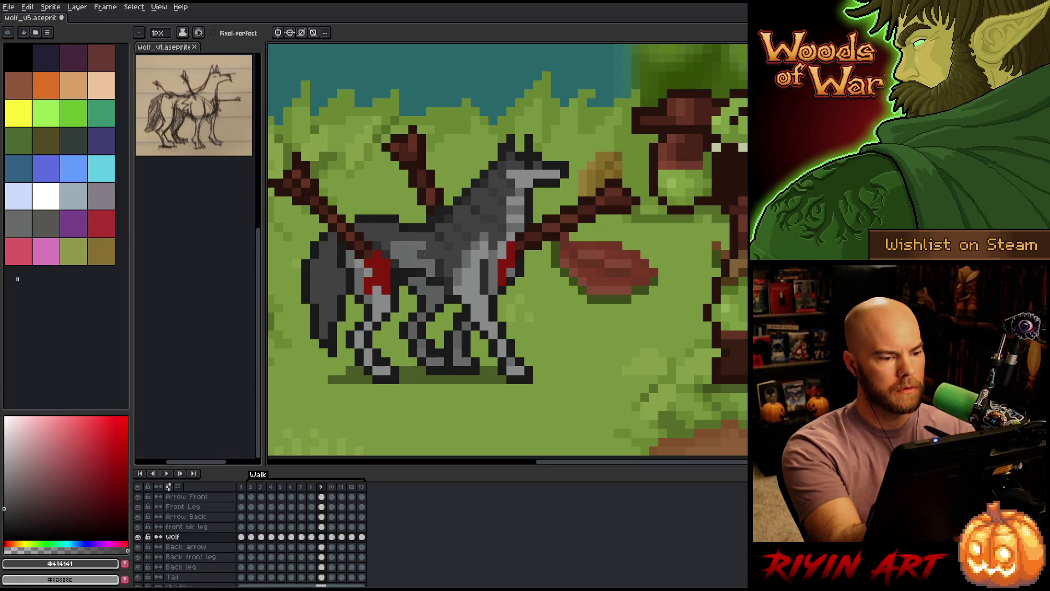
{"action": "key", "text": "Right"}
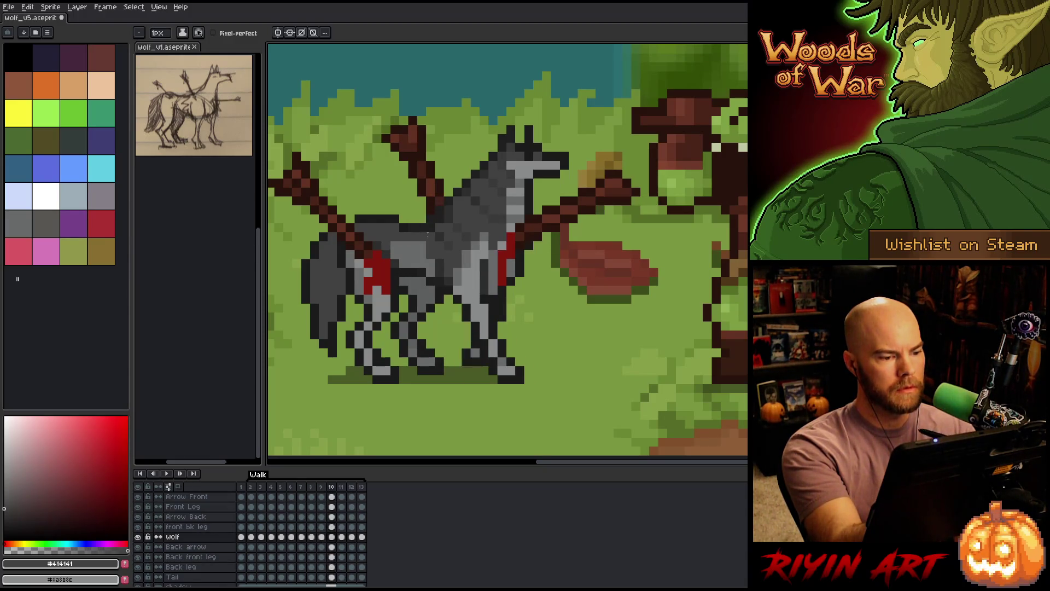
{"action": "key", "text": "Right"}
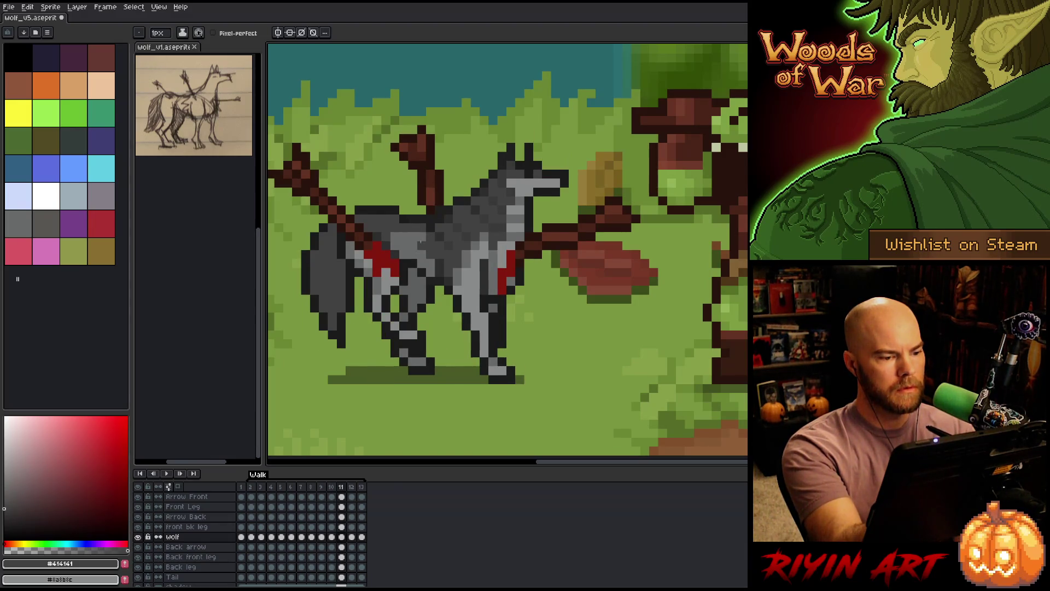
{"action": "key", "text": "Left"}
{"action": "key", "text": "Right"}
{"action": "key", "text": "Left"}
{"action": "key", "text": "Right"}
{"action": "key", "text": "Left"}
{"action": "key", "text": "Right"}
{"action": "key", "text": "Left"}
{"action": "key", "text": "Right"}
{"action": "key", "text": "Right"}
{"action": "key", "text": "Left"}
{"action": "key", "text": "Right"}
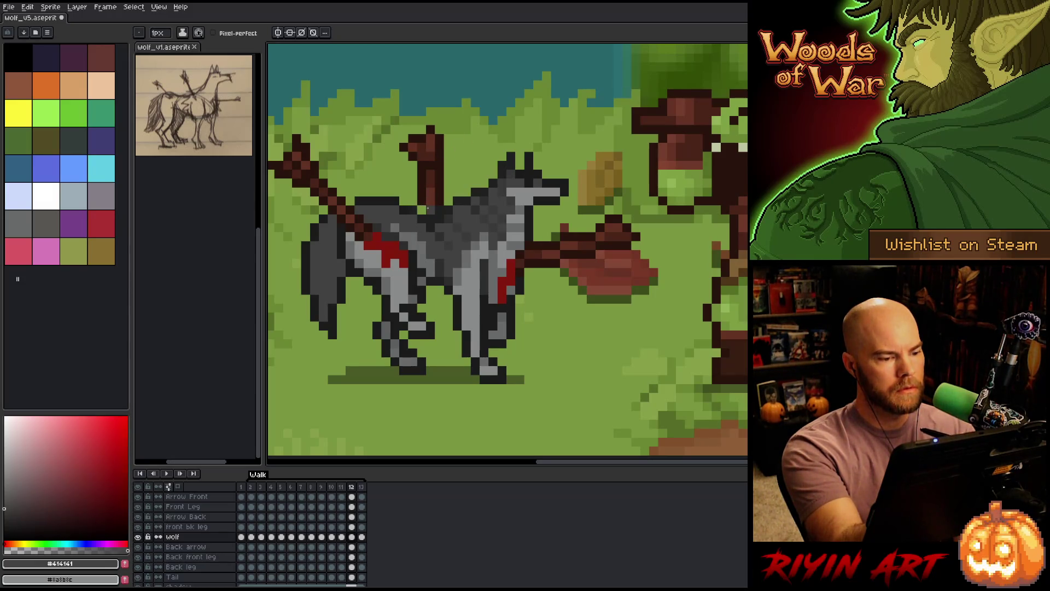
{"action": "key", "text": "Left"}
Touch up the wolf on walk frame 12, checking it against frame 11.
{"action": "key", "text": "Right"}
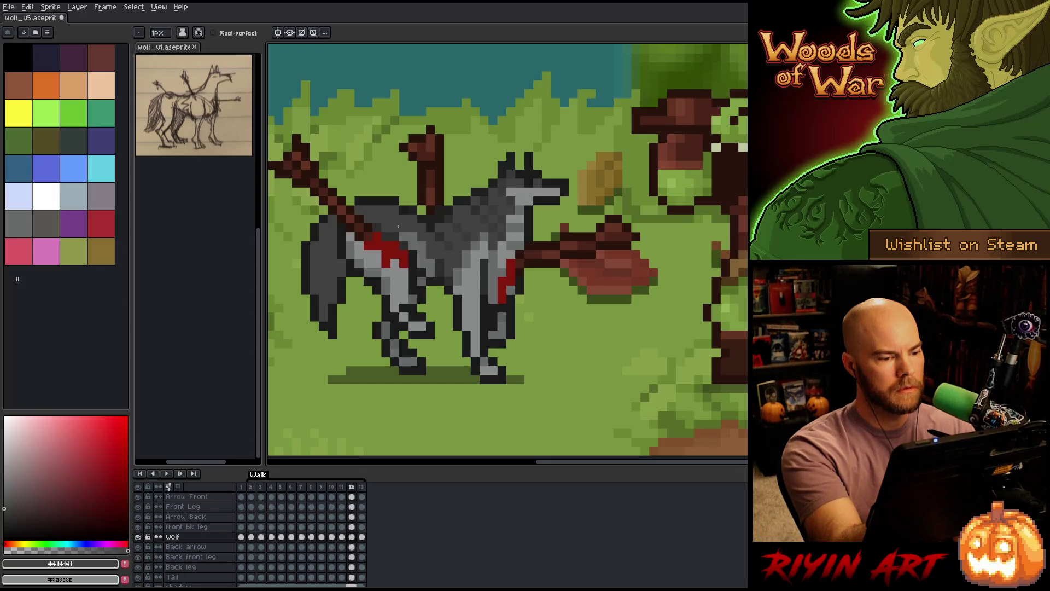
{"action": "key", "text": "Left"}
{"action": "key", "text": "Right"}
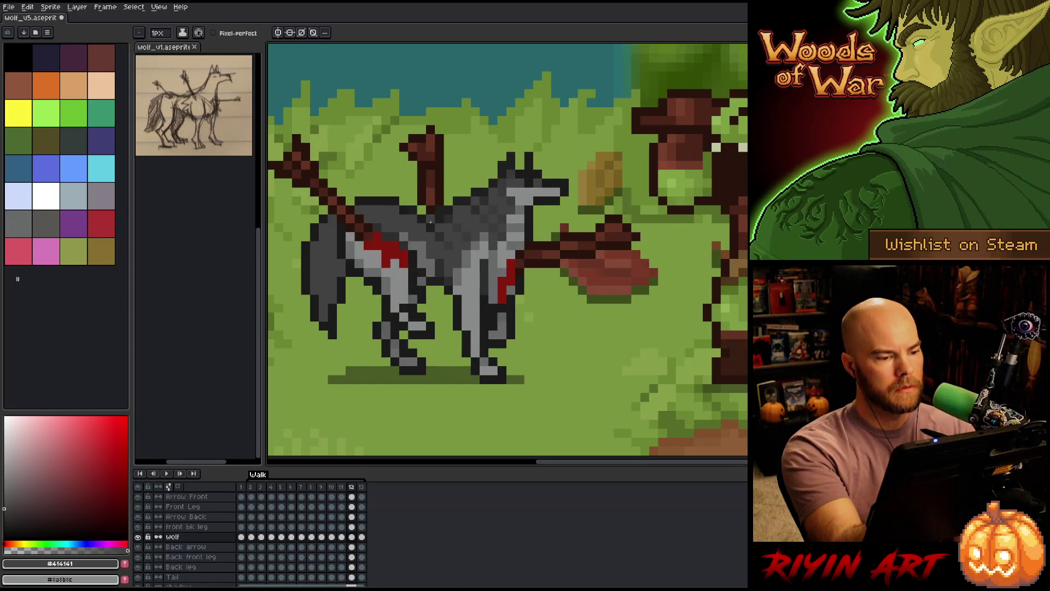
{"action": "key", "text": "Left"}
{"action": "key", "text": "Right"}
{"action": "key", "text": "Left"}
{"action": "key", "text": "Right"}
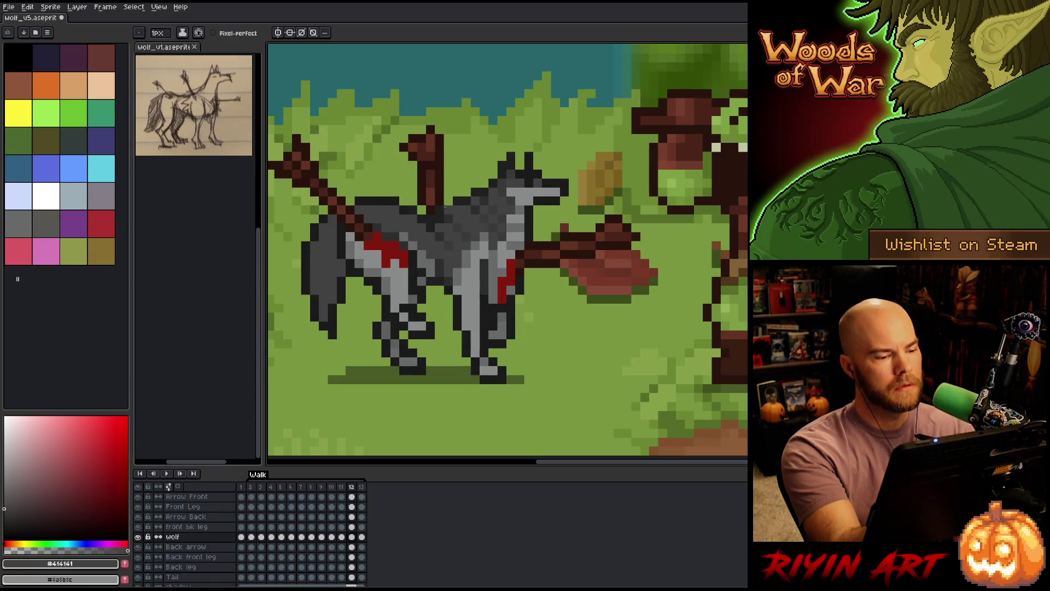
{"action": "key", "text": "Left"}
{"action": "key", "text": "Right"}
{"action": "key", "text": "Right"}
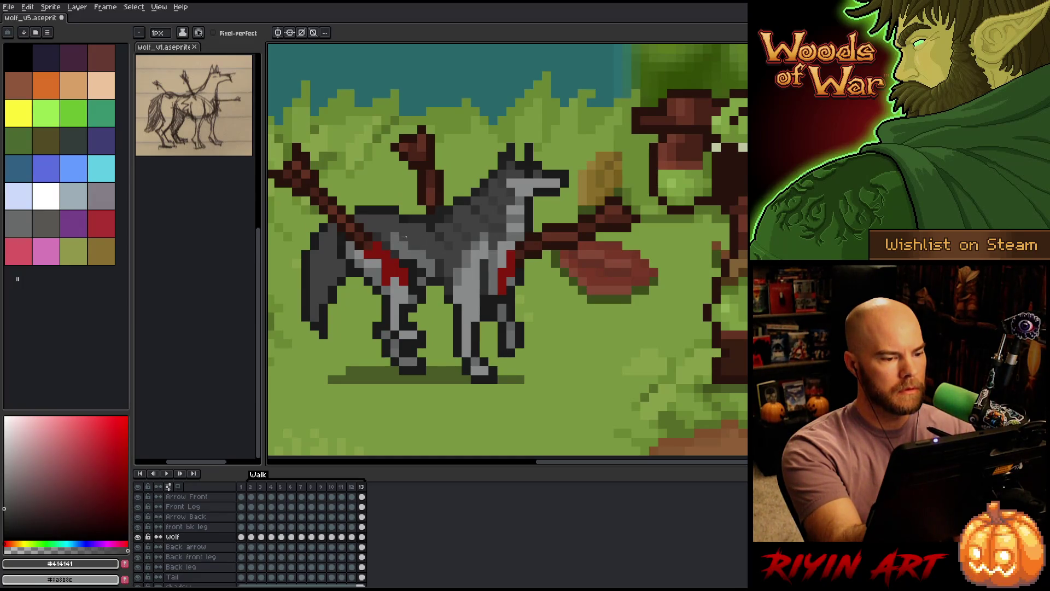
Refine the wolf on frames 2, 10, 13, 3, 4 and 6 of the walk cycle.
{"action": "key", "text": "Right"}
{"action": "key", "text": "Left"}
{"action": "key", "text": "Right"}
{"action": "key", "text": "Right"}
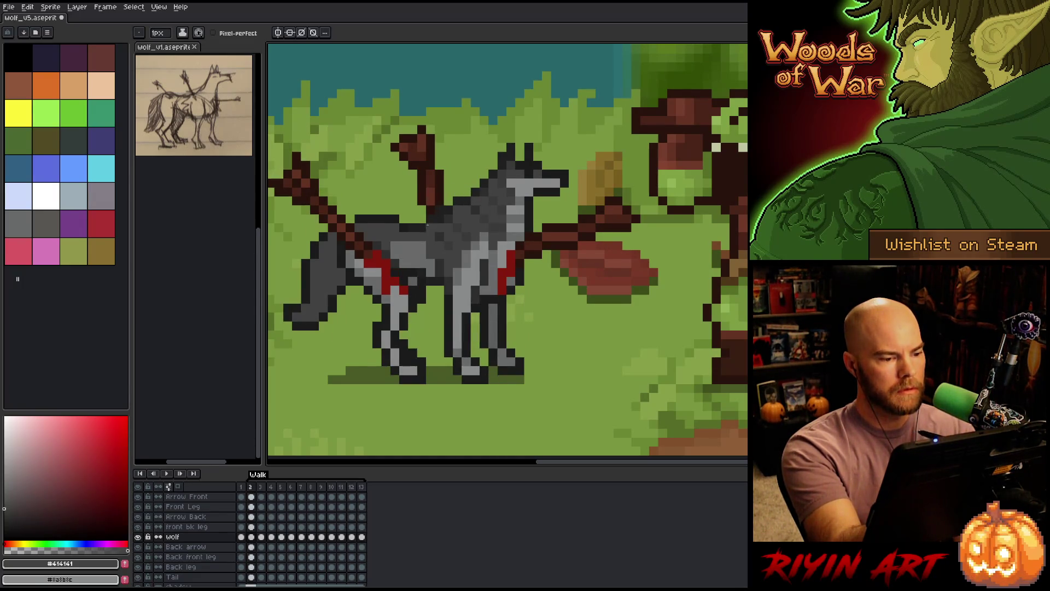
{"action": "key", "text": "Left"}
{"action": "key", "text": "Left"}
{"action": "key", "text": "Left"}
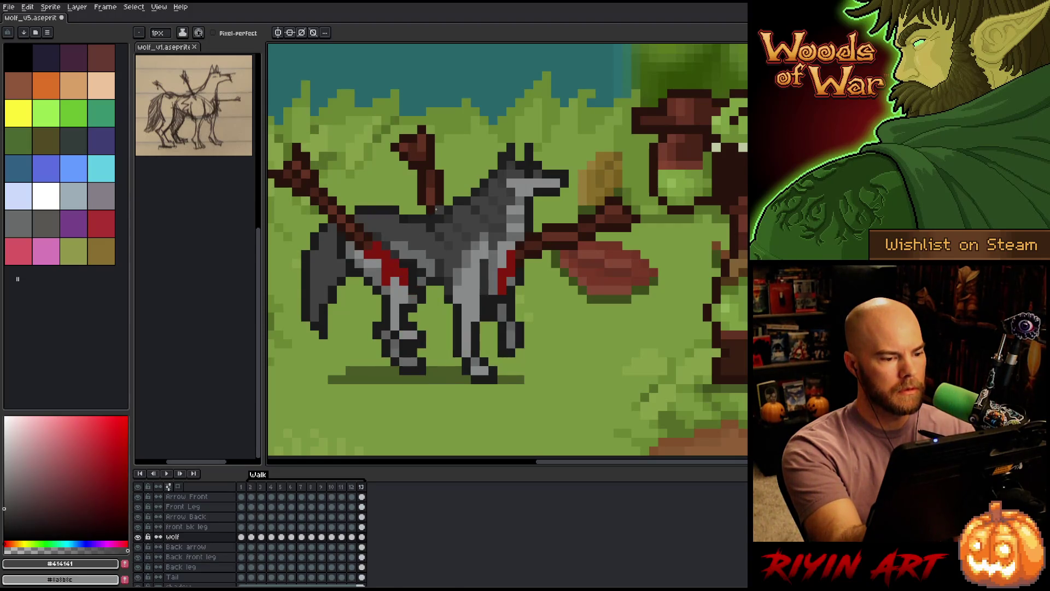
{"action": "key", "text": "Right"}
{"action": "key", "text": "Left"}
{"action": "key", "text": "Left"}
{"action": "key", "text": "Right"}
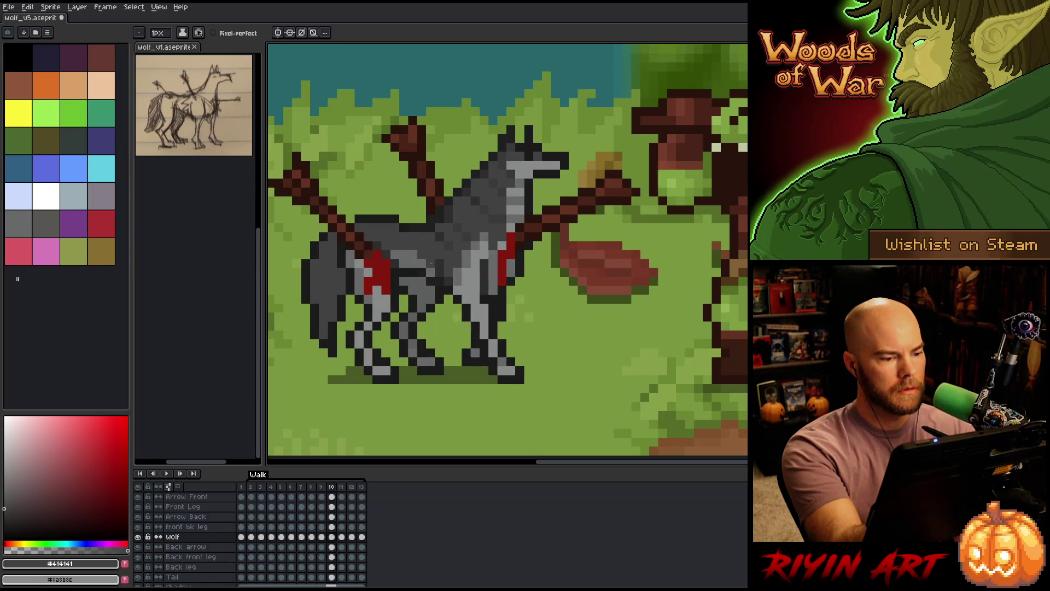
{"action": "key", "text": "Right"}
{"action": "key", "text": "Right"}
{"action": "key", "text": "Right"}
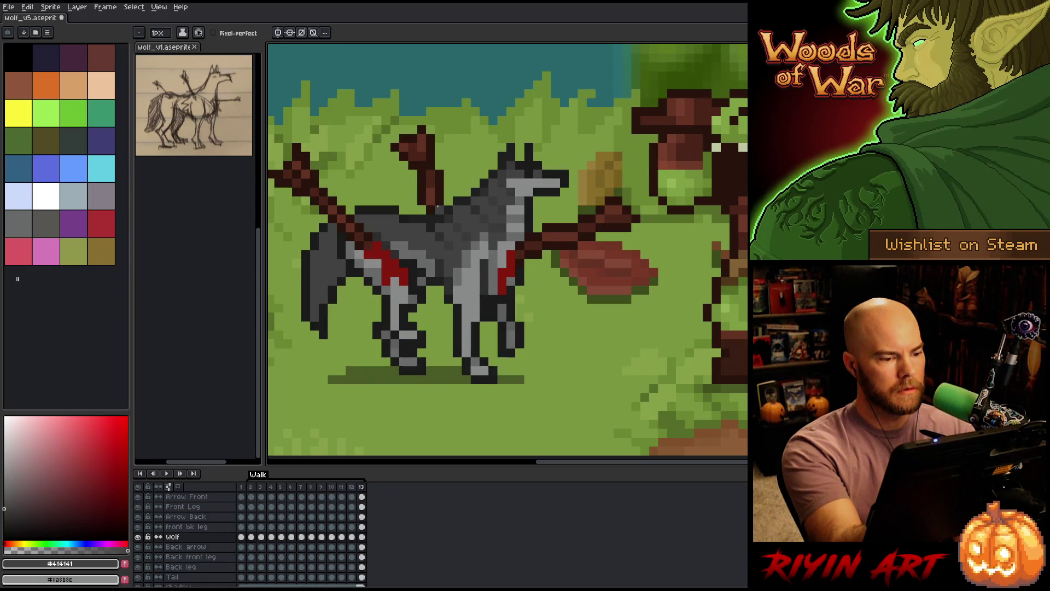
{"action": "key", "text": "Right"}
{"action": "key", "text": "Right"}
{"action": "key", "text": "Right"}
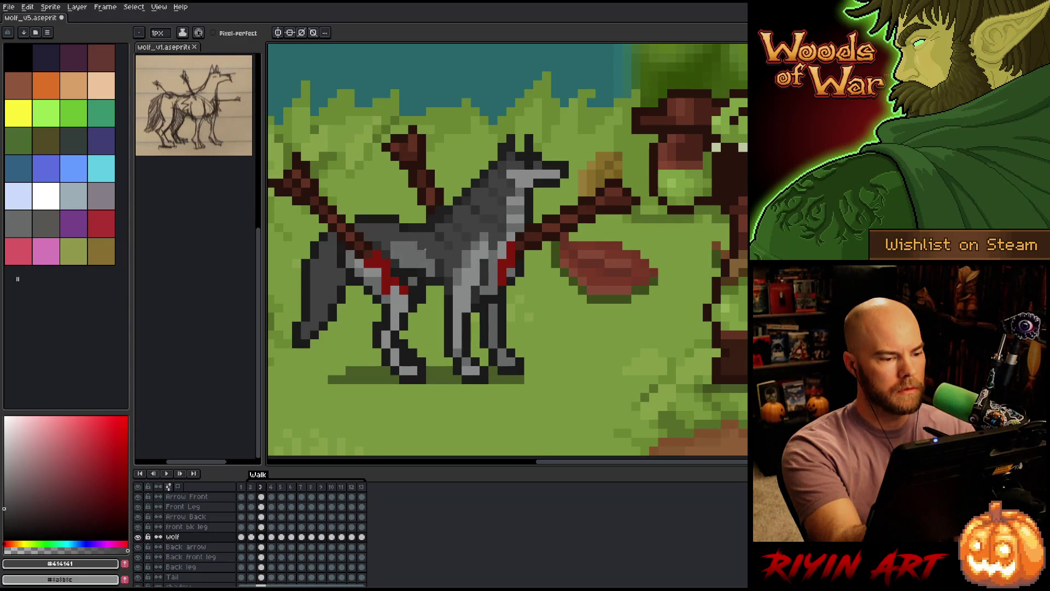
{"action": "key", "text": "Right"}
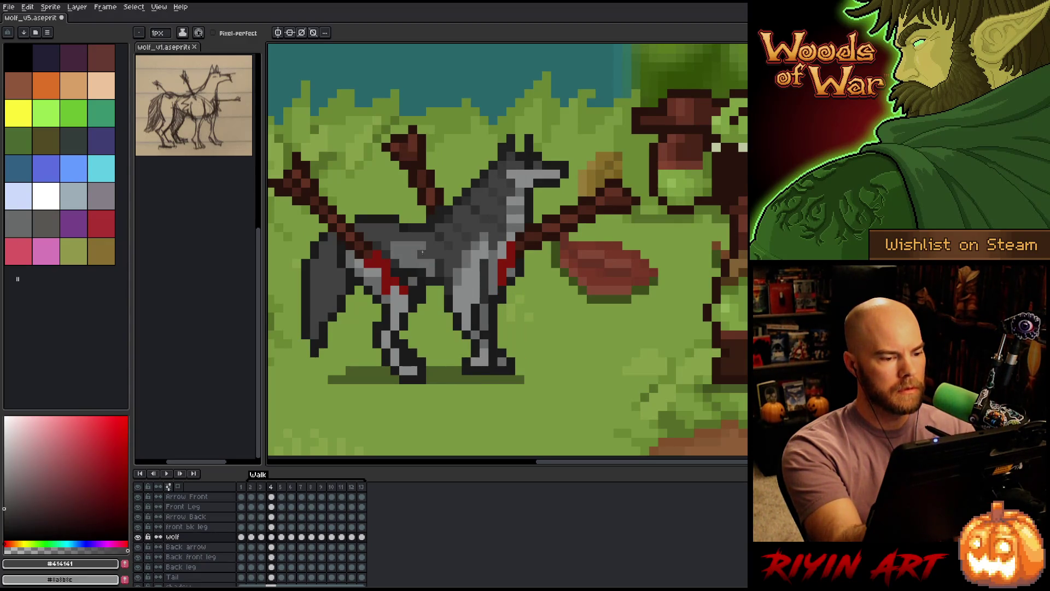
{"action": "key", "text": "Right"}
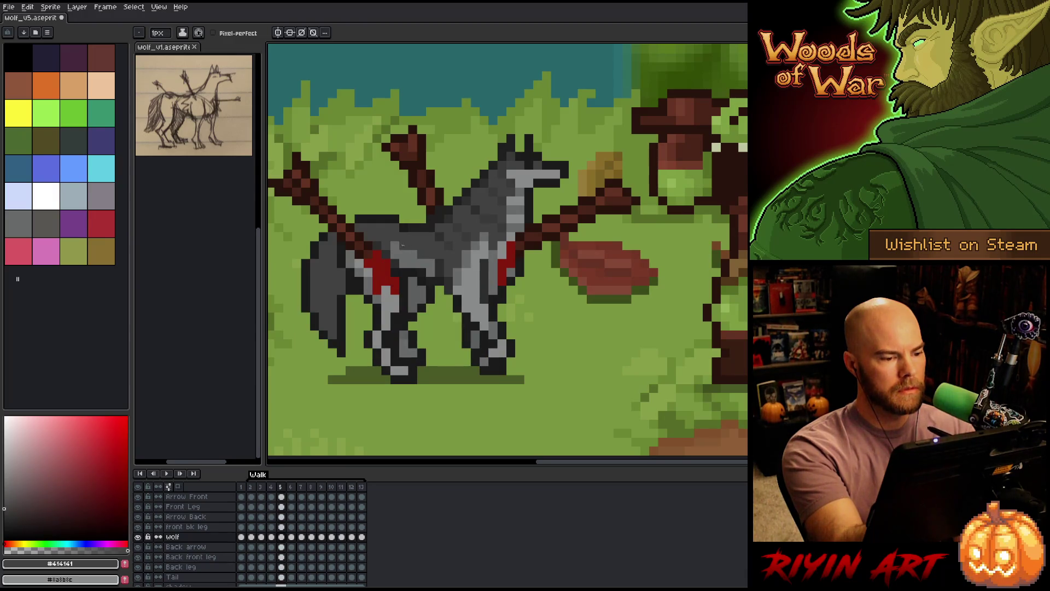
{"action": "key", "text": "Right"}
Play and stop the walk cycle to review it, then select the Front Leg layer.
{"action": "key", "text": "Return"}
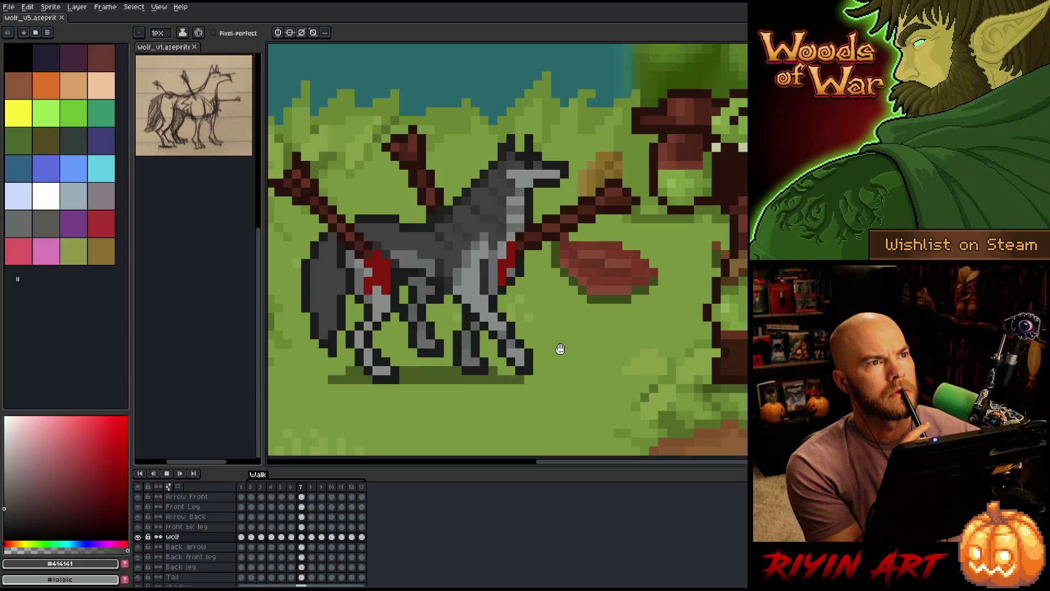
{"action": "key", "text": "Return"}
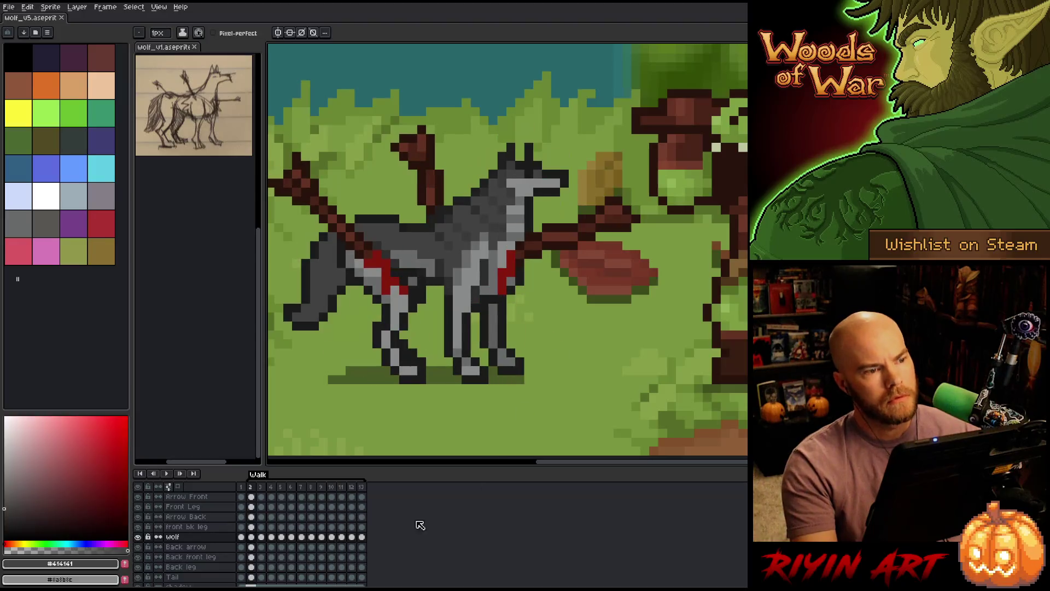
{"action": "left_click", "coordinate": [251, 507]}
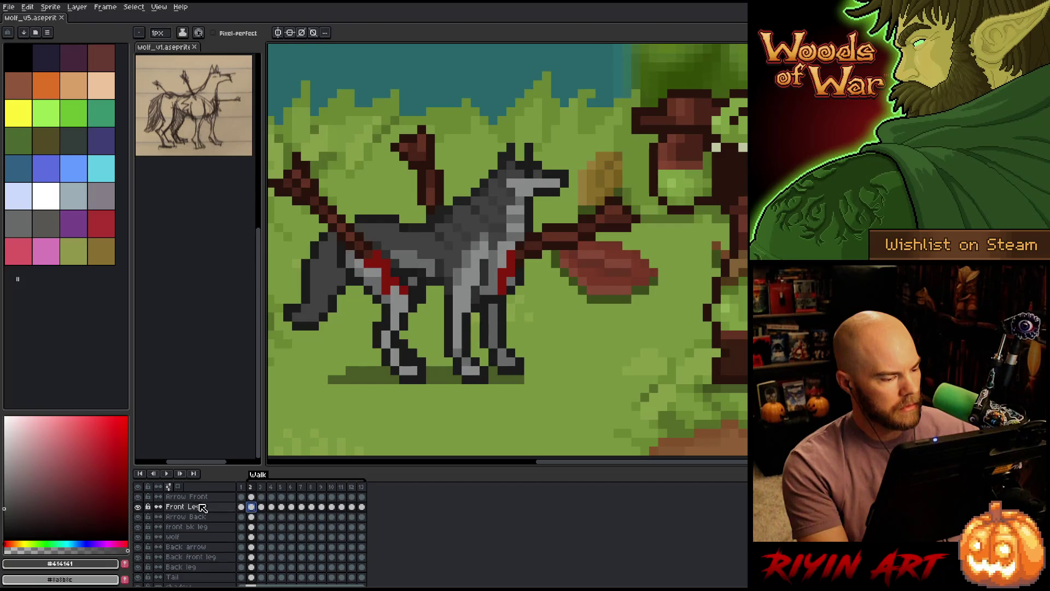
Briefly hide the Front Leg layer and flip through walk frames to preview motion.
{"action": "left_click", "coordinate": [138, 506]}
{"action": "left_click", "coordinate": [138, 506]}
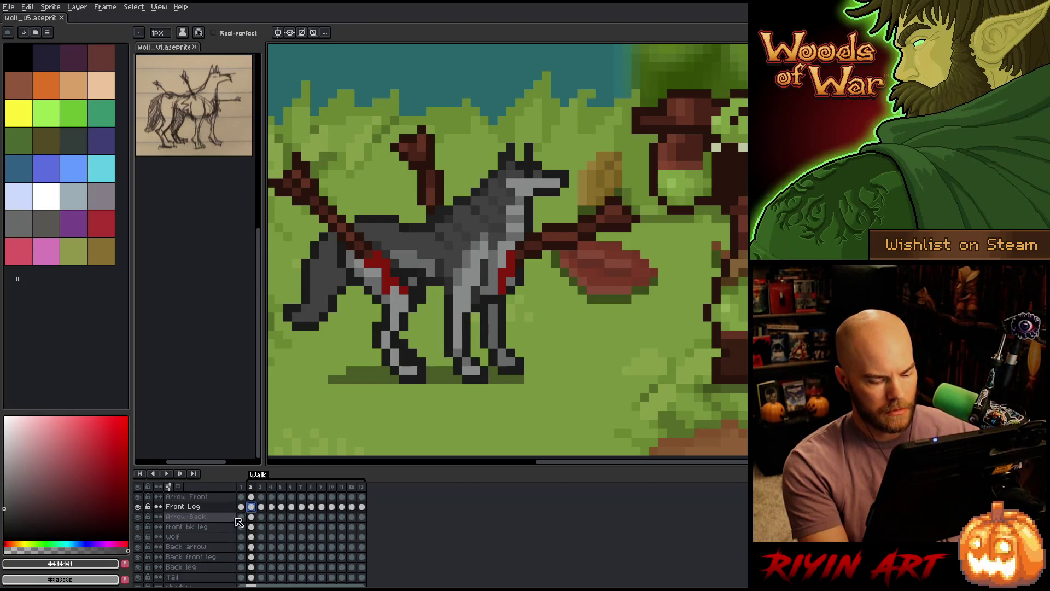
{"action": "key", "text": "Right"}
{"action": "key", "text": "Left"}
{"action": "key", "text": "Left"}
{"action": "key", "text": "Right"}
{"action": "key", "text": "Right"}
{"action": "key", "text": "Right"}
{"action": "key", "text": "Right"}
{"action": "key", "text": "Right"}
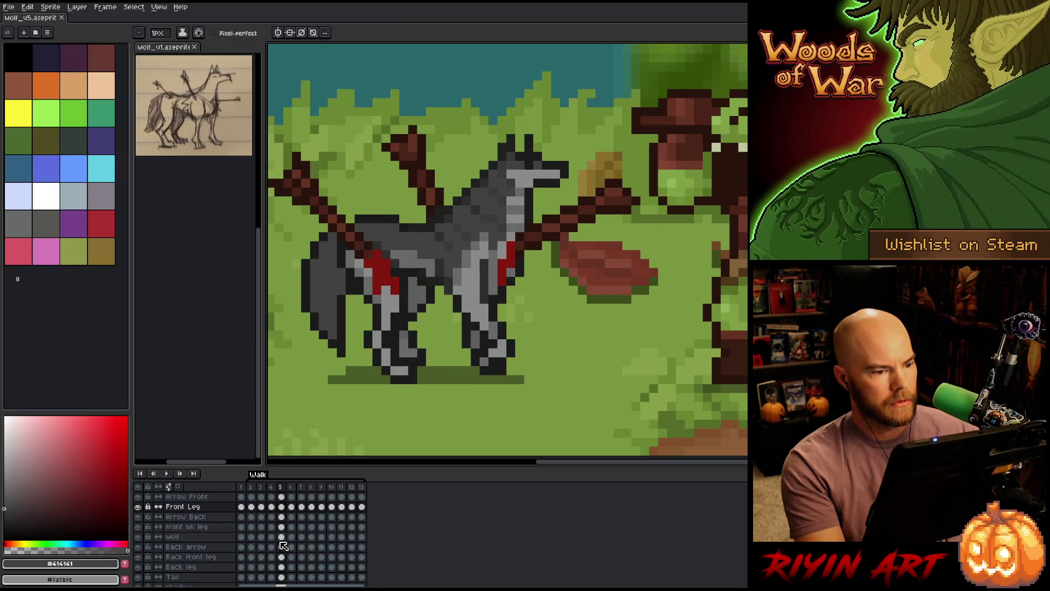
{"action": "key", "text": "Right"}
{"action": "key", "text": "Right"}
{"action": "key", "text": "Right"}
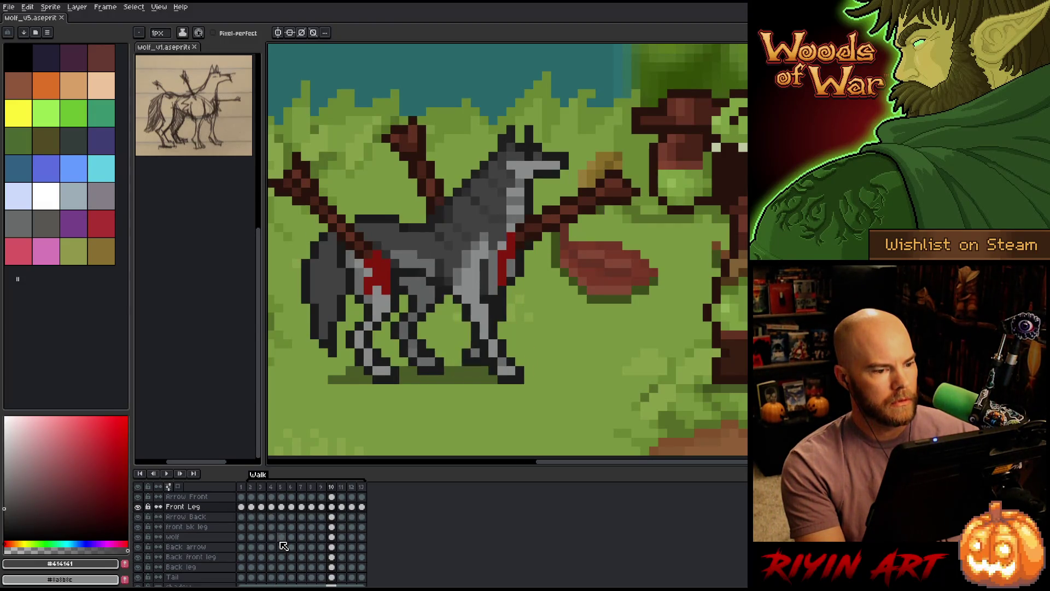
Select and deselect a patch of the wolf's chest, then sample its light and mid greys.
{"action": "key", "text": "q"}
{"action": "left_click_drag", "start_coordinate": [495, 224], "coordinate": [465, 265]}
{"action": "key", "text": "ctrl+d"}
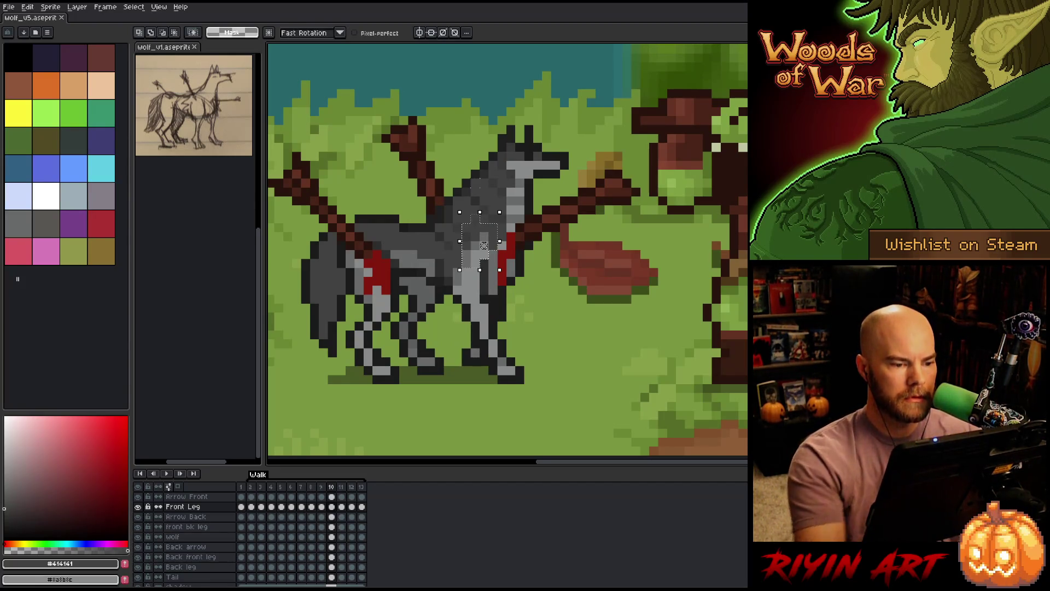
{"action": "key", "text": "b"}
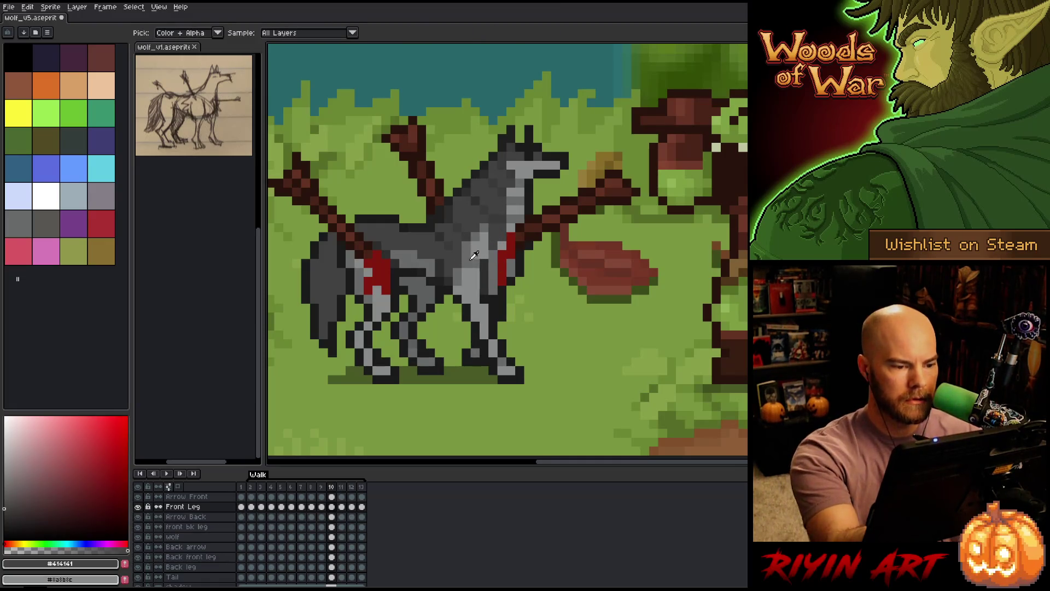
{"action": "left_click", "coordinate": [481, 243], "text": "alt"}
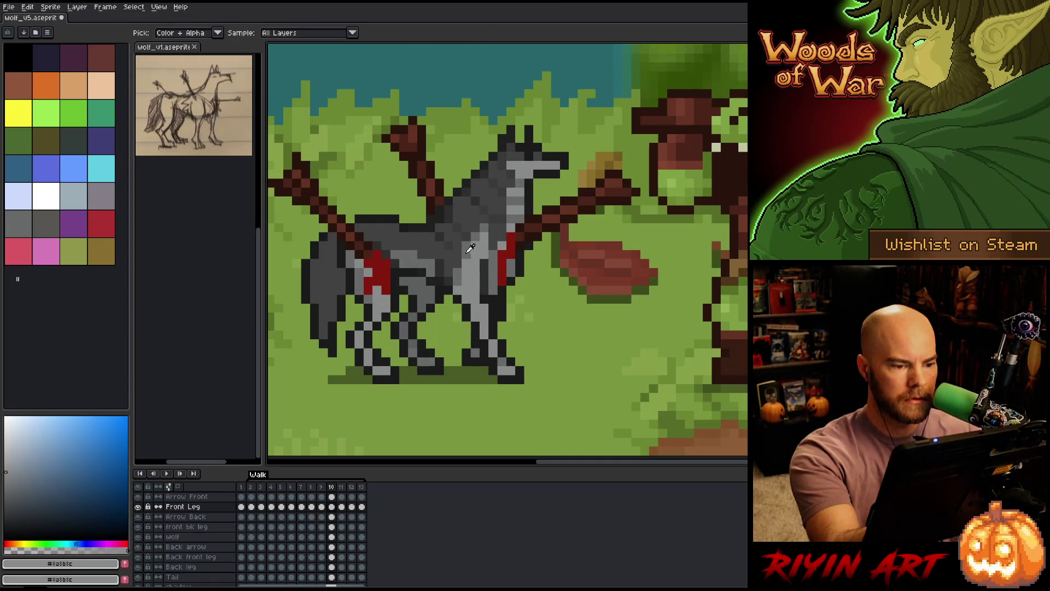
{"action": "left_click", "coordinate": [475, 210], "text": "alt"}
Compare the wolf's leg poses across walk frames 10, 11 and 12.
{"action": "key", "text": "comma"}
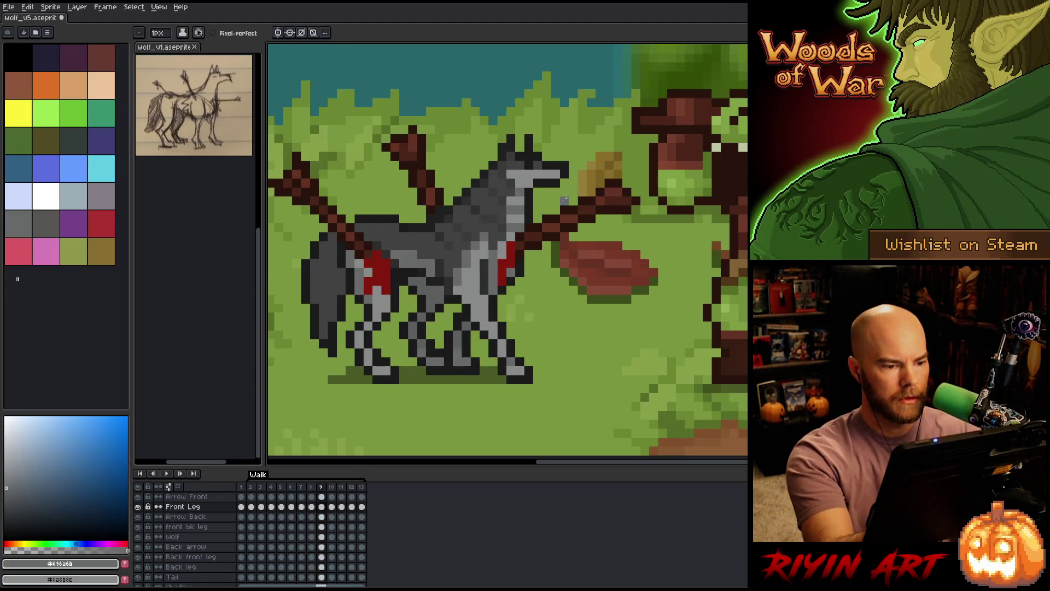
{"action": "key", "text": "period"}
{"action": "key", "text": "period"}
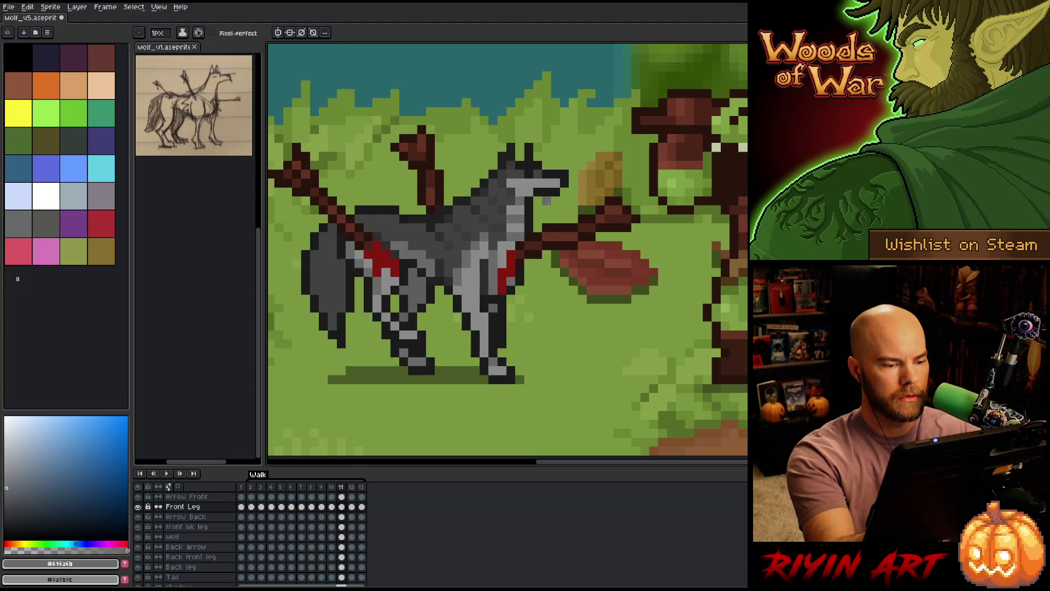
{"action": "key", "text": "comma"}
{"action": "key", "text": "period"}
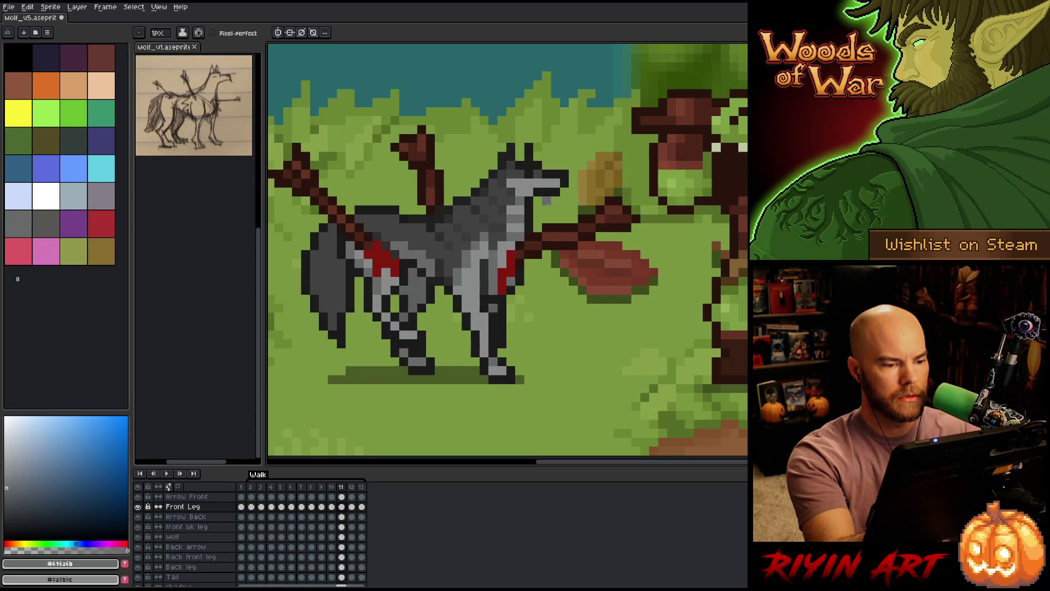
{"action": "key", "text": "comma"}
{"action": "key", "text": "period"}
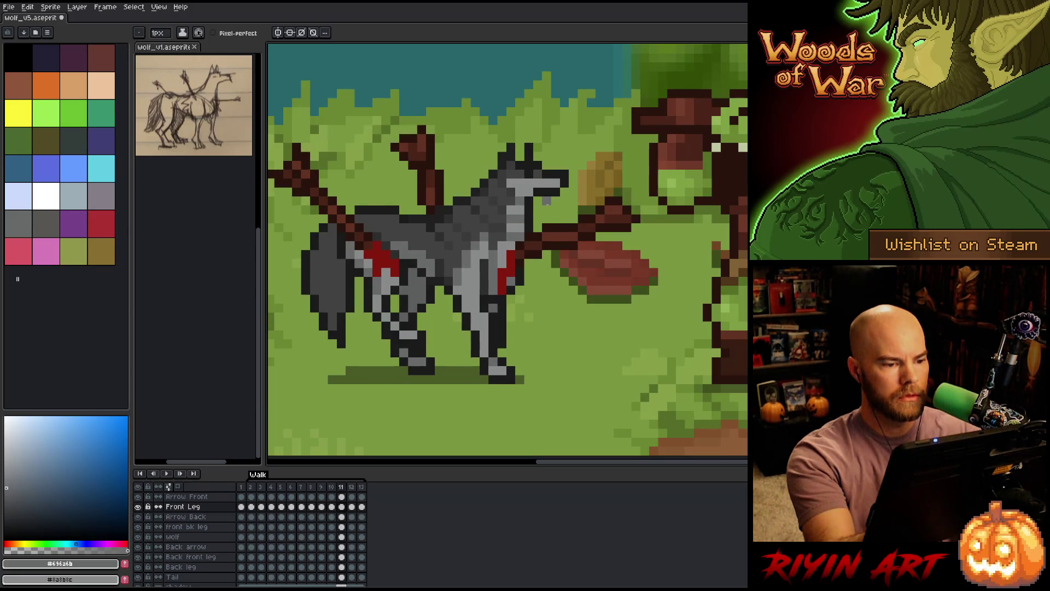
{"action": "key", "text": "comma"}
{"action": "key", "text": "comma"}
{"action": "key", "text": "period"}
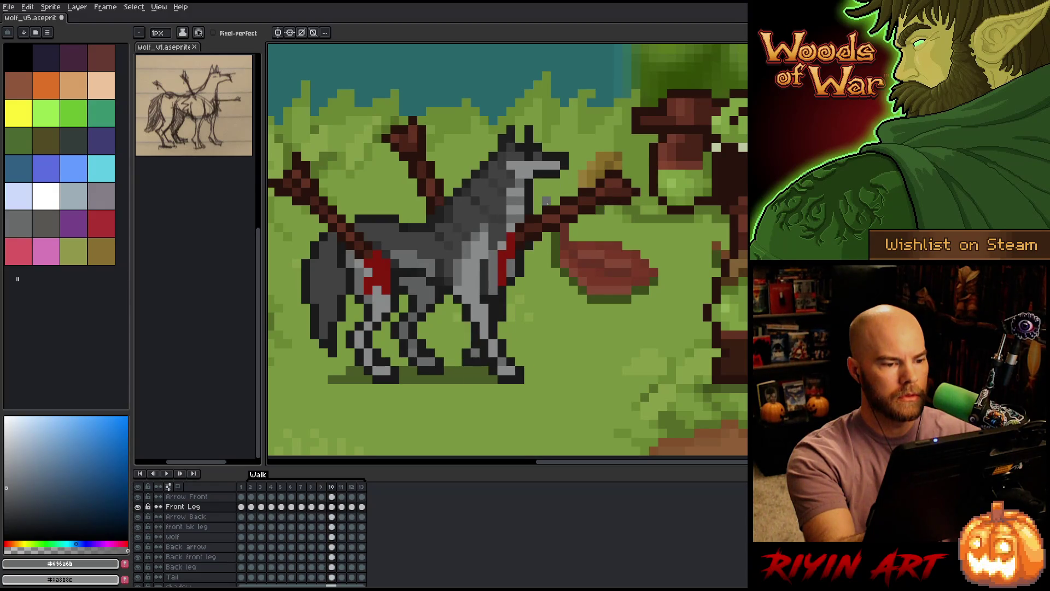
{"action": "key", "text": "period"}
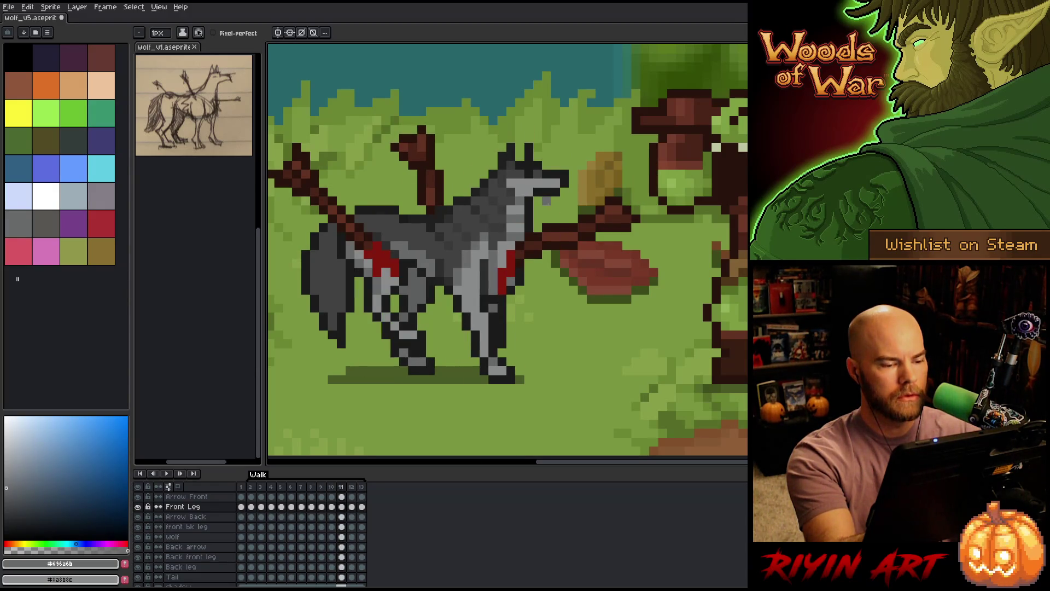
{"action": "key", "text": "period"}
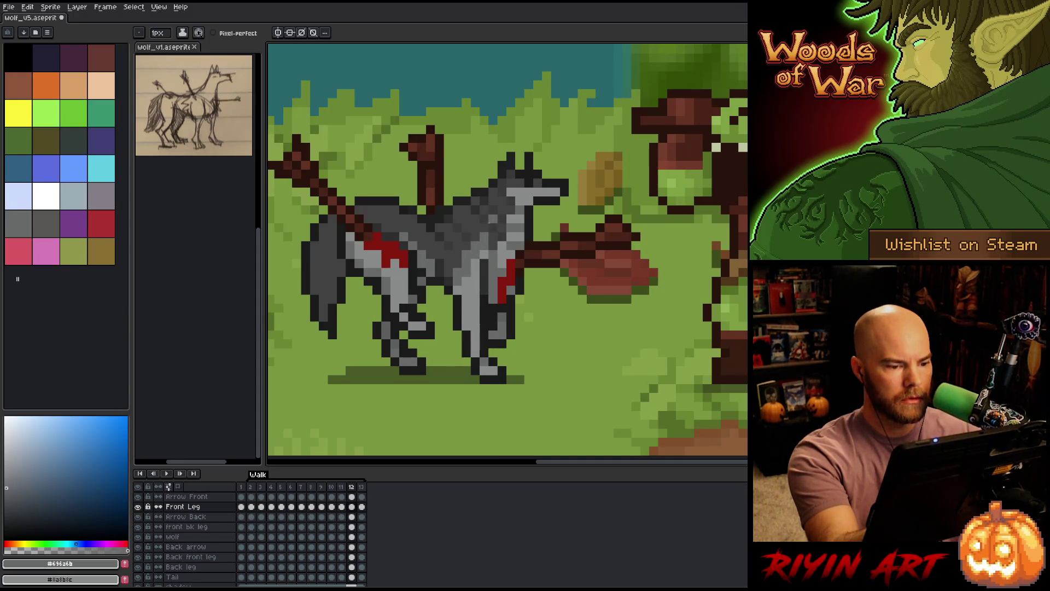
Sample the wolf's dark grey and touch up frames 12 and 13.
{"action": "key", "text": "b"}
{"action": "left_click", "coordinate": [470, 243], "text": "alt"}
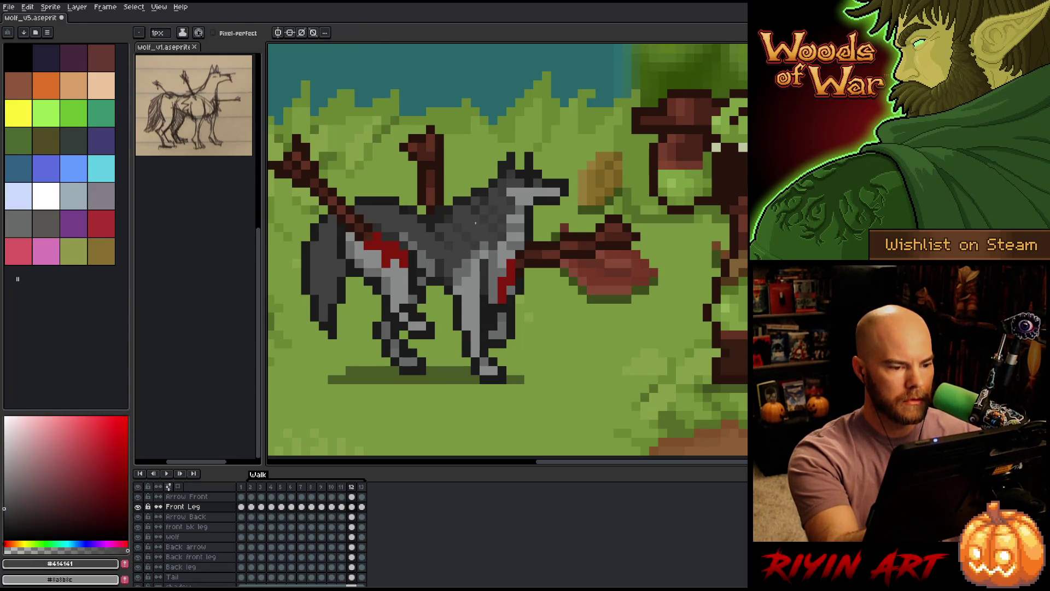
{"action": "key", "text": "Left"}
{"action": "key", "text": "Right"}
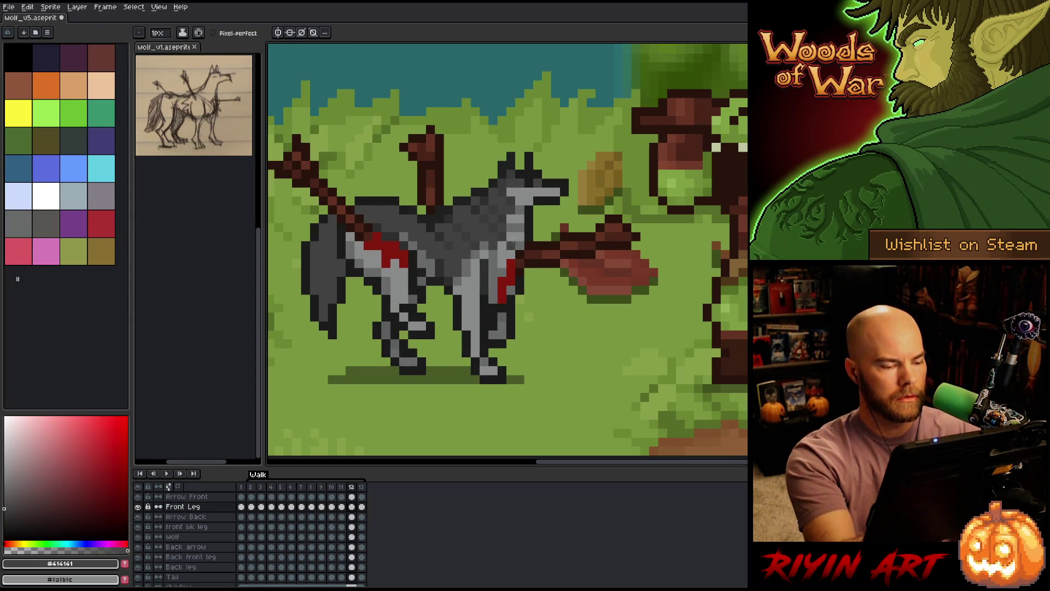
{"action": "key", "text": "Right"}
{"action": "key", "text": "Left"}
{"action": "key", "text": "Right"}
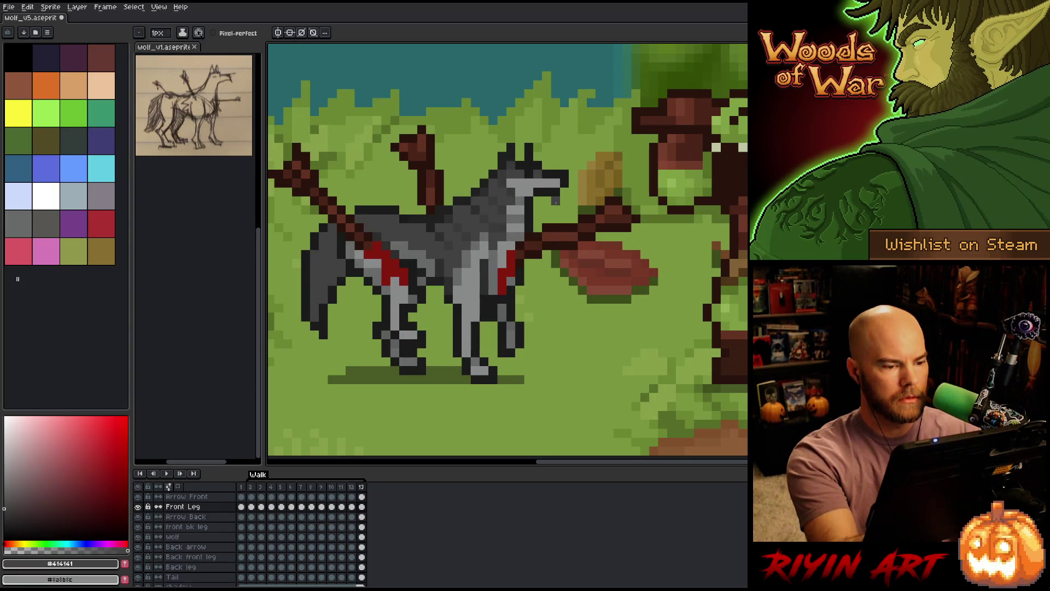
{"action": "key", "text": "Left"}
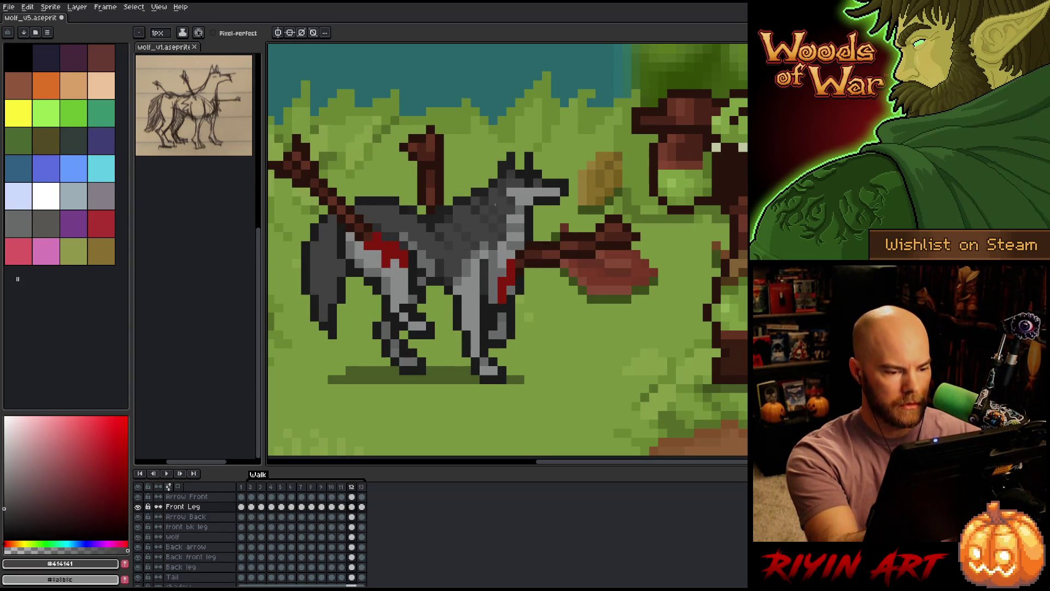
{"action": "key", "text": "Right"}
{"action": "key", "text": "Left"}
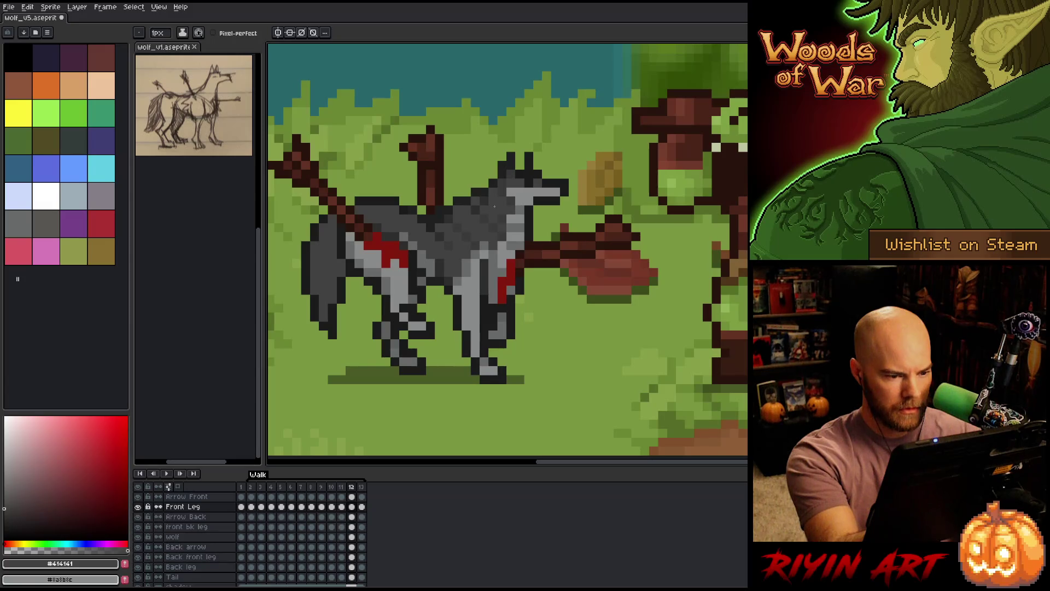
{"action": "key", "text": "Right"}
Sample the mid and dark greys and compare frames 12, 13 and 2.
{"action": "left_click", "coordinate": [475, 255], "text": "alt"}
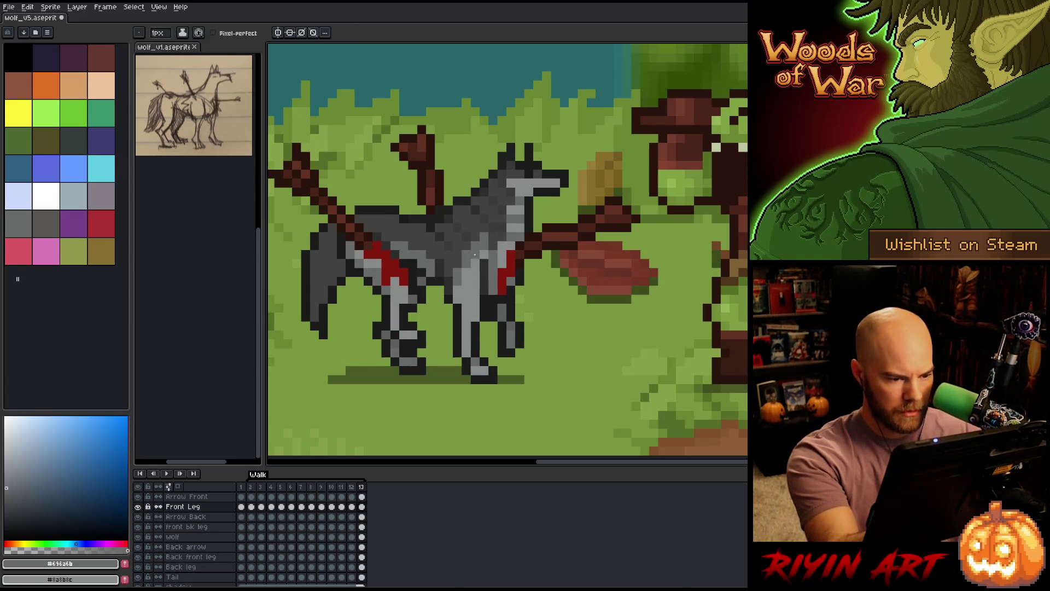
{"action": "left_click", "coordinate": [463, 262], "text": "alt"}
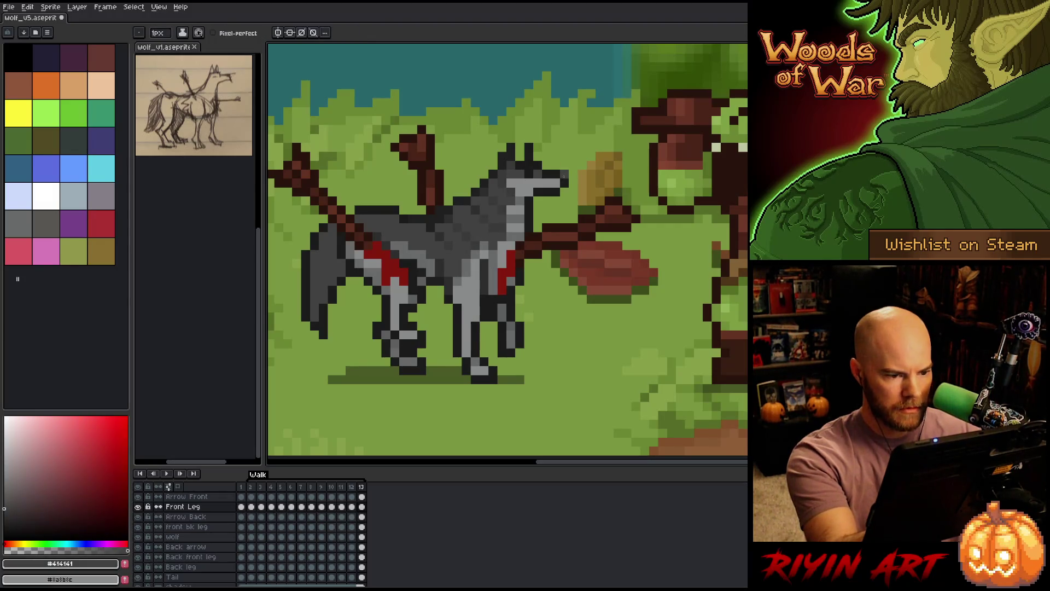
{"action": "key", "text": "Left"}
{"action": "key", "text": "Right"}
{"action": "key", "text": "Left"}
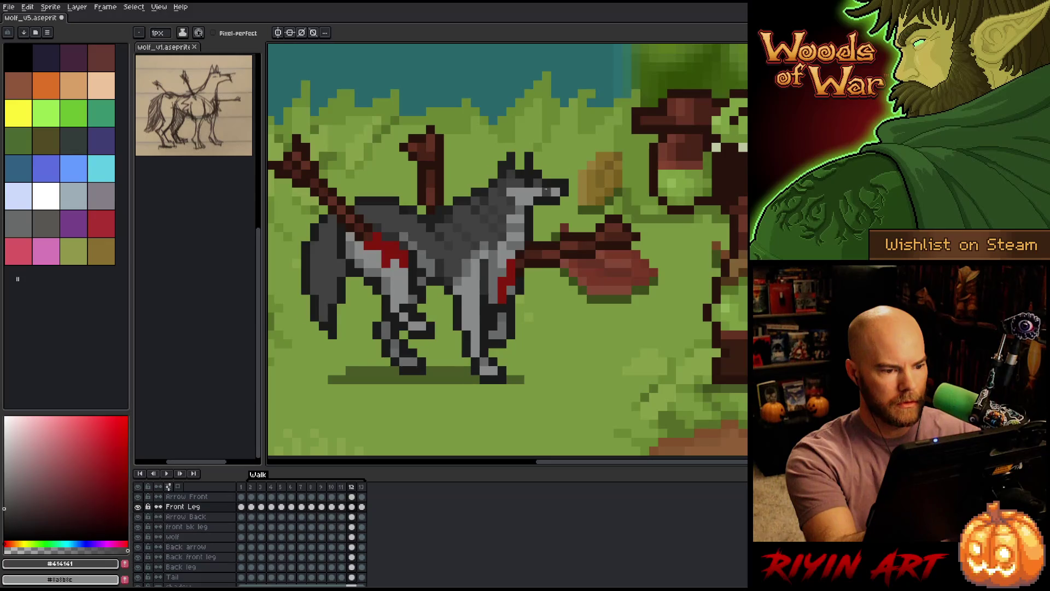
{"action": "key", "text": "Right"}
{"action": "key", "text": "Right"}
{"action": "key", "text": "Right"}
{"action": "key", "text": "Left"}
{"action": "key", "text": "Right"}
{"action": "key", "text": "Left"}
{"action": "key", "text": "Left"}
{"action": "key", "text": "Left"}
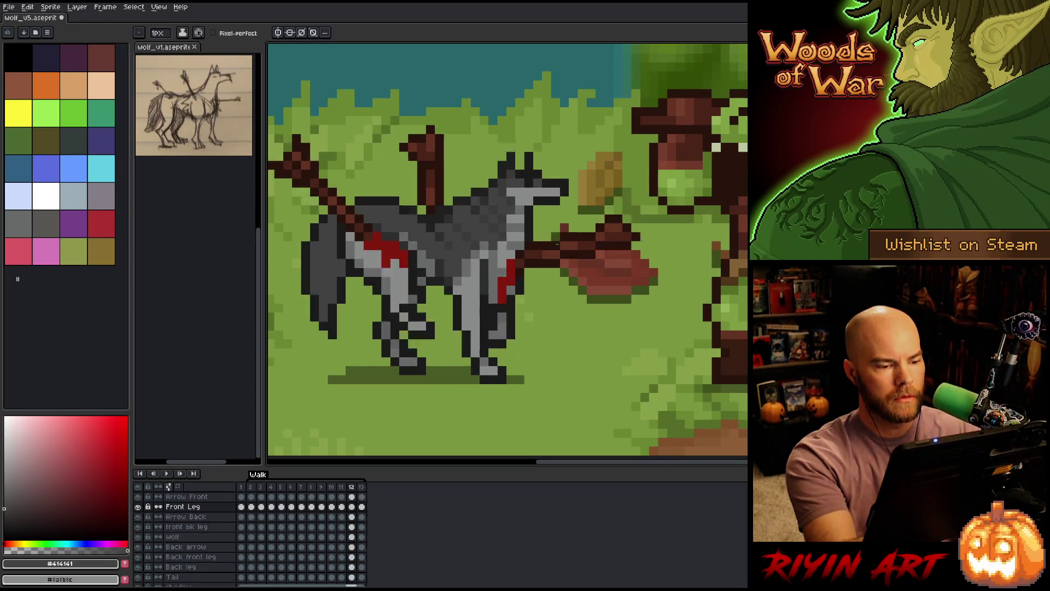
Keep comparing walk poses across frames 2, 3, 12 and 13.
{"action": "key", "text": "Right"}
{"action": "key", "text": "Right"}
{"action": "key", "text": "Right"}
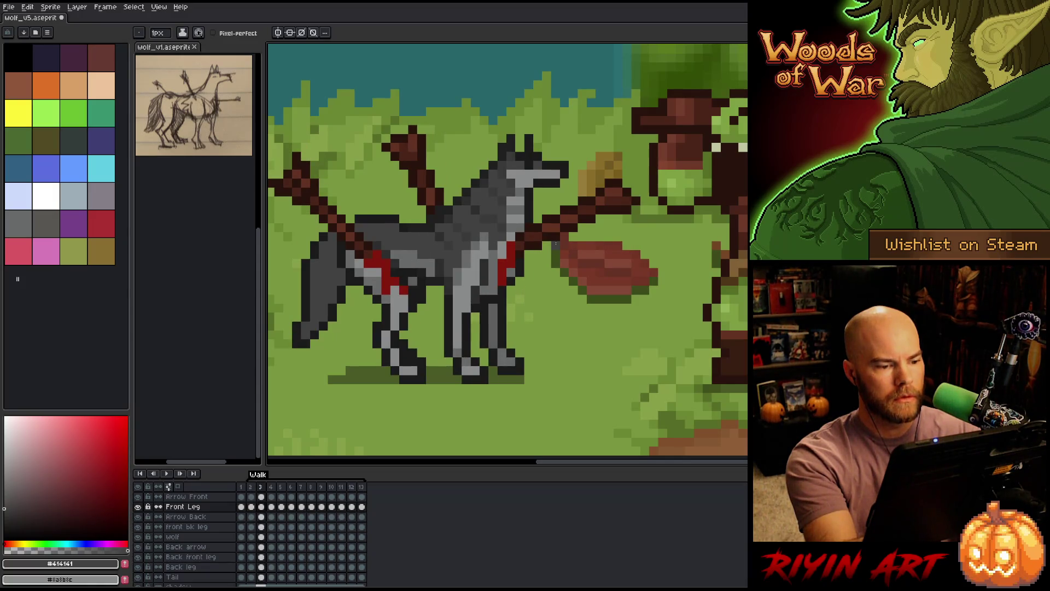
{"action": "key", "text": "Left"}
{"action": "key", "text": "Left"}
{"action": "key", "text": "Left"}
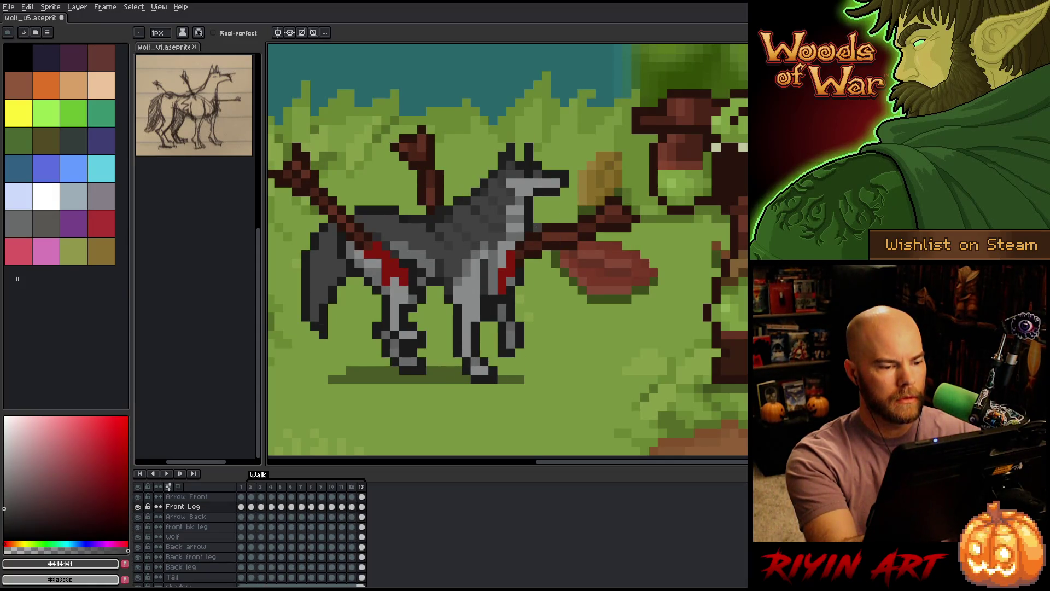
{"action": "key", "text": "Left"}
{"action": "key", "text": "Right"}
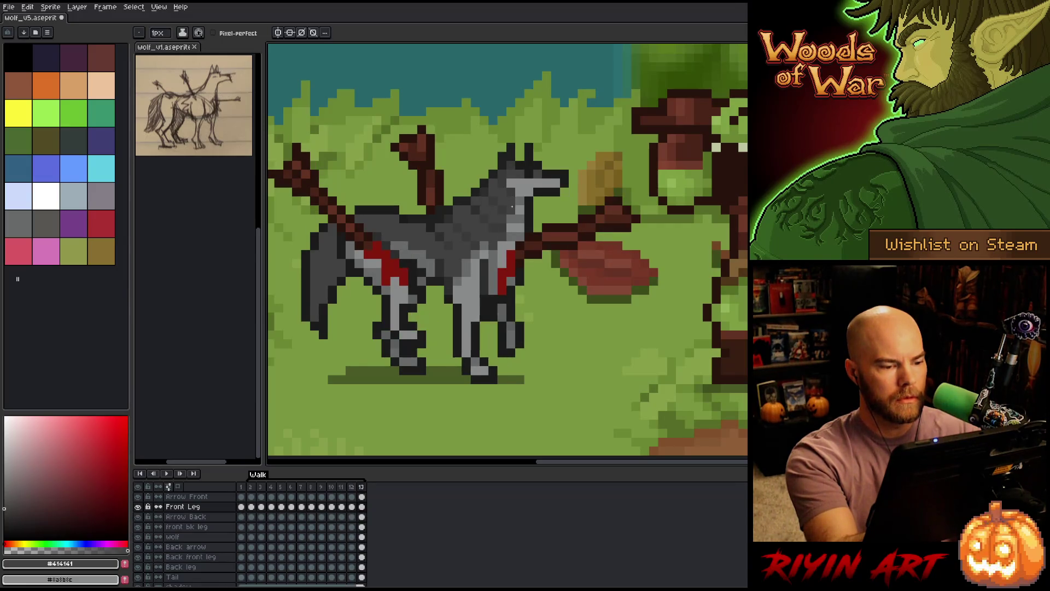
{"action": "key", "text": "Right"}
{"action": "key", "text": "Right"}
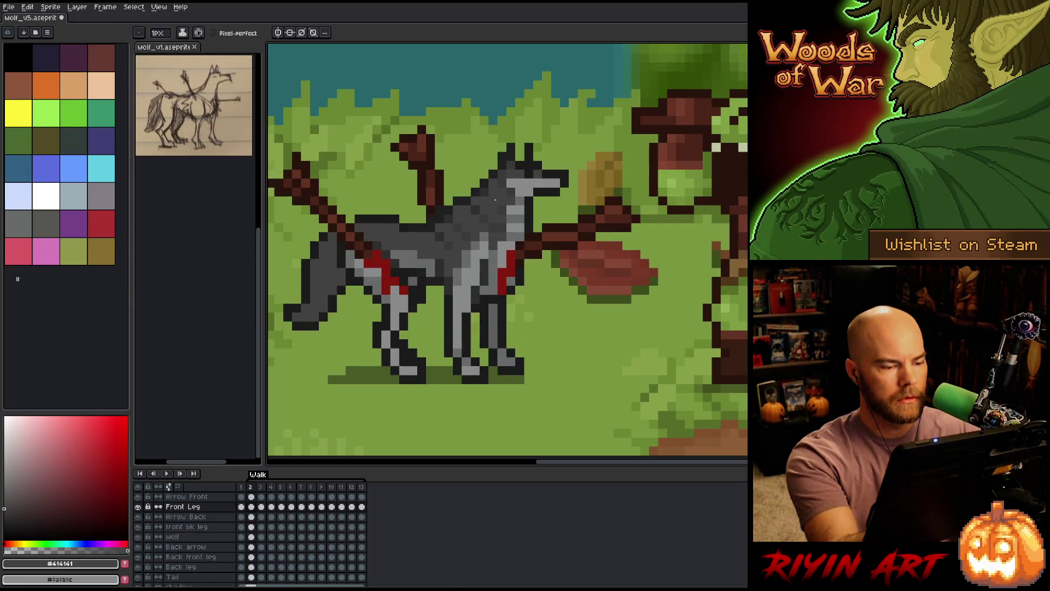
{"action": "key", "text": "Left"}
{"action": "key", "text": "Left"}
{"action": "key", "text": "Left"}
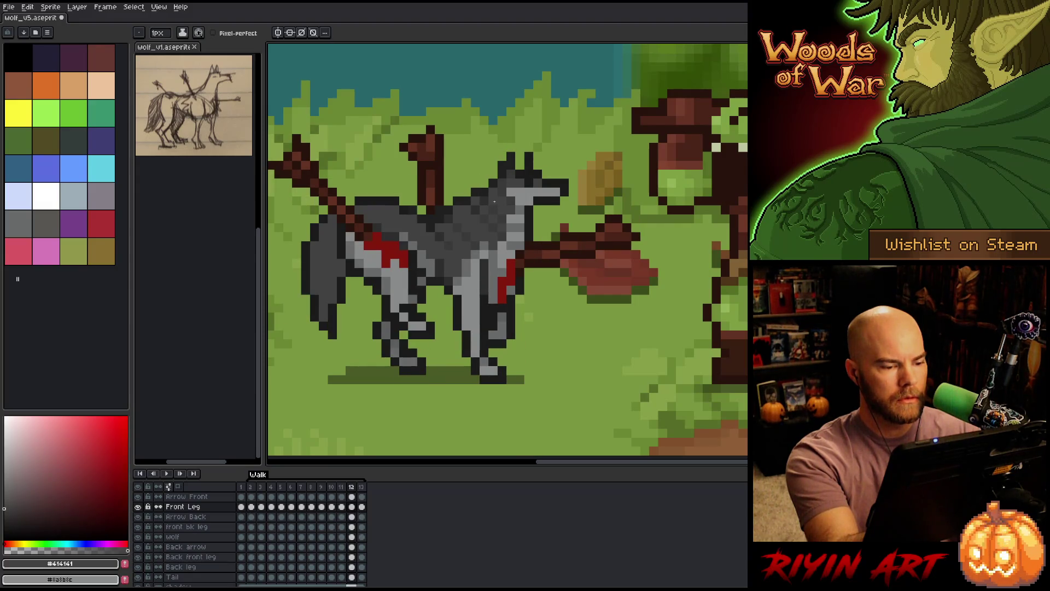
{"action": "key", "text": "Right"}
{"action": "key", "text": "Left"}
{"action": "key", "text": "Right"}
{"action": "key", "text": "Left"}
{"action": "key", "text": "Right"}
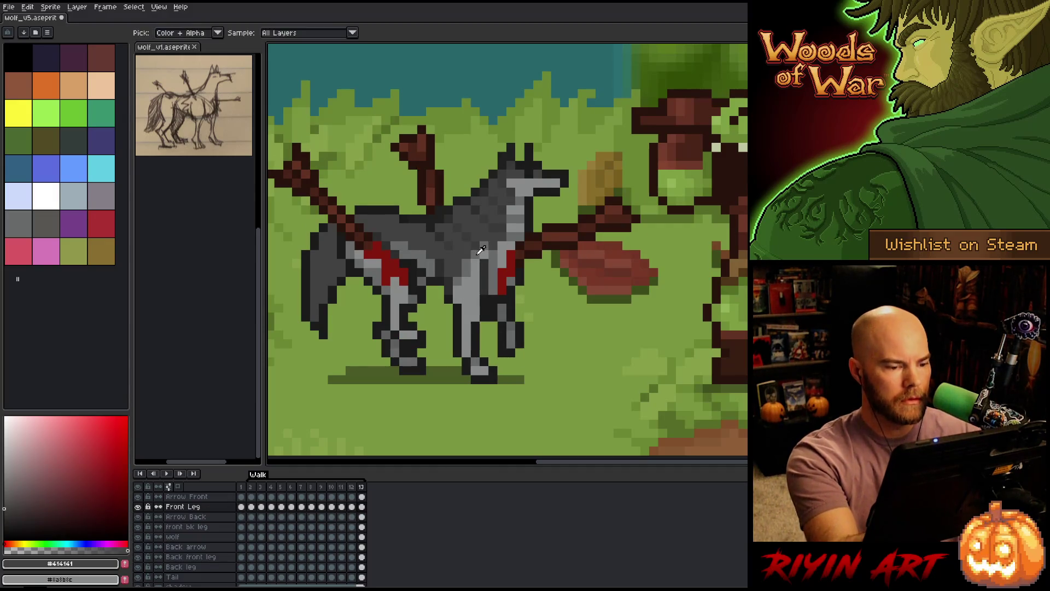
Sample the head grey and paint a dark pixel on the wolf's snout.
{"action": "left_click", "coordinate": [475, 248], "text": "alt"}
{"action": "left_click", "coordinate": [484, 236], "text": "alt"}
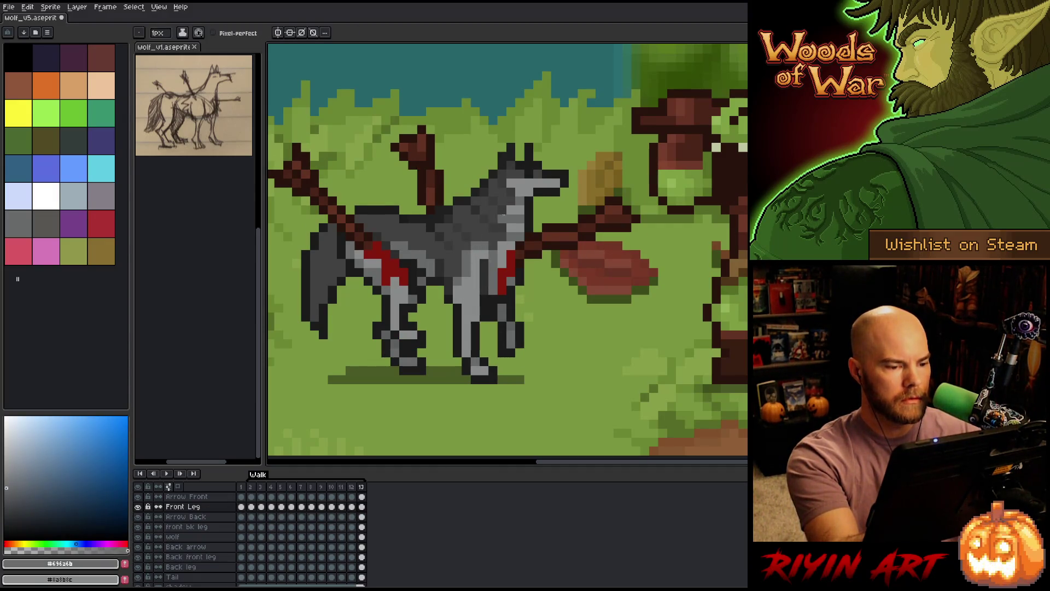
{"action": "left_click", "coordinate": [547, 191], "text": "alt"}
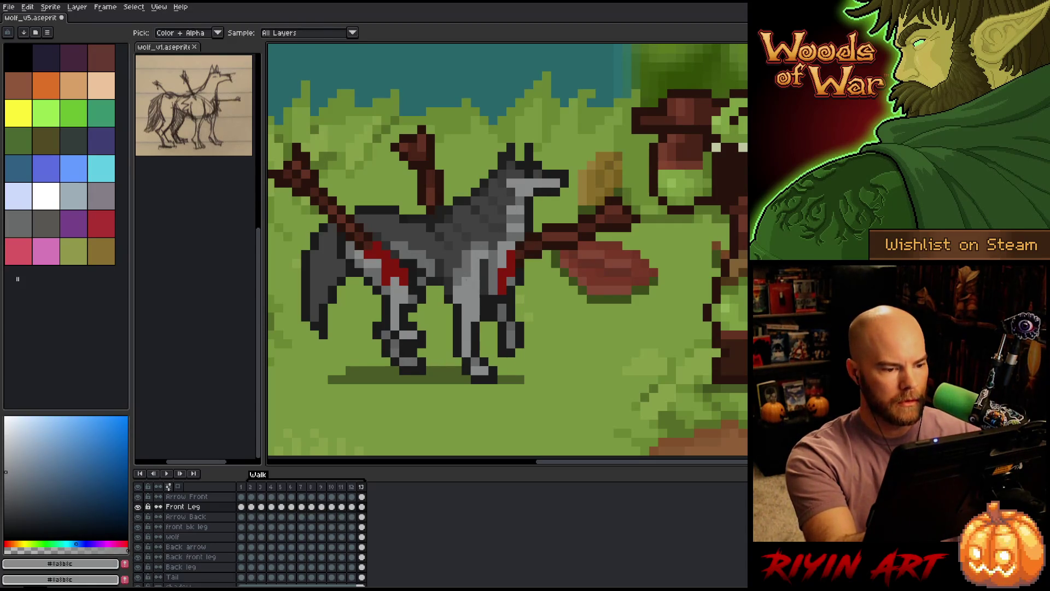
{"action": "left_click", "coordinate": [541, 190]}
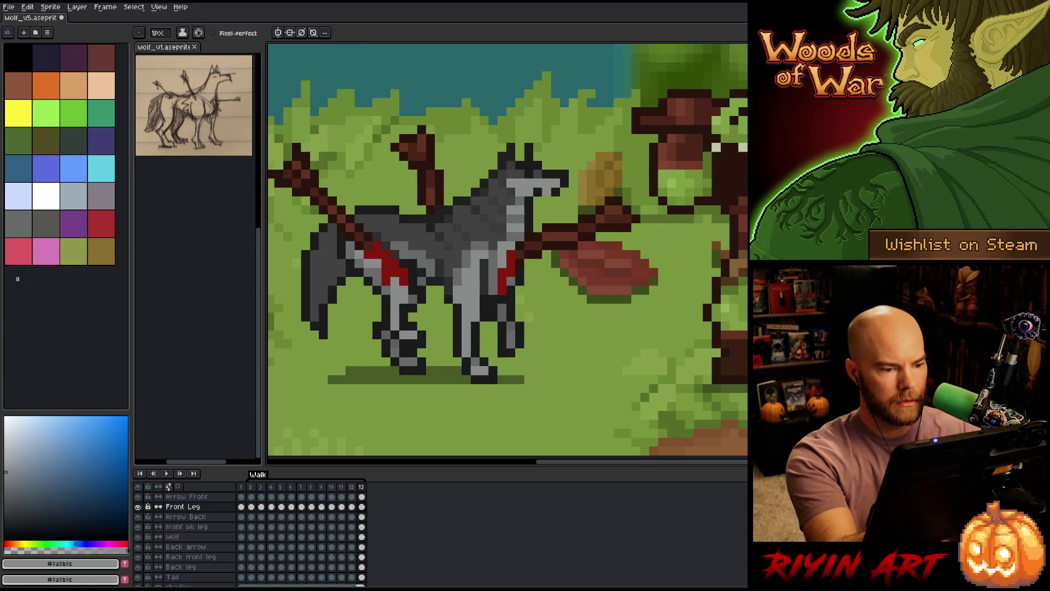
{"action": "key", "text": "Return"}
{"action": "key", "text": "Return"}
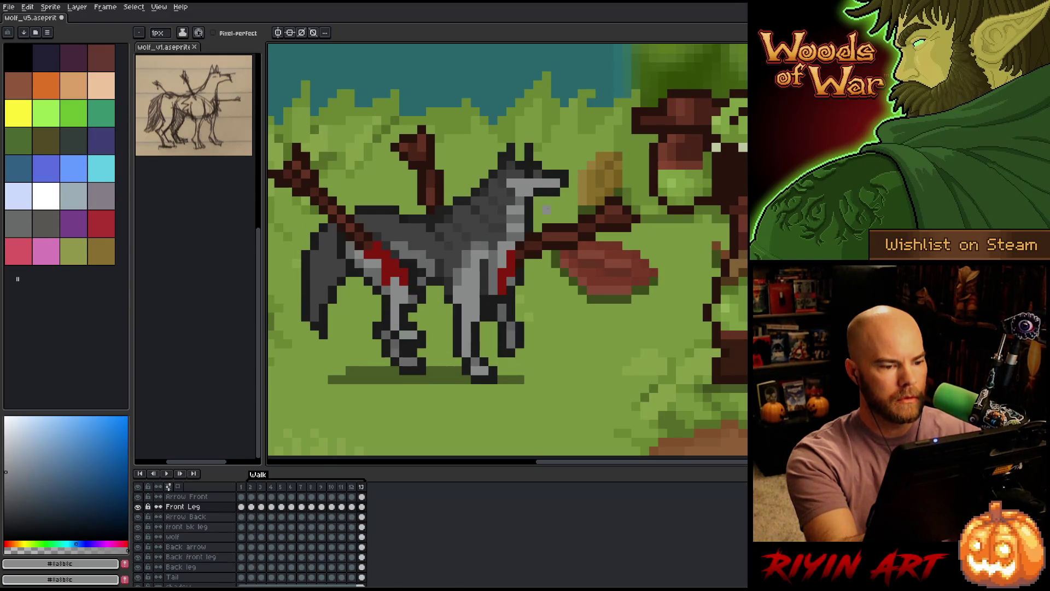
{"action": "key", "text": "Return"}
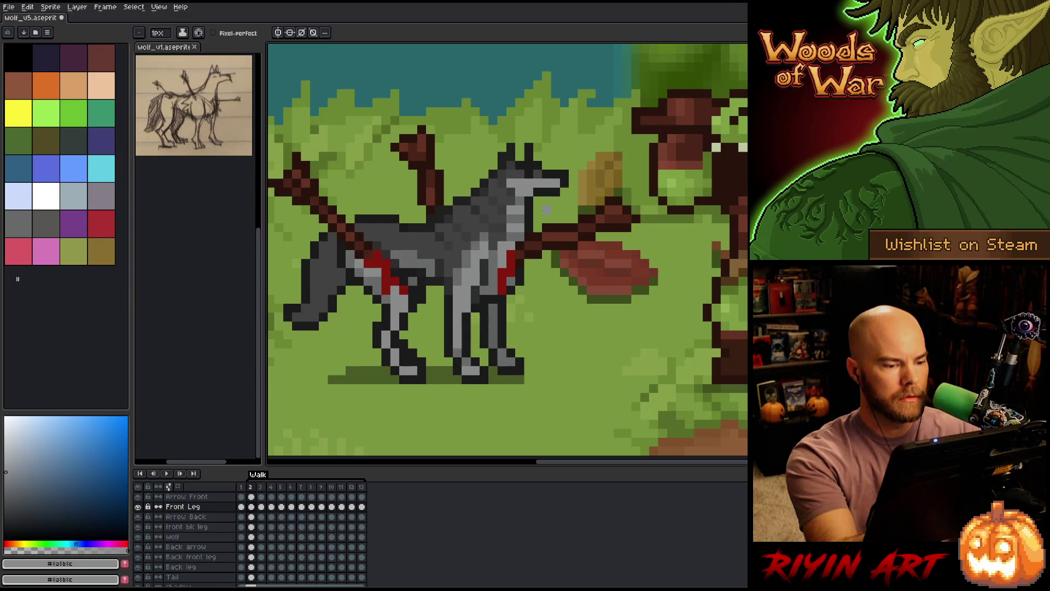
{"action": "key", "text": "Left"}
{"action": "key", "text": "Left"}
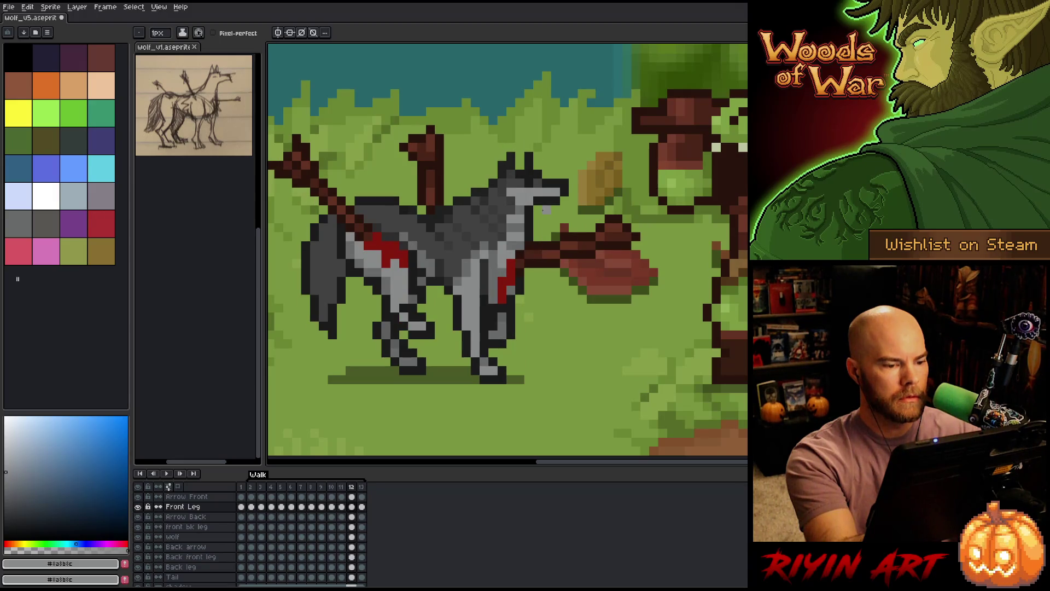
{"action": "key", "text": "Right"}
Sample the mid grey, compare frames 13 and 2, then play back the walk cycle.
{"action": "left_click", "coordinate": [480, 241], "text": "alt"}
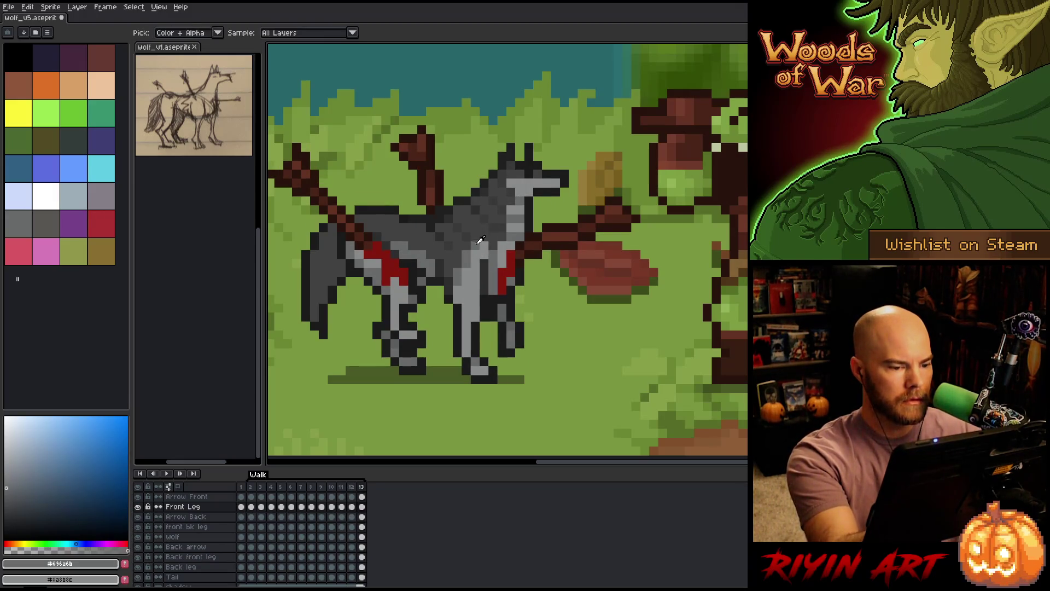
{"action": "key", "text": "Left"}
{"action": "key", "text": "Right"}
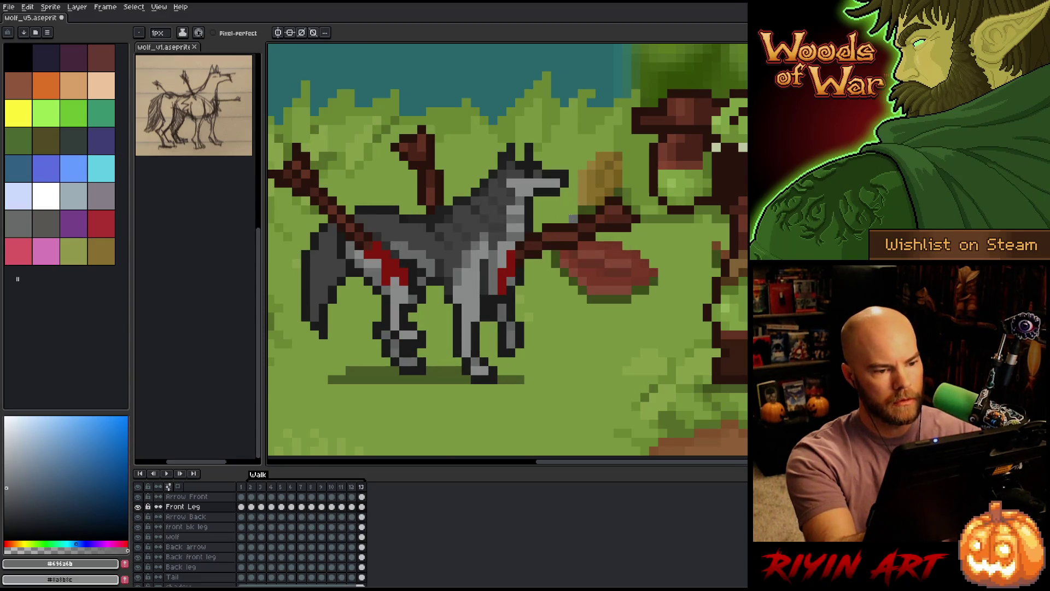
{"action": "key", "text": "Right"}
{"action": "key", "text": "Right"}
{"action": "key", "text": "Left"}
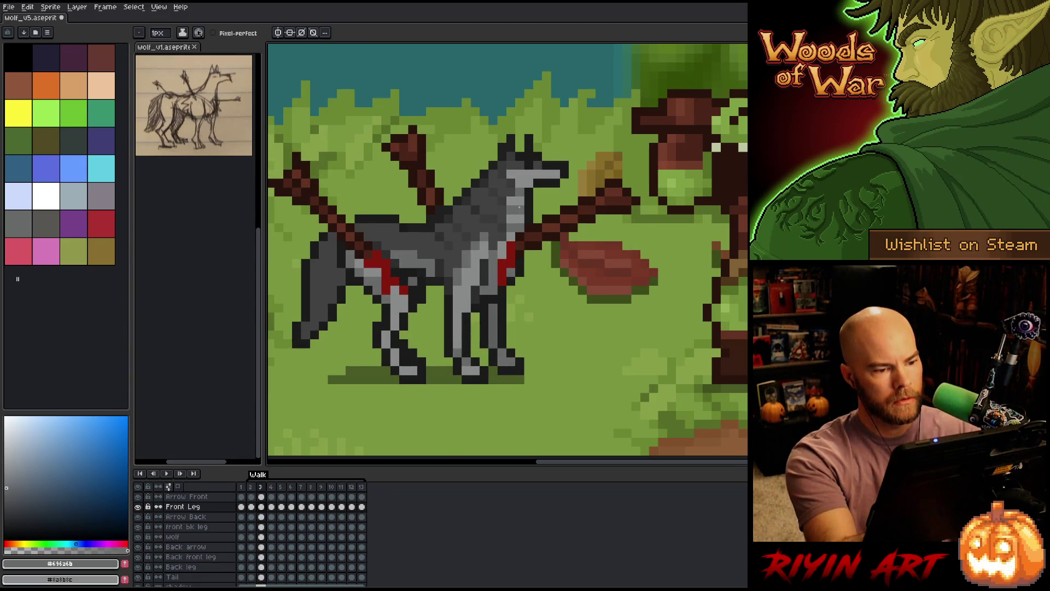
{"action": "key", "text": "Right"}
{"action": "key", "text": "Return"}
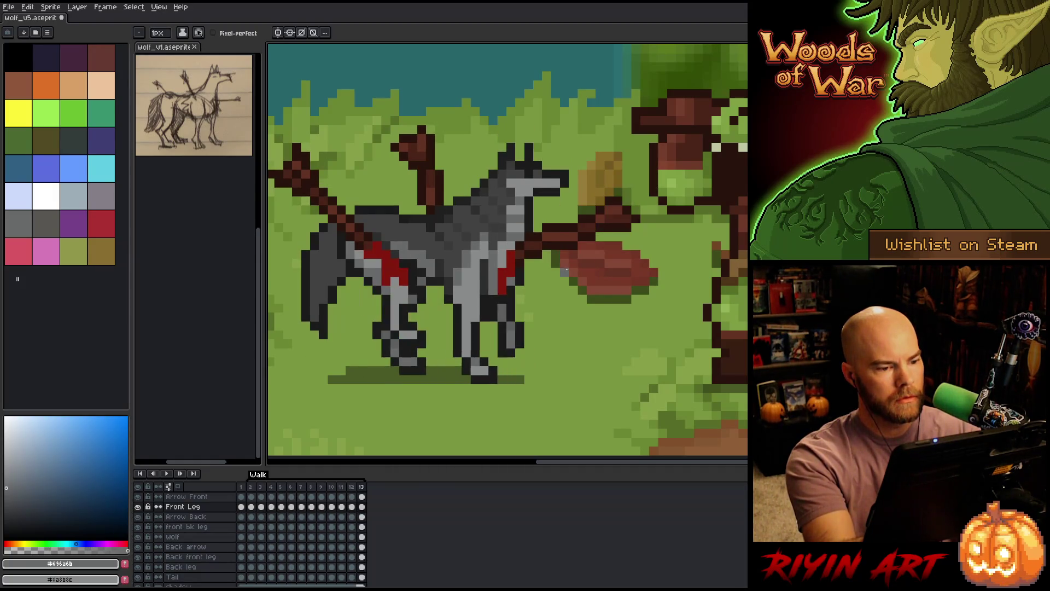
{"action": "key", "text": "Return"}
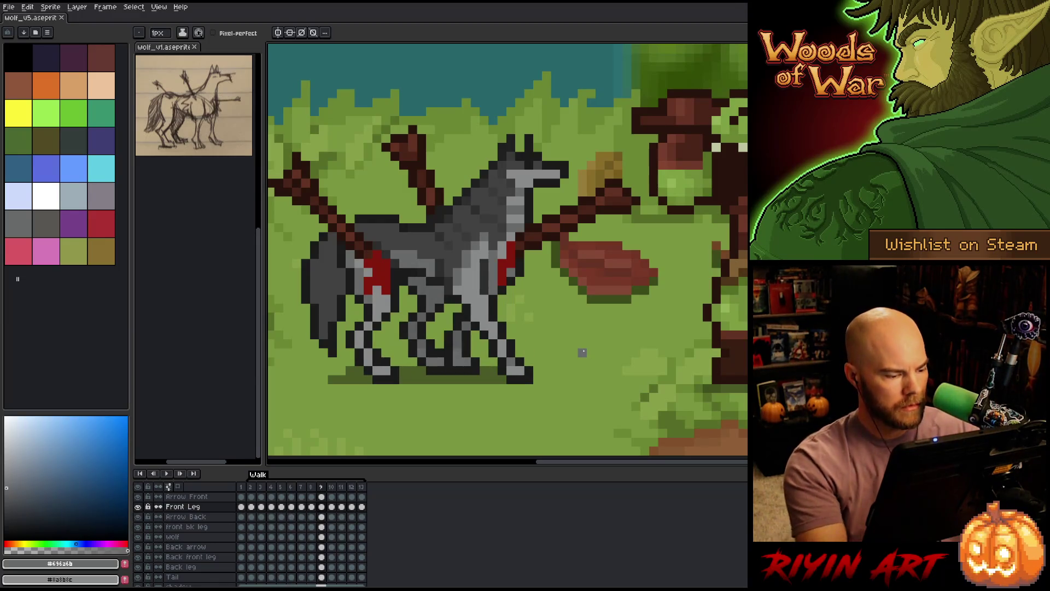
{"action": "left_click", "coordinate": [205, 538]}
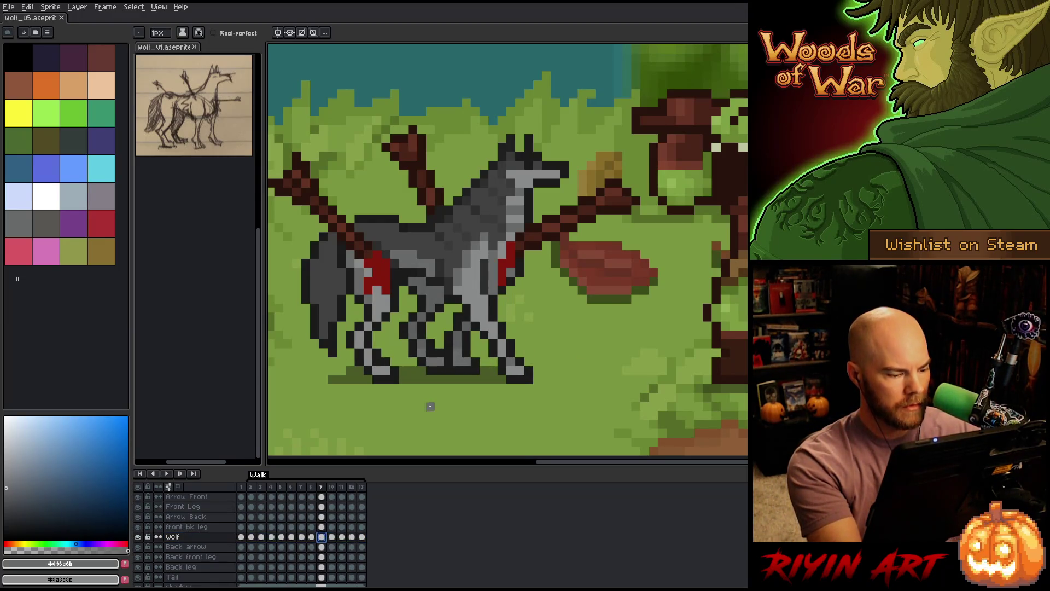
On walk frame 10, sample the wolf's #414141 and #393939 body greys while comparing neighbouring poses.
{"action": "key", "text": "Right"}
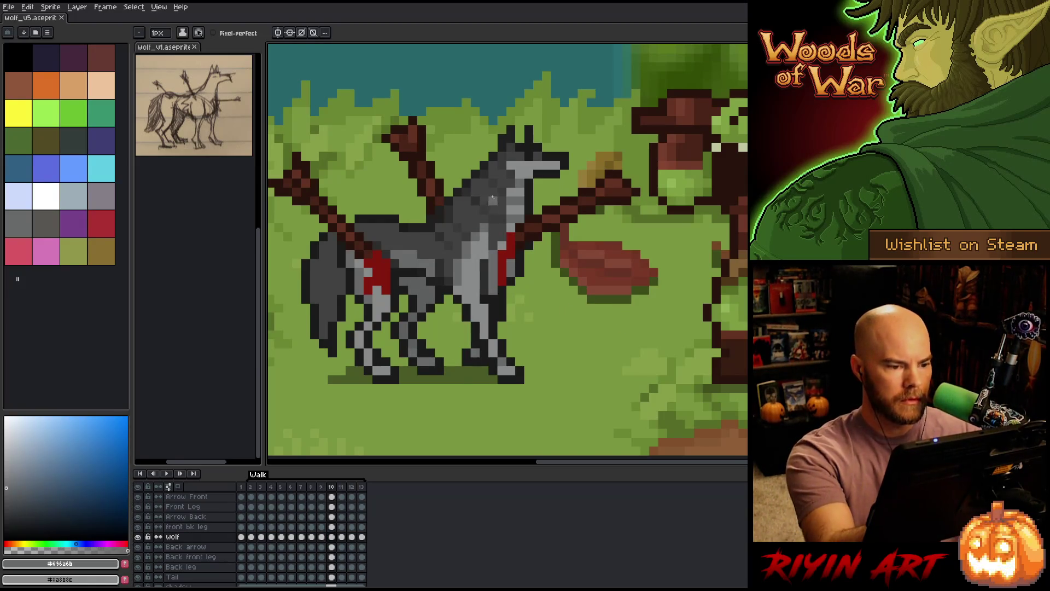
{"action": "key", "text": "Left"}
{"action": "key", "text": "Right"}
{"action": "key", "text": "Left"}
{"action": "key", "text": "Right"}
{"action": "left_click", "coordinate": [452, 219], "text": "alt"}
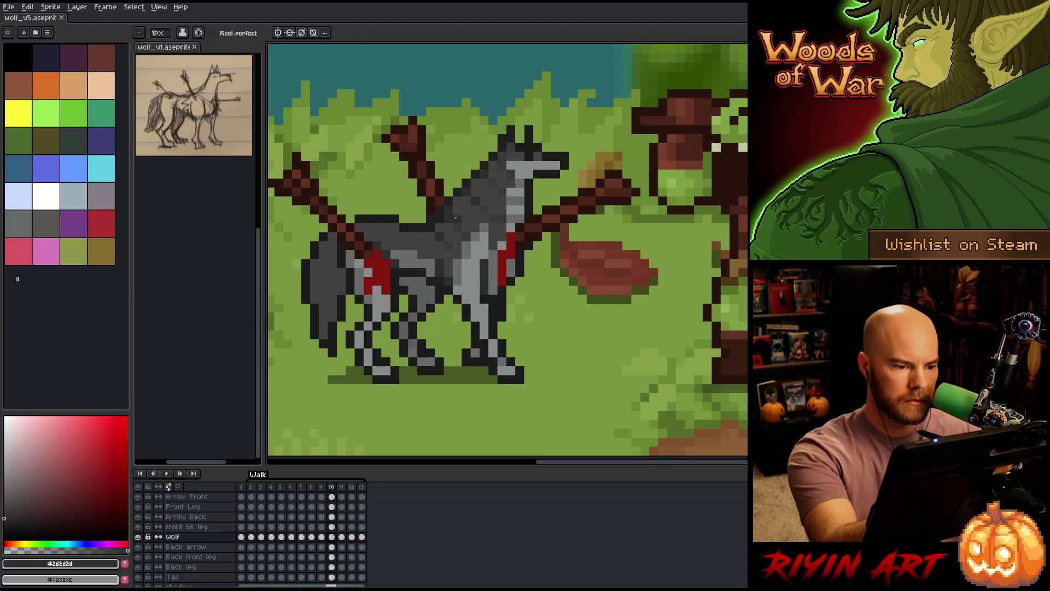
{"action": "left_click", "coordinate": [449, 222], "text": "alt"}
{"action": "left_click", "coordinate": [440, 229], "text": "alt"}
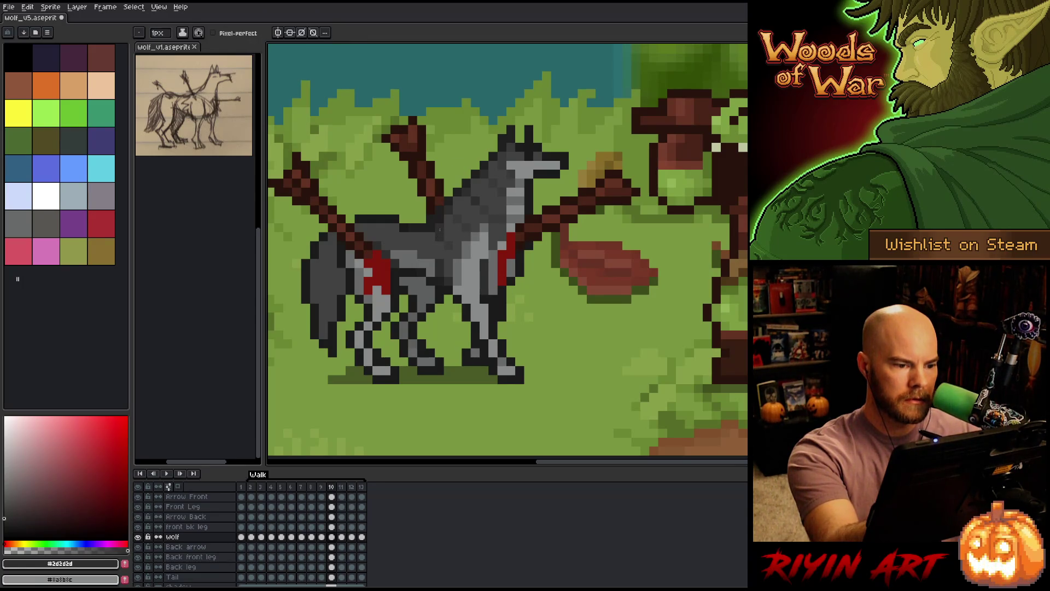
{"action": "left_click", "coordinate": [447, 237], "text": "alt"}
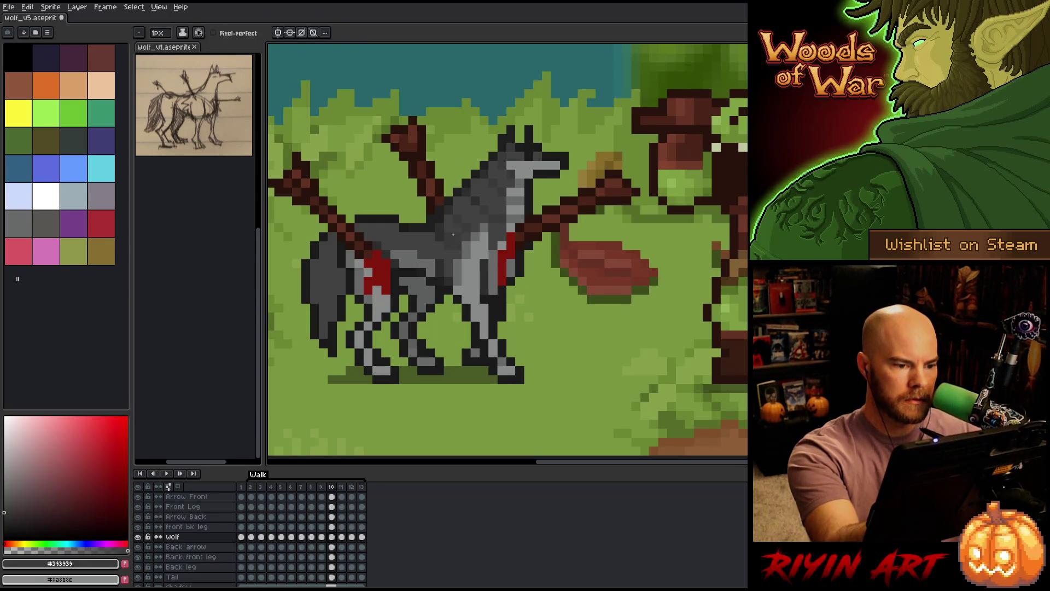
{"action": "left_click", "coordinate": [448, 244], "text": "alt"}
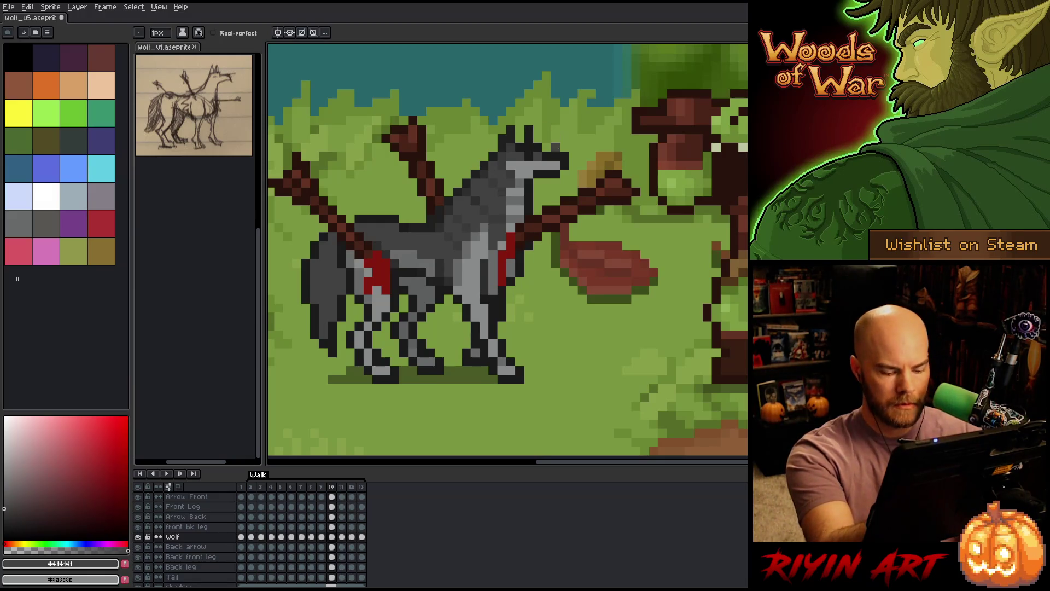
Sample the #393939 body grey on frame 9 and flick between frames 9 and 10.
{"action": "key", "text": "Left"}
{"action": "left_click", "coordinate": [448, 246], "text": "alt"}
{"action": "key", "text": "Right"}
{"action": "key", "text": "Left"}
{"action": "key", "text": "Right"}
{"action": "key", "text": "Left"}
{"action": "key", "text": "Right"}
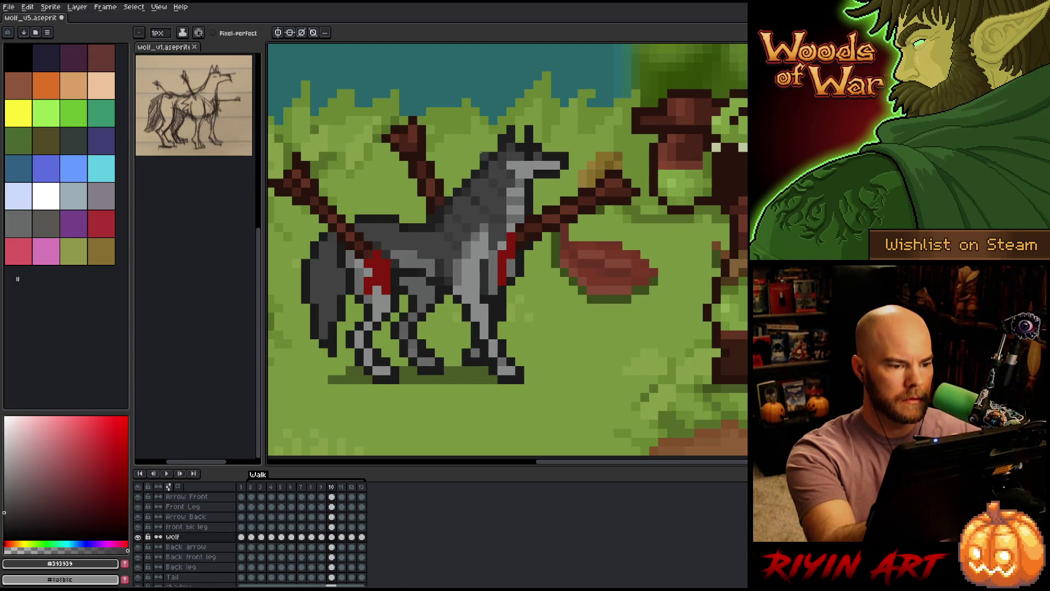
{"action": "key", "text": "Left"}
{"action": "key", "text": "Right"}
Sample the #414141 grey from the wolf's body, shoulder and neck, flicking between adjacent poses.
{"action": "left_click", "coordinate": [461, 230], "text": "alt"}
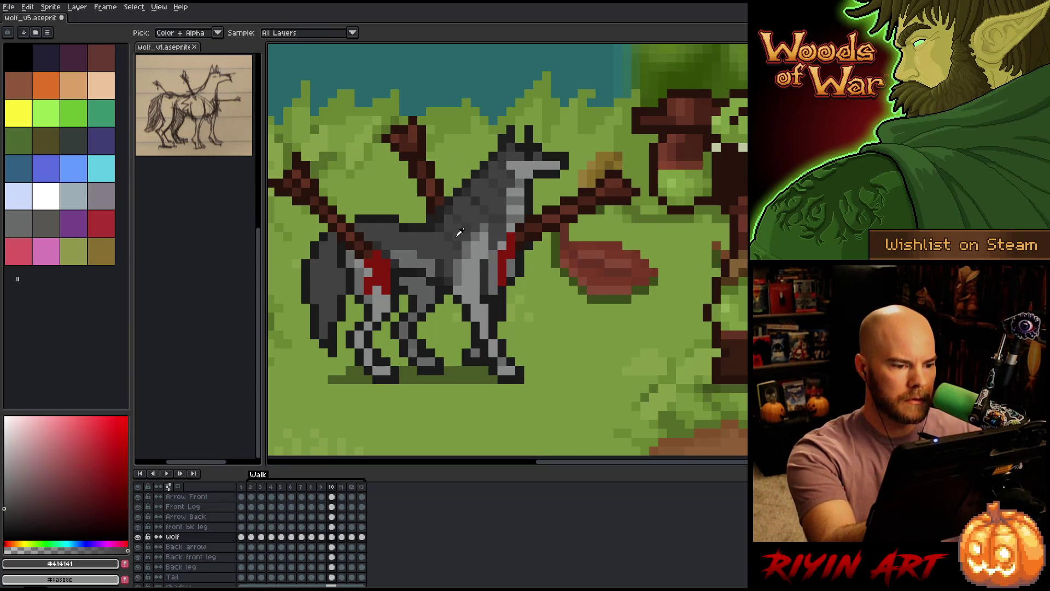
{"action": "key", "text": "Left"}
{"action": "left_click", "coordinate": [467, 182], "text": "alt"}
{"action": "key", "text": "Right"}
{"action": "key", "text": "Left"}
{"action": "key", "text": "Right"}
{"action": "left_click", "coordinate": [448, 182], "text": "alt"}
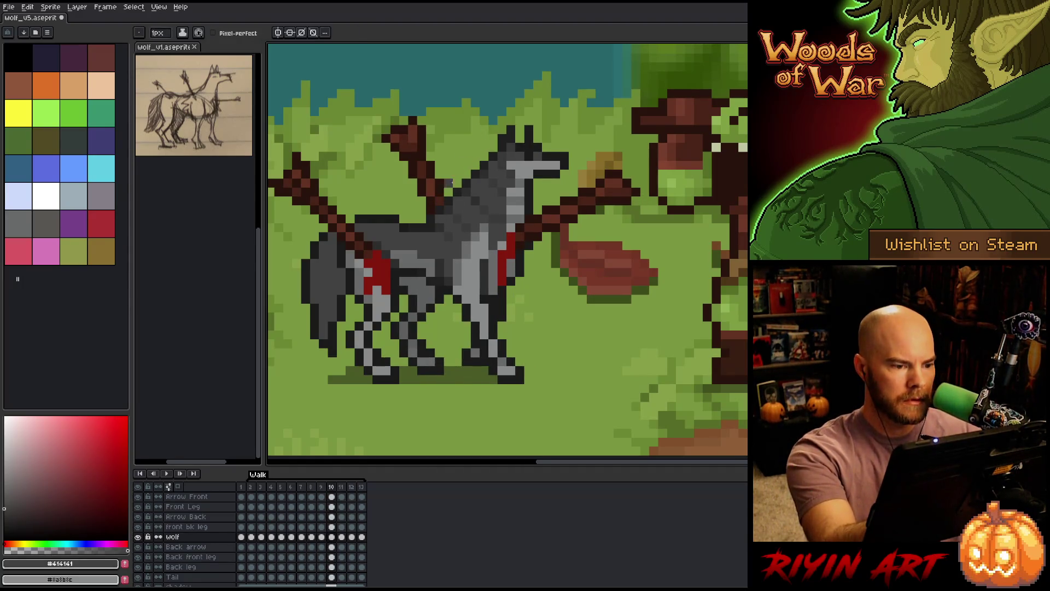
{"action": "key", "text": "Left"}
{"action": "key", "text": "Right"}
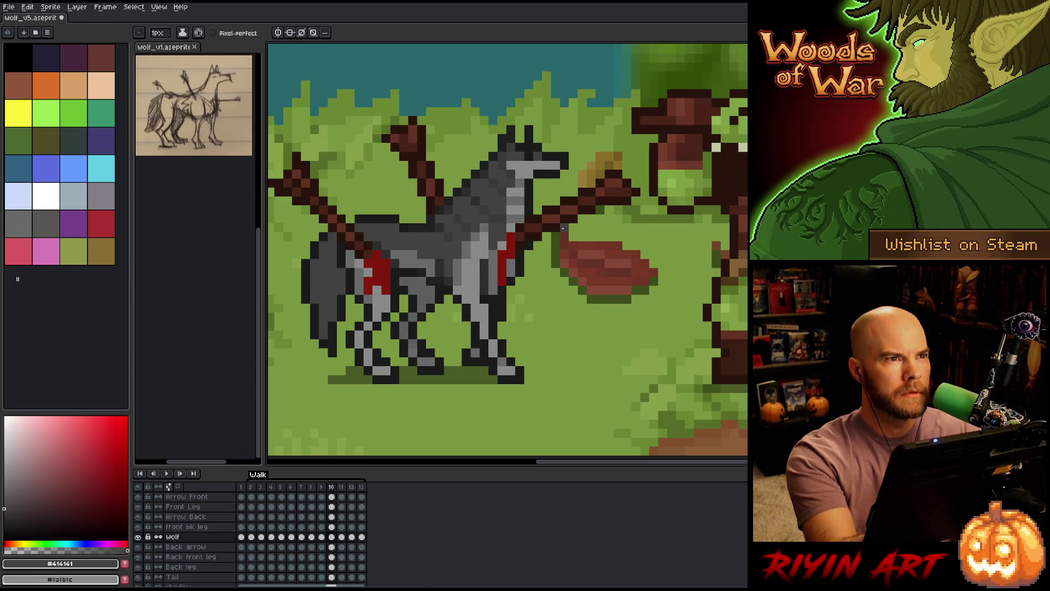
Step through walk frames 11 and 12, then play the walk cycle.
{"action": "key", "text": "Right"}
{"action": "key", "text": "Left"}
{"action": "key", "text": "Right"}
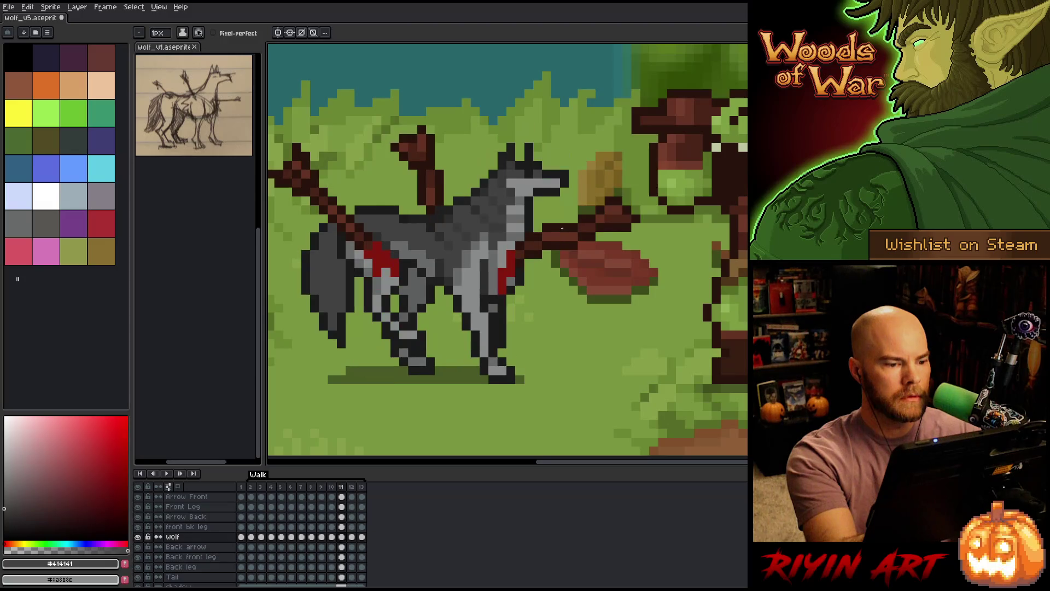
{"action": "key", "text": "Right"}
{"action": "key", "text": "Left"}
{"action": "key", "text": "Left"}
{"action": "key", "text": "Right"}
{"action": "key", "text": "Right"}
{"action": "key", "text": "Return"}
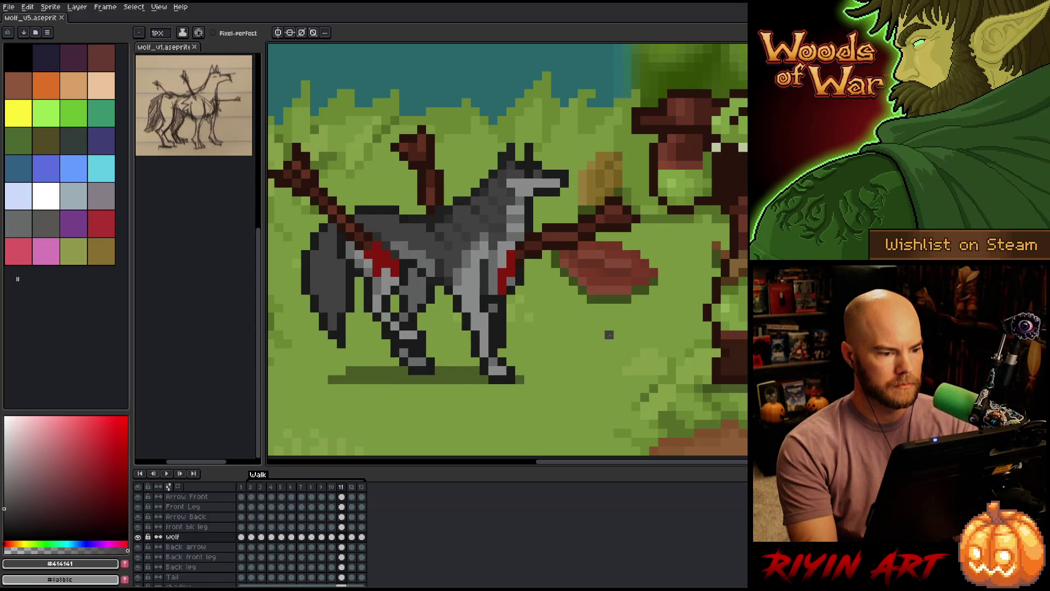
{"action": "key", "text": "v"}
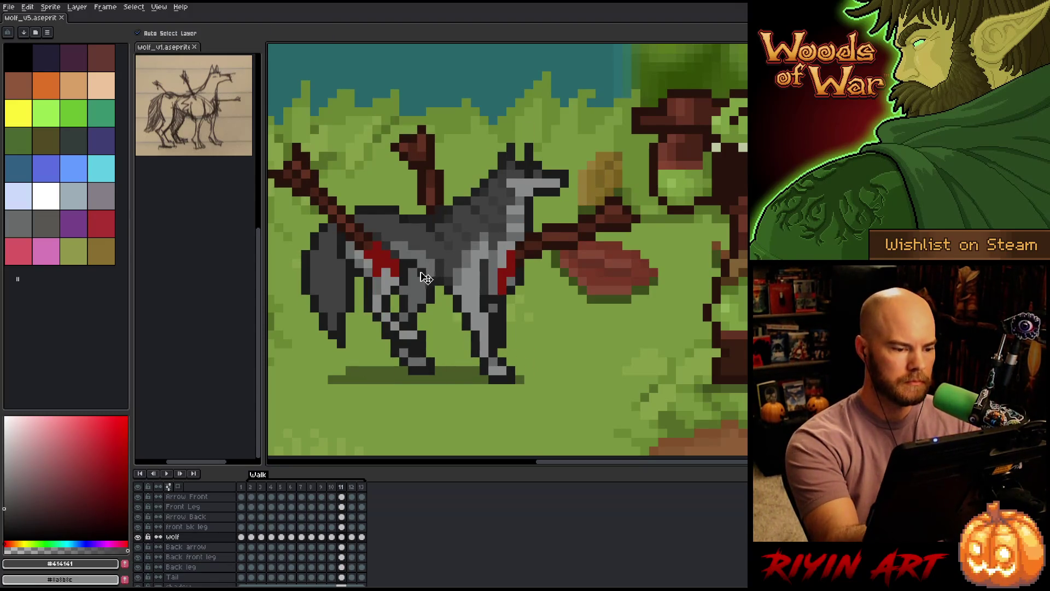
With the pencil, sample the wolf's lighter grey and step through frames 11–13 comparing poses.
{"action": "key", "text": "b"}
{"action": "left_click", "coordinate": [413, 246], "text": "alt"}
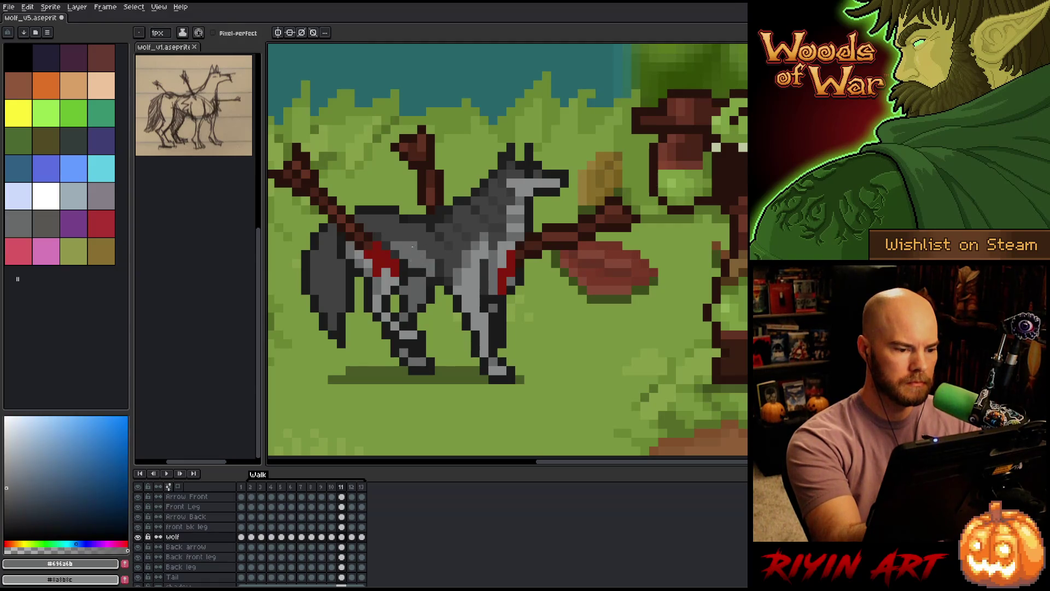
{"action": "key", "text": "Right"}
{"action": "key", "text": "Left"}
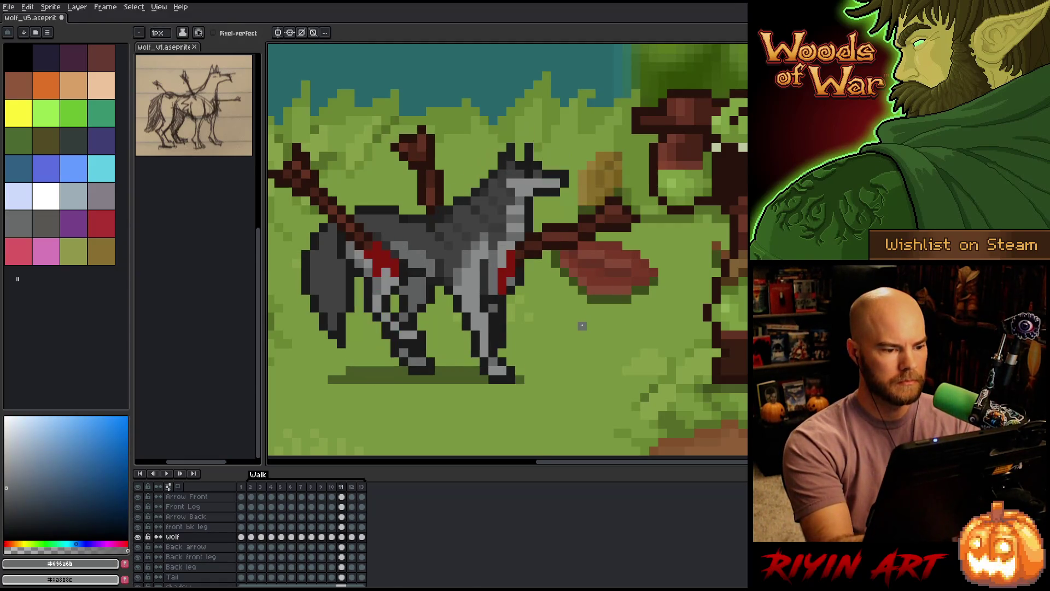
{"action": "key", "text": "Right"}
{"action": "key", "text": "Left"}
{"action": "key", "text": "Right"}
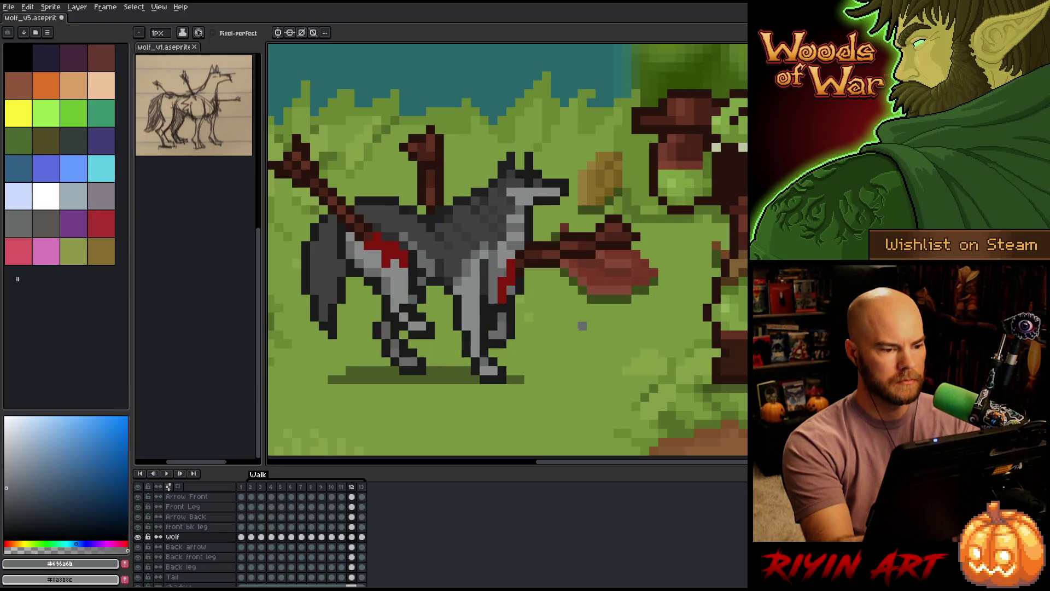
{"action": "key", "text": "Right"}
{"action": "key", "text": "Left"}
{"action": "key", "text": "Right"}
Toggle Move and pencil, compare frames 13 and 2, and make the Back leg layer active.
{"action": "key", "text": "v"}
{"action": "key", "text": "b"}
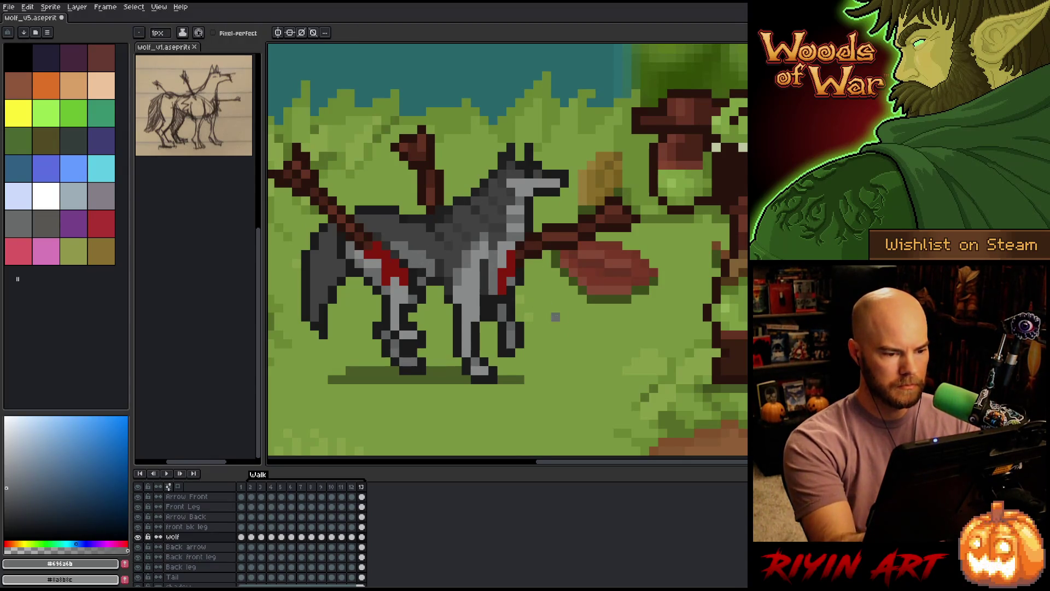
{"action": "key", "text": "Left"}
{"action": "key", "text": "Right"}
{"action": "key", "text": "Right"}
{"action": "key", "text": "Right"}
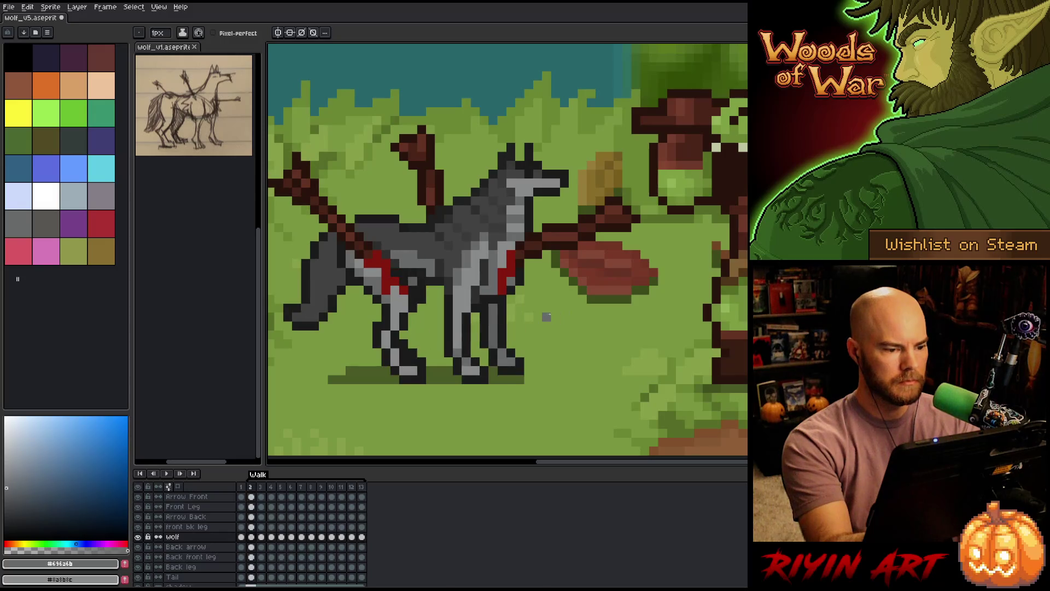
{"action": "key", "text": "Left"}
{"action": "key", "text": "Right"}
{"action": "key", "text": "Left"}
{"action": "key", "text": "Left"}
{"action": "key", "text": "Right"}
{"action": "key", "text": "Right"}
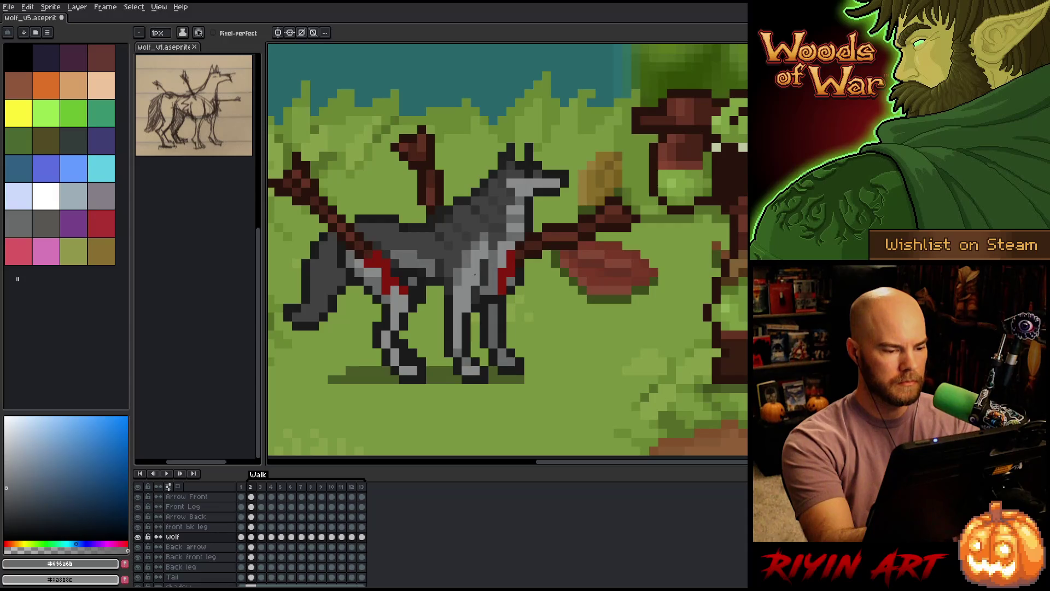
{"action": "left_click", "coordinate": [420, 280], "text": "ctrl"}
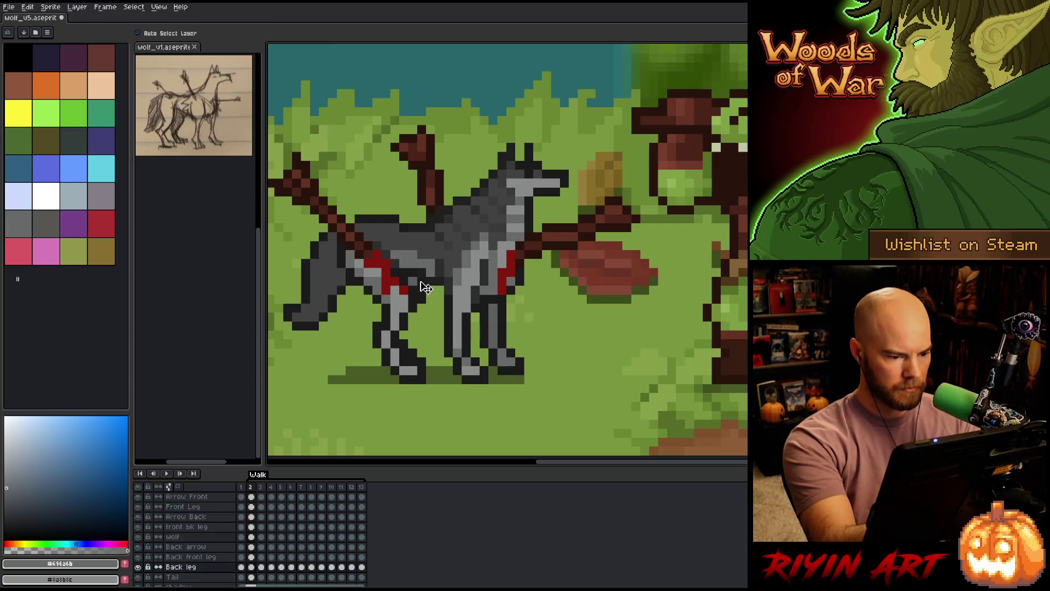
Pick the #5d5e5f grey, play the walk cycle, then scrub frames 13 and 2 to compare poses.
{"action": "left_click", "coordinate": [415, 275], "text": "alt"}
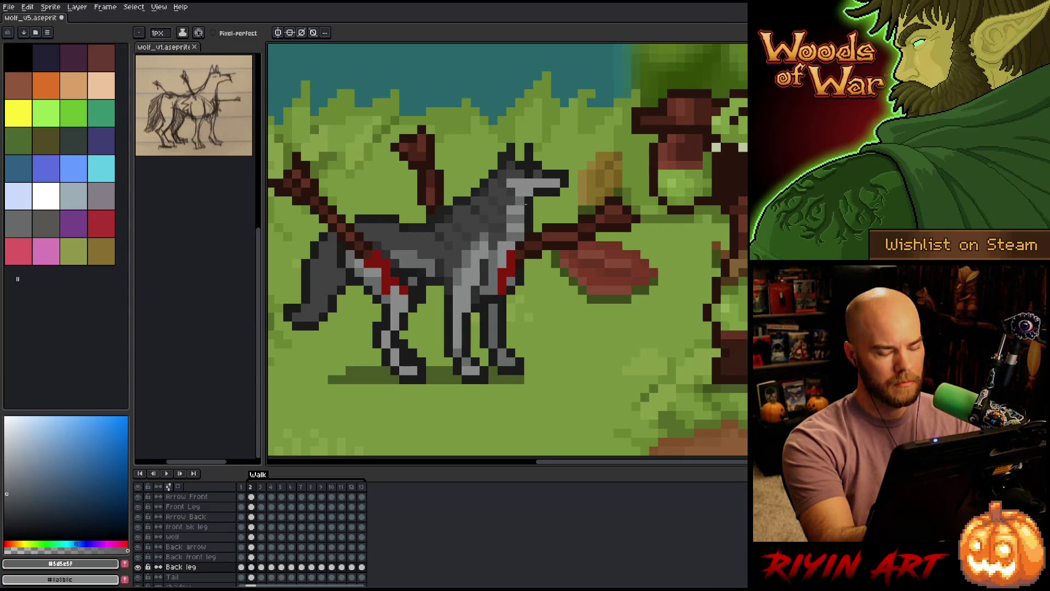
{"action": "key", "text": "End"}
{"action": "key", "text": "Return"}
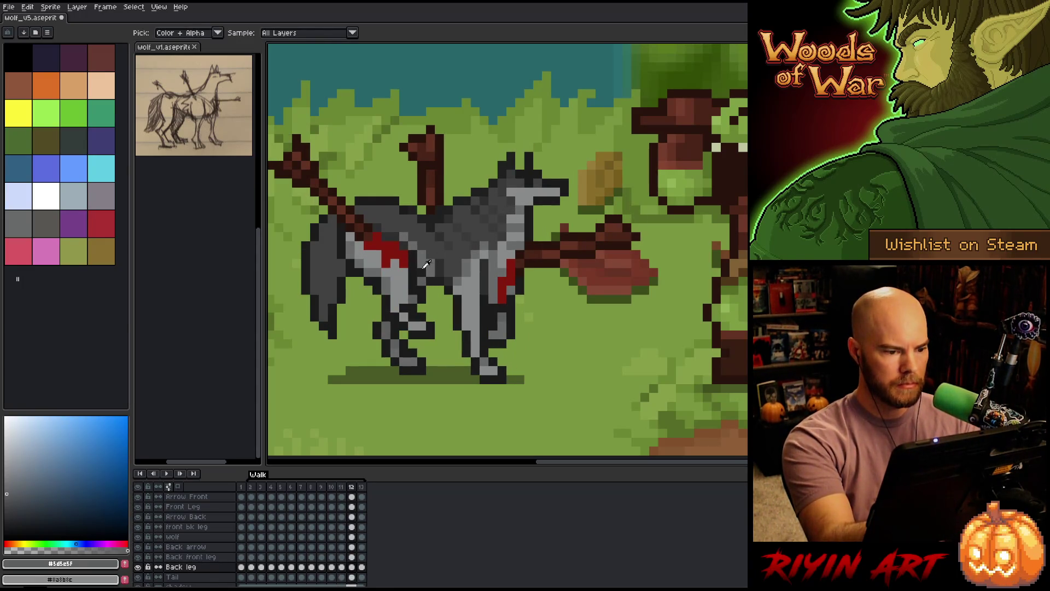
{"action": "key", "text": "Right"}
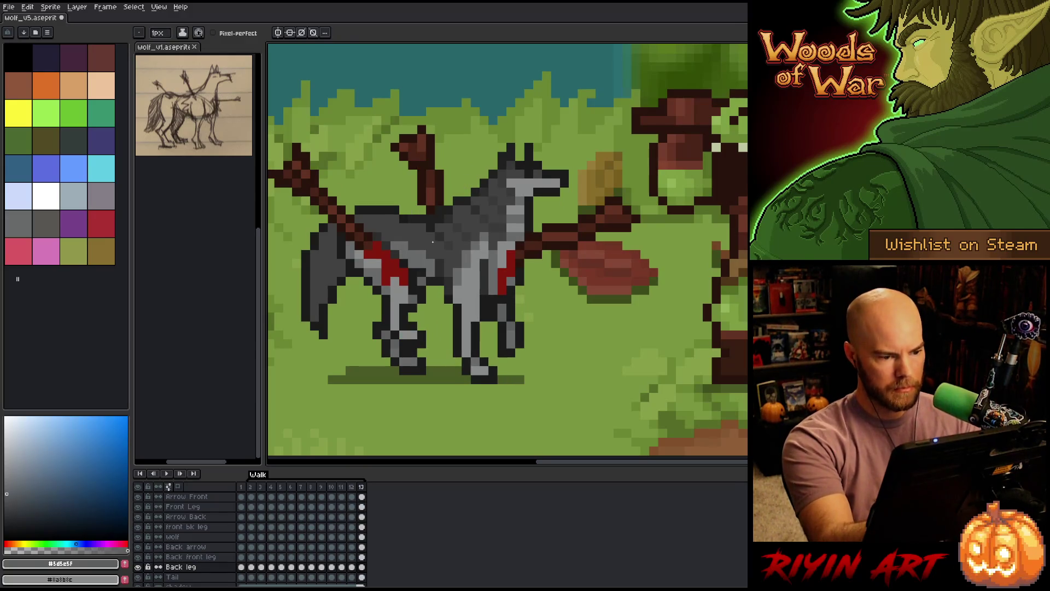
{"action": "key", "text": "Right"}
{"action": "key", "text": "Right"}
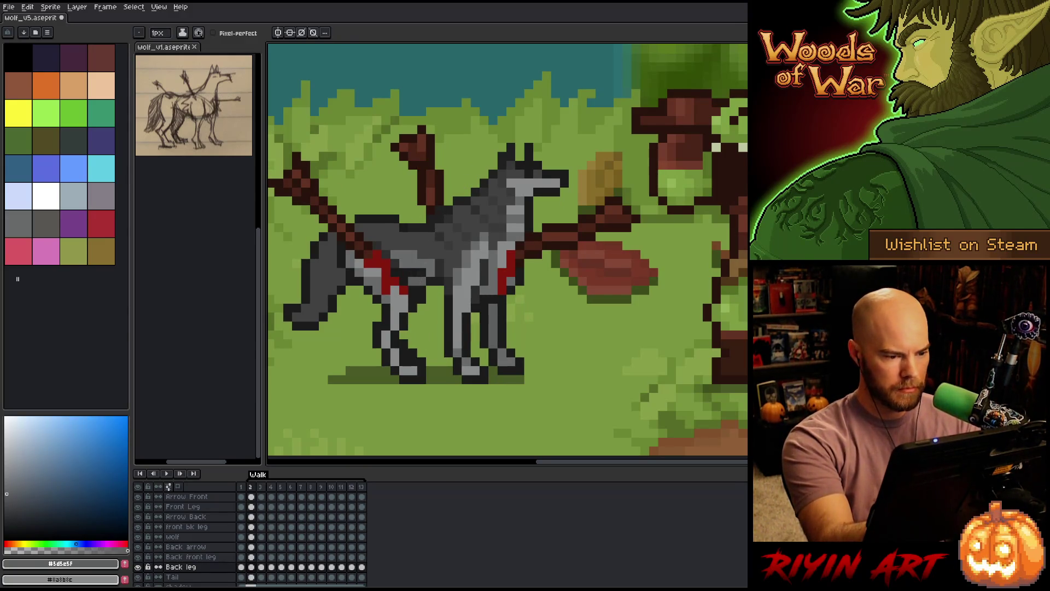
{"action": "key", "text": "Right"}
{"action": "key", "text": "Right"}
{"action": "key", "text": "Left"}
{"action": "key", "text": "Left"}
{"action": "key", "text": "Left"}
{"action": "key", "text": "Left"}
{"action": "key", "text": "Right"}
{"action": "key", "text": "Left"}
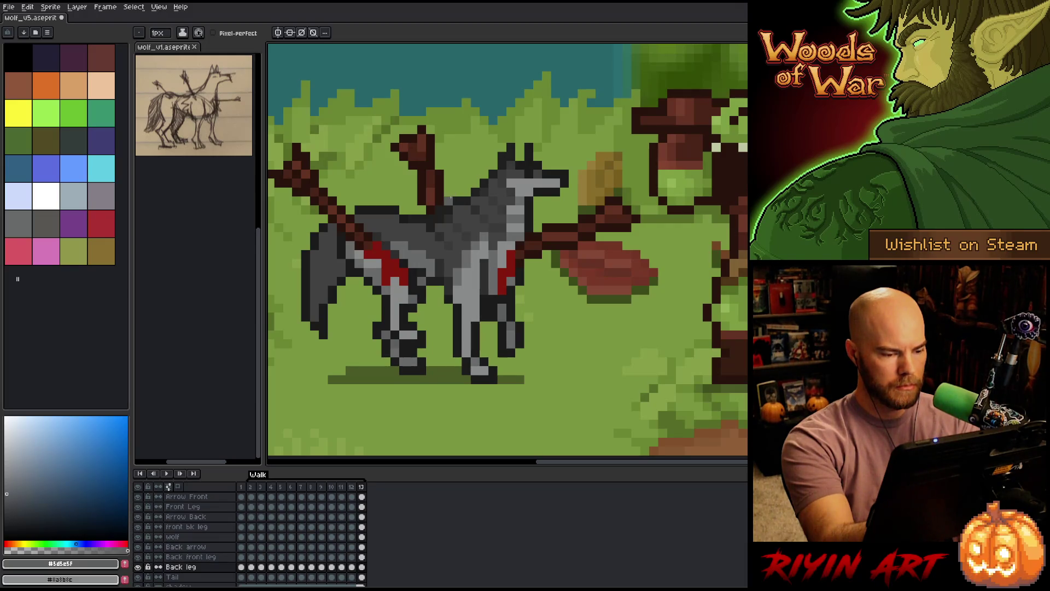
Sample #1b1b1b from the wolf's leg, compare frames 11–13 and 2, and activate the front bk leg layer.
{"action": "left_click", "coordinate": [412, 301], "text": "alt"}
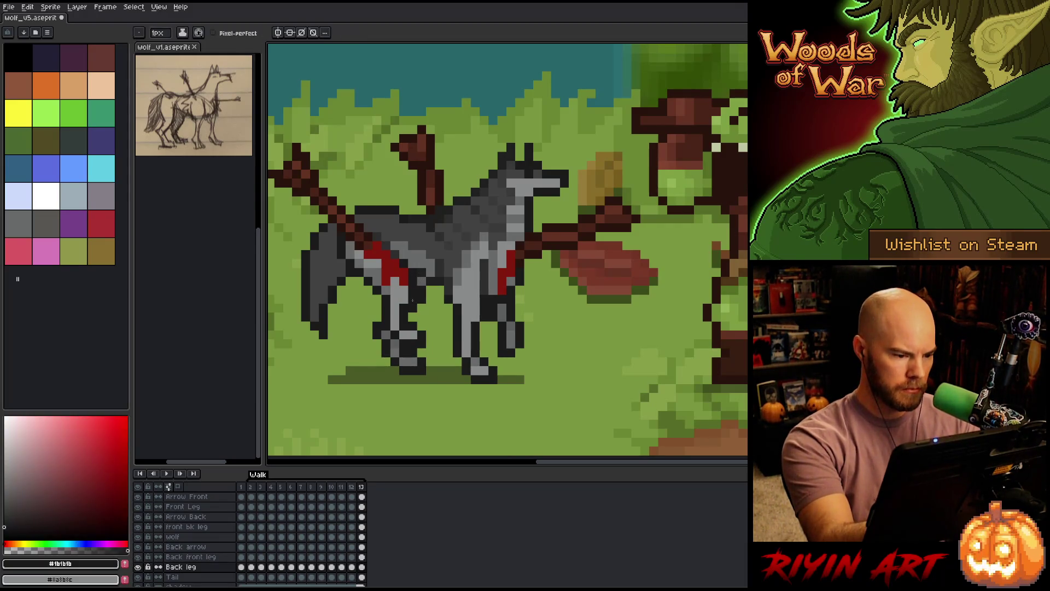
{"action": "key", "text": "Left"}
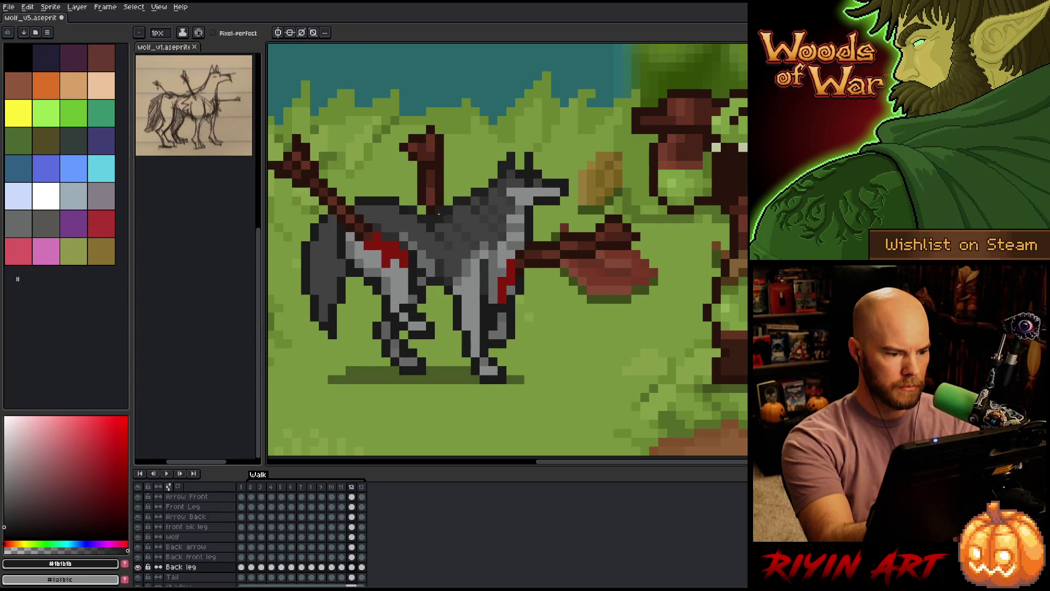
{"action": "key", "text": "Left"}
{"action": "key", "text": "Right"}
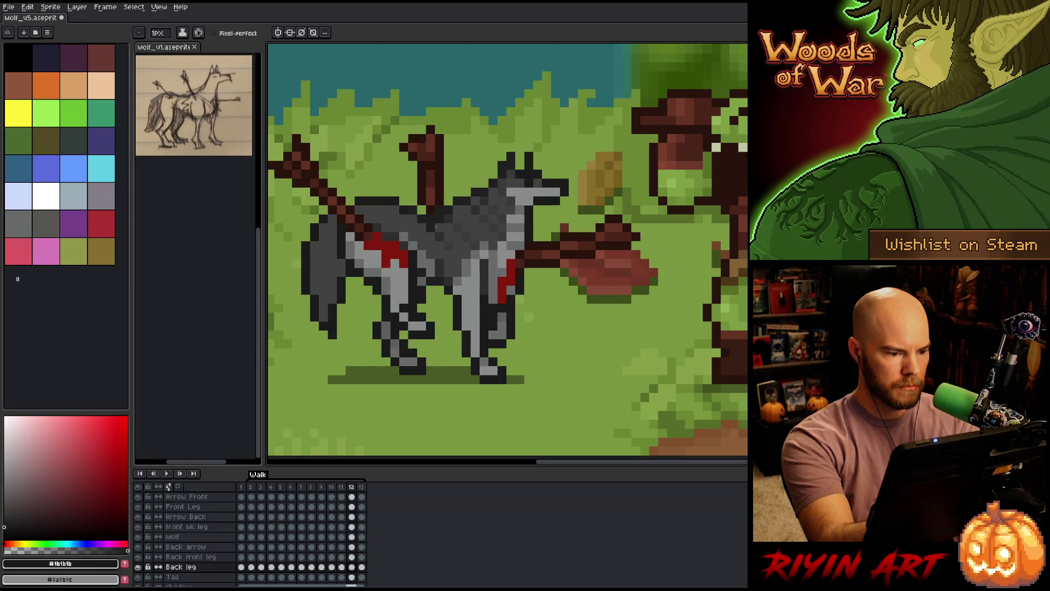
{"action": "key", "text": "Left"}
{"action": "key", "text": "Right"}
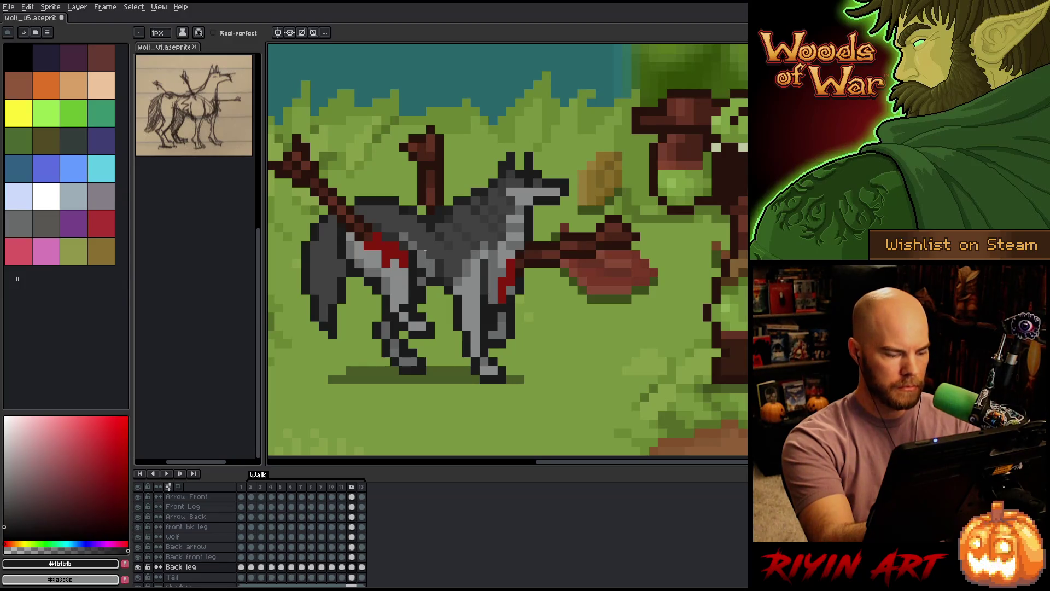
{"action": "key", "text": "Right"}
{"action": "key", "text": "Right"}
{"action": "key", "text": "Right"}
{"action": "key", "text": "Left"}
{"action": "key", "text": "Left"}
{"action": "key", "text": "ctrl"}
{"action": "left_click", "coordinate": [419, 284], "text": "ctrl"}
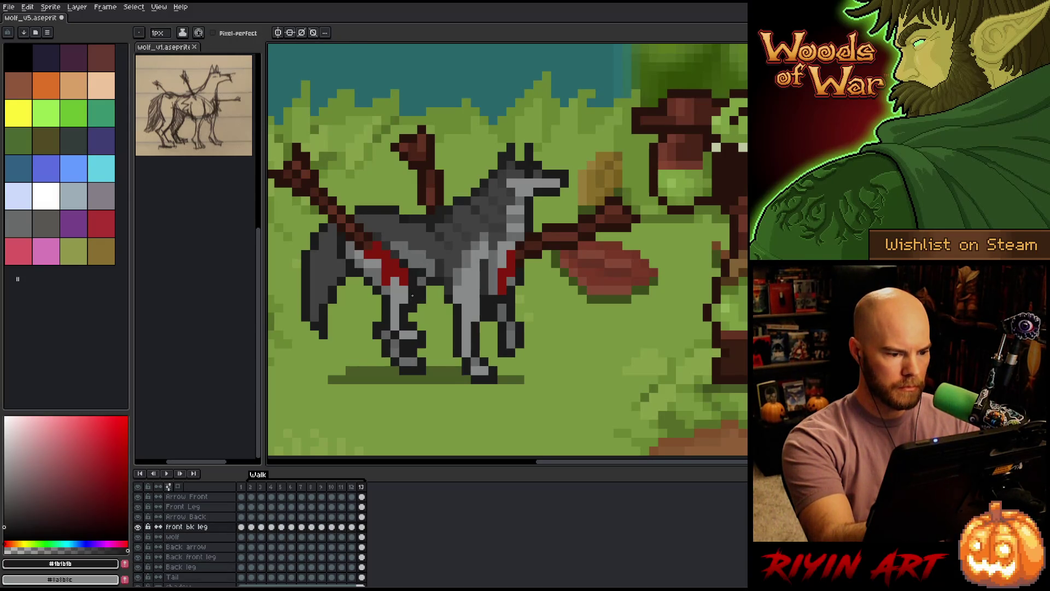
Select the pencil, compare leg poses on frames 12, 2, 13 and 3, then activate Back leg.
{"action": "key", "text": "Left"}
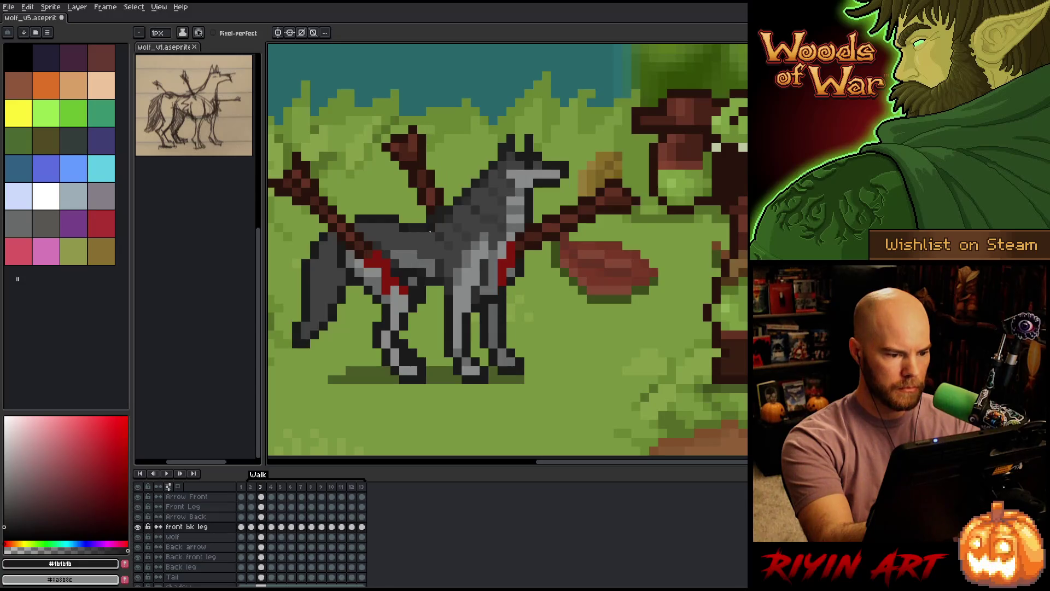
{"action": "key", "text": "Right"}
{"action": "key", "text": "Left"}
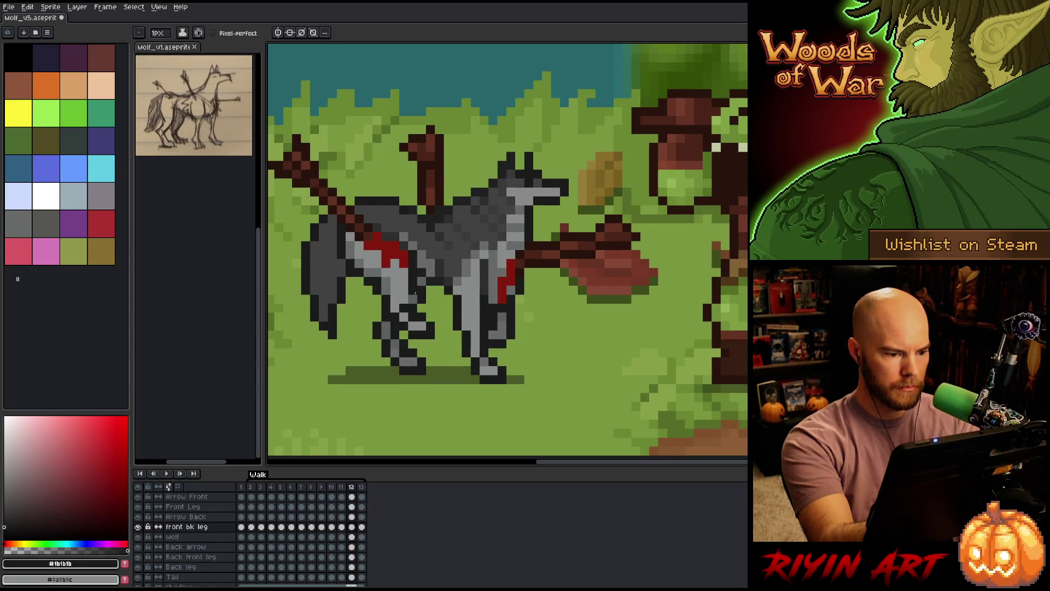
{"action": "key", "text": "b"}
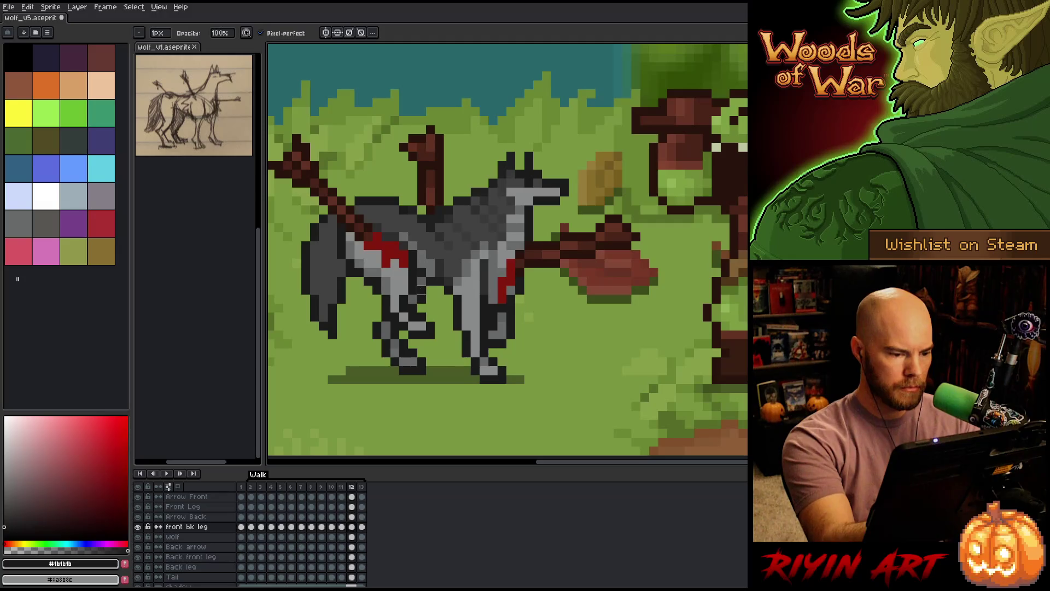
{"action": "key", "text": "Right"}
{"action": "key", "text": "Right"}
{"action": "key", "text": "Right"}
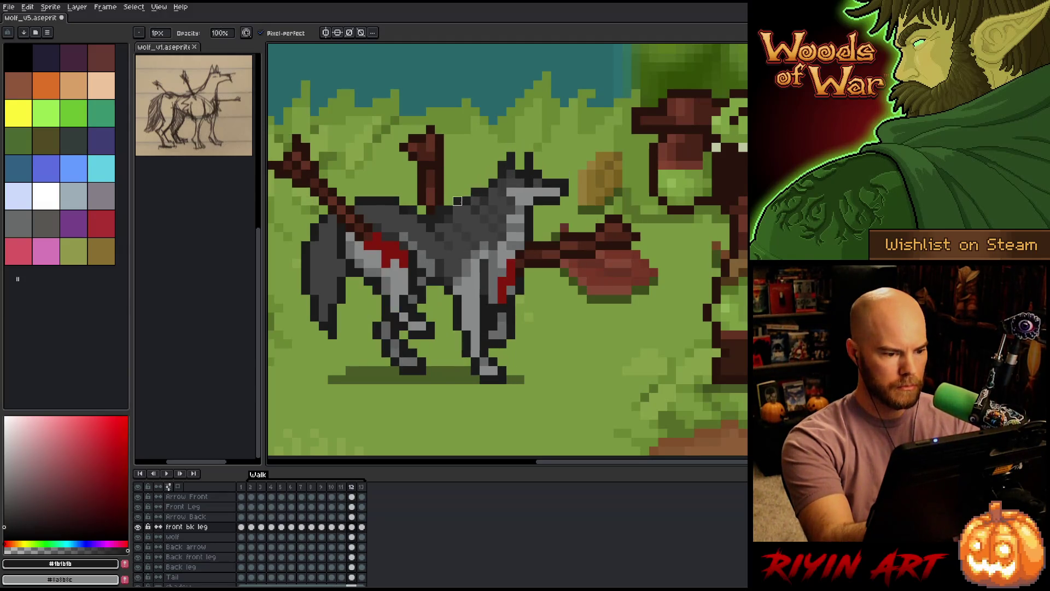
{"action": "key", "text": "Left"}
{"action": "key", "text": "Left"}
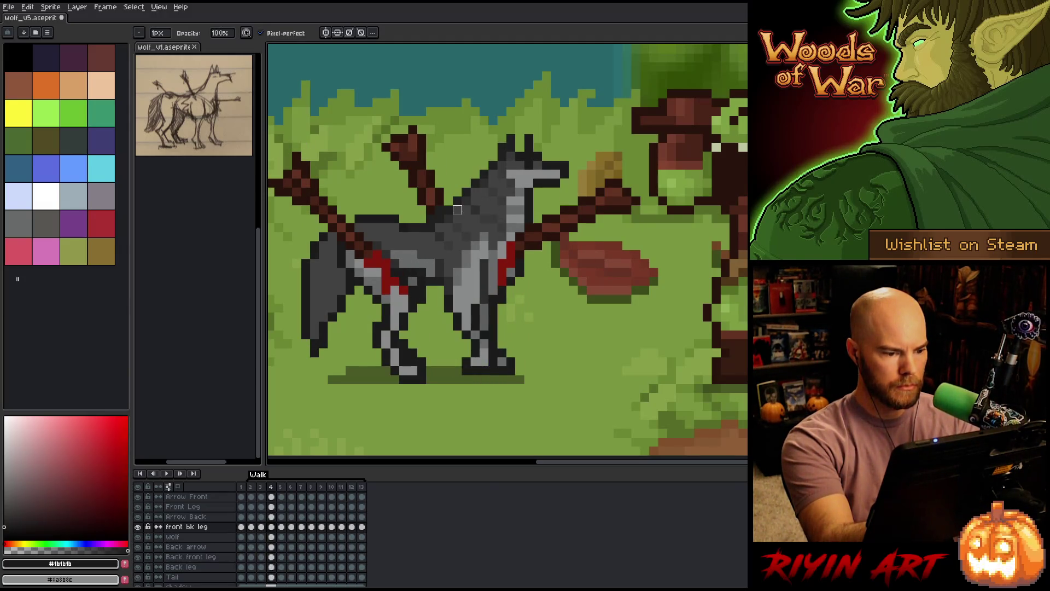
{"action": "key", "text": "Right"}
{"action": "key", "text": "Right"}
{"action": "key", "text": "Right"}
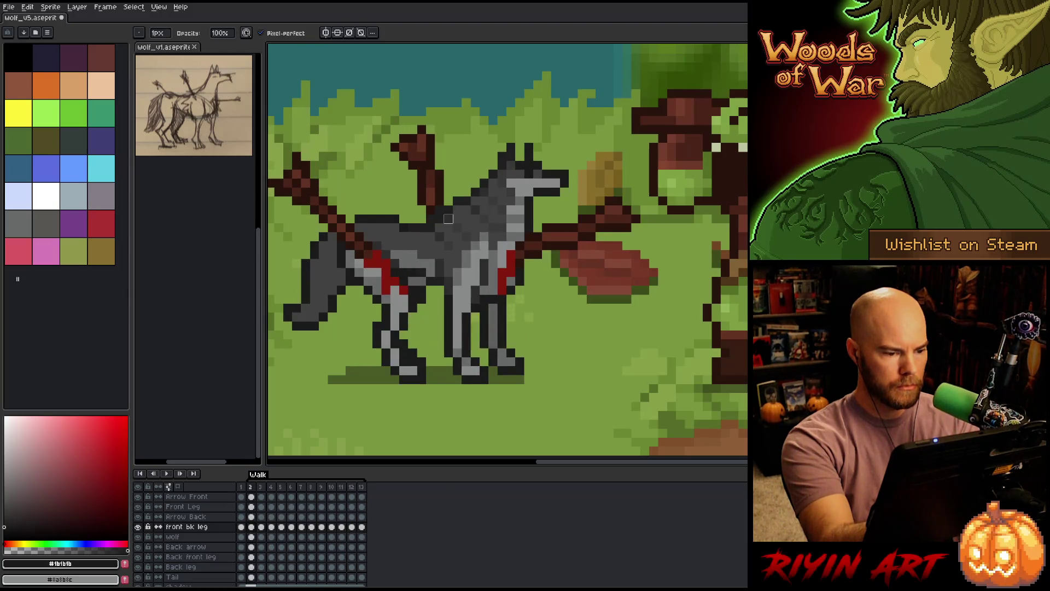
{"action": "key", "text": "Down"}
{"action": "key", "text": "Down"}
{"action": "key", "text": "Down"}
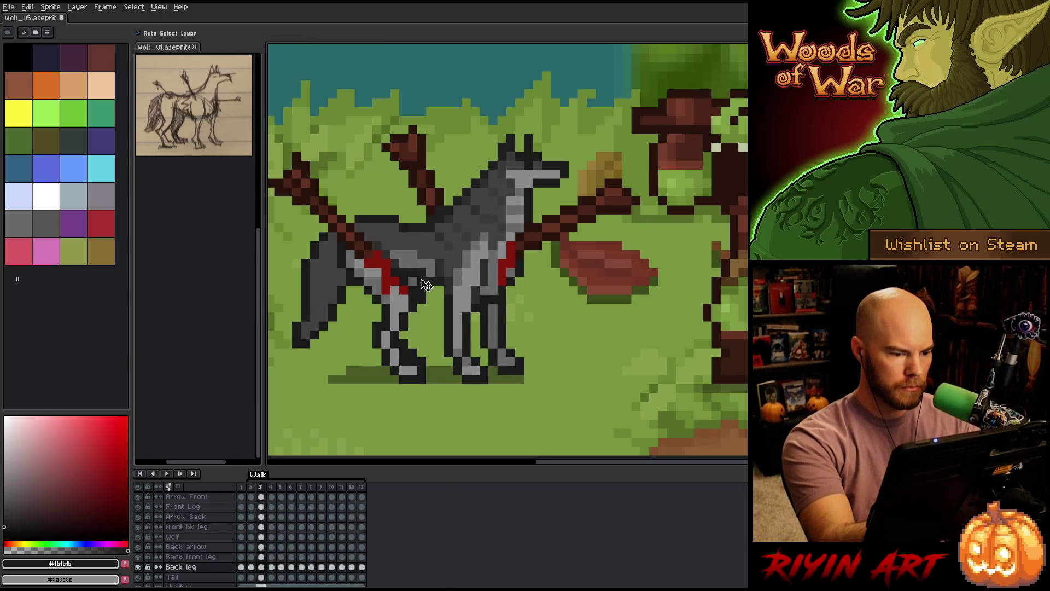
Sample the #5d5e5f body grey and cycle through the walk frames comparing leg poses.
{"action": "left_click", "coordinate": [430, 245], "text": "alt"}
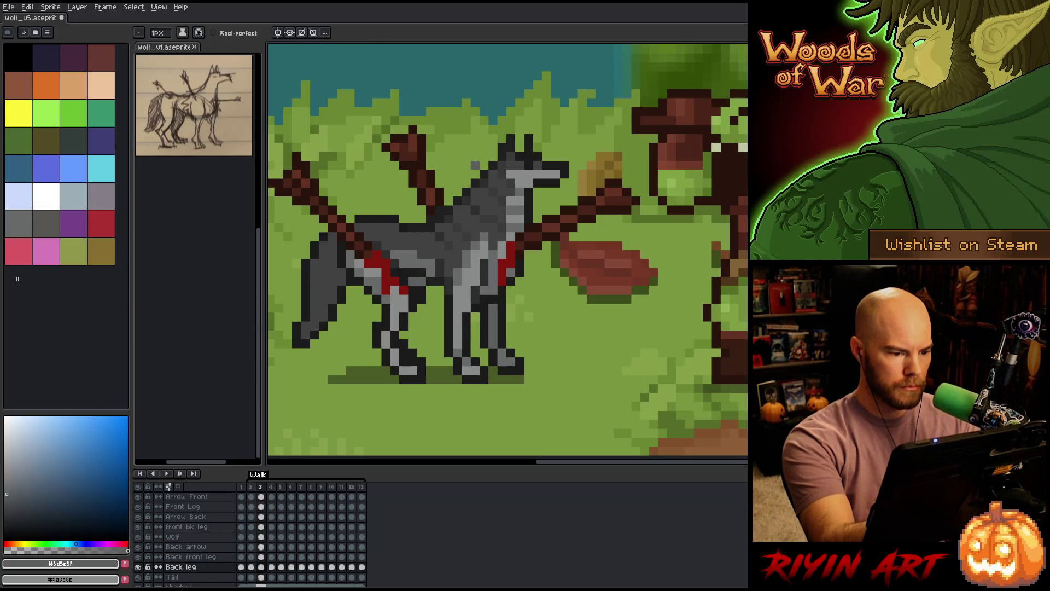
{"action": "key", "text": "Right"}
{"action": "key", "text": "Right"}
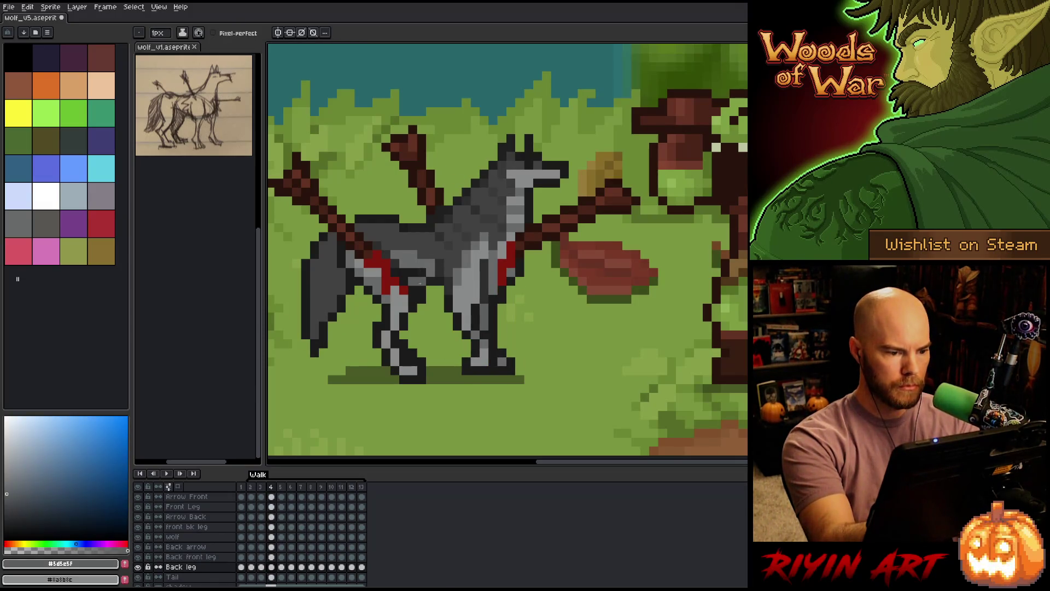
{"action": "key", "text": "Right"}
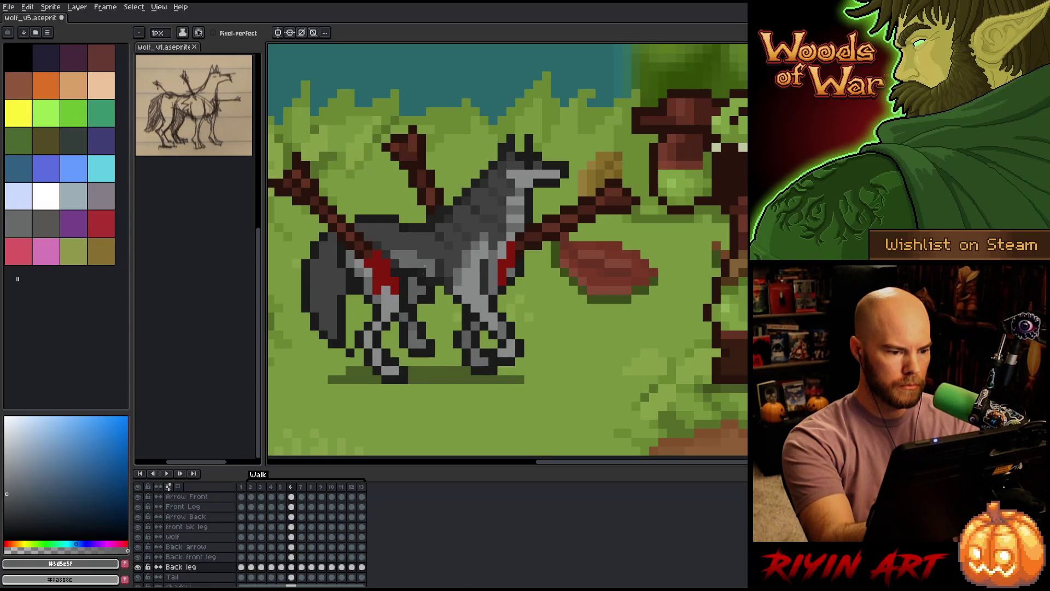
{"action": "key", "text": "Right"}
{"action": "key", "text": "Right"}
{"action": "key", "text": "Right"}
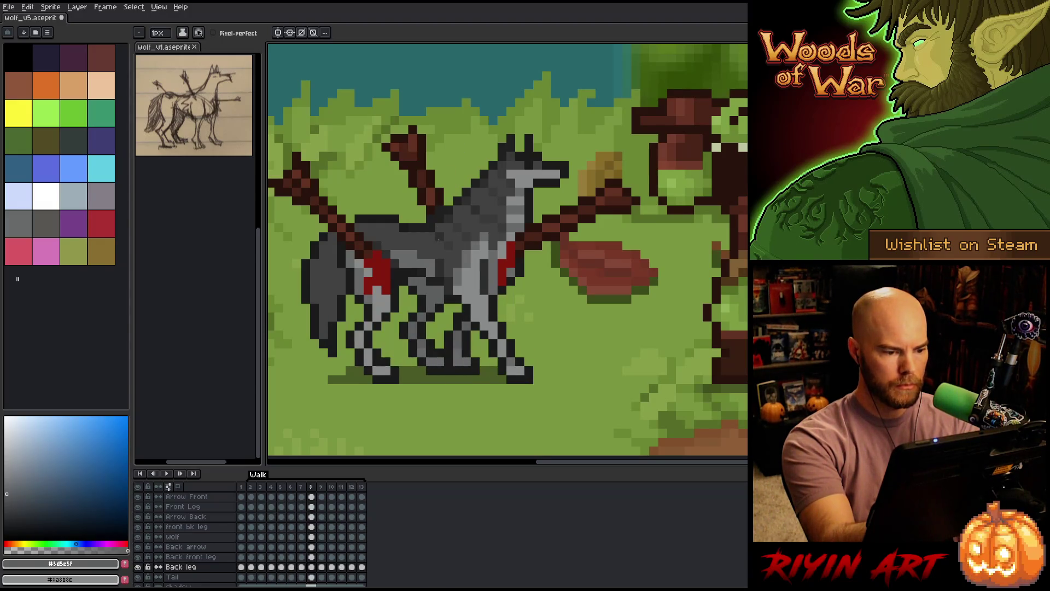
{"action": "key", "text": "Right"}
{"action": "key", "text": "Right"}
{"action": "key", "text": "Right"}
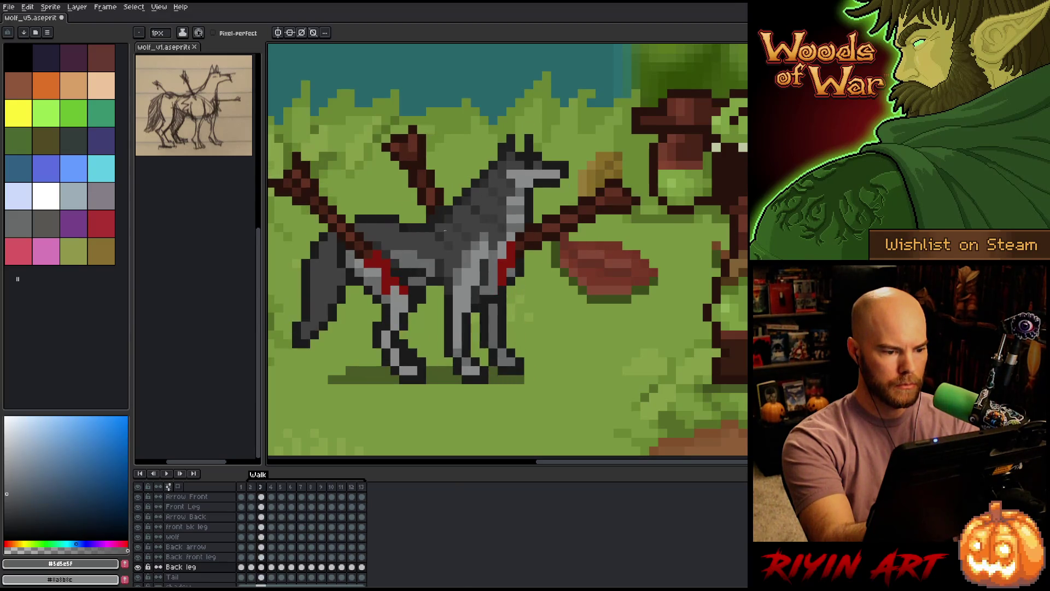
{"action": "key", "text": "Right"}
{"action": "key", "text": "Right"}
{"action": "key", "text": "Right"}
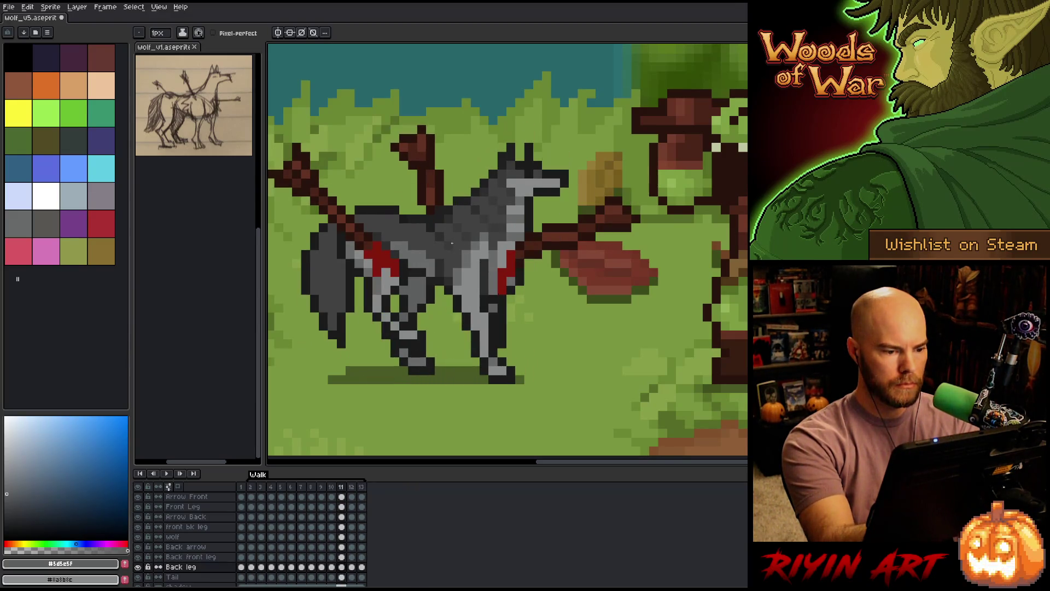
{"action": "key", "text": "Right"}
{"action": "key", "text": "Right"}
{"action": "key", "text": "Right"}
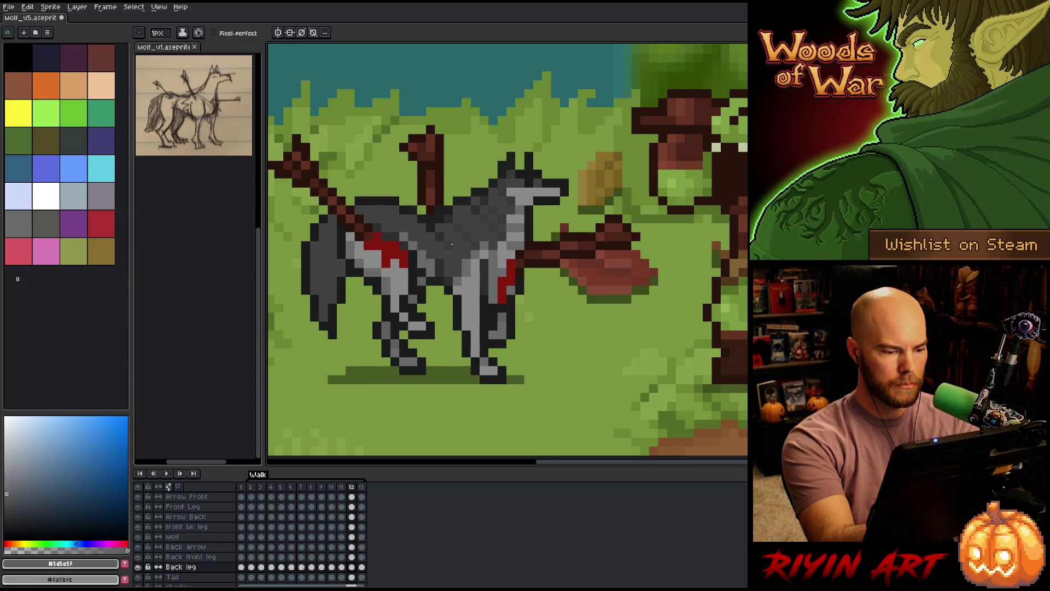
{"action": "key", "text": "Right"}
{"action": "key", "text": "Right"}
{"action": "key", "text": "Right"}
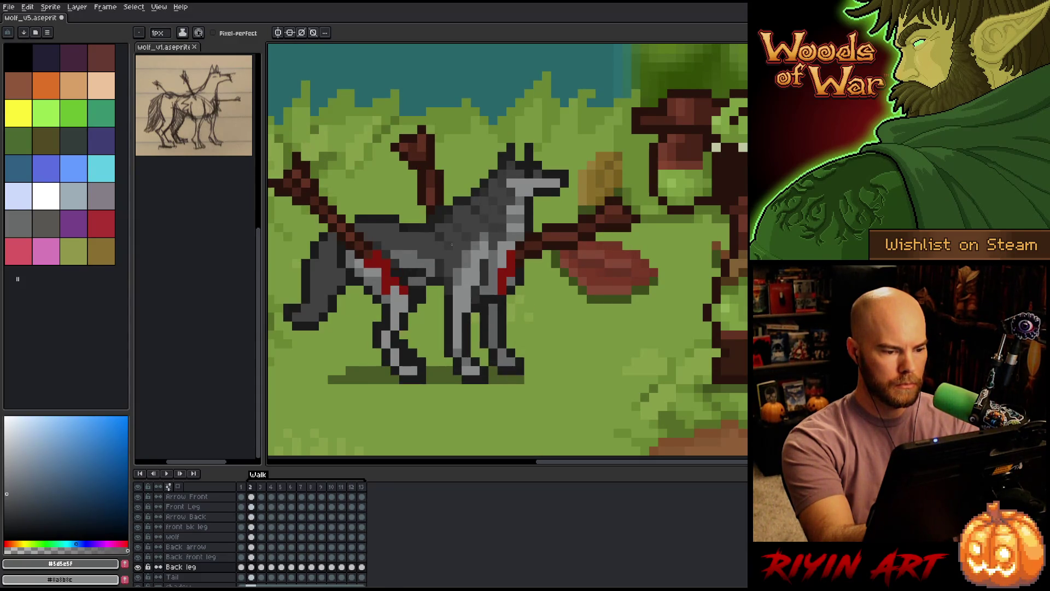
{"action": "key", "text": "Right"}
{"action": "key", "text": "Right"}
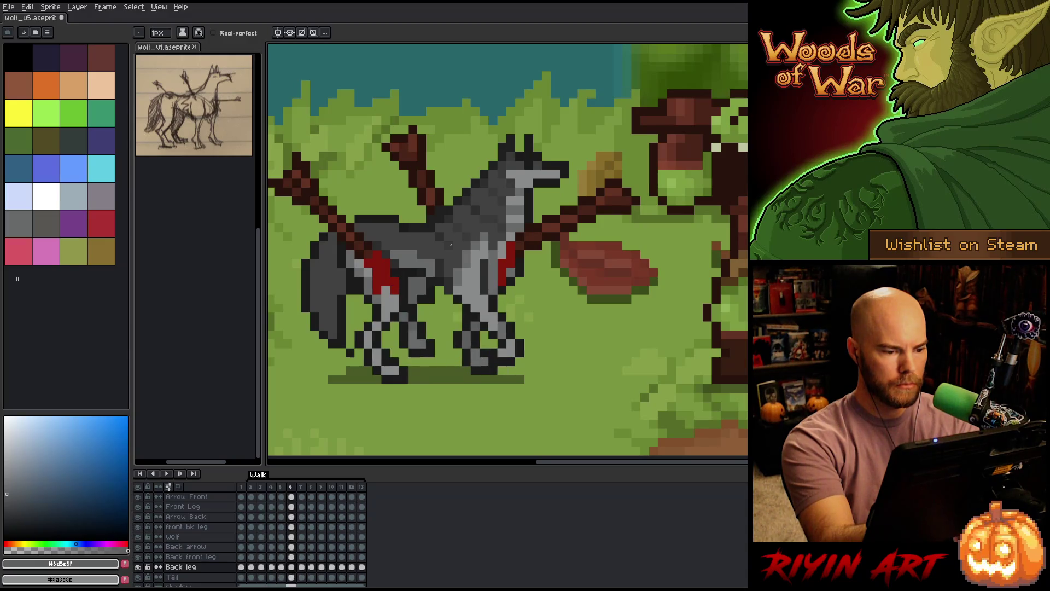
{"action": "key", "text": "Right"}
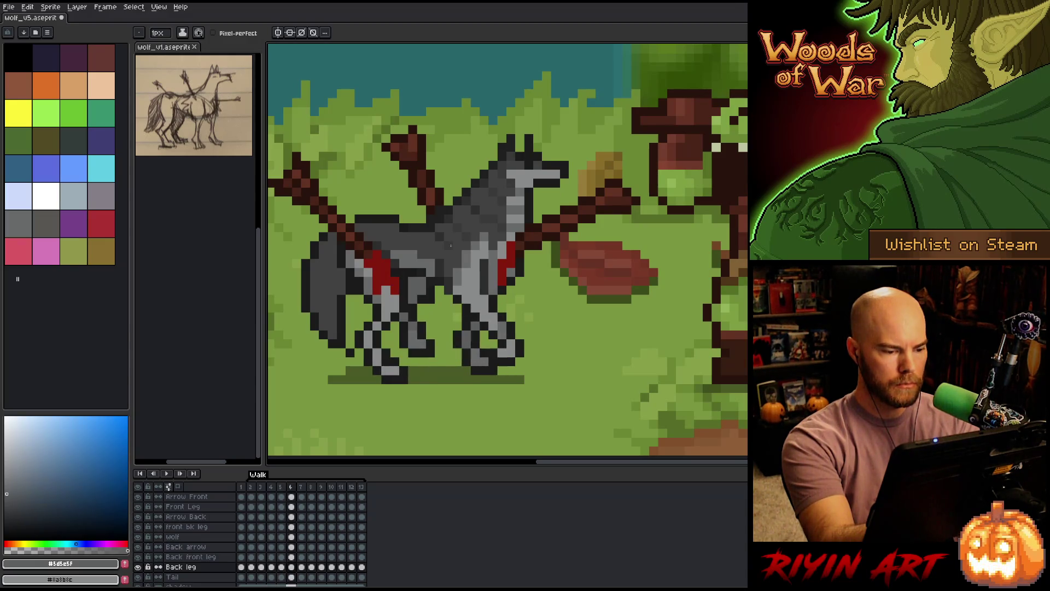
With the pencil, sample #1b1b1b, compare the leg poses of frames 6–8, then play the animation.
{"action": "key", "text": "b"}
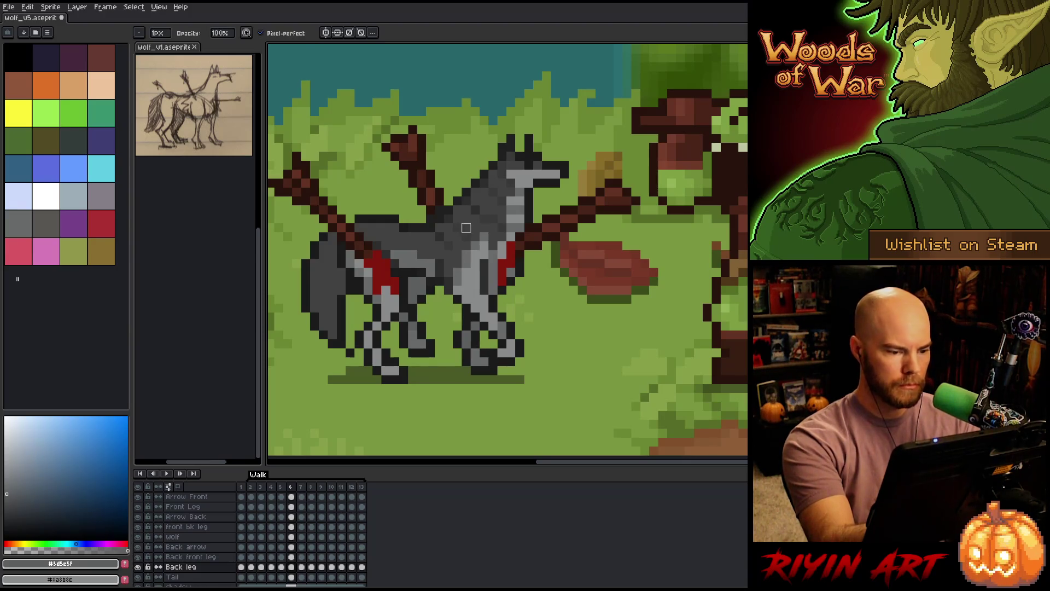
{"action": "key", "text": "Left"}
{"action": "key", "text": "Right"}
{"action": "key", "text": "Right"}
{"action": "key", "text": "Left"}
{"action": "left_click", "coordinate": [463, 226], "text": "alt"}
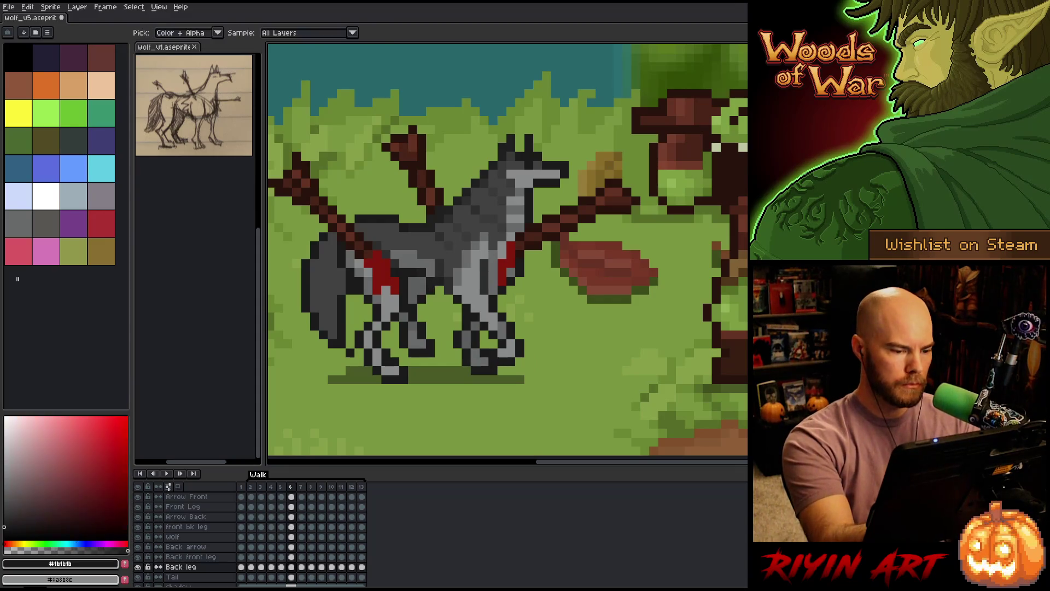
{"action": "key", "text": "Right"}
{"action": "key", "text": "Left"}
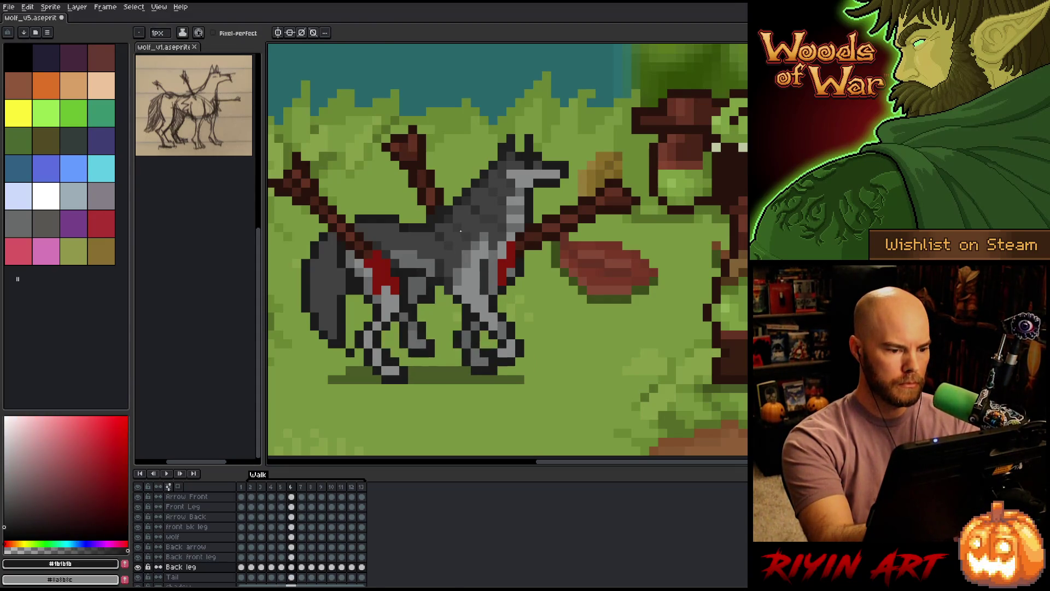
{"action": "key", "text": "Right"}
{"action": "key", "text": "Right"}
{"action": "key", "text": "Right"}
{"action": "key", "text": "Right"}
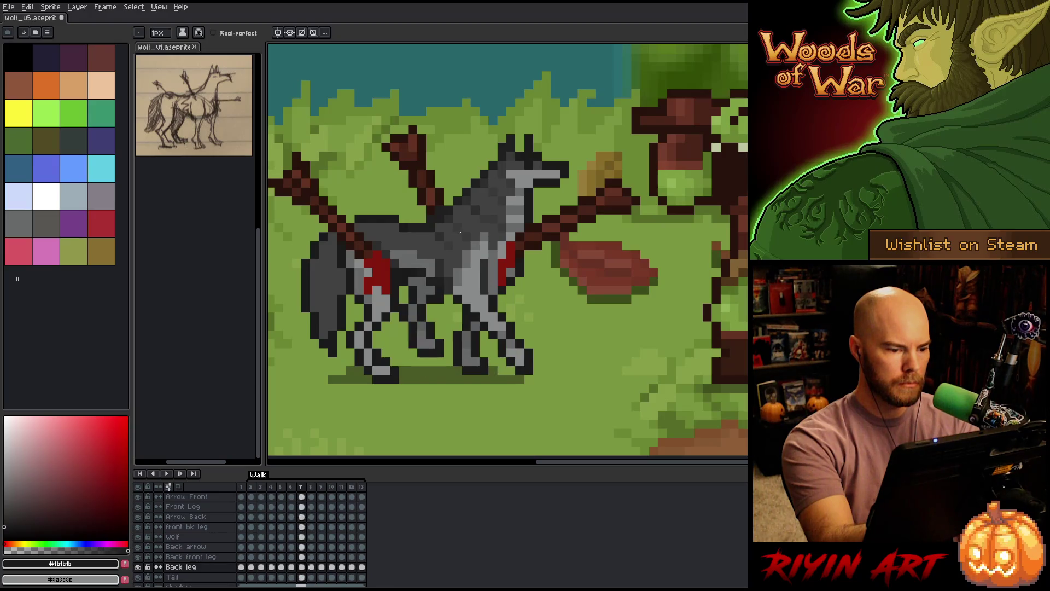
{"action": "key", "text": "Left"}
{"action": "key", "text": "Left"}
{"action": "key", "text": "Left"}
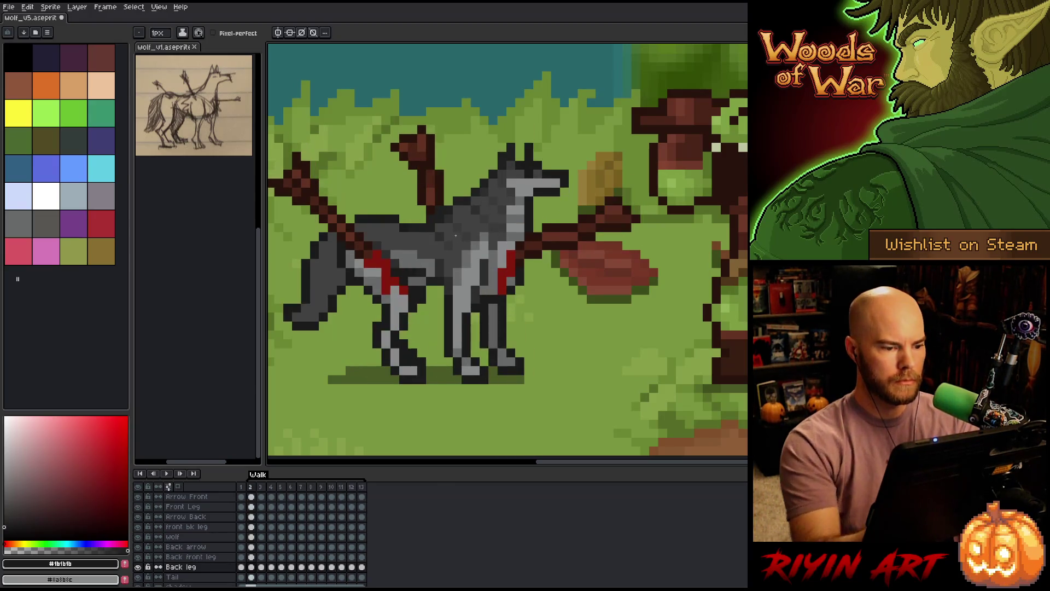
{"action": "key", "text": "Right"}
{"action": "key", "text": "Left"}
{"action": "key", "text": "Right"}
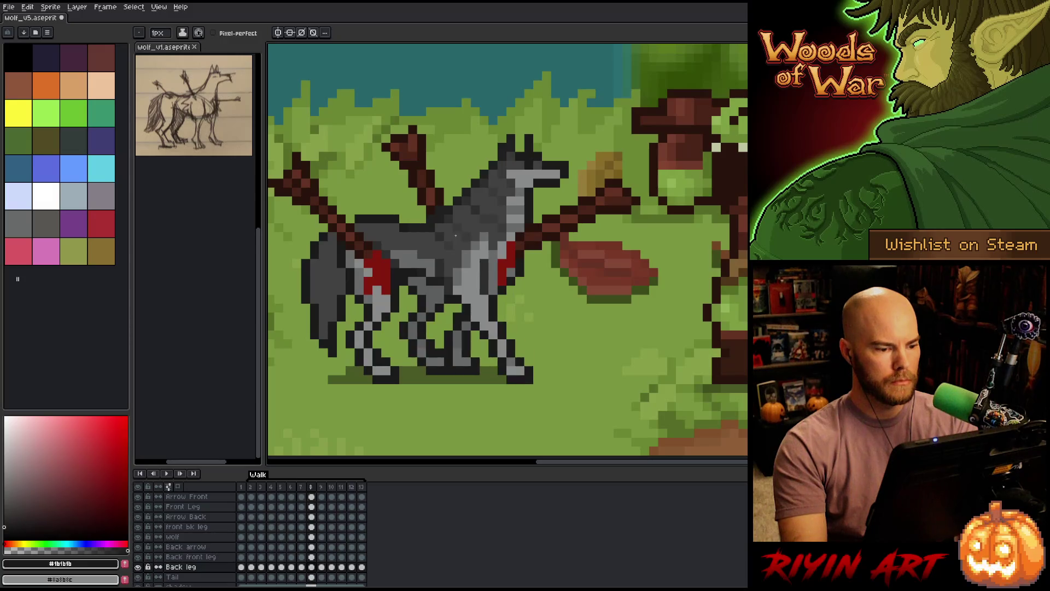
{"action": "key", "text": "Return"}
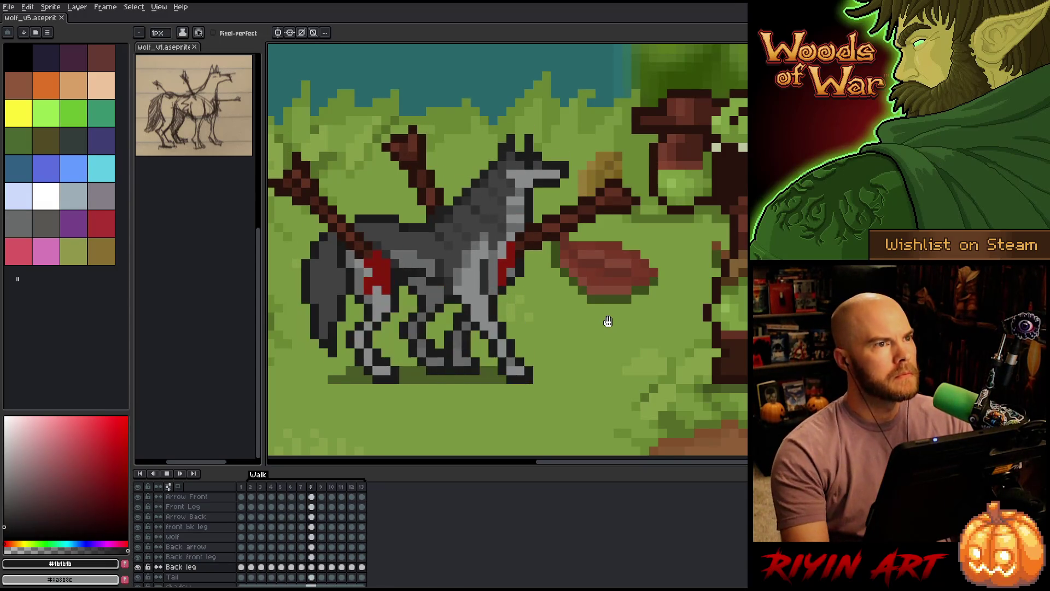
Halt the running walk-cycle animation, leaving the wolf on walk frame 4.
{"action": "right_click", "coordinate": [613, 322]}
{"action": "key", "text": "Escape"}
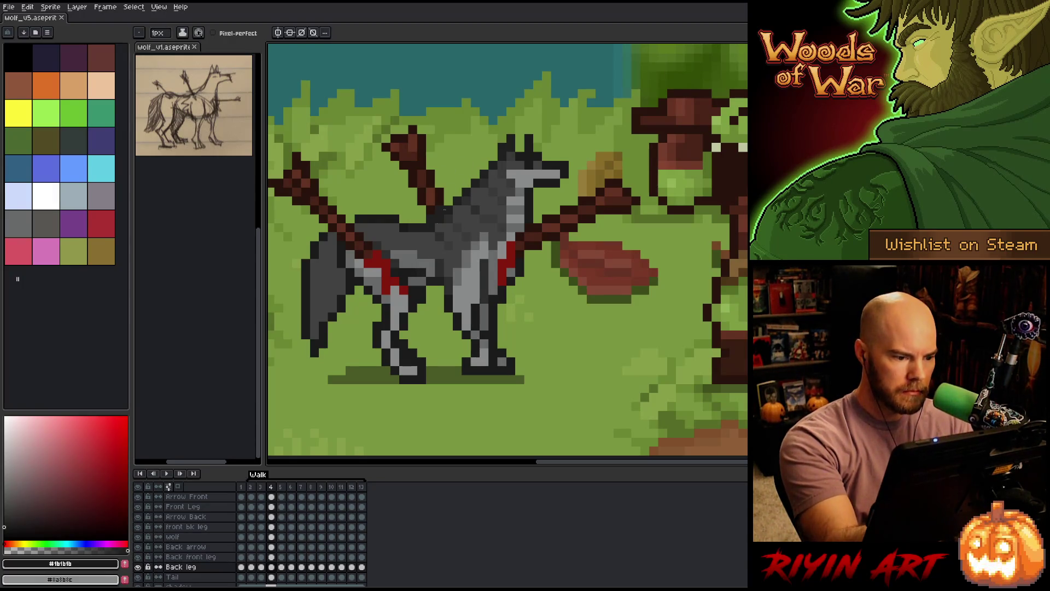
Sample a slightly darker grey from the wolf and add a light-grey pixel on its belly.
{"action": "key", "text": "i"}
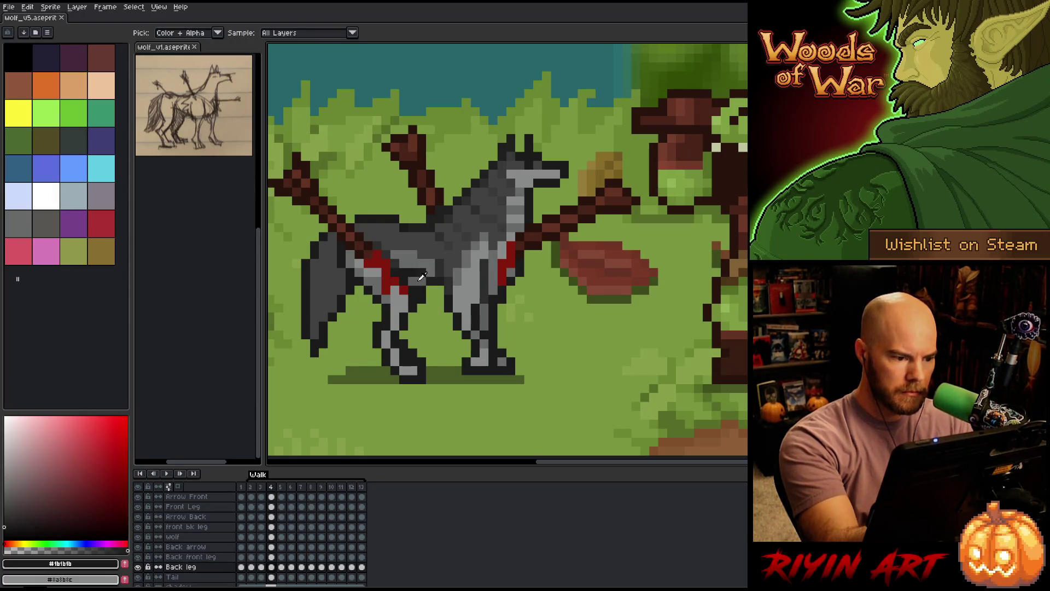
{"action": "left_click", "coordinate": [422, 276]}
{"action": "left_click", "coordinate": [434, 242]}
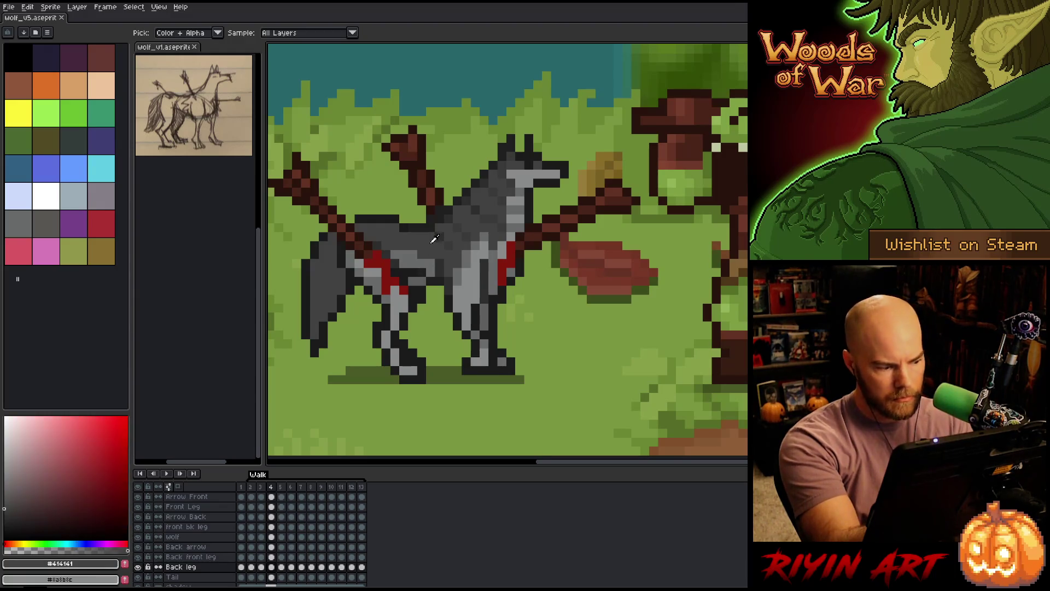
{"action": "left_click", "coordinate": [421, 275]}
{"action": "left_click", "coordinate": [10, 494]}
{"action": "key", "text": "b"}
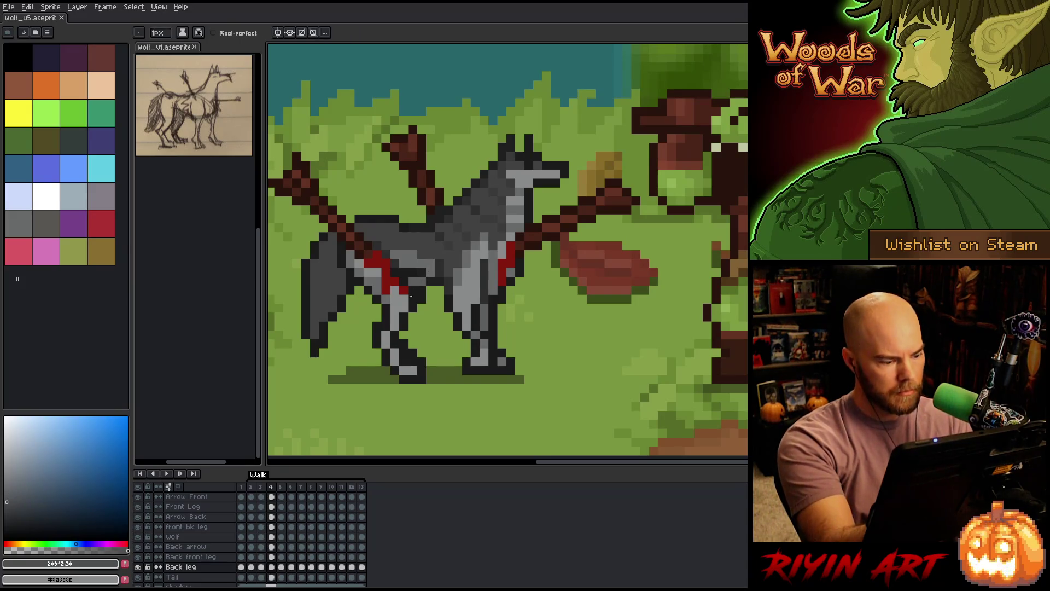
{"action": "left_click", "coordinate": [138, 567]}
{"action": "left_click", "coordinate": [139, 567]}
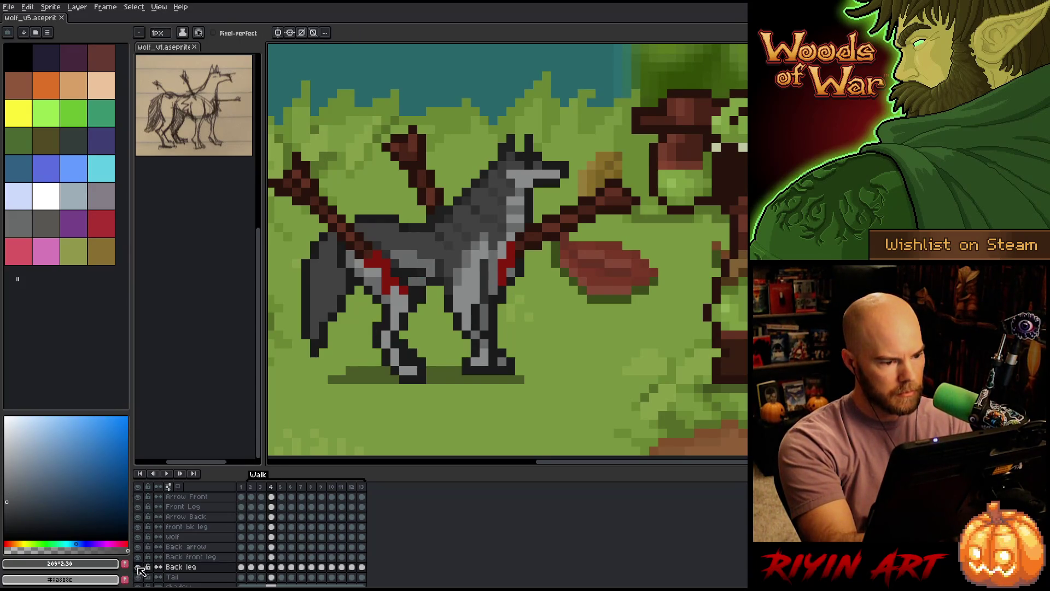
{"action": "left_click", "coordinate": [414, 281]}
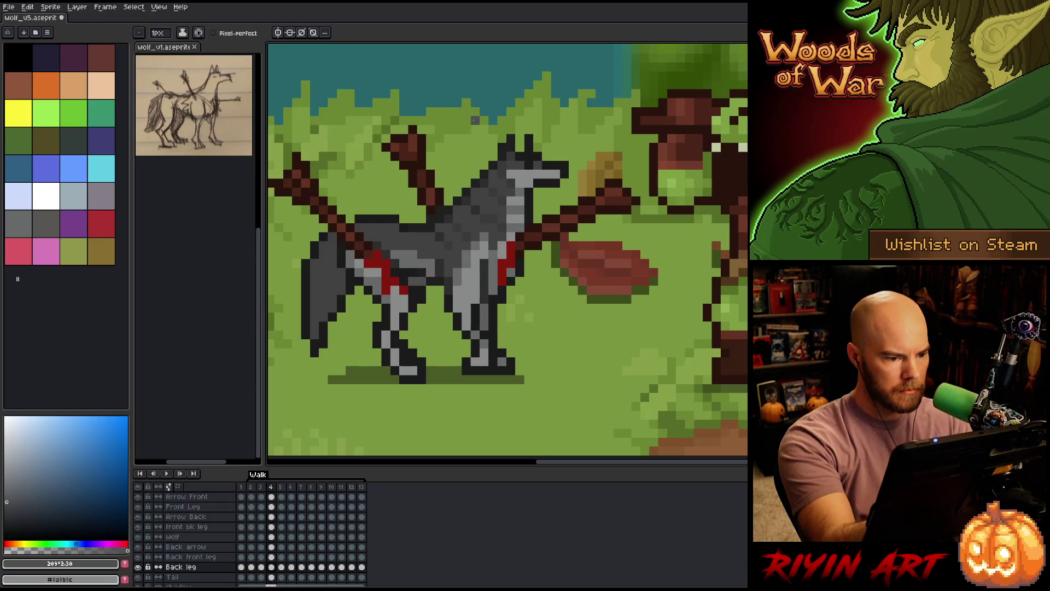
Step through walk frames 5 to 13 and wrap around, comparing neighbouring leg poses.
{"action": "key", "text": "Right"}
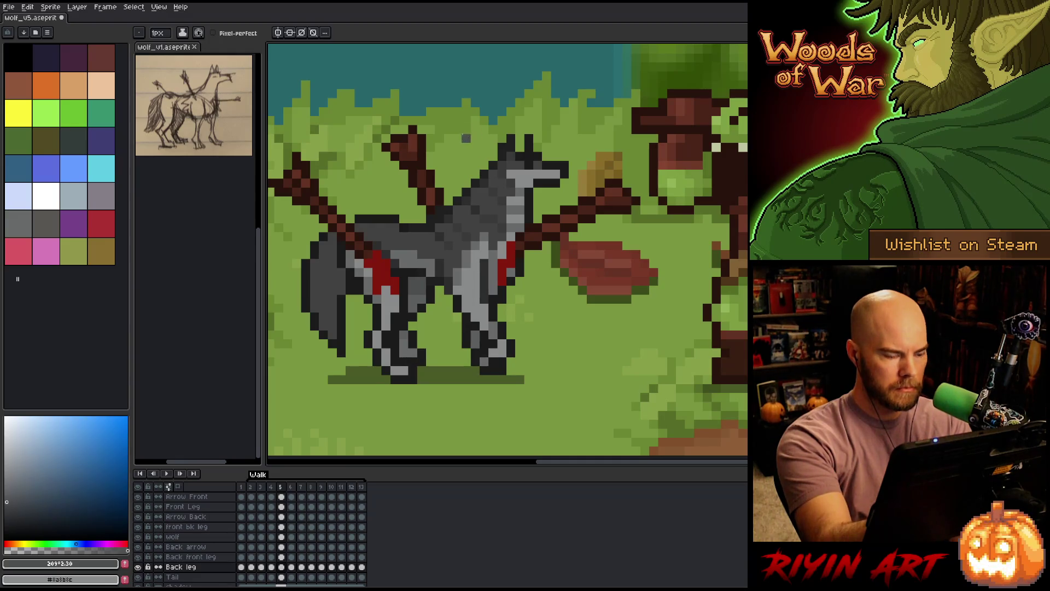
{"action": "key", "text": "Right"}
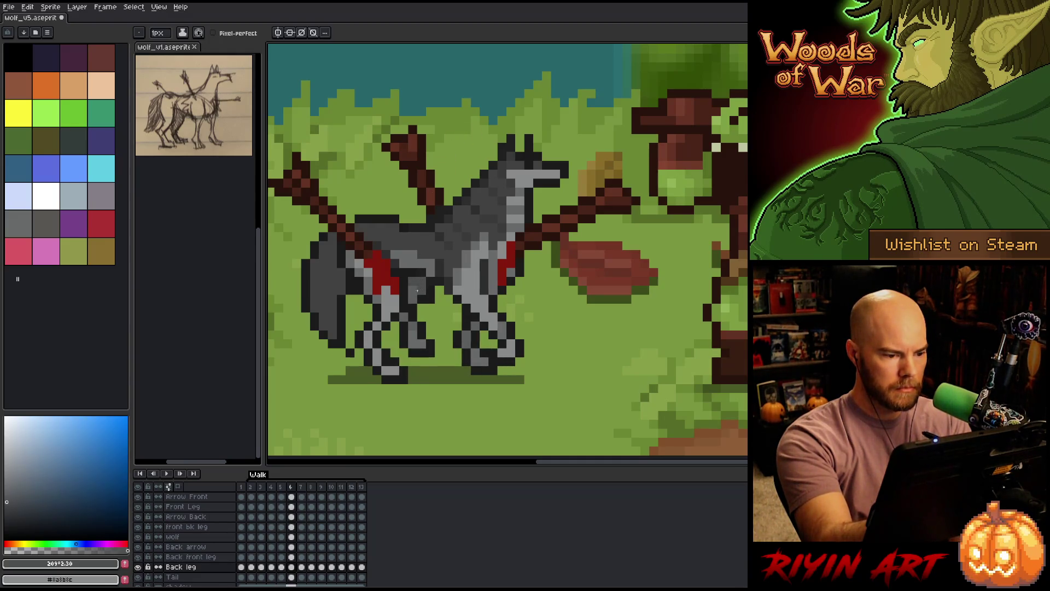
{"action": "key", "text": "Right"}
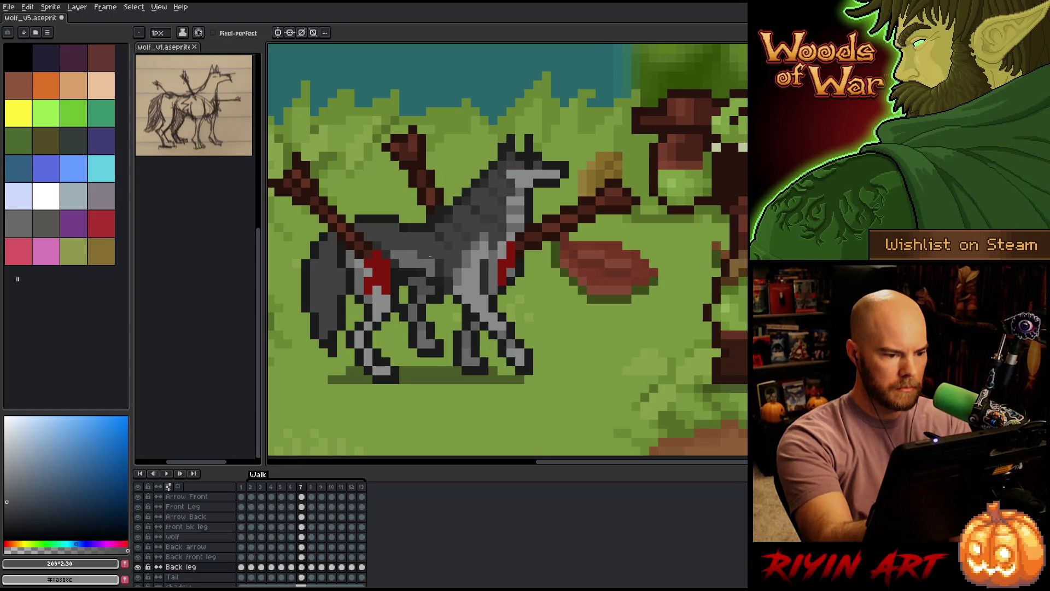
{"action": "key", "text": "Right"}
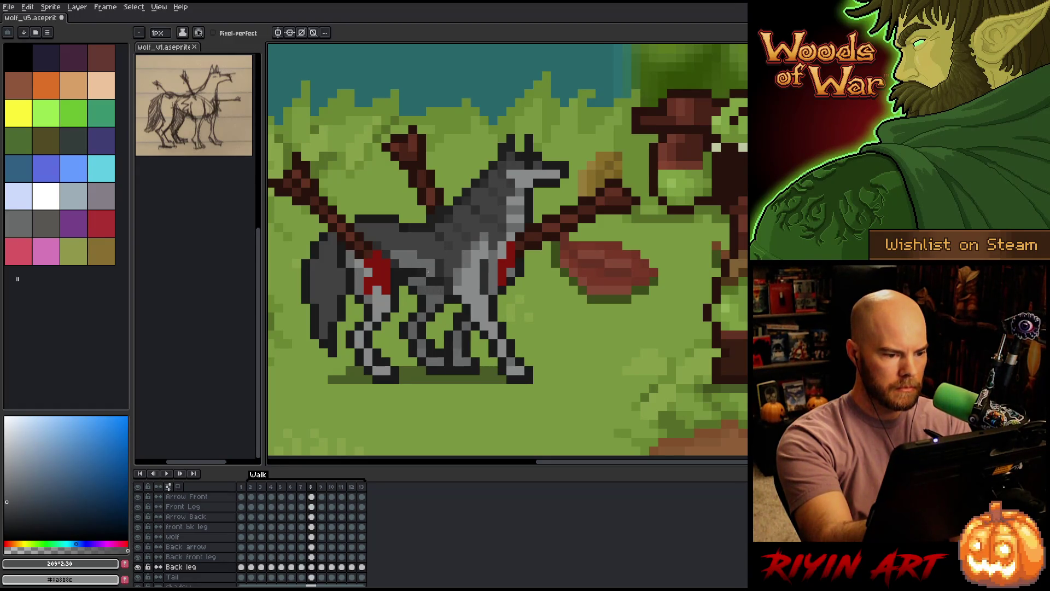
{"action": "key", "text": "Right"}
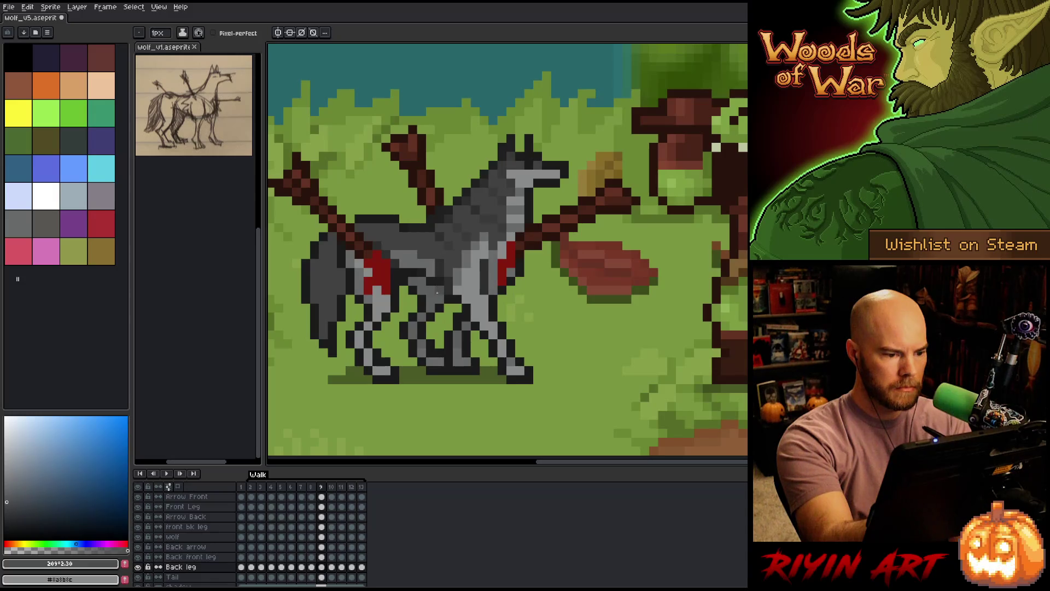
{"action": "key", "text": "Right"}
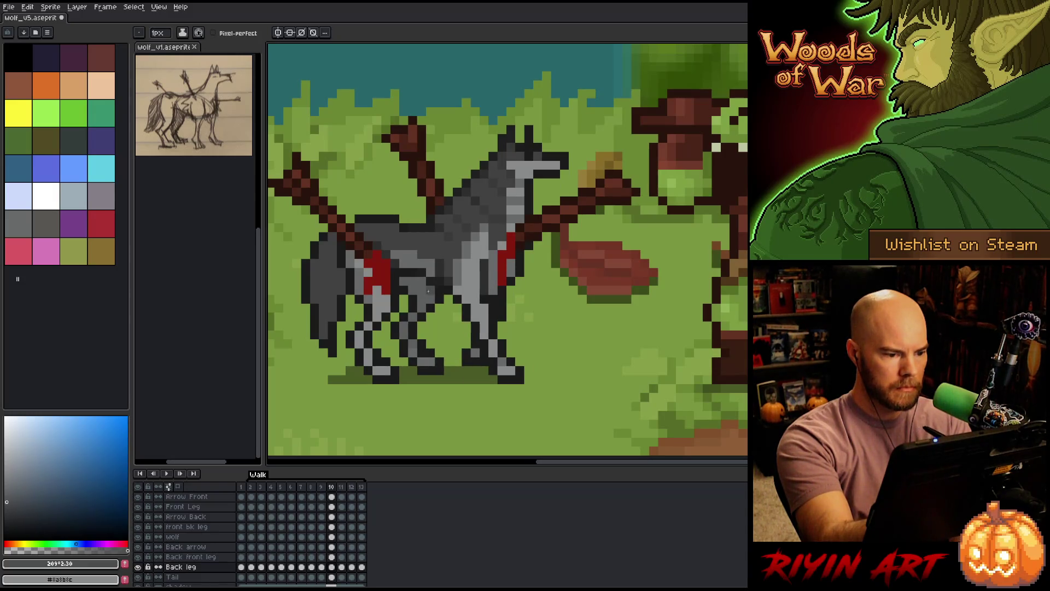
{"action": "key", "text": "Right"}
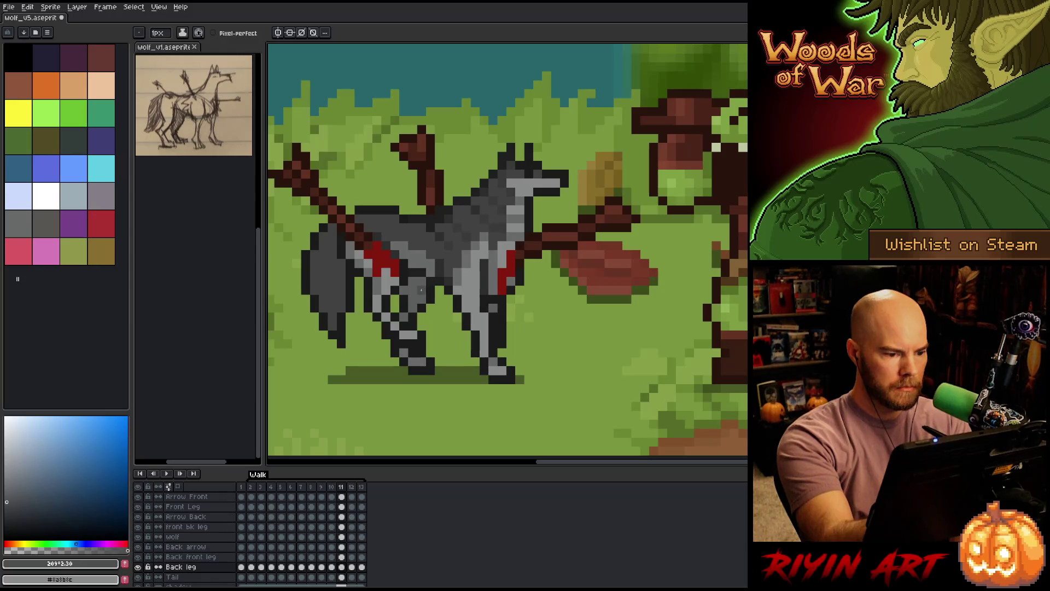
{"action": "key", "text": "Right"}
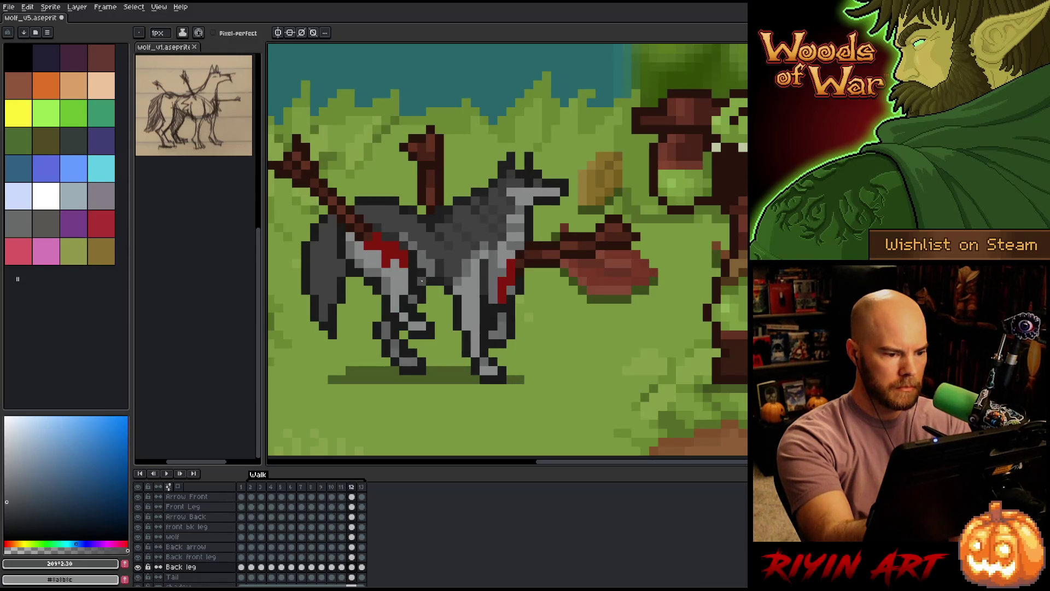
{"action": "key", "text": "Right"}
{"action": "key", "text": "Right"}
{"action": "key", "text": "Right"}
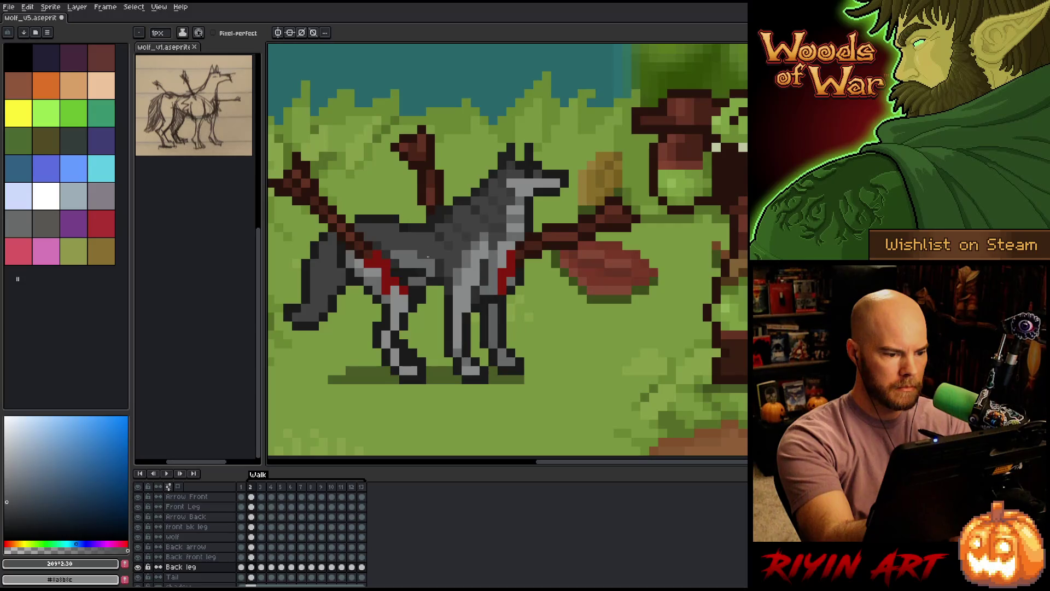
{"action": "key", "text": "Right"}
{"action": "key", "text": "Right"}
{"action": "key", "text": "Right"}
{"action": "key", "text": "Right"}
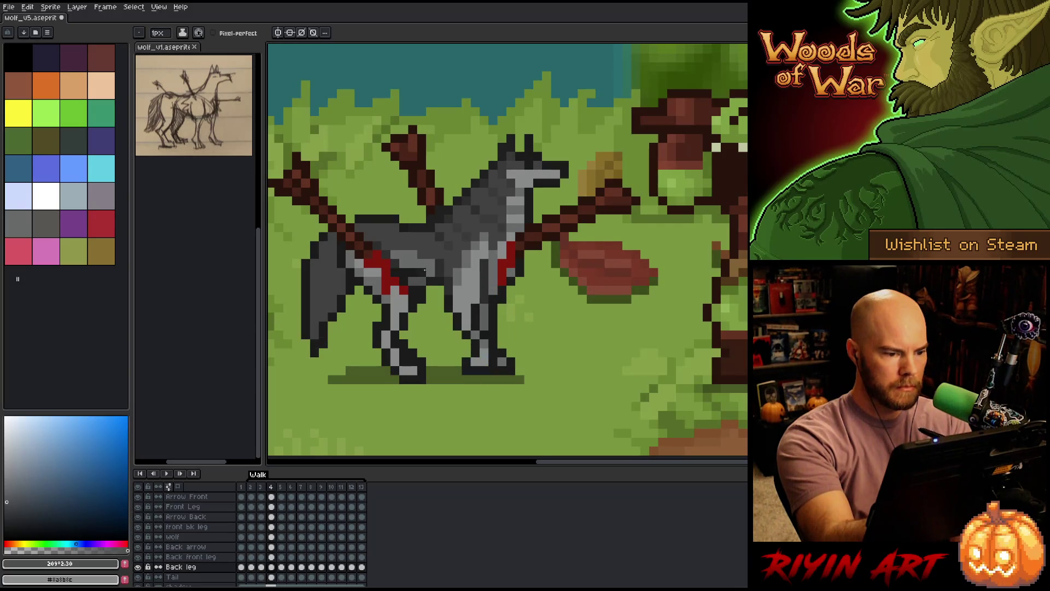
{"action": "key", "text": "Left"}
{"action": "key", "text": "Right"}
{"action": "key", "text": "Left"}
Eyedrop the wolf's leg grey and pick a slightly darker grey tone for the pencil.
{"action": "key", "text": "i"}
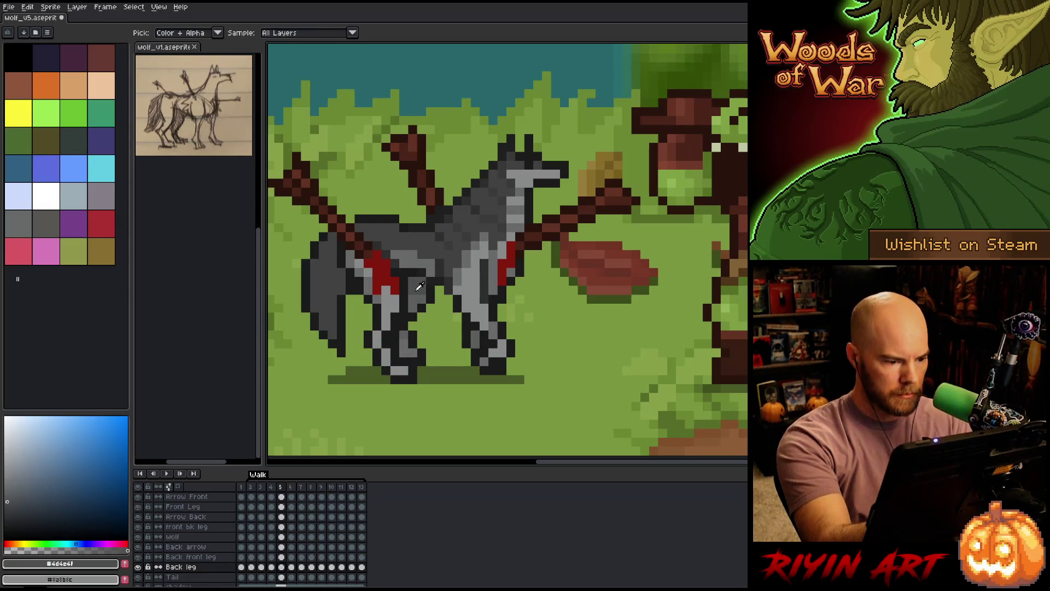
{"action": "left_click", "coordinate": [418, 286]}
{"action": "left_click", "coordinate": [416, 293]}
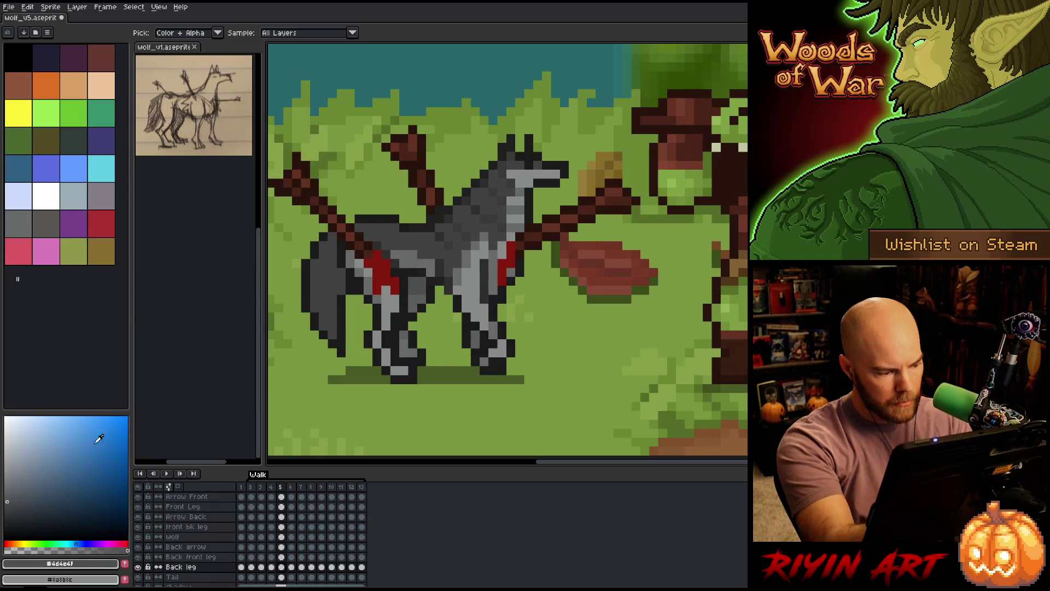
{"action": "left_click", "coordinate": [11, 493]}
{"action": "key", "text": "b"}
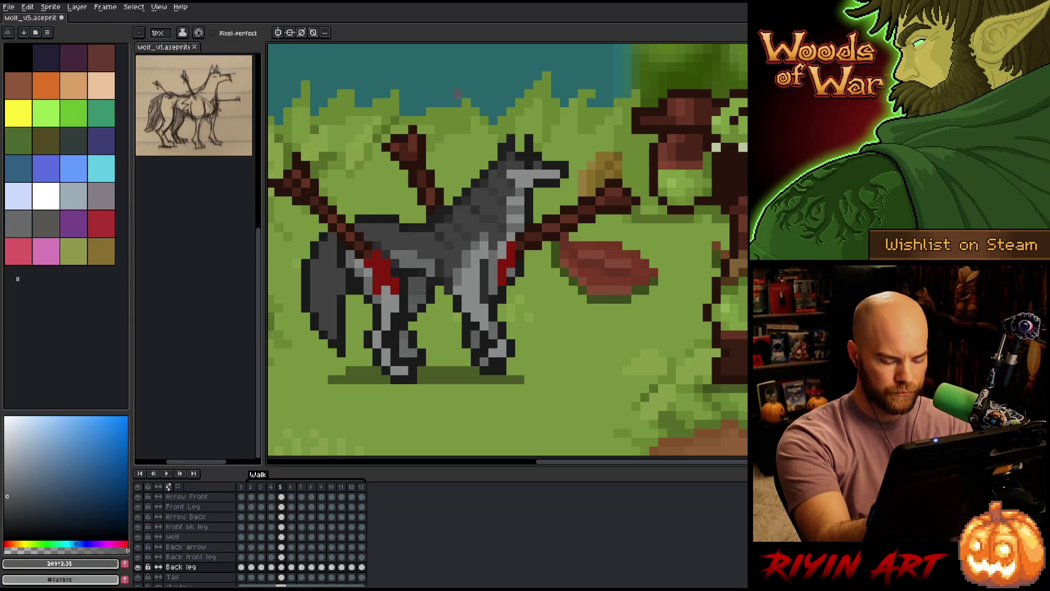
Step through frames 6 to 11 and play the walk cycle twice to check it.
{"action": "key", "text": "period"}
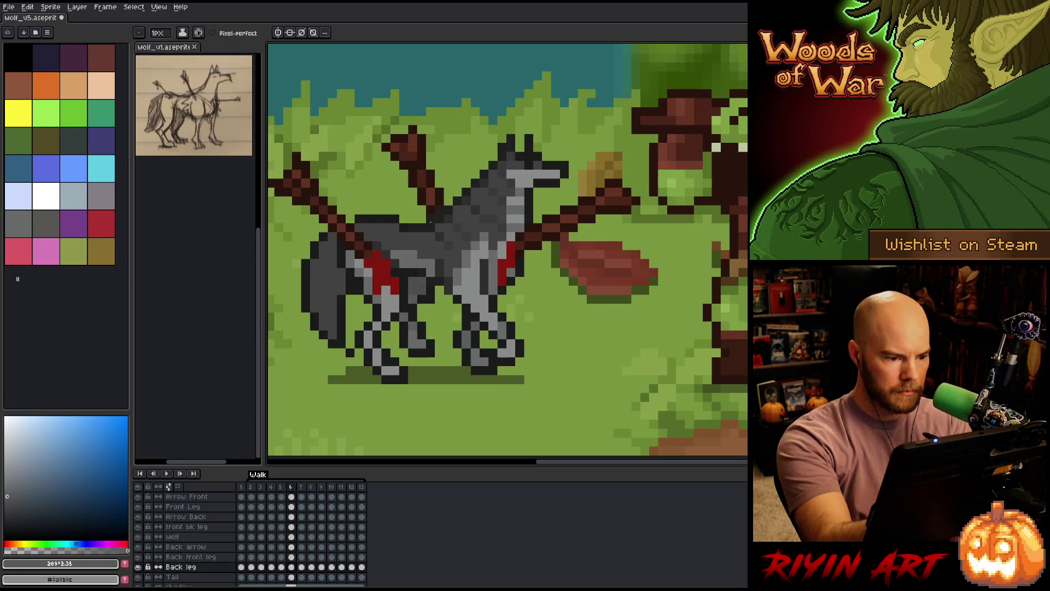
{"action": "key", "text": "period"}
{"action": "key", "text": "period"}
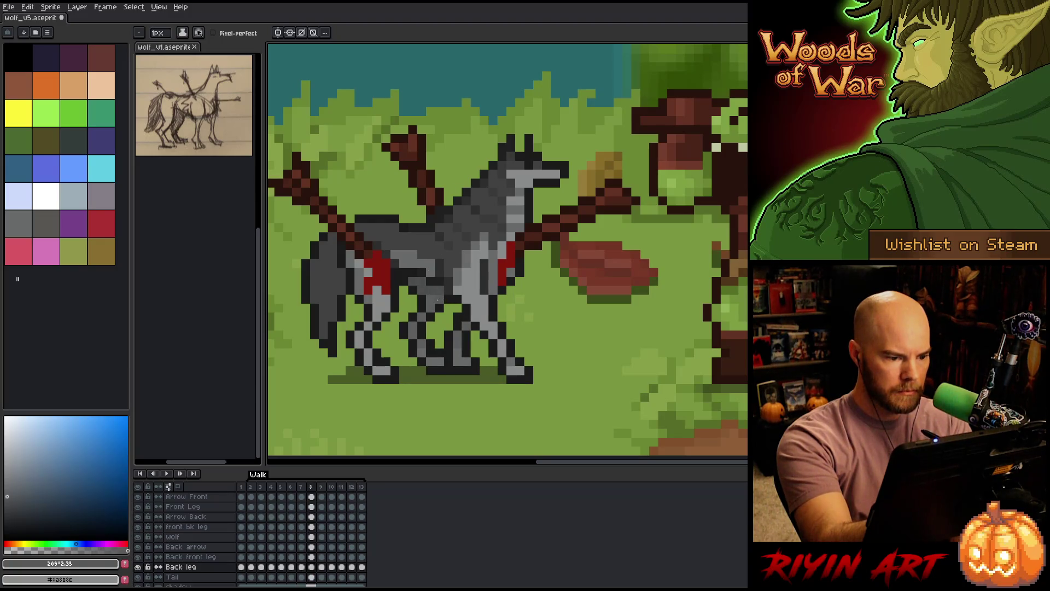
{"action": "key", "text": "period"}
{"action": "key", "text": "period"}
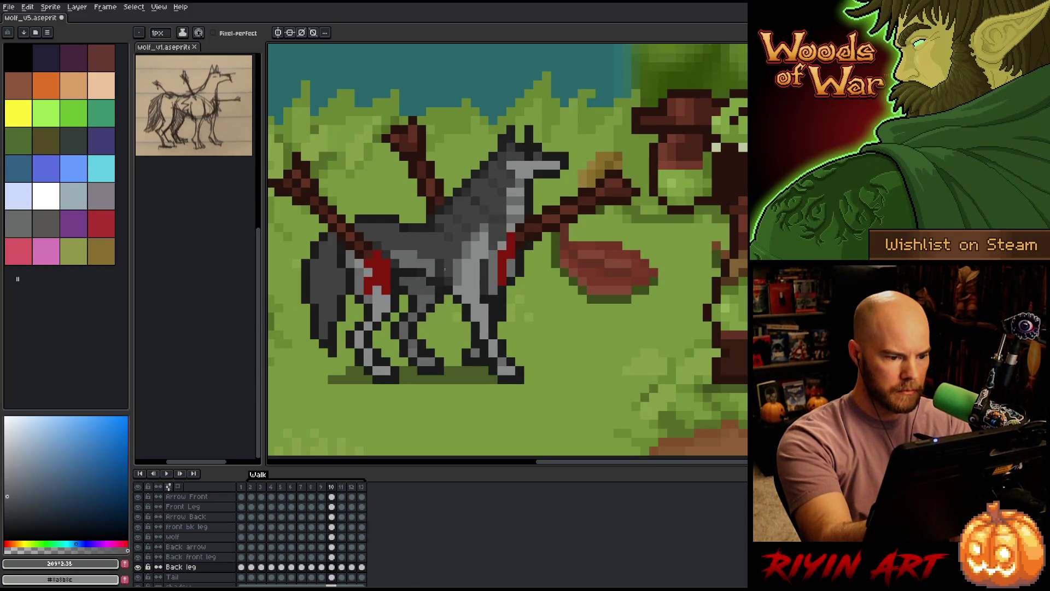
{"action": "key", "text": "period"}
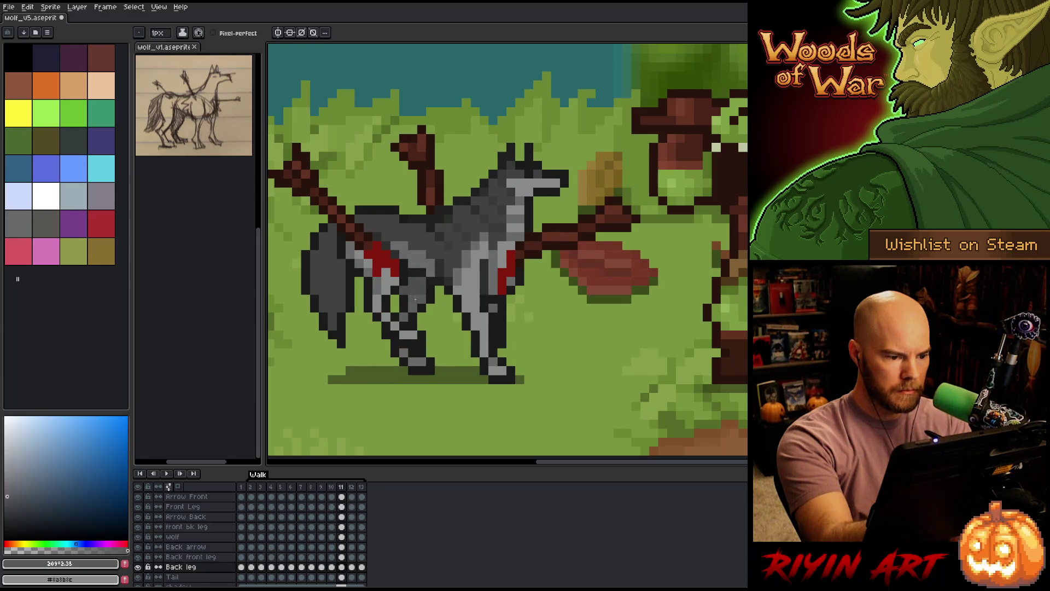
{"action": "key", "text": "period"}
{"action": "key", "text": "Return"}
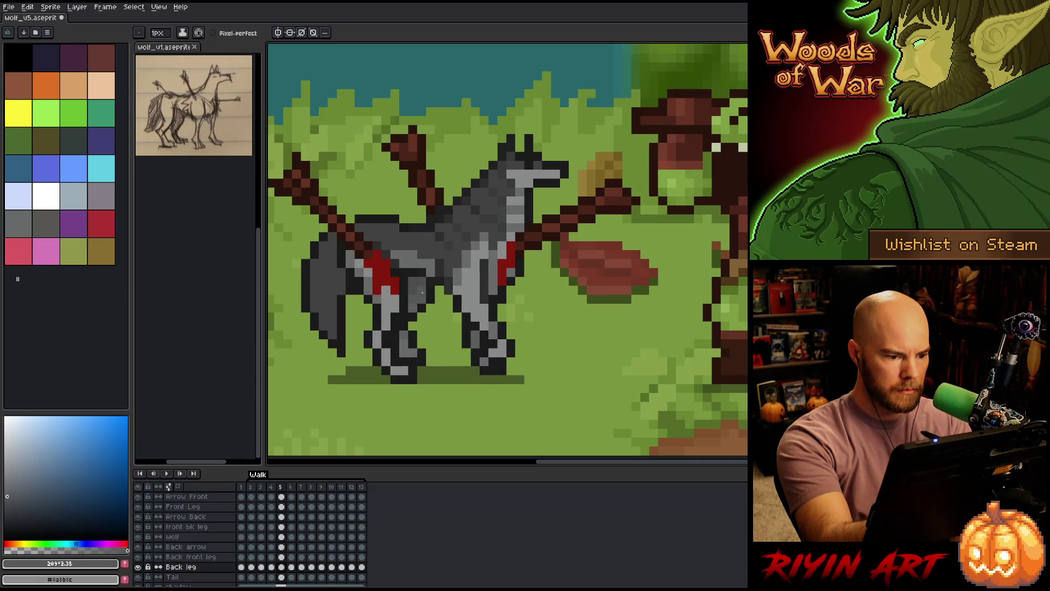
{"action": "key", "text": "v"}
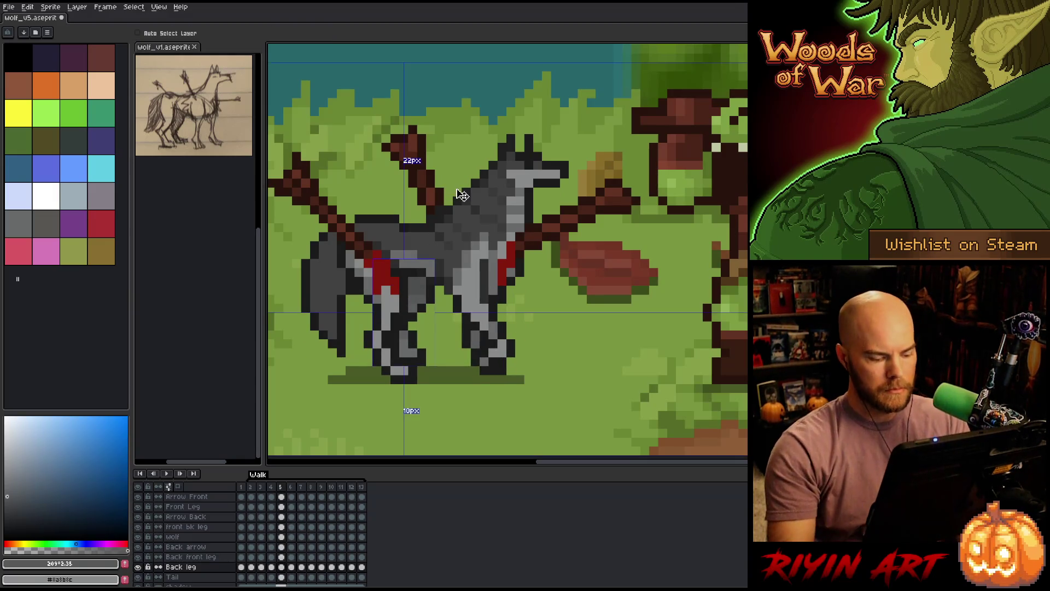
{"action": "key", "text": "b"}
{"action": "key", "text": "Return"}
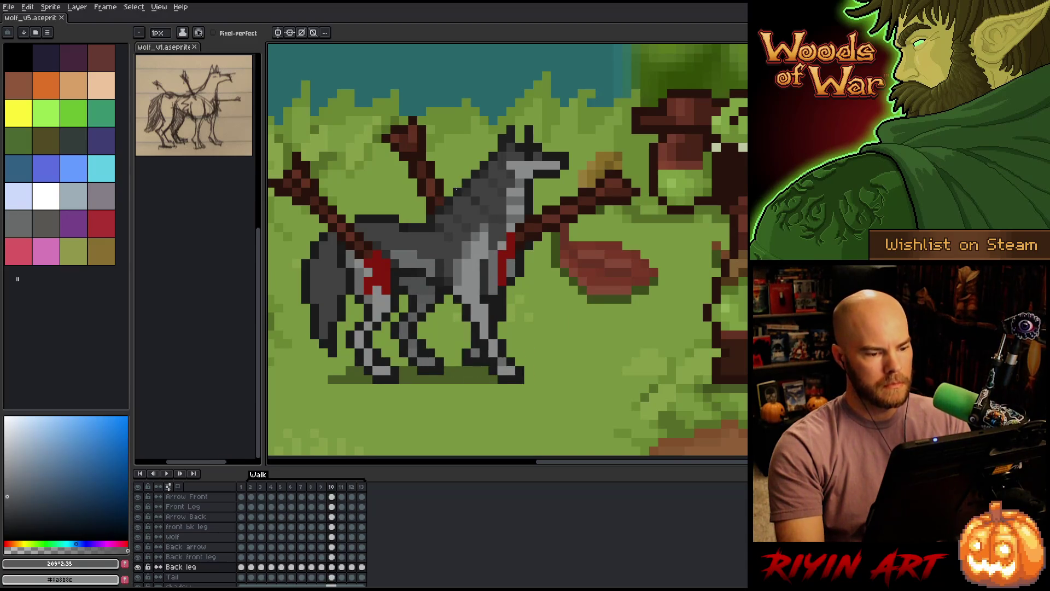
{"action": "key", "text": "Right"}
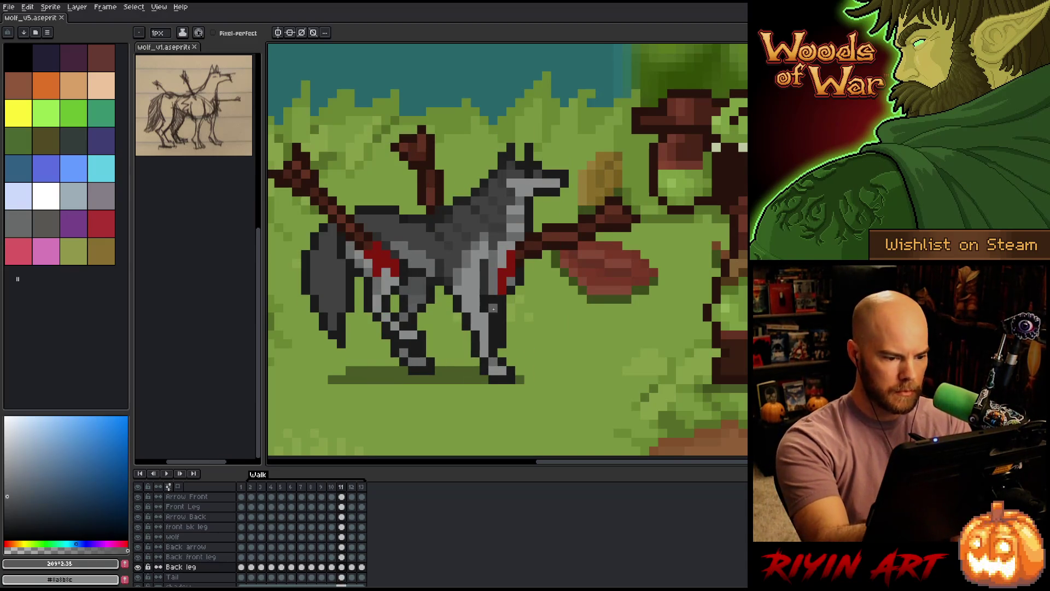
Sample a dark grey from the wolf, save the file, and select the Back front leg layer.
{"action": "left_click", "coordinate": [423, 280], "text": "alt"}
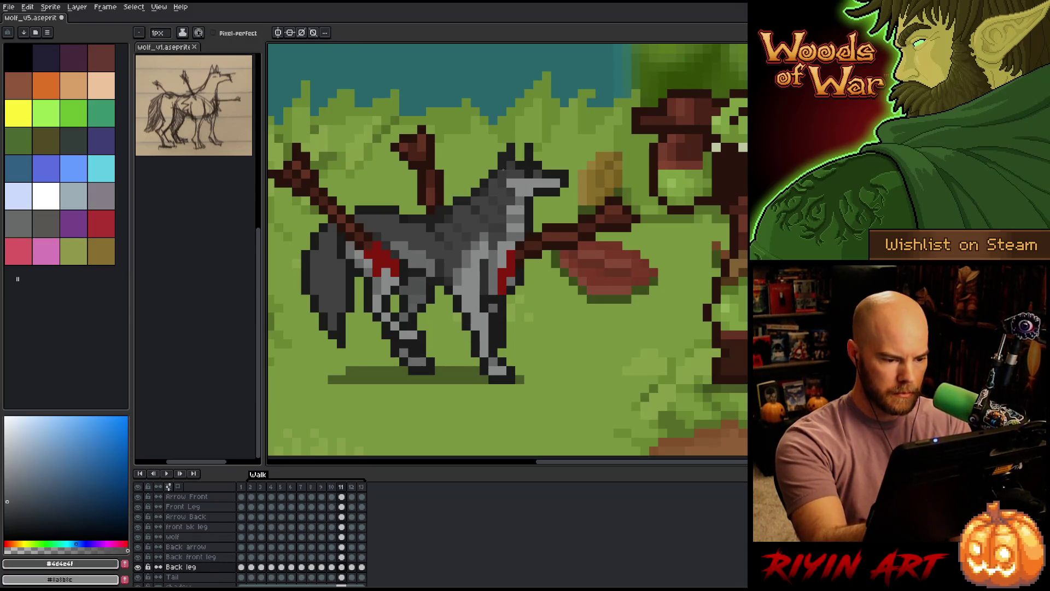
{"action": "key", "text": "ctrl+s"}
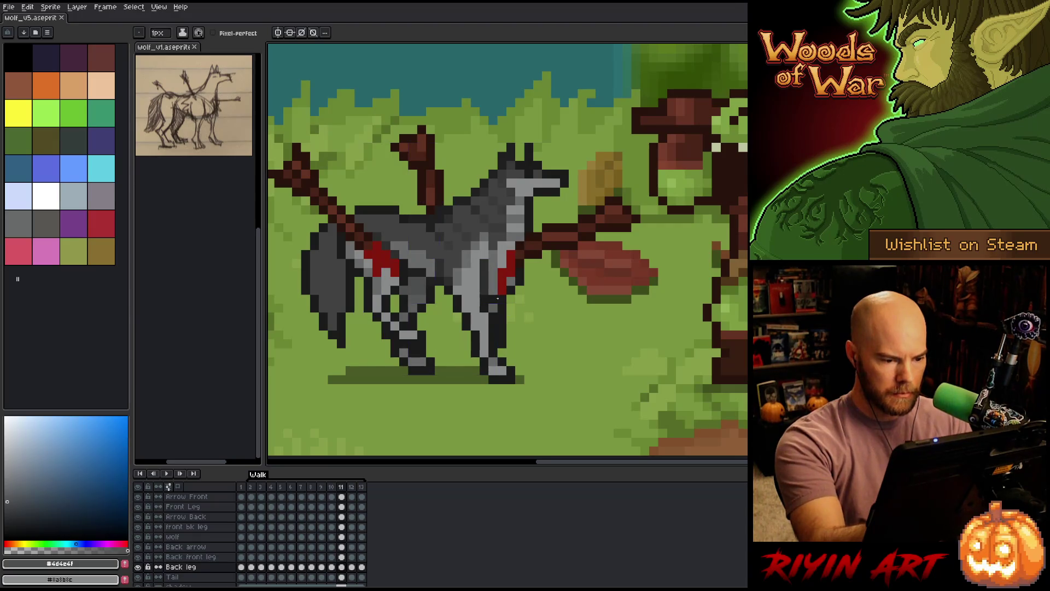
{"action": "left_click", "coordinate": [499, 314]}
Step from frame 12 through 13, loop to frame 2, and continue to frame 11.
{"action": "key", "text": "b"}
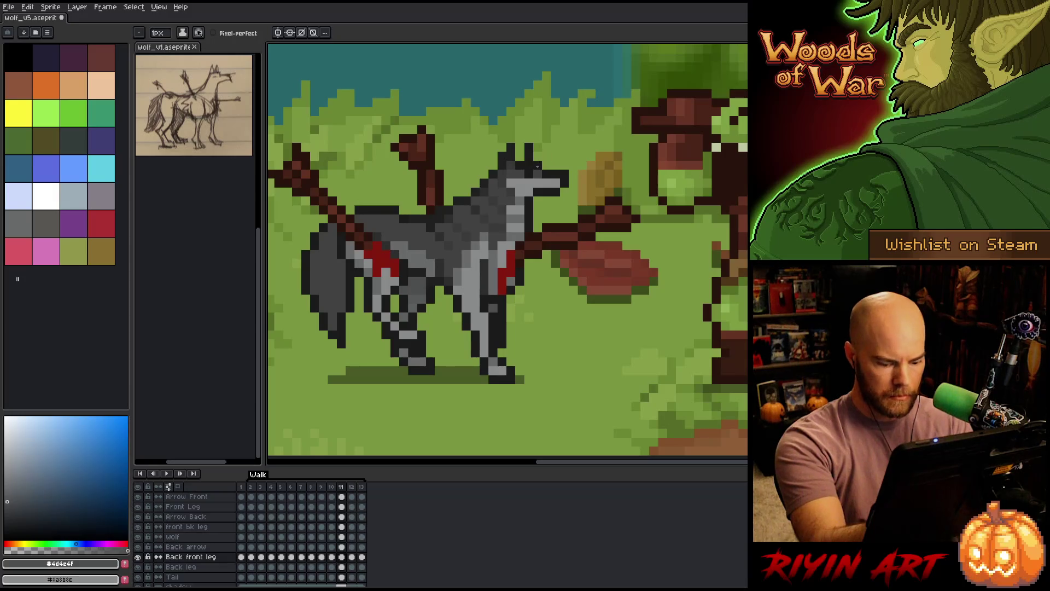
{"action": "key", "text": "period"}
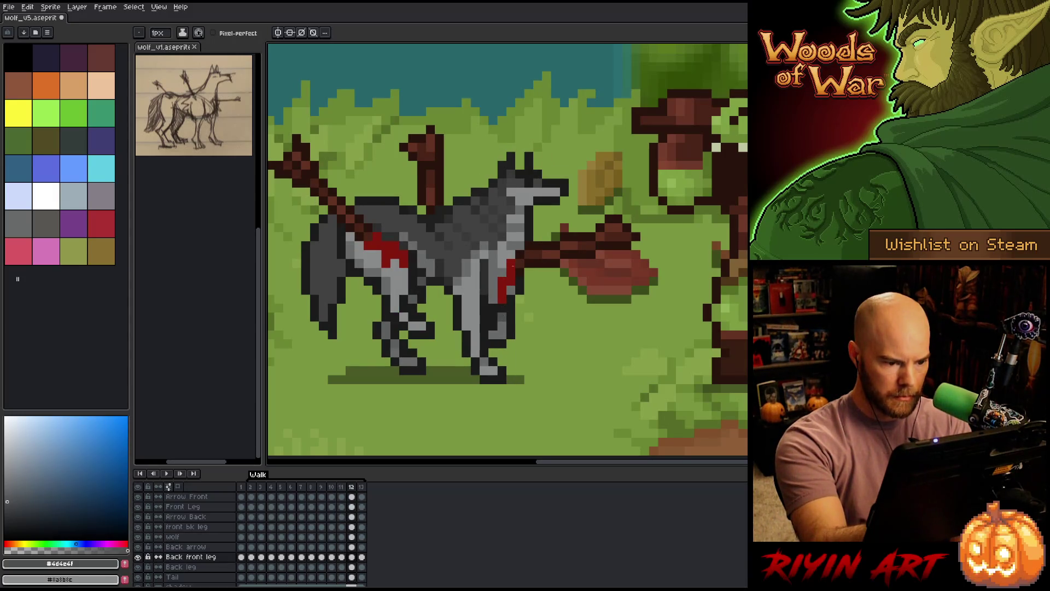
{"action": "key", "text": "period"}
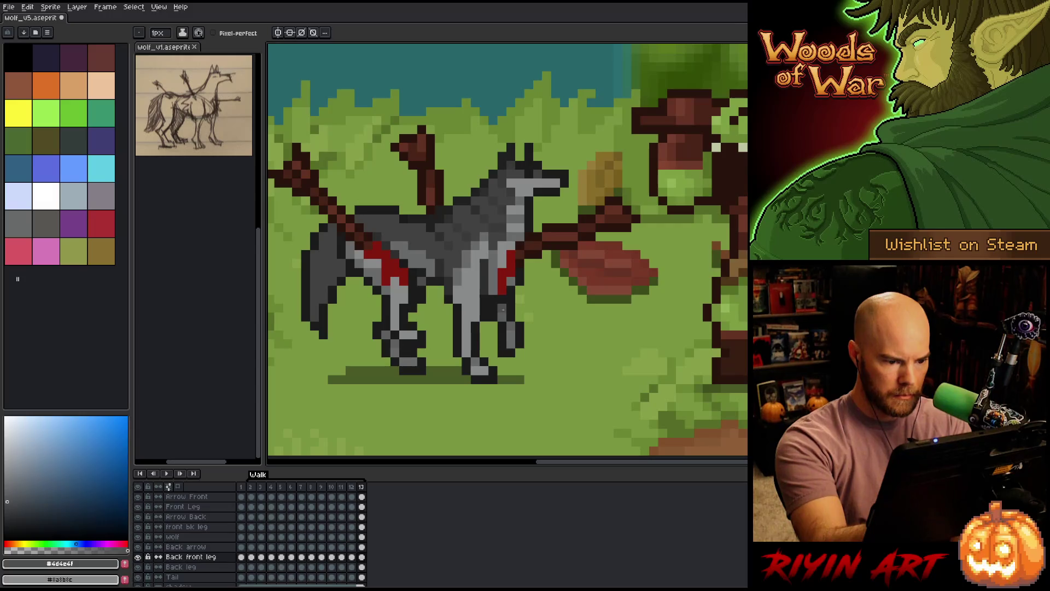
{"action": "key", "text": "period"}
{"action": "key", "text": "period"}
{"action": "key", "text": "period"}
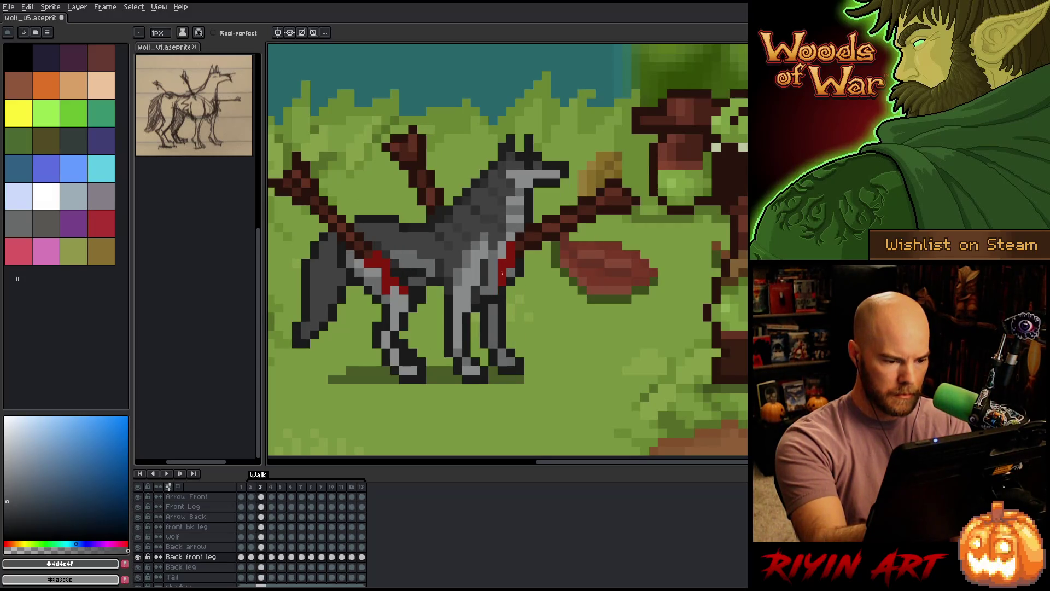
{"action": "key", "text": "period"}
{"action": "key", "text": "comma"}
{"action": "key", "text": "period"}
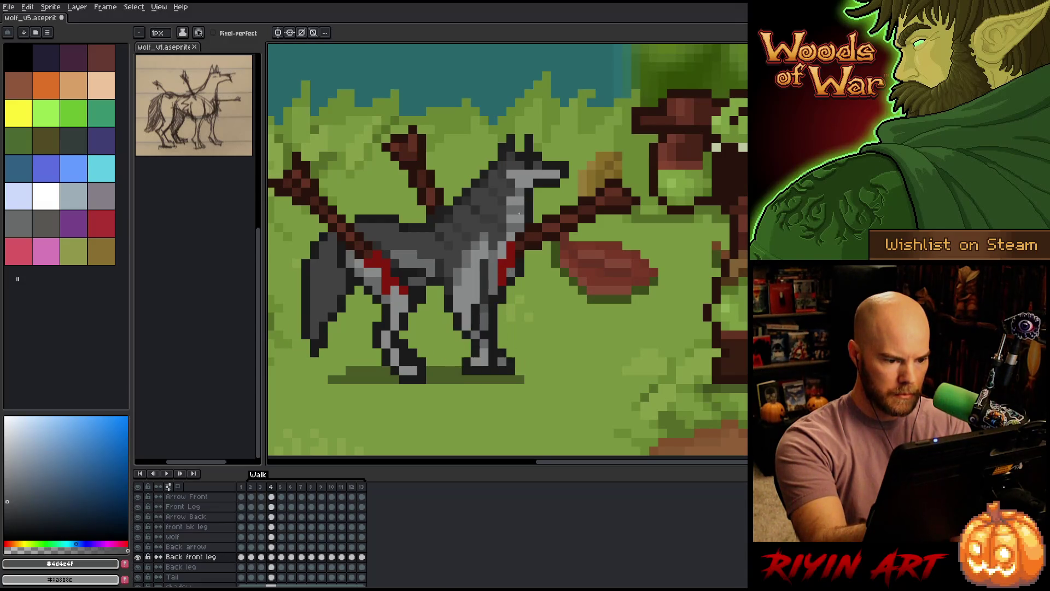
{"action": "key", "text": "period"}
{"action": "key", "text": "period"}
{"action": "key", "text": "period"}
{"action": "key", "text": "period"}
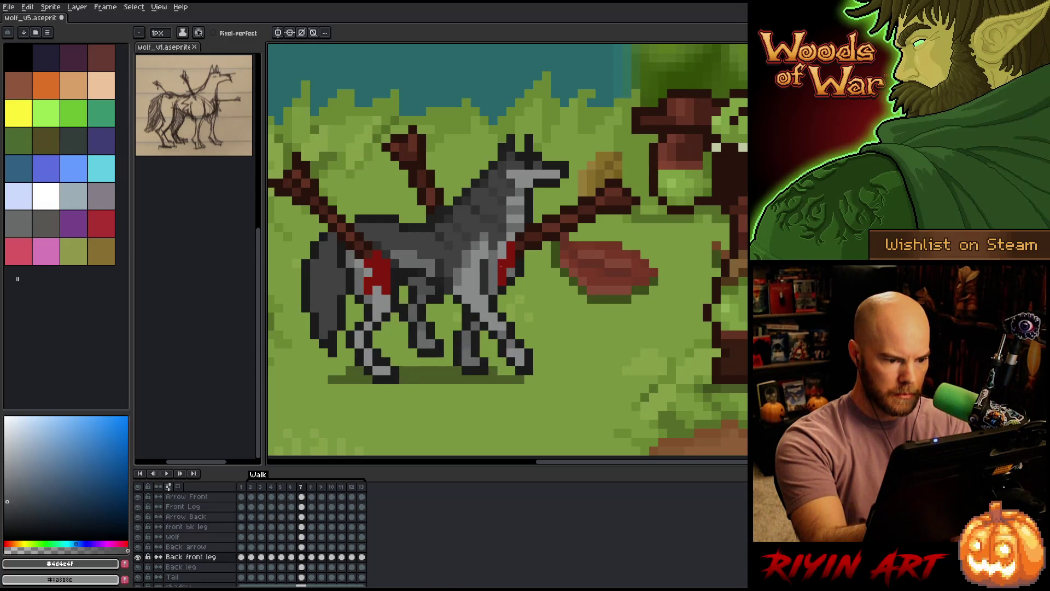
{"action": "key", "text": "period"}
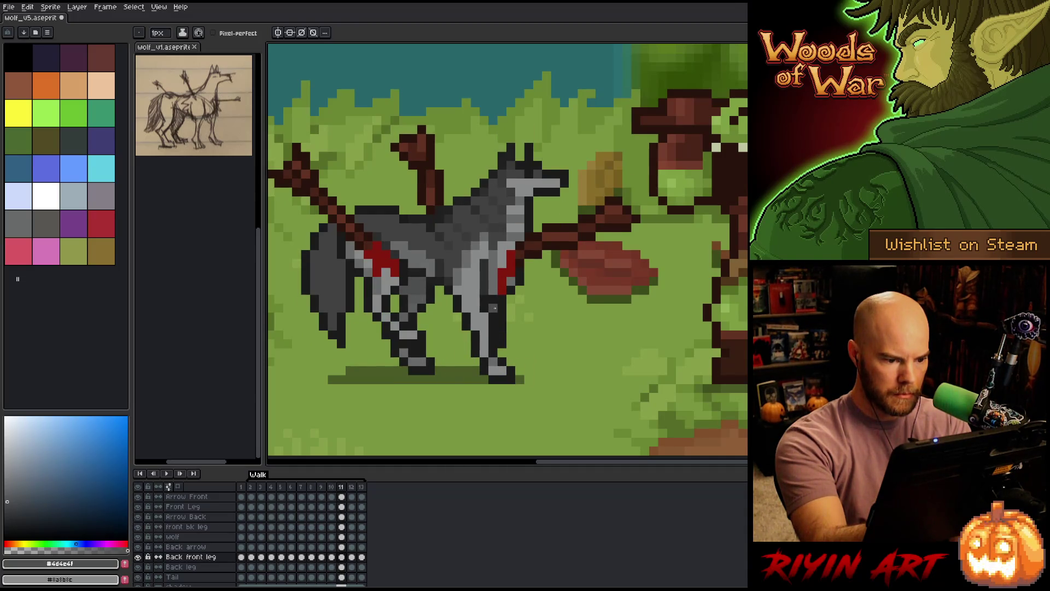
{"action": "key", "text": "period"}
{"action": "key", "text": "period"}
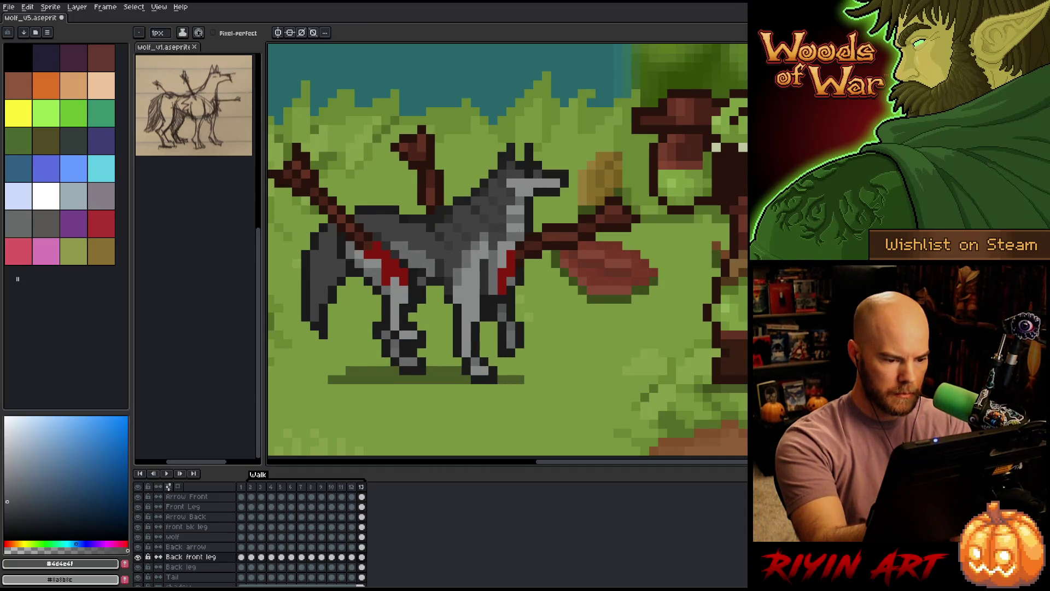
Compare frames 10 and 11, then step through the loop again from frame 2 to frame 13.
{"action": "key", "text": "comma"}
{"action": "key", "text": "comma"}
{"action": "key", "text": "comma"}
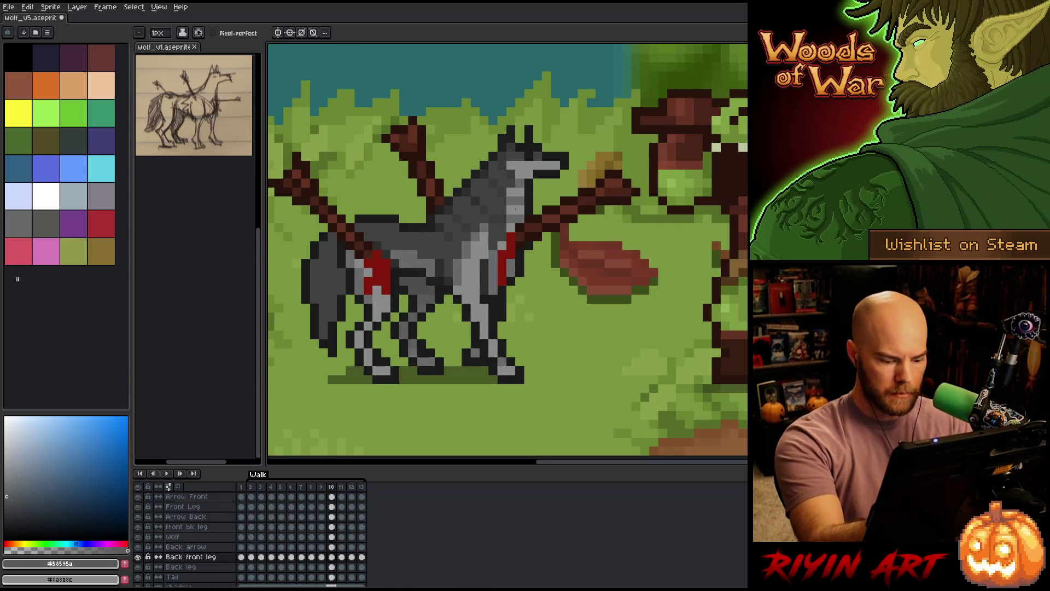
{"action": "key", "text": "period"}
{"action": "key", "text": "period"}
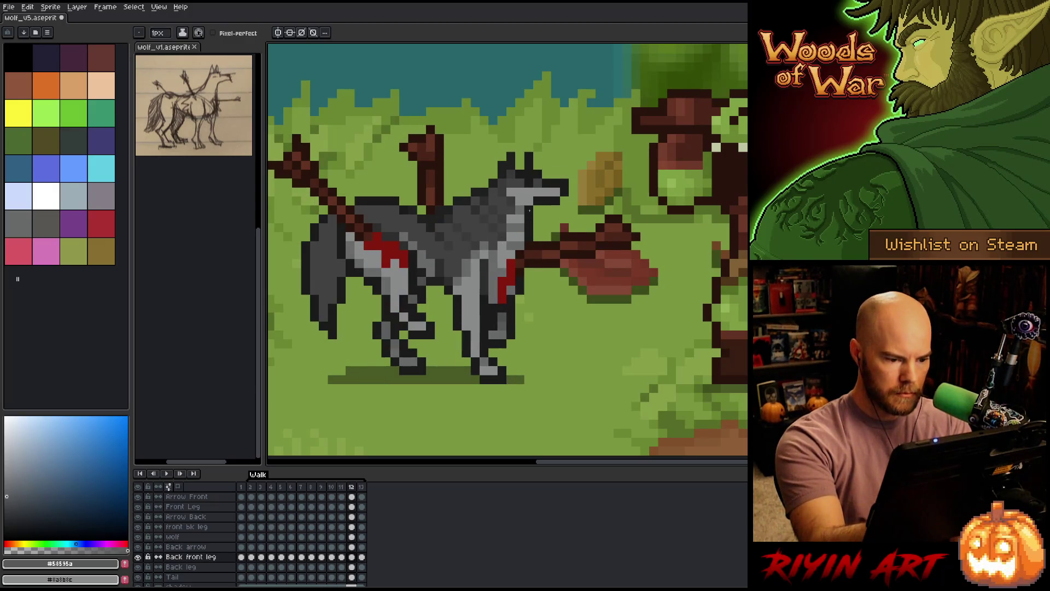
{"action": "key", "text": "period"}
{"action": "key", "text": "period"}
{"action": "key", "text": "period"}
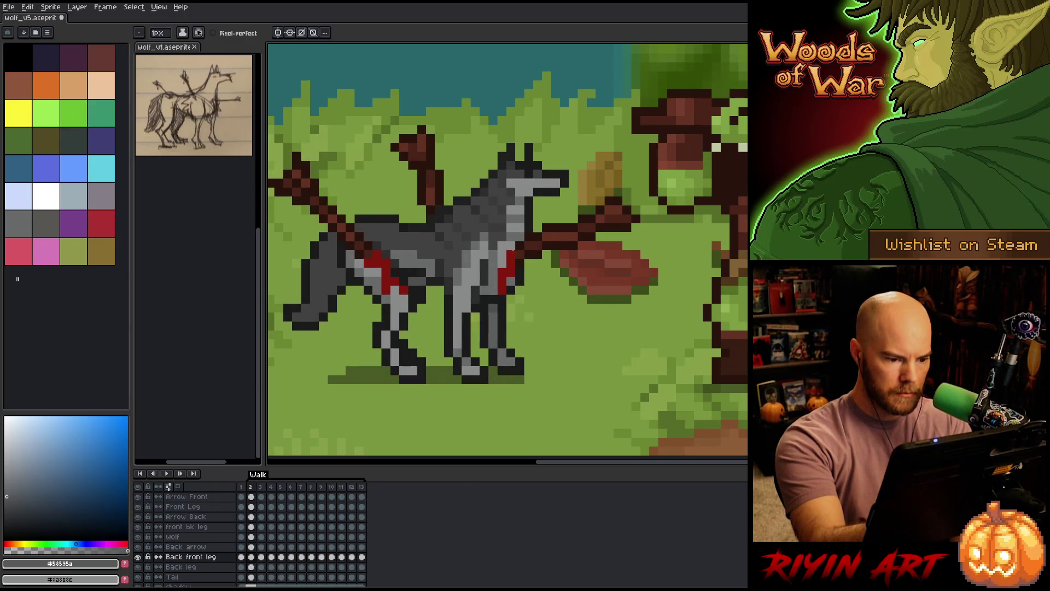
{"action": "key", "text": "period"}
{"action": "key", "text": "period"}
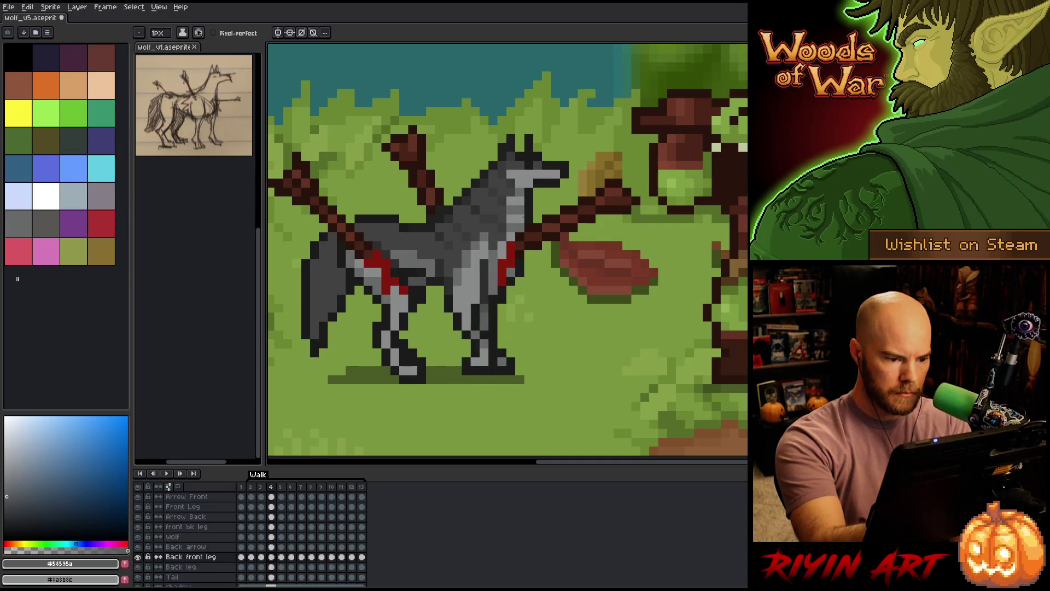
{"action": "key", "text": "period"}
{"action": "key", "text": "period"}
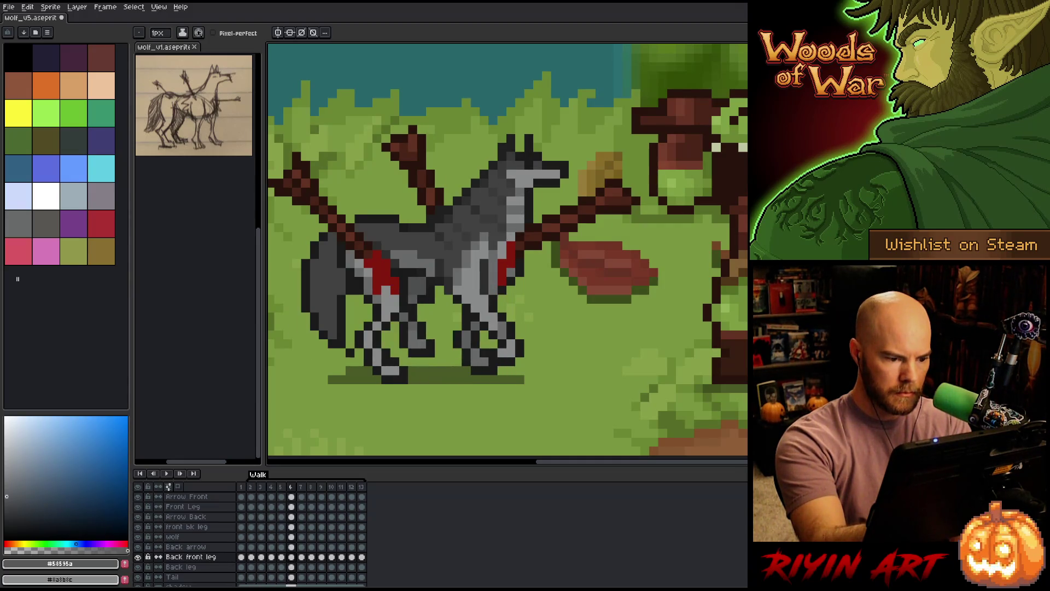
{"action": "key", "text": "comma"}
{"action": "key", "text": "comma"}
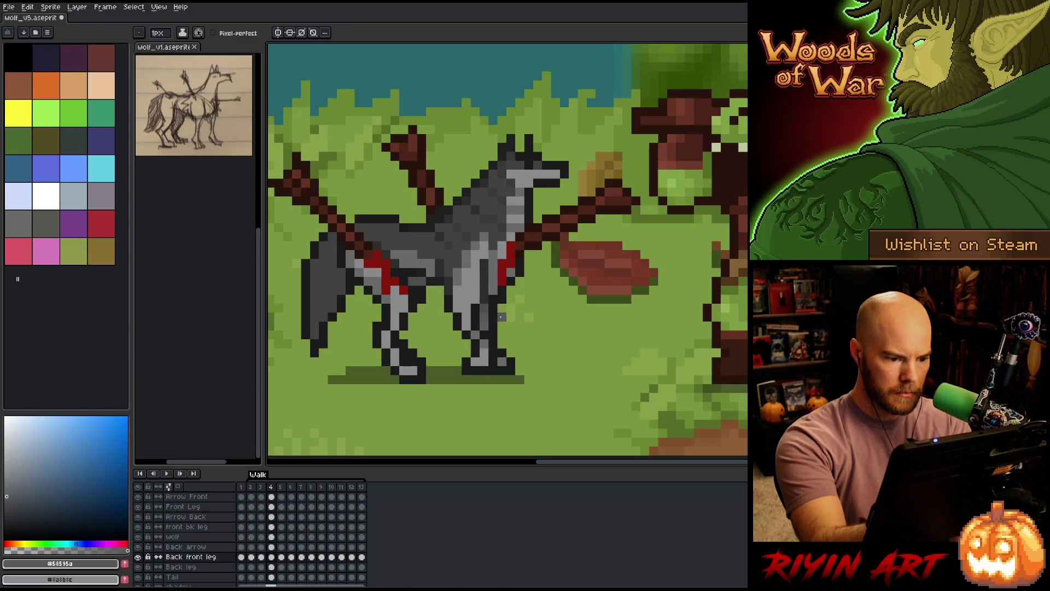
{"action": "key", "text": "period"}
{"action": "key", "text": "period"}
{"action": "key", "text": "period"}
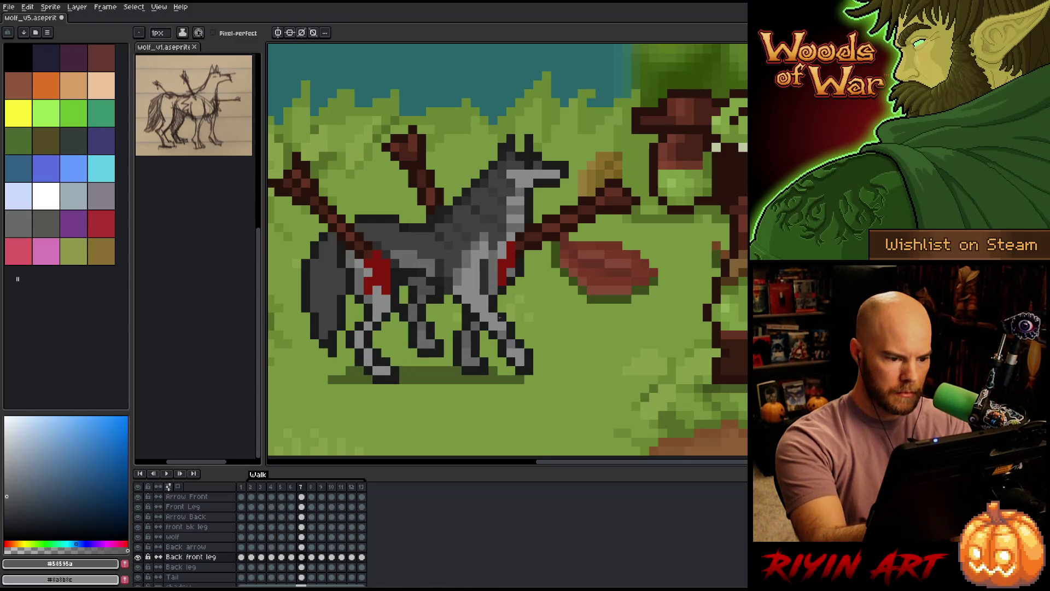
{"action": "key", "text": "period"}
{"action": "key", "text": "period"}
{"action": "key", "text": "period"}
{"action": "key", "text": "period"}
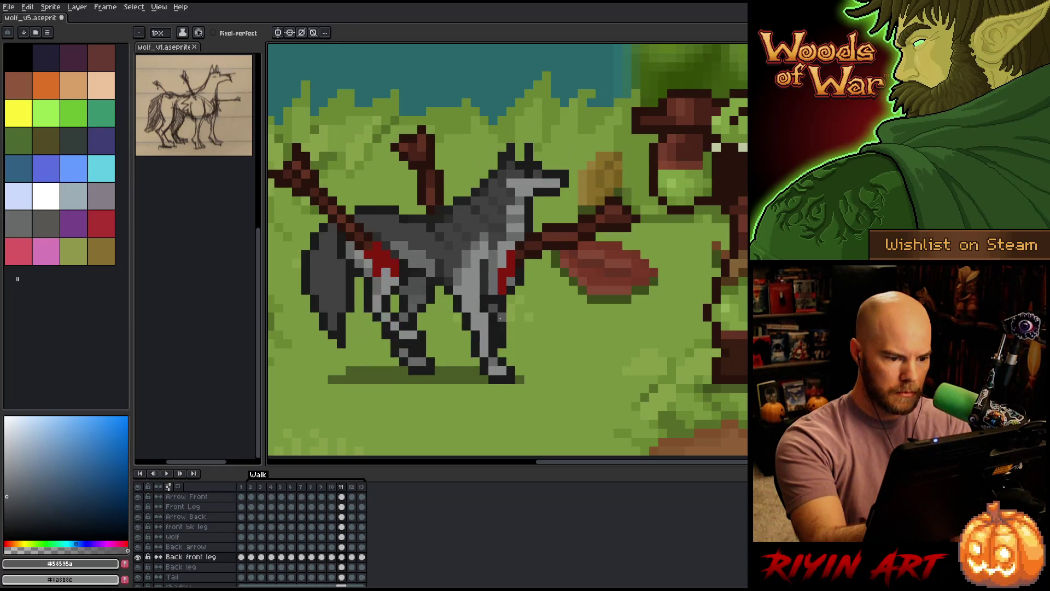
{"action": "key", "text": "period"}
{"action": "key", "text": "period"}
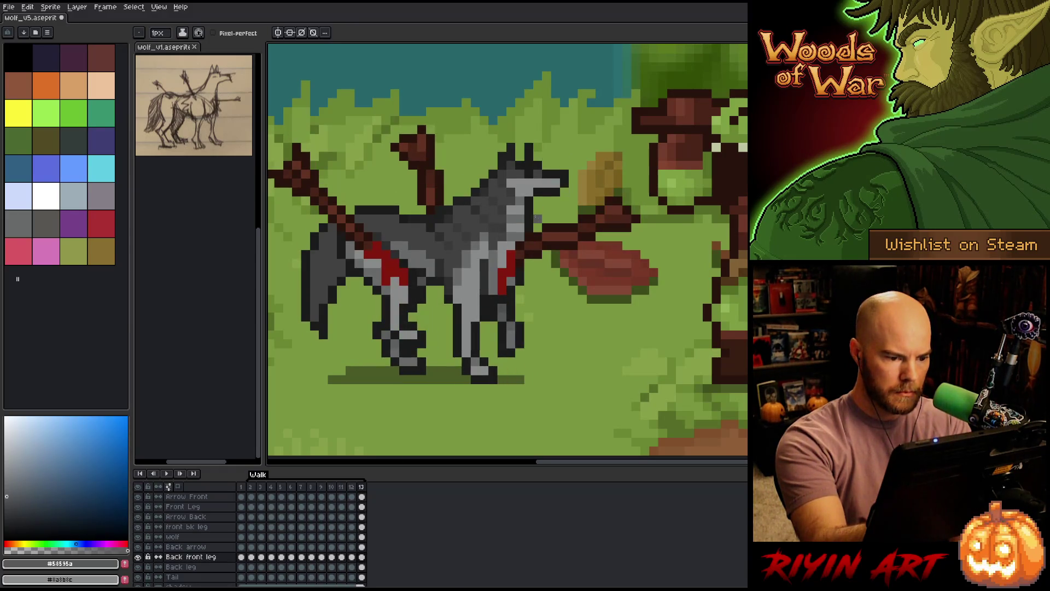
{"action": "key", "text": "period"}
{"action": "key", "text": "period"}
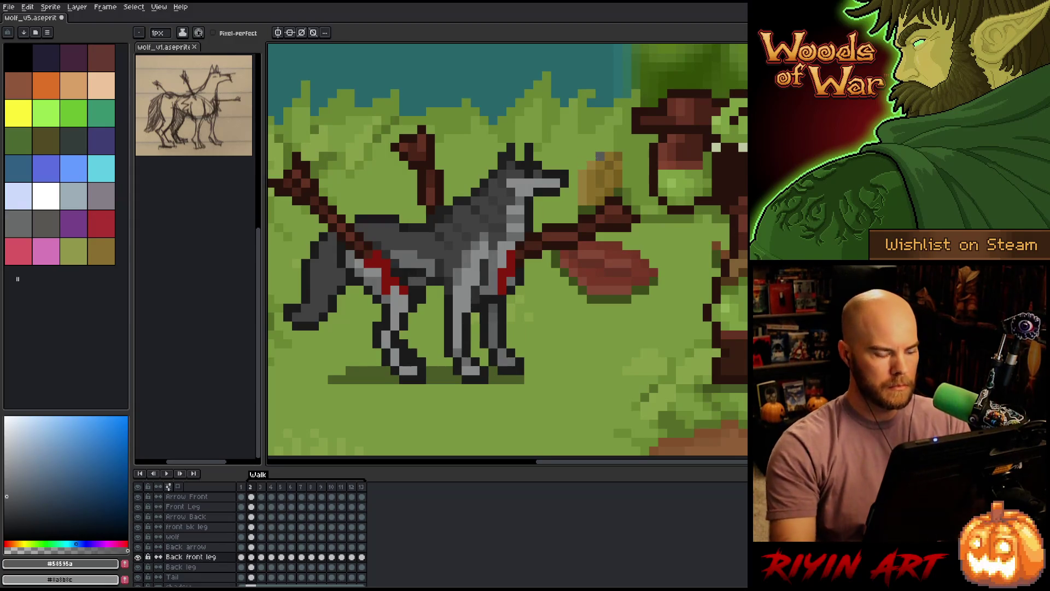
{"action": "right_click", "coordinate": [507, 268]}
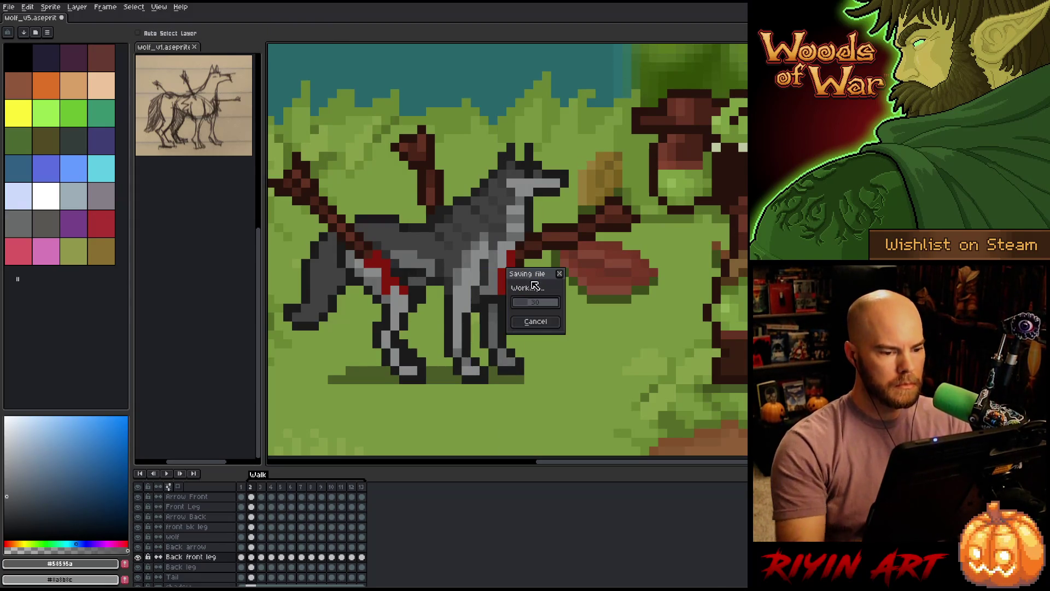
Select the Wolf layer's frame-2 cel and eyedrop mid grey #696a6b from the wolf's body.
{"action": "left_click", "coordinate": [529, 280]}
{"action": "left_click", "coordinate": [530, 280]}
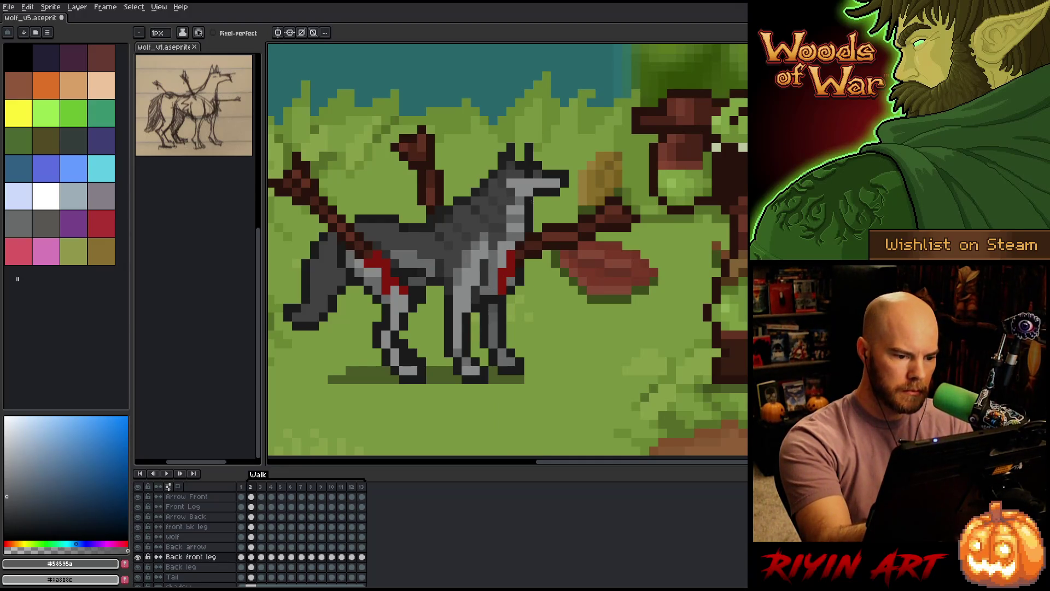
{"action": "left_click", "coordinate": [197, 536]}
{"action": "left_click", "coordinate": [252, 536]}
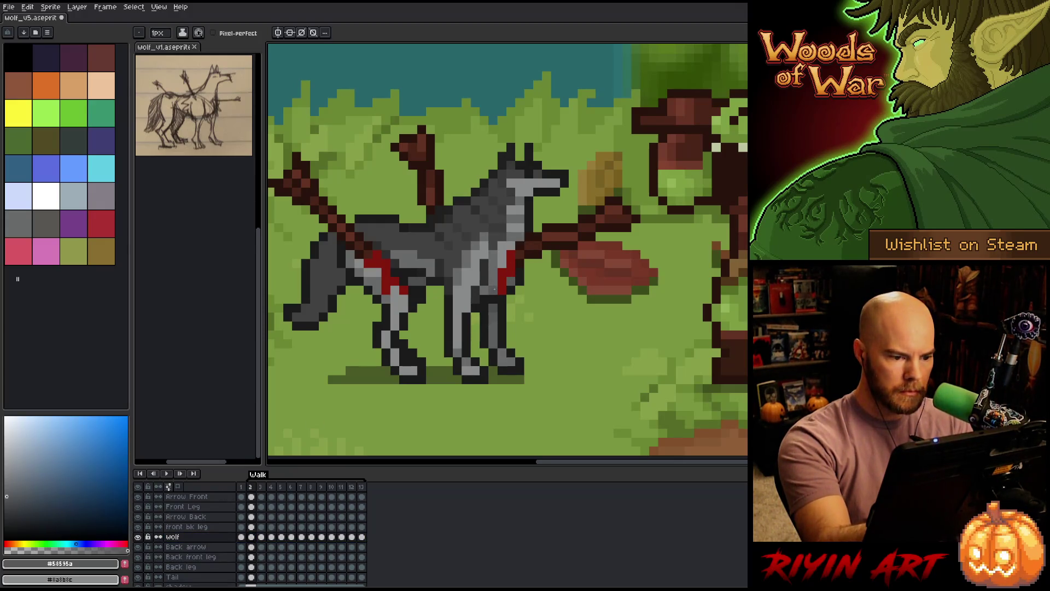
{"action": "left_click", "coordinate": [497, 277], "text": "alt"}
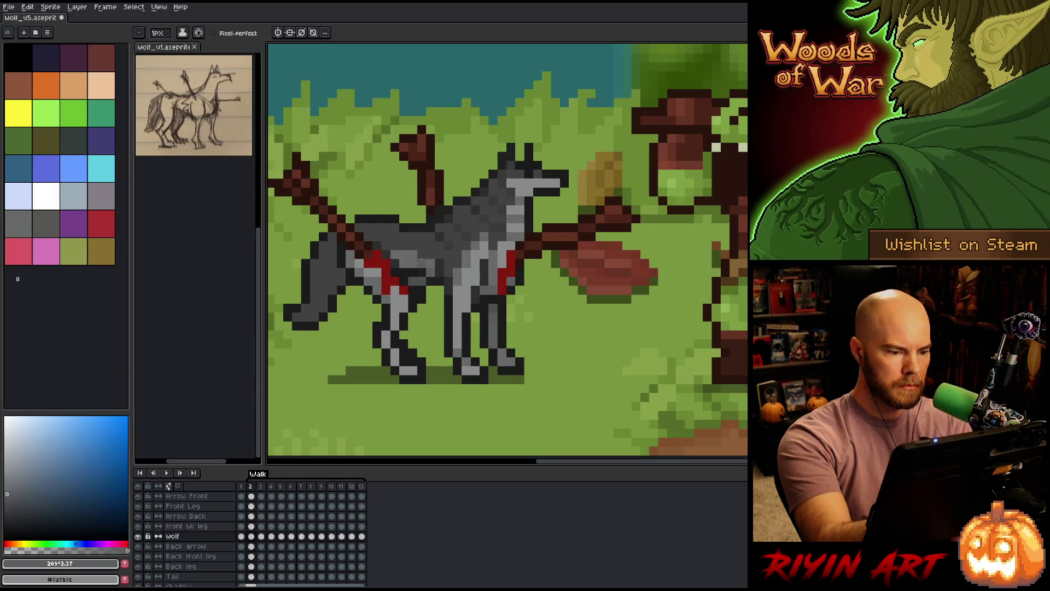
{"action": "key", "text": "Right"}
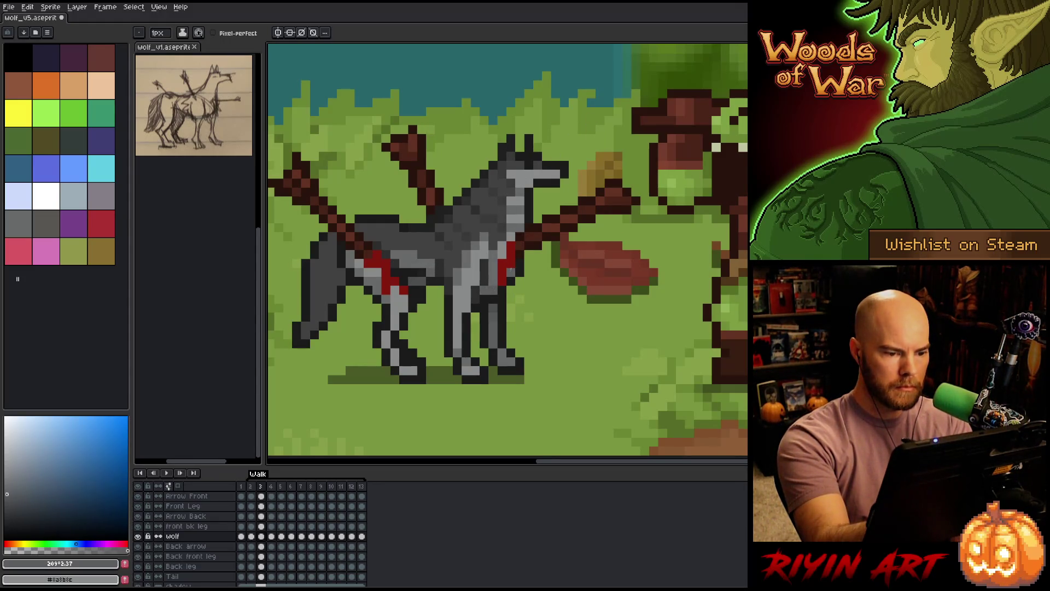
Step through walk frames 4 to 13, loop round to frame 3, then play the animation.
{"action": "key", "text": "Right"}
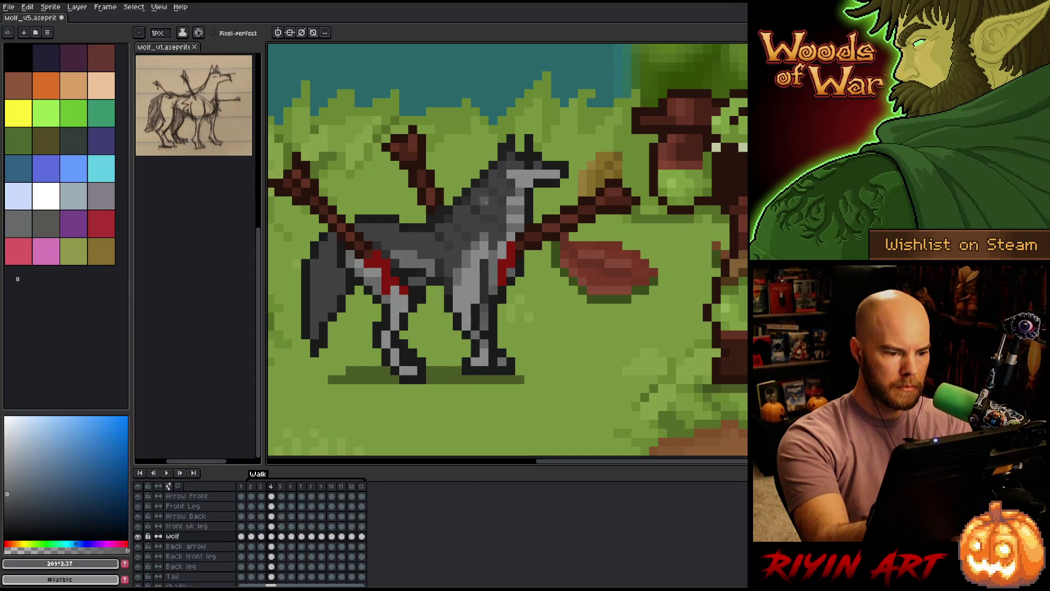
{"action": "key", "text": "Right"}
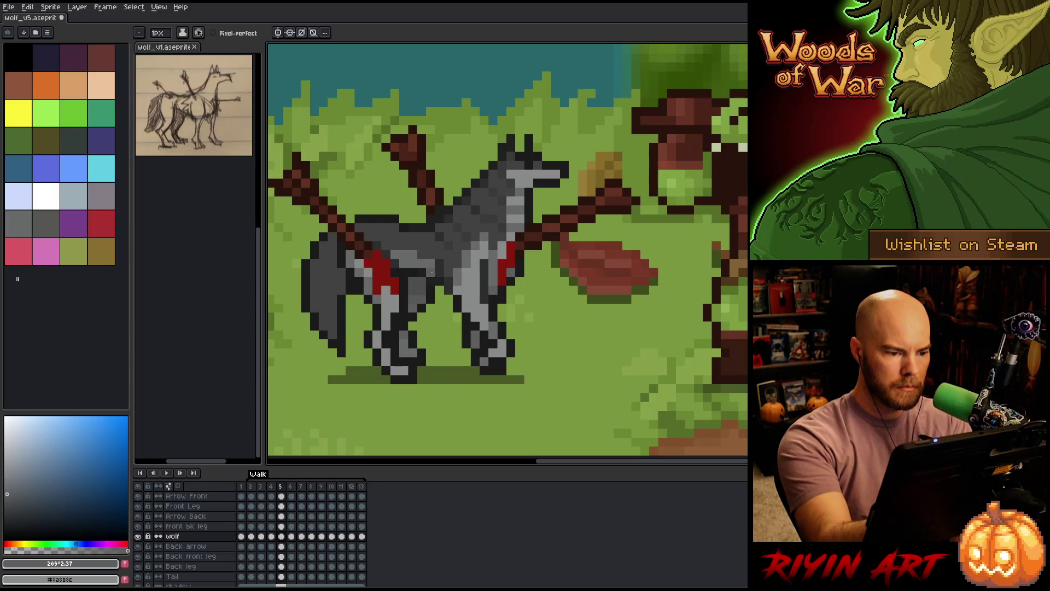
{"action": "key", "text": "Right"}
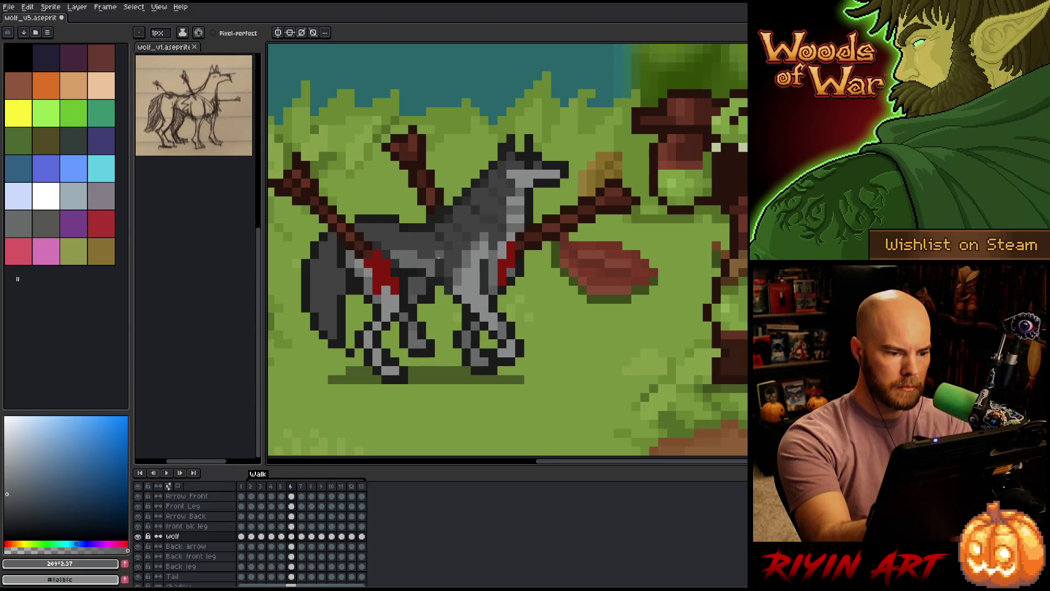
{"action": "key", "text": "Right"}
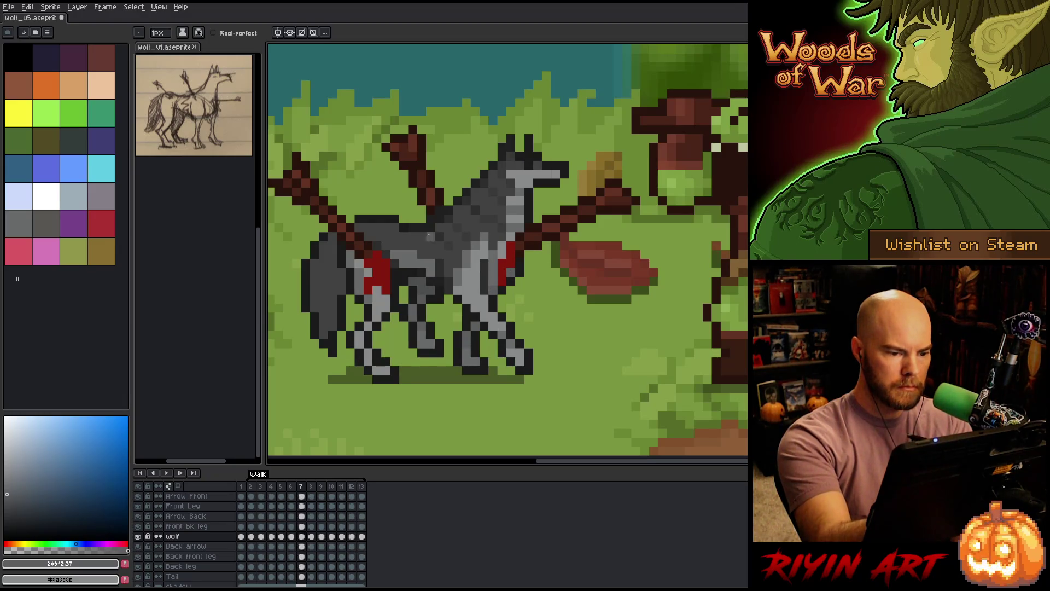
{"action": "key", "text": "Right"}
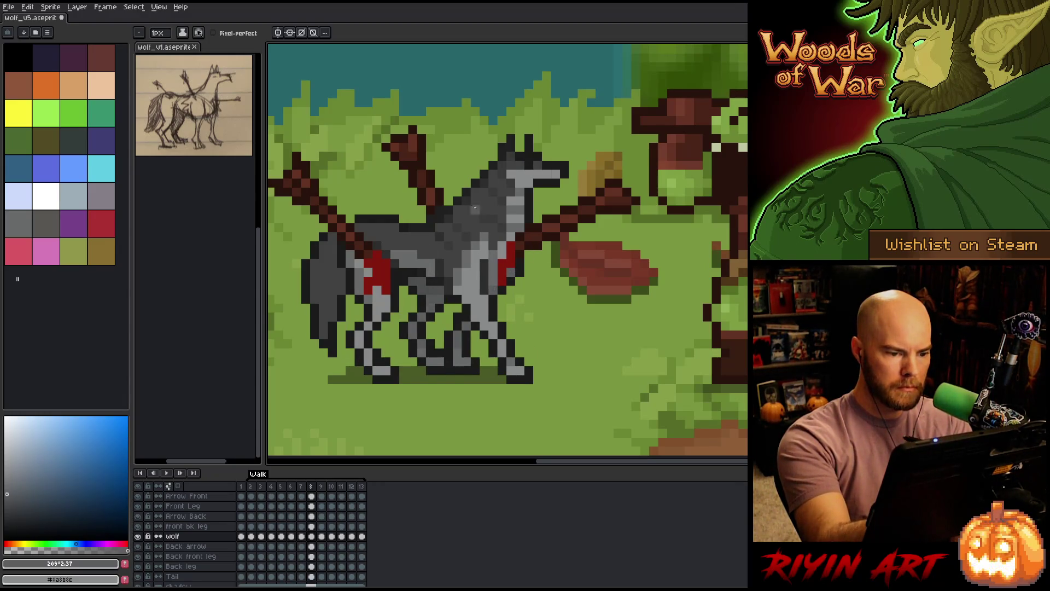
{"action": "key", "text": "Right"}
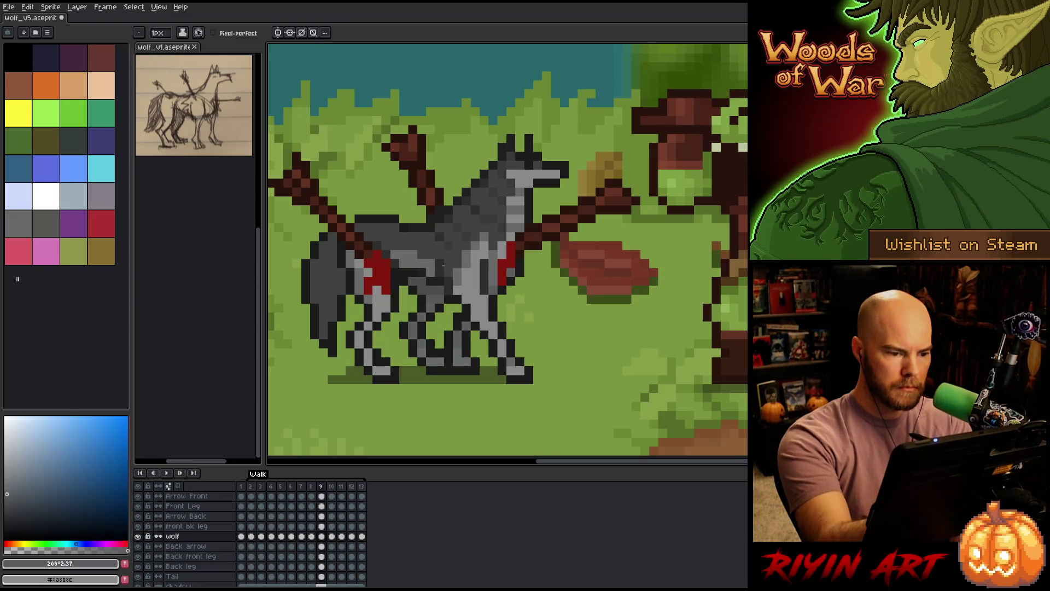
{"action": "key", "text": "Right"}
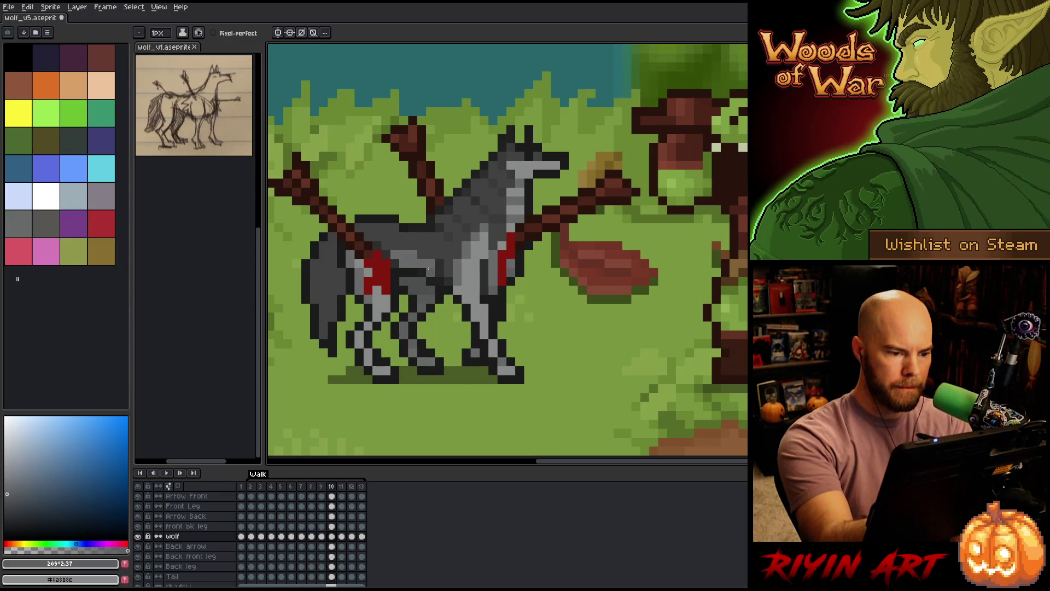
{"action": "key", "text": "Right"}
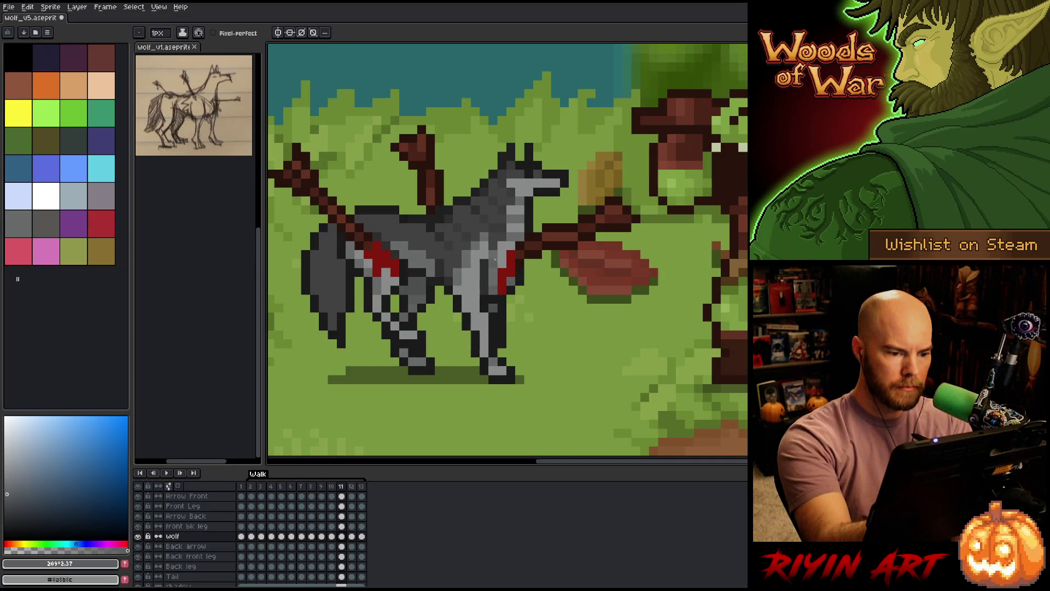
{"action": "key", "text": "Right"}
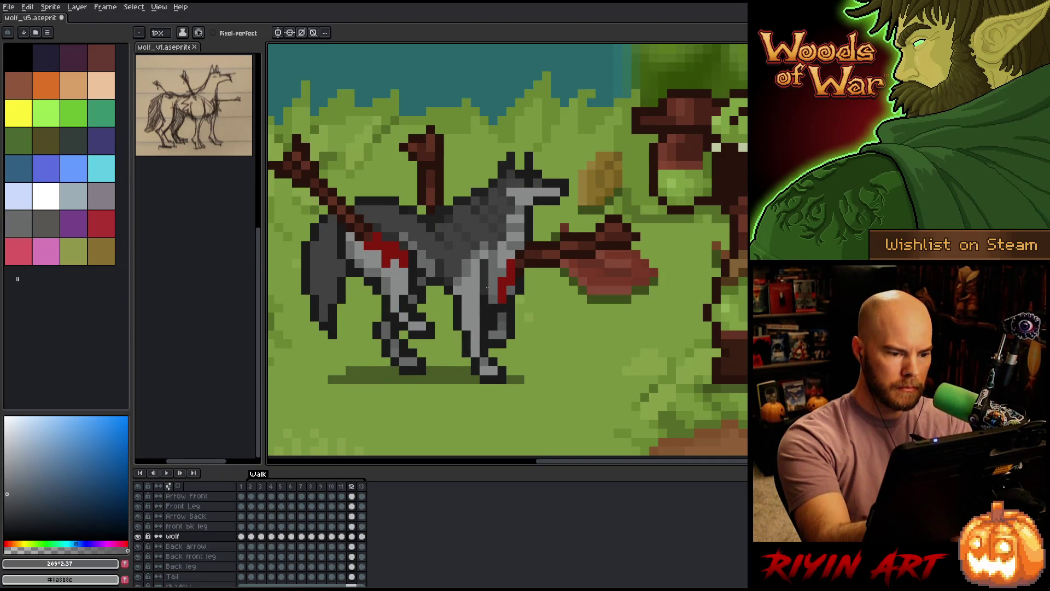
{"action": "key", "text": "Right"}
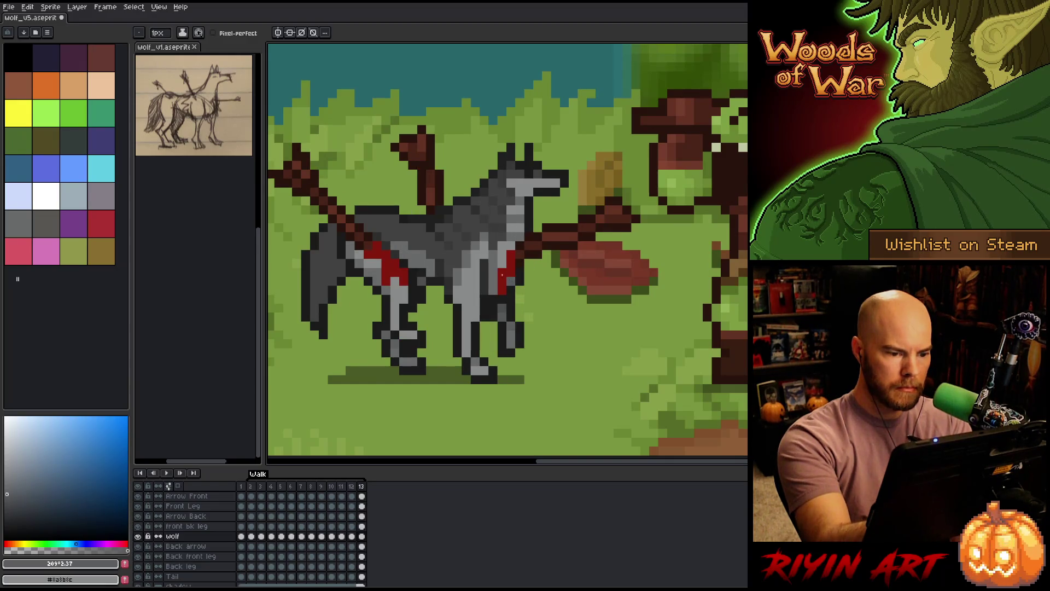
{"action": "key", "text": "Right"}
{"action": "key", "text": "Right"}
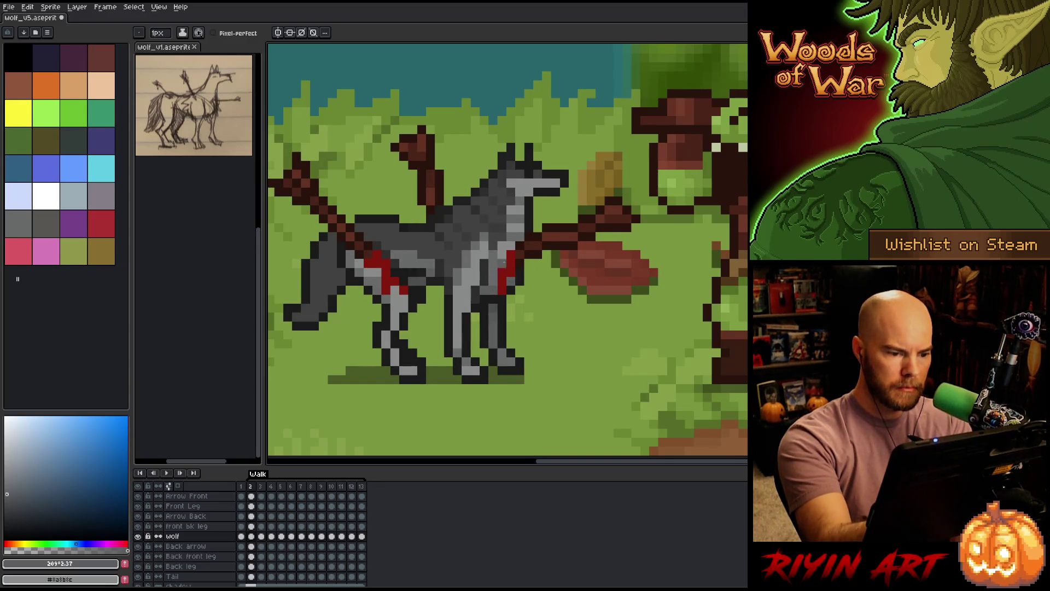
{"action": "key", "text": "Right"}
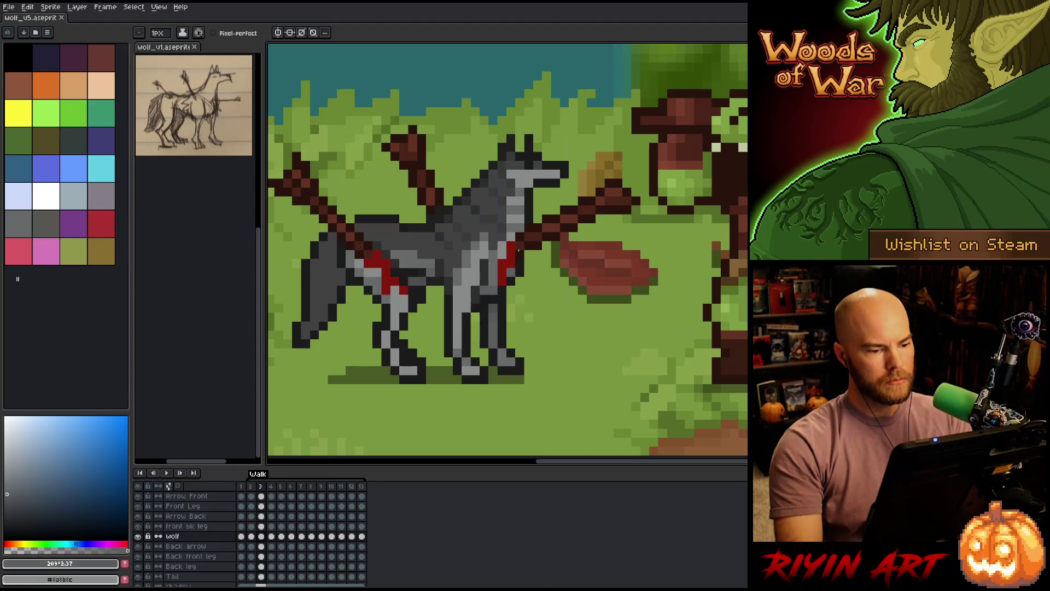
{"action": "key", "text": "Return"}
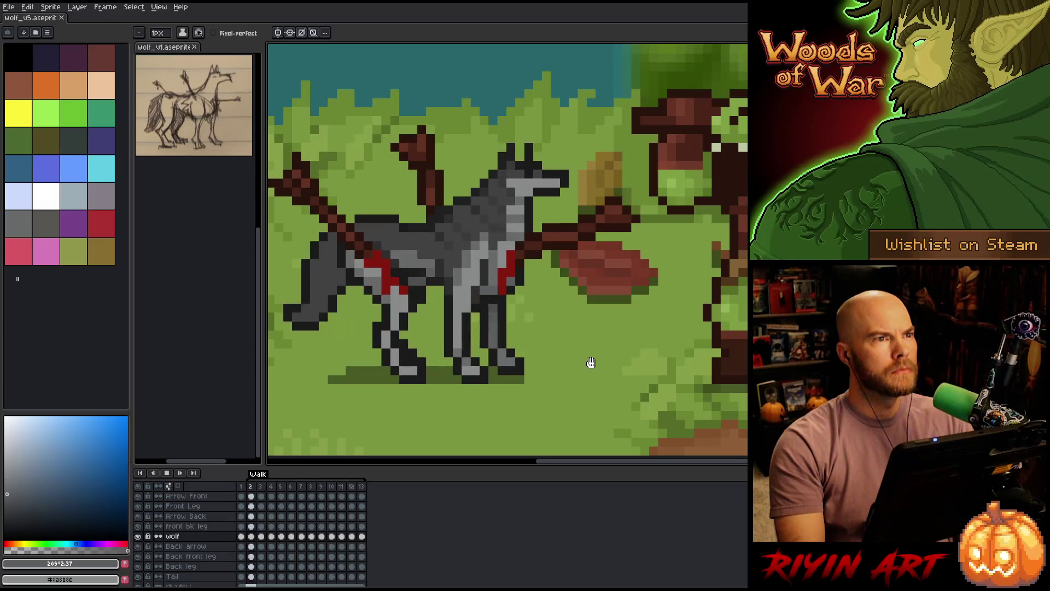
Stop and restart playback so the walk animation halts on frame 8.
{"action": "key", "text": "Return"}
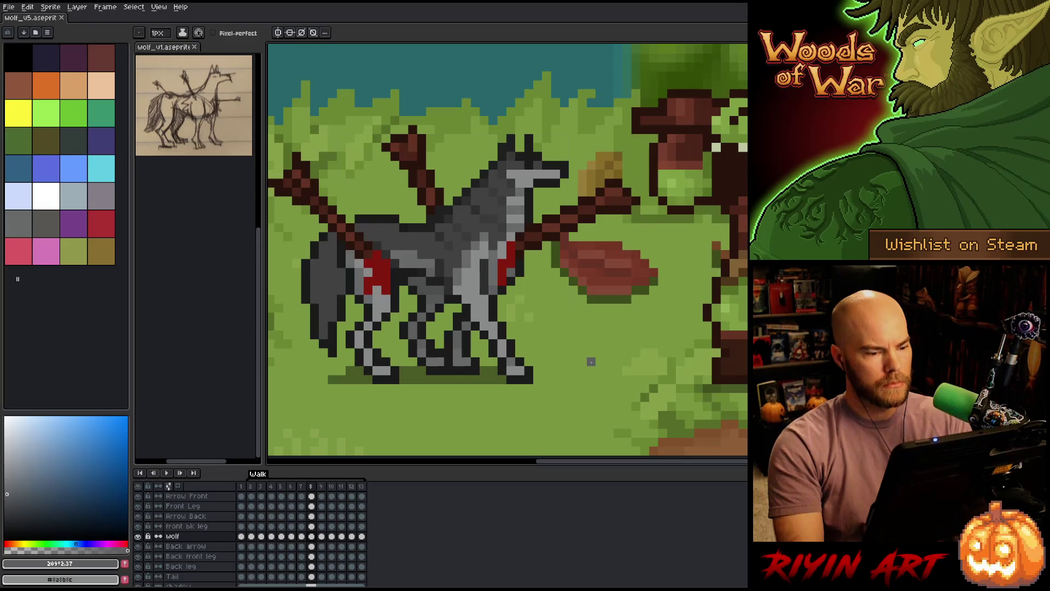
{"action": "key", "text": "Return"}
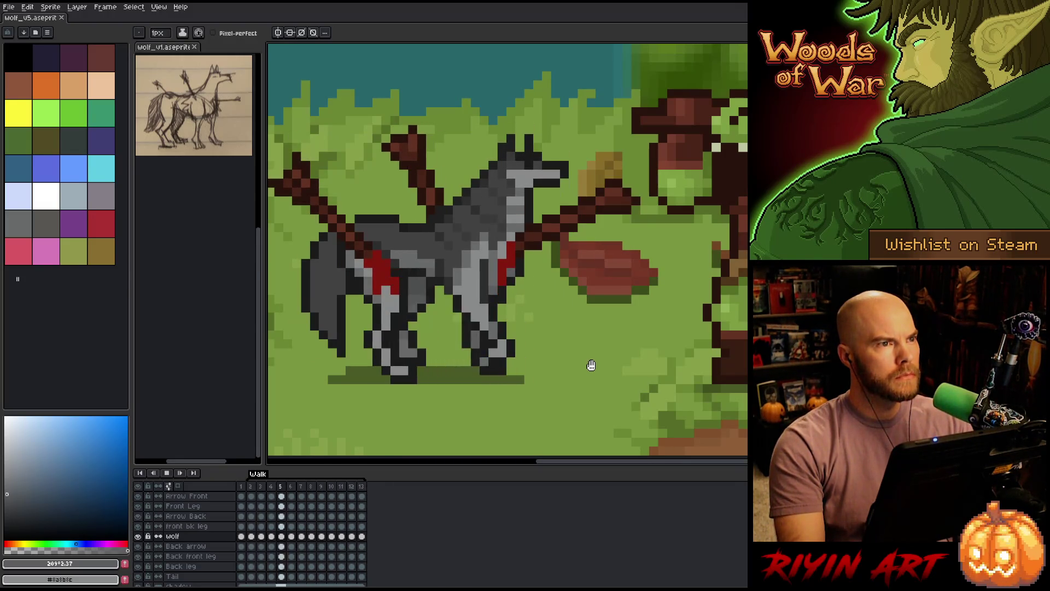
{"action": "key", "text": "Return"}
Eyedrop dark grey #393939 from the wolf for the pencil and select the Tail layer.
{"action": "key", "text": "i"}
{"action": "left_click", "coordinate": [443, 234]}
{"action": "left_click", "coordinate": [447, 241]}
{"action": "key", "text": "b"}
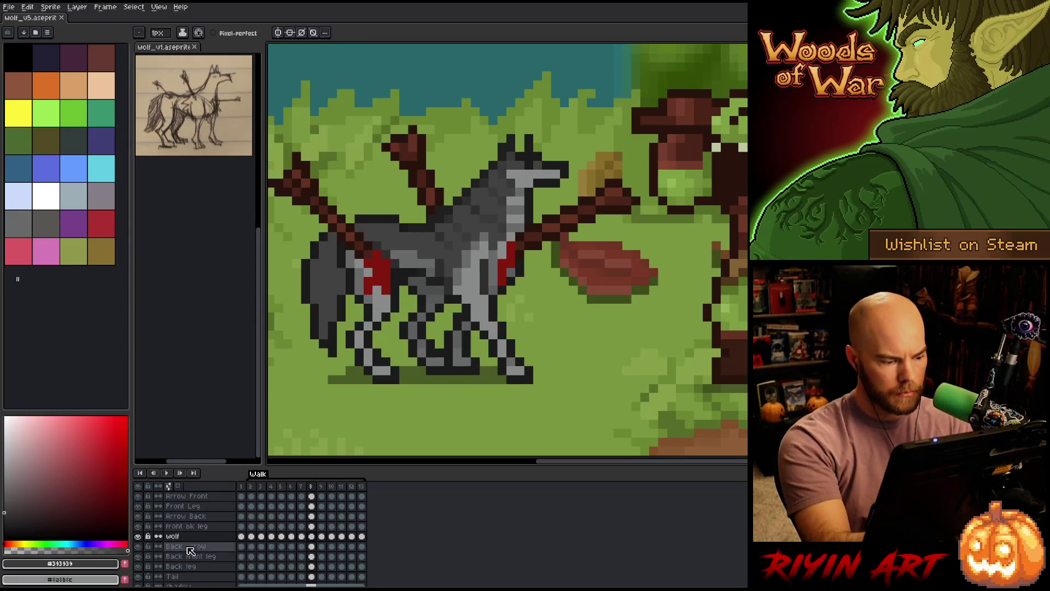
{"action": "left_click", "coordinate": [311, 576]}
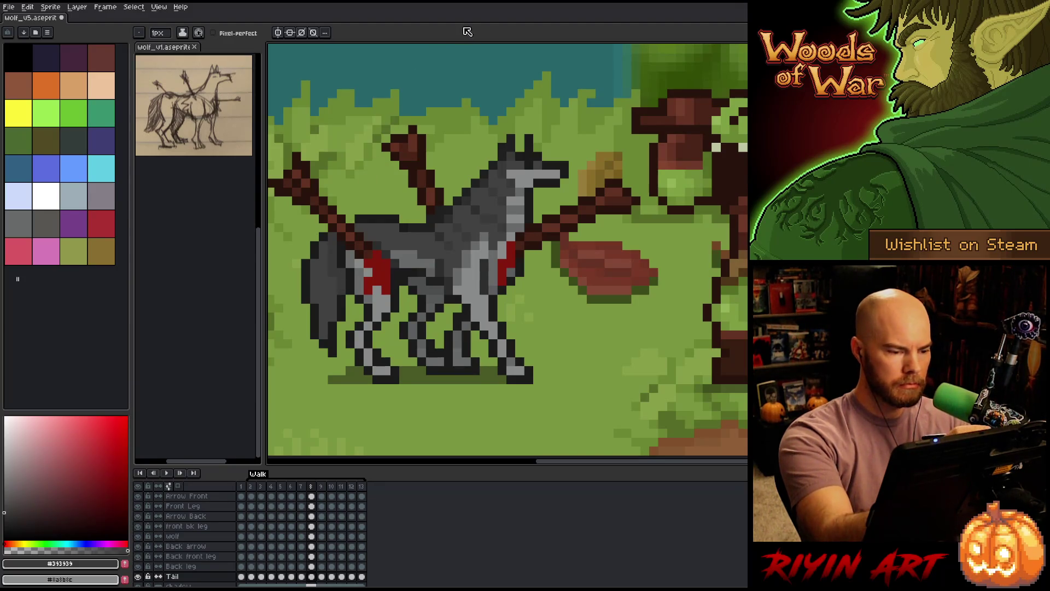
Go to frame 12, compare its tail with frame 11, and add a dark grey tail pixel.
{"action": "key", "text": "period"}
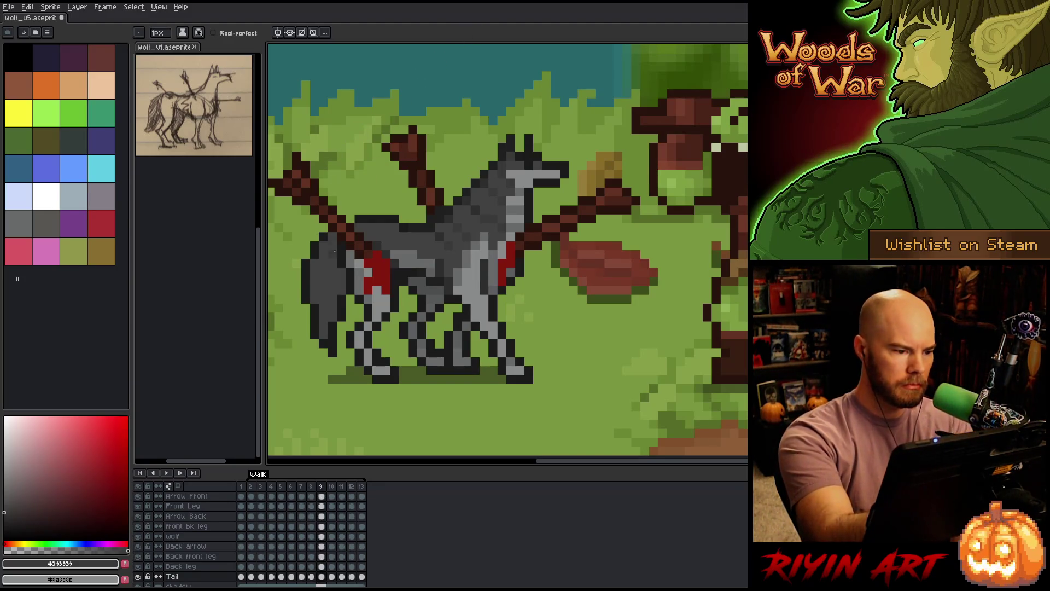
{"action": "key", "text": "period"}
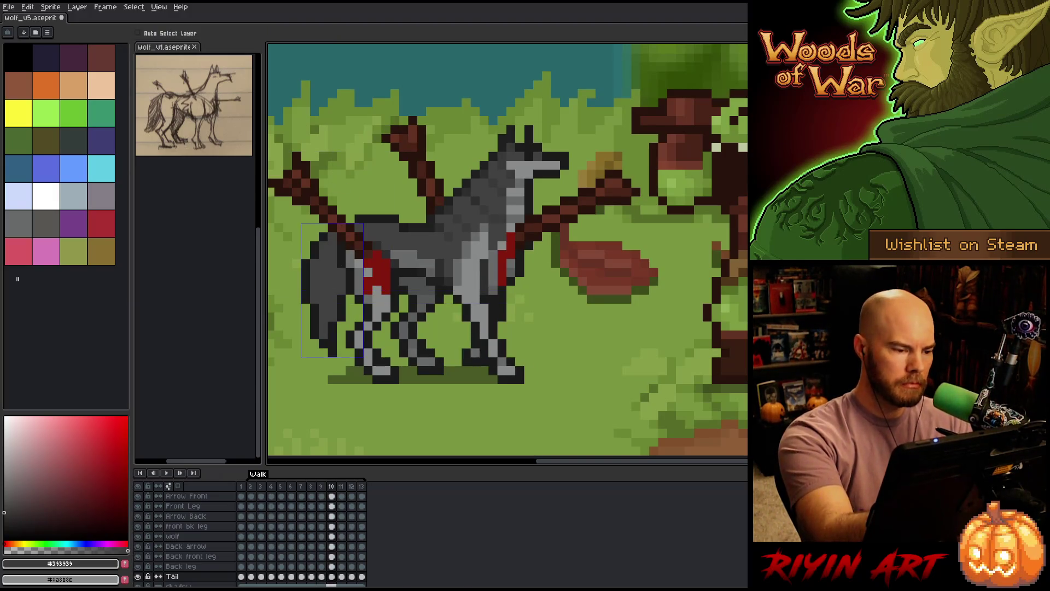
{"action": "key", "text": "period"}
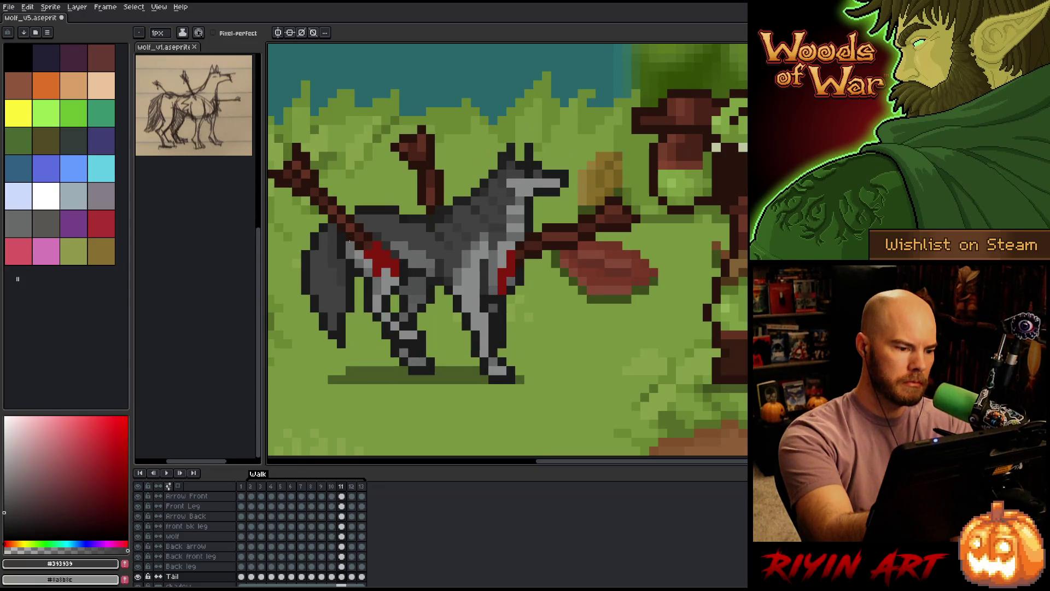
{"action": "key", "text": "period"}
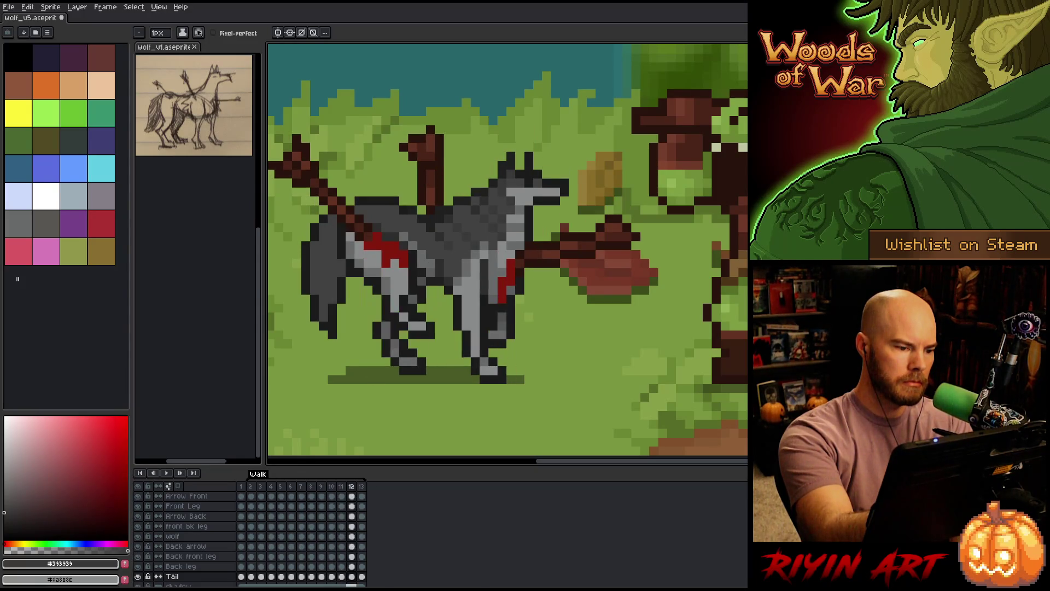
{"action": "key", "text": "comma"}
{"action": "key", "text": "period"}
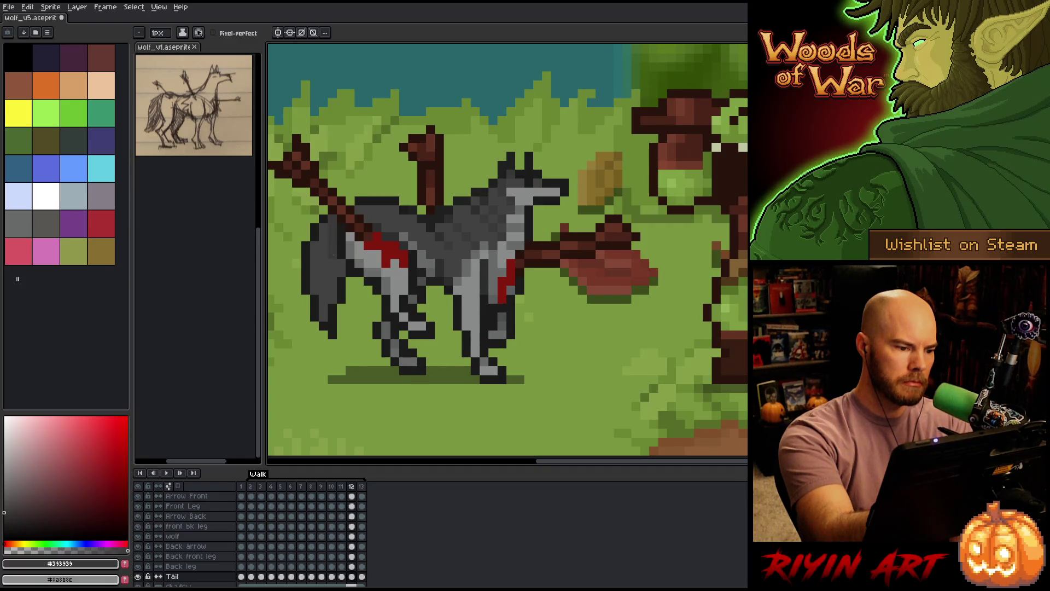
{"action": "key", "text": "comma"}
{"action": "key", "text": "period"}
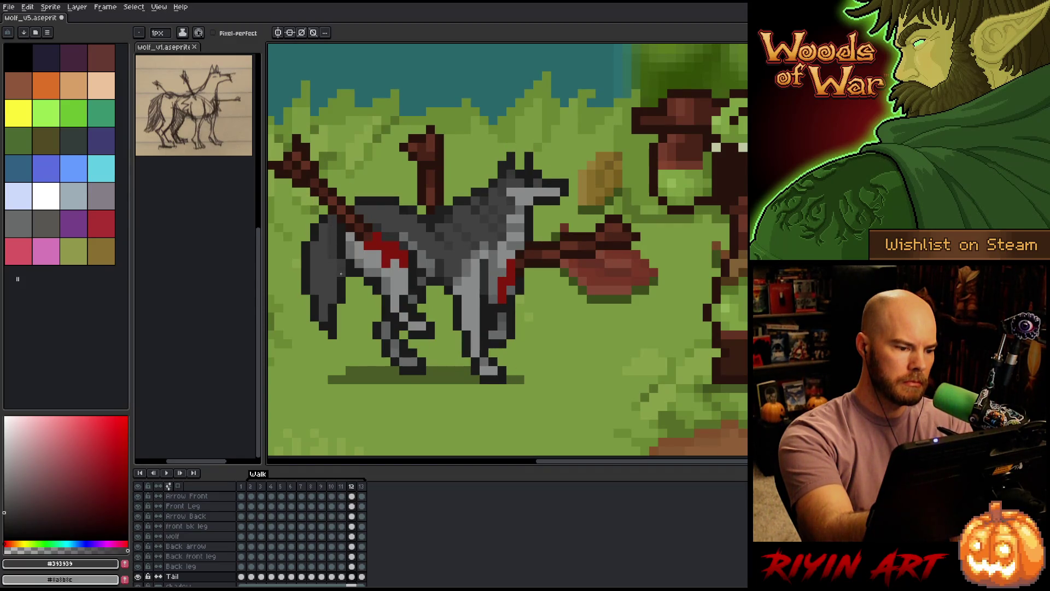
{"action": "key", "text": "comma"}
{"action": "key", "text": "period"}
{"action": "left_click", "coordinate": [343, 306]}
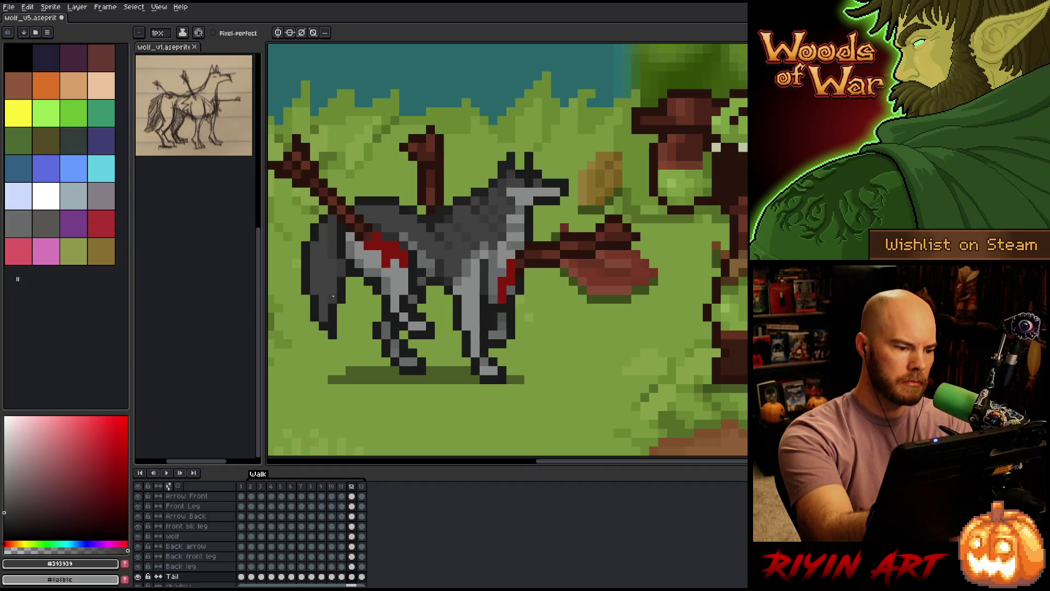
Check frame 13, step through frames 2 to 8, and save the file.
{"action": "key", "text": "period"}
{"action": "key", "text": "comma"}
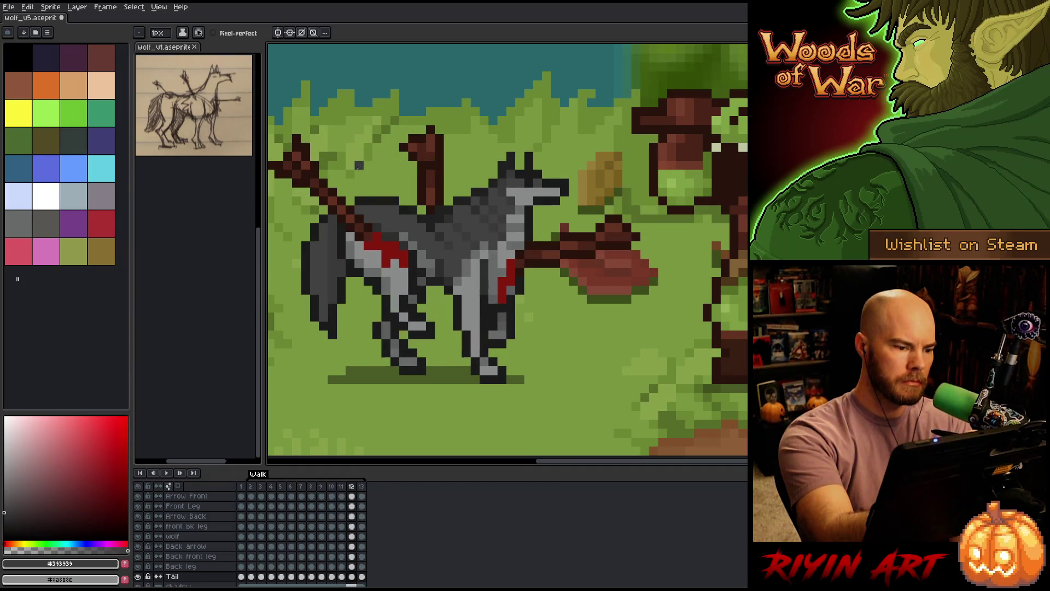
{"action": "key", "text": "period"}
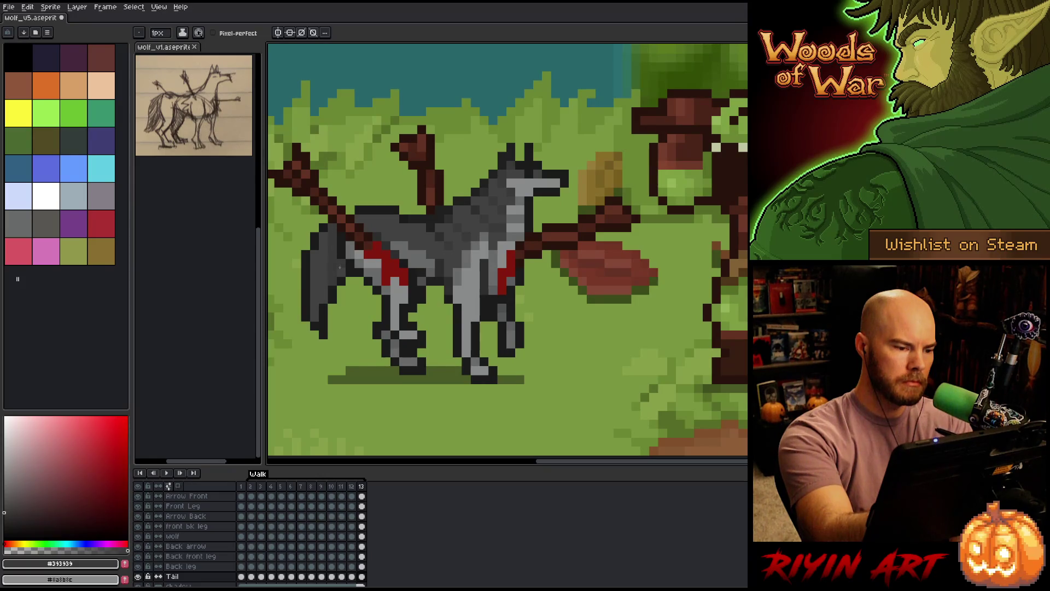
{"action": "key", "text": "period"}
{"action": "key", "text": "period"}
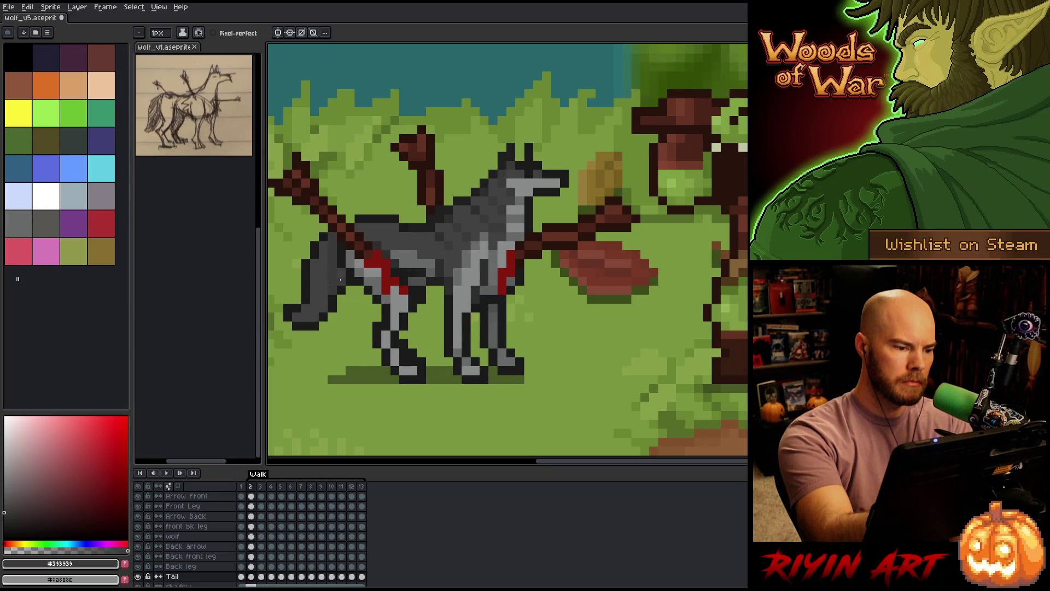
{"action": "key", "text": "period"}
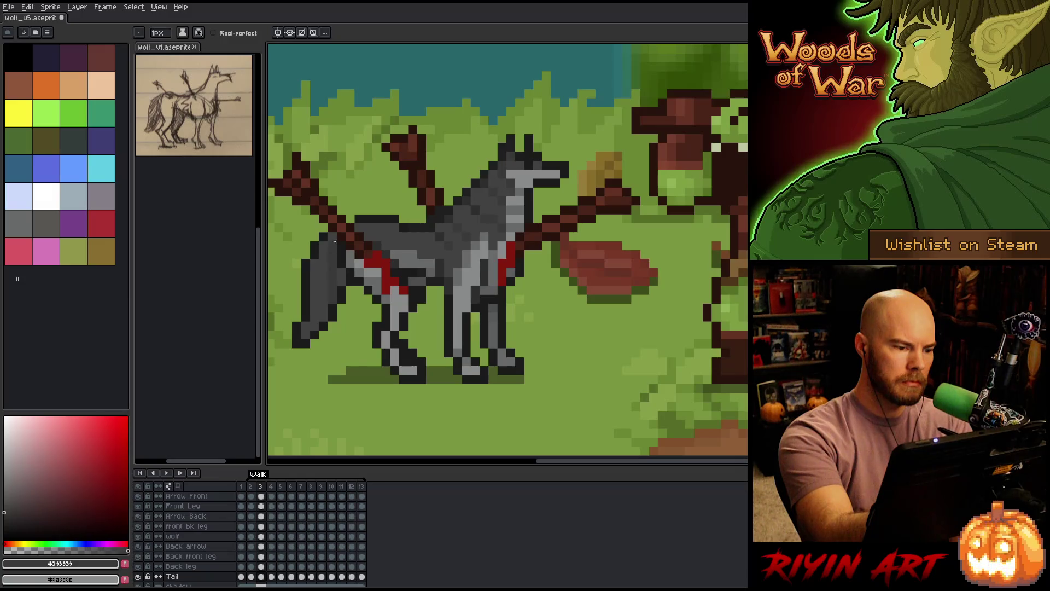
{"action": "key", "text": "period"}
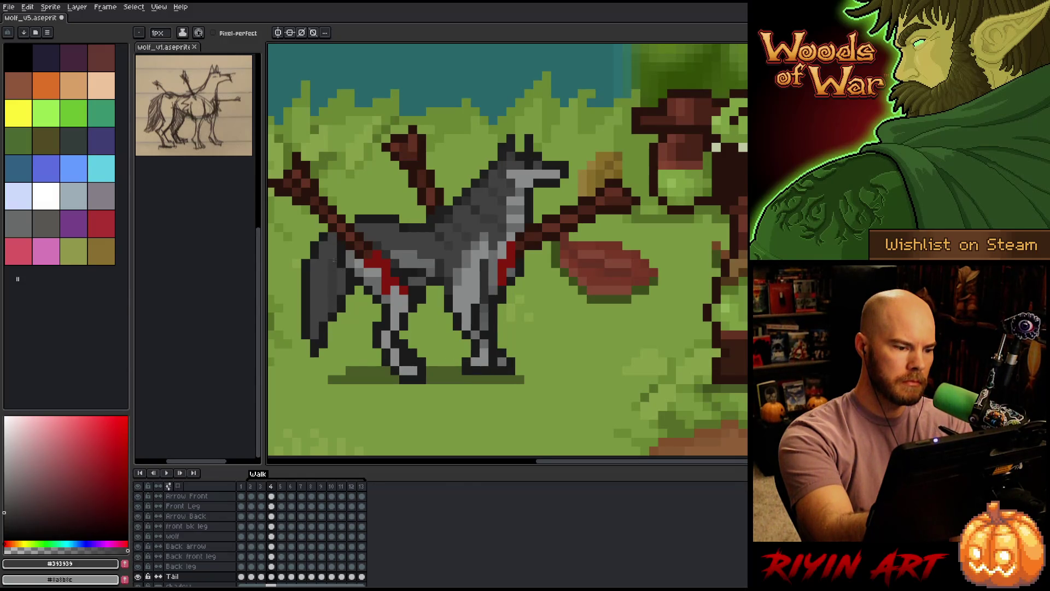
{"action": "key", "text": "period"}
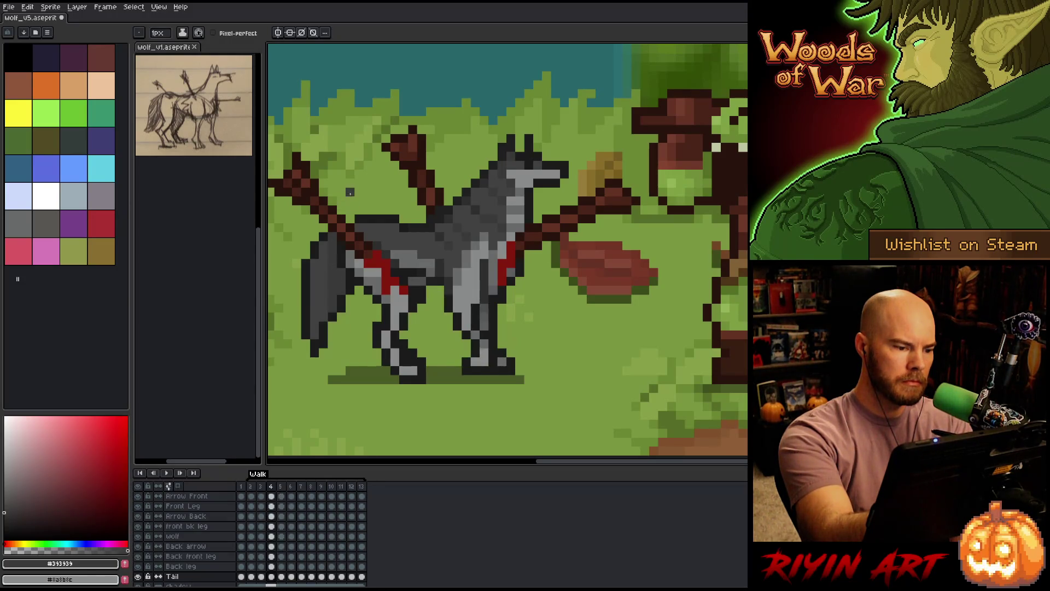
{"action": "key", "text": "period"}
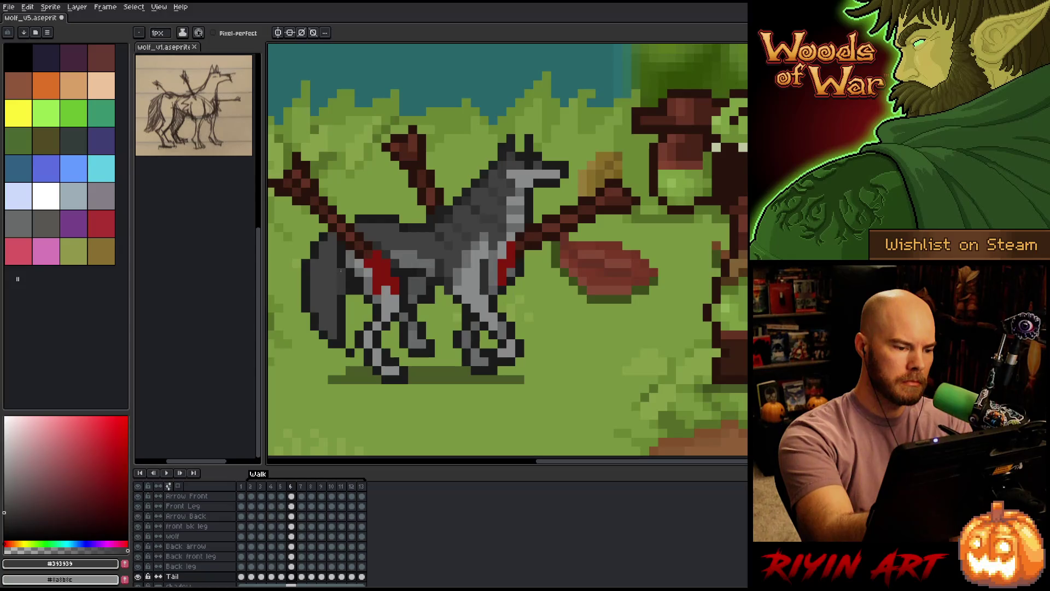
{"action": "key", "text": "period"}
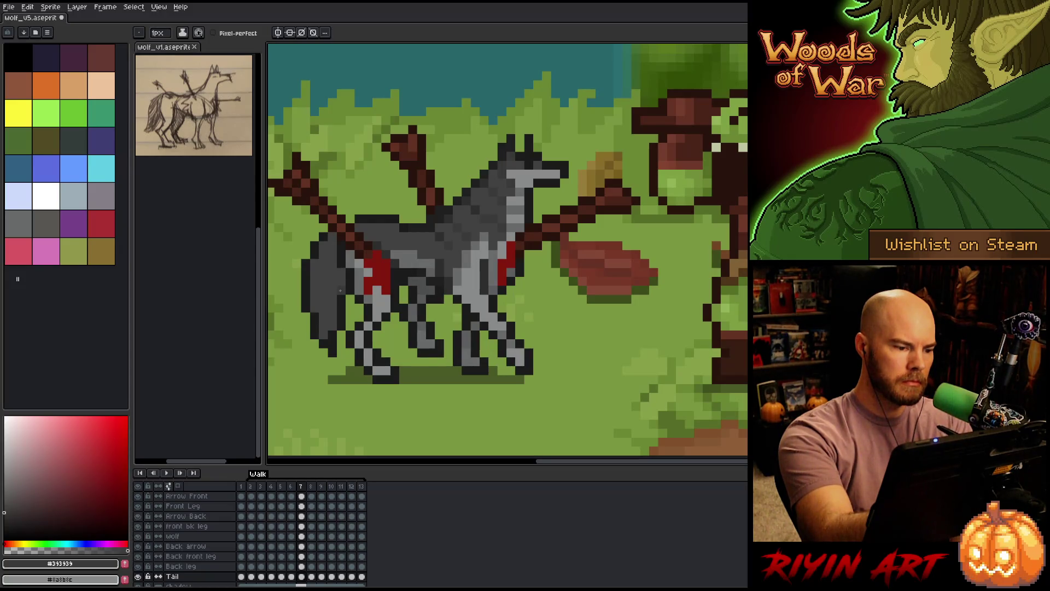
{"action": "key", "text": "period"}
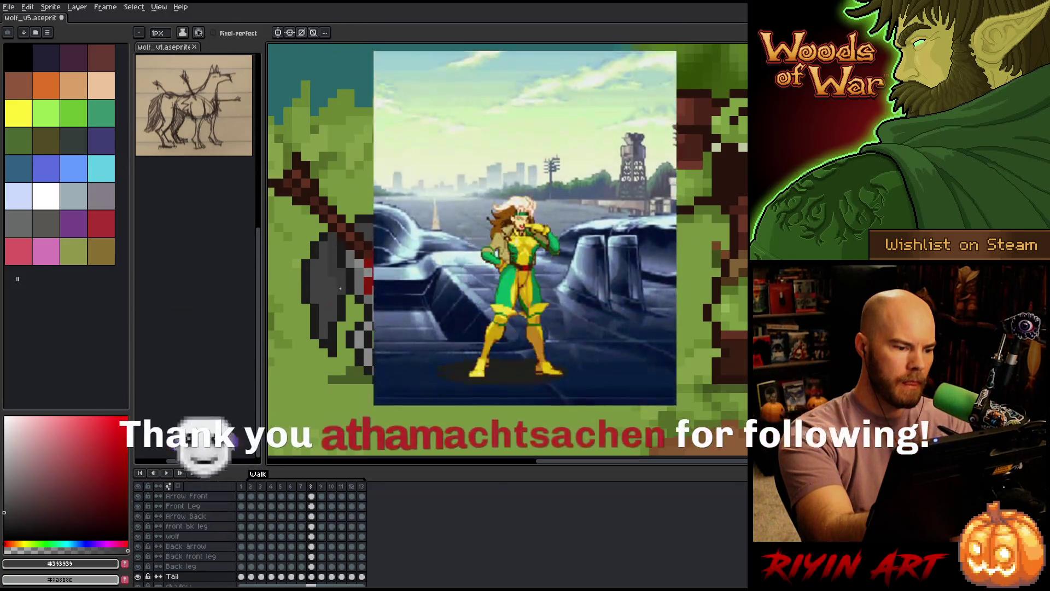
{"action": "key", "text": "comma"}
{"action": "key", "text": "comma"}
{"action": "key", "text": "comma"}
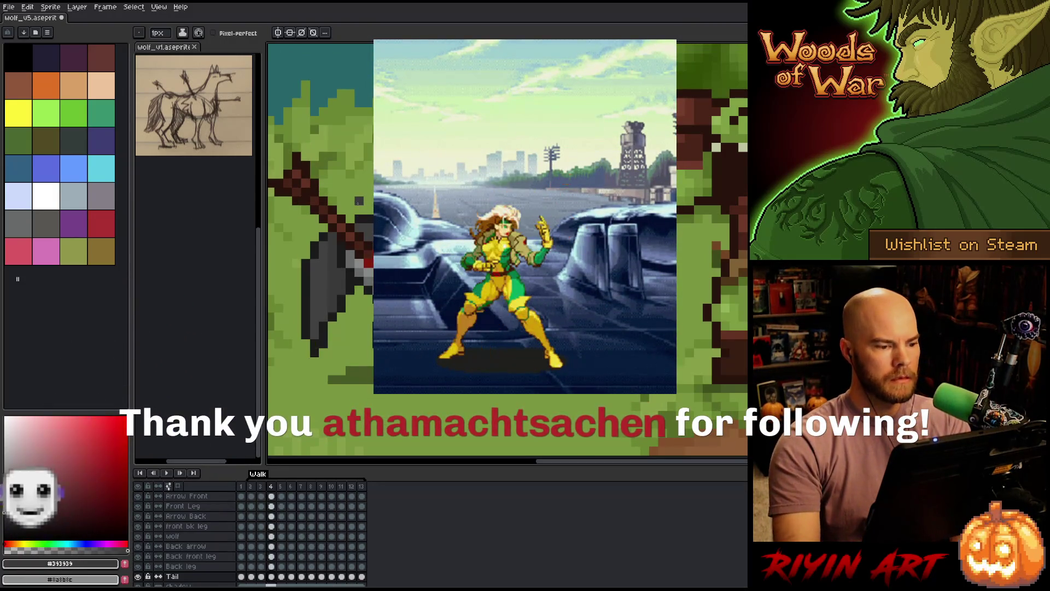
{"action": "key", "text": "ctrl+s"}
{"action": "key", "text": "period"}
{"action": "key", "text": "period"}
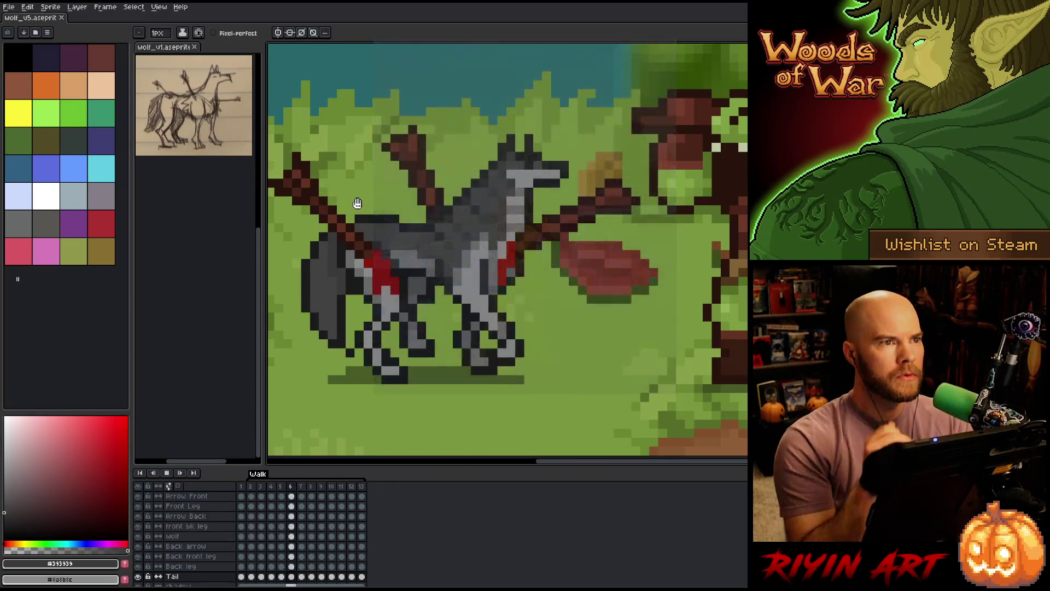
{"action": "key", "text": "Return"}
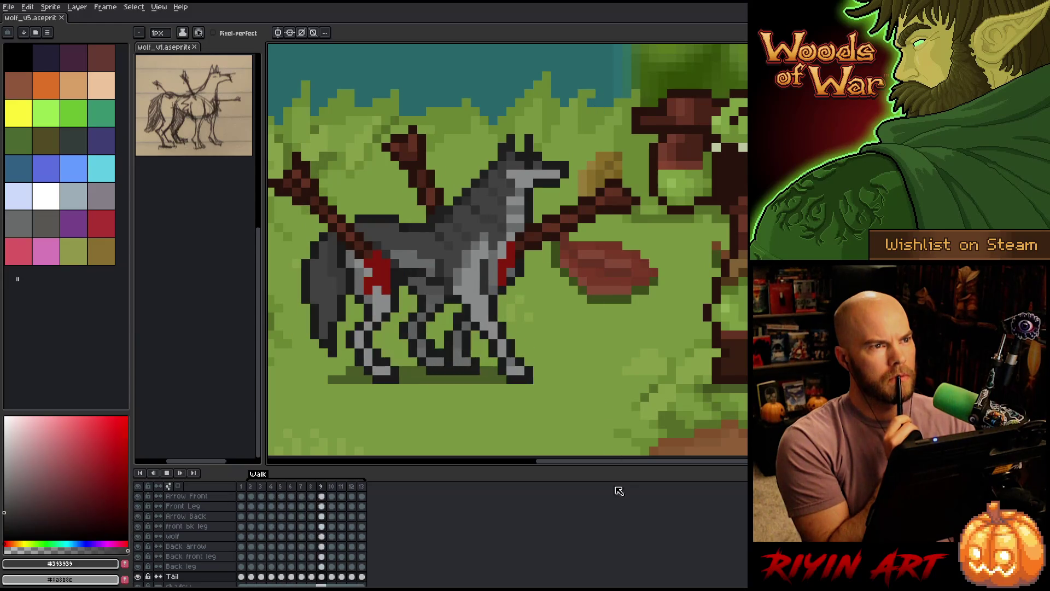
{"action": "mouse_move", "coordinate": [596, 465]}
{"action": "left_mouse_down"}
{"action": "mouse_move", "coordinate": [569, 461]}
{"action": "mouse_move", "coordinate": [580, 462]}
{"action": "left_mouse_up"}
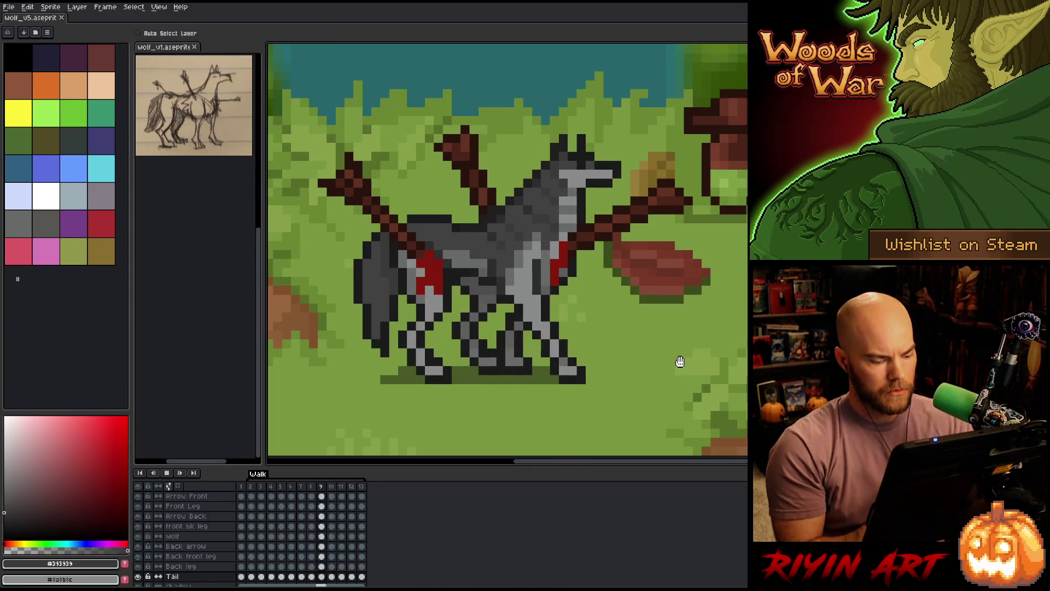
{"action": "key", "text": "Return"}
{"action": "key", "text": "Return"}
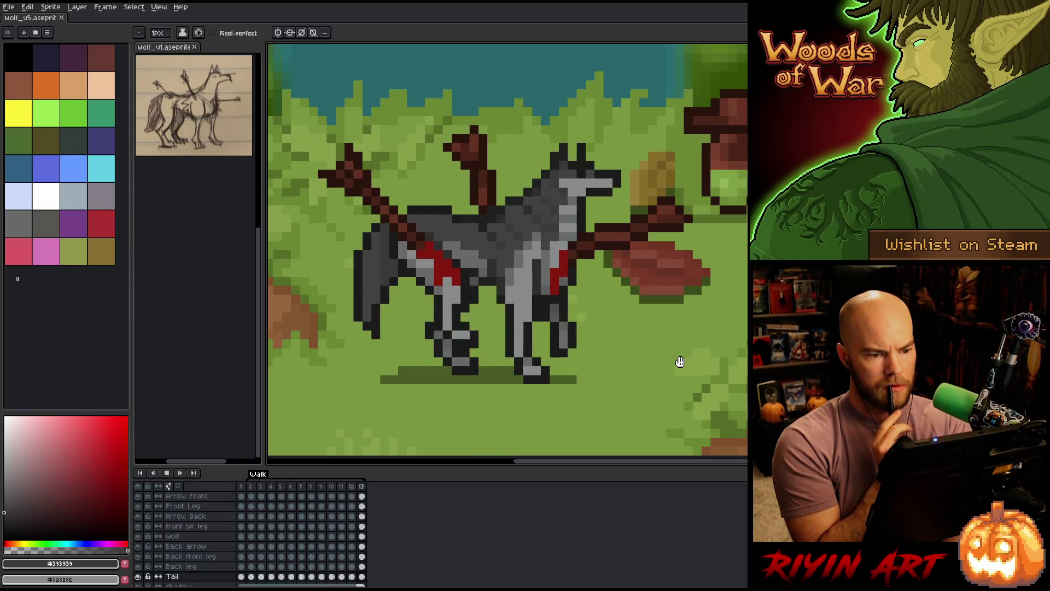
{"action": "key", "text": "Return"}
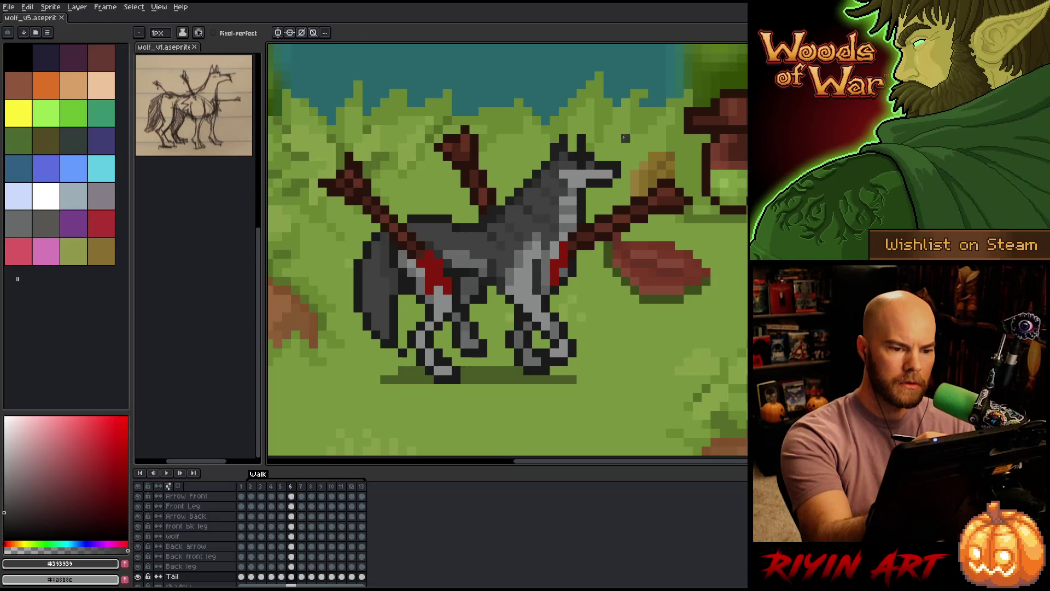
Try a white pixel on the wolf's nose tip, sample a lighter wolf grey, and select the wolf layer.
{"action": "left_click", "coordinate": [82, 462]}
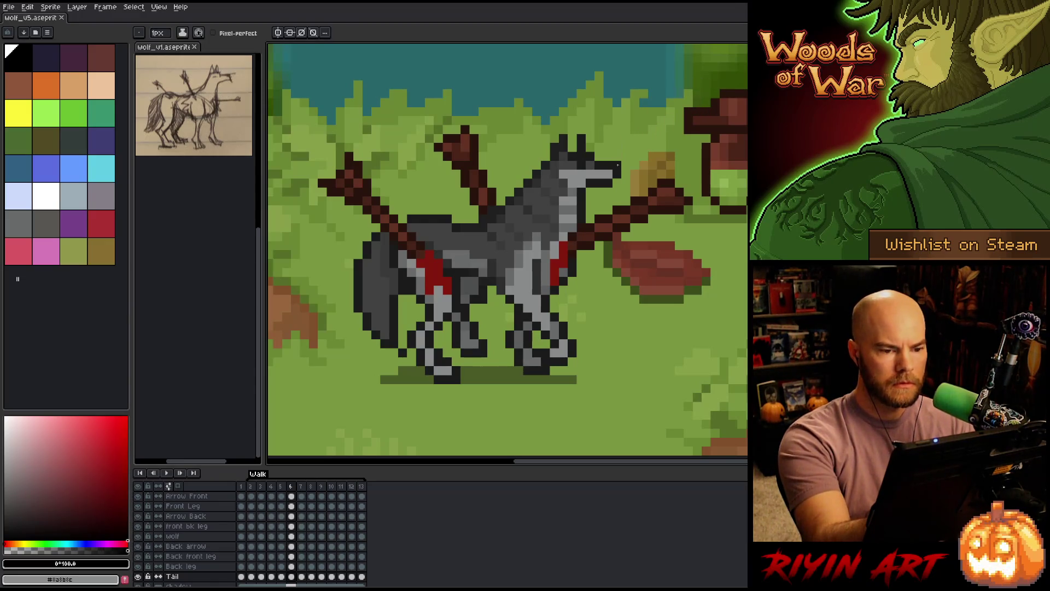
{"action": "left_click", "coordinate": [617, 176]}
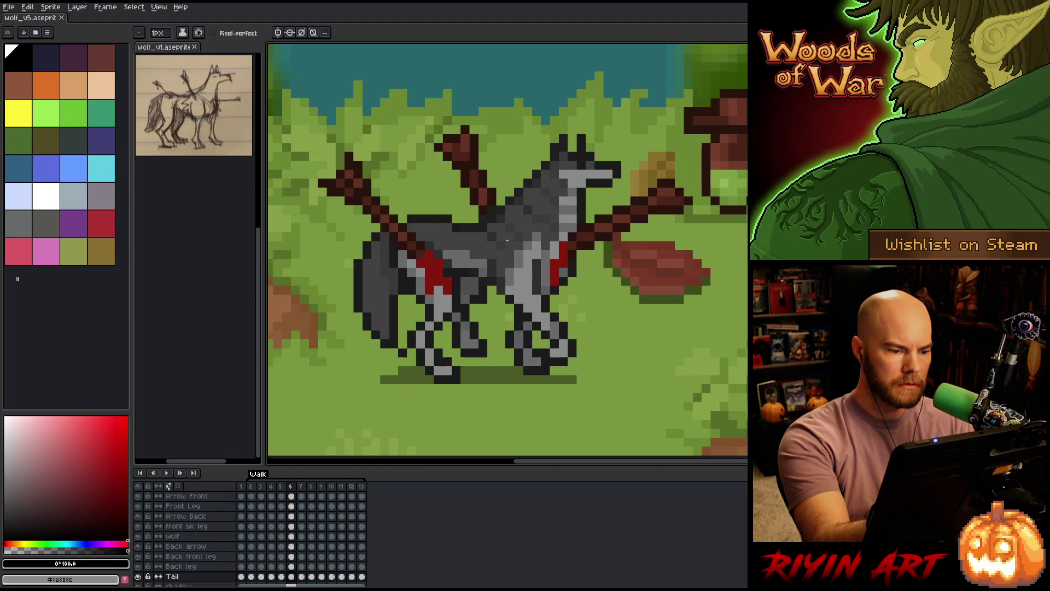
{"action": "left_click", "coordinate": [512, 277], "text": "alt"}
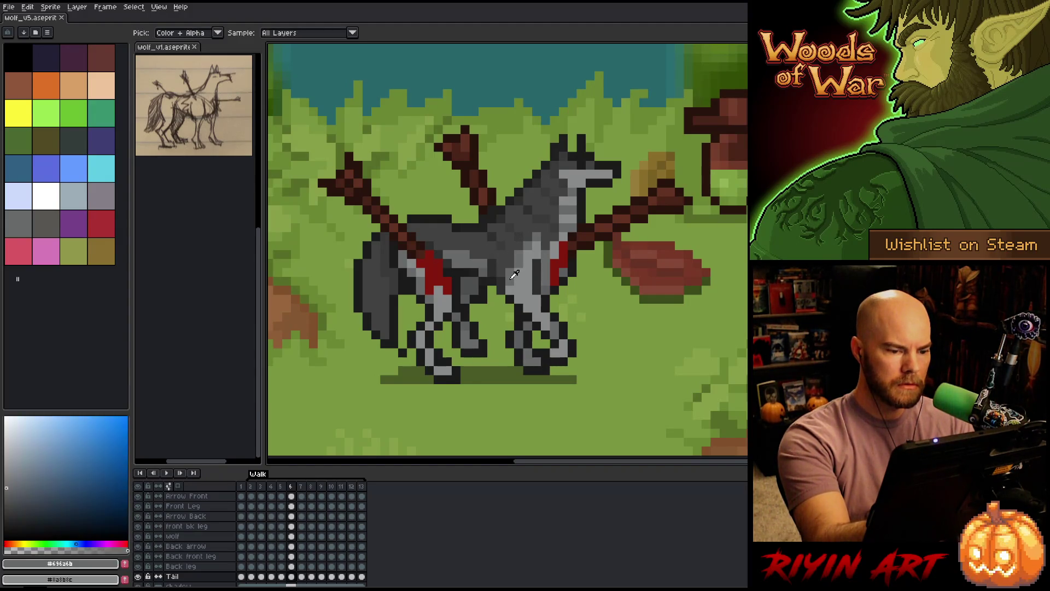
{"action": "left_click", "coordinate": [522, 274]}
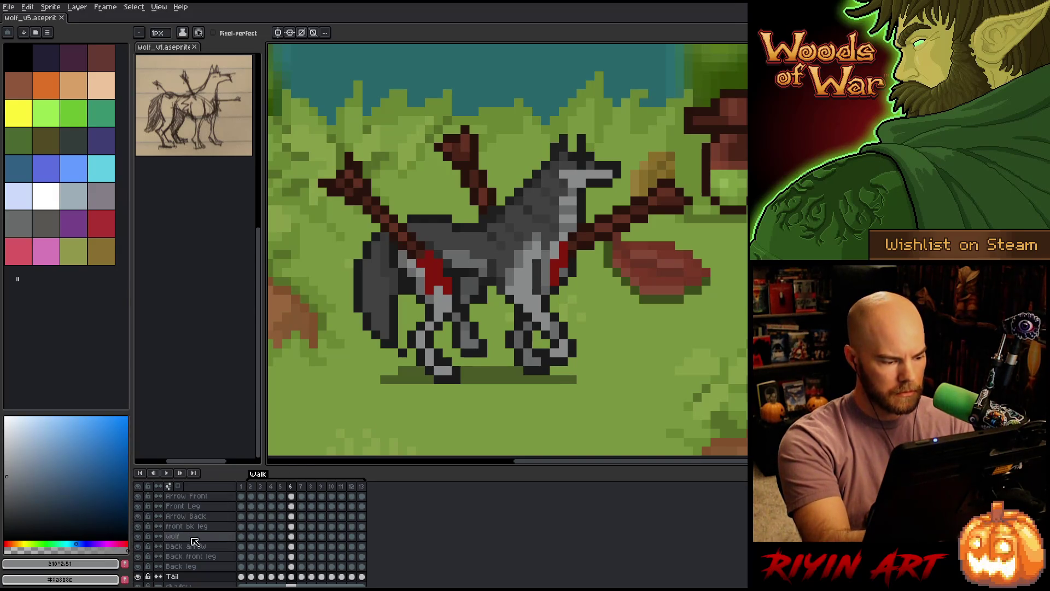
{"action": "left_click", "coordinate": [529, 227], "text": "ctrl"}
{"action": "key", "text": "ctrl+s"}
Darken a head pixel on frame 6 and an ear pixel on frame 7.
{"action": "left_click", "coordinate": [573, 182]}
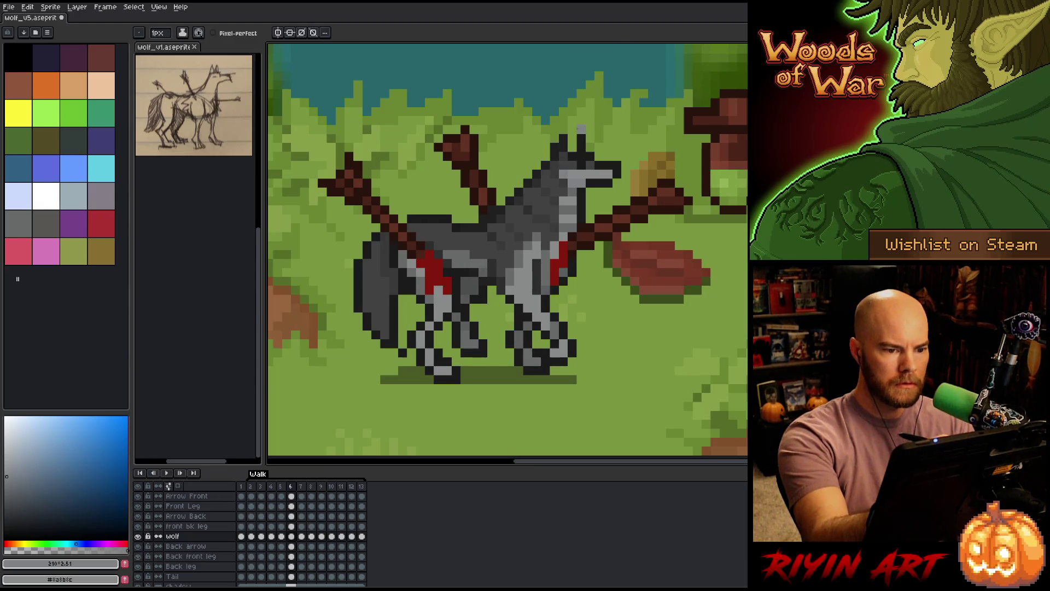
{"action": "key", "text": "period"}
{"action": "left_click", "coordinate": [581, 156]}
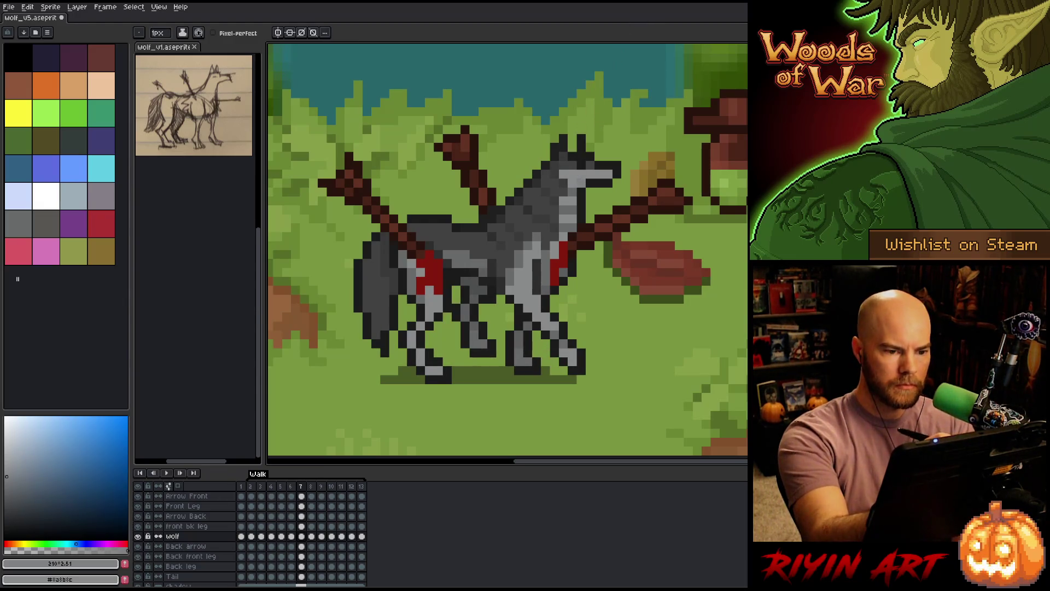
Step through frames 8 to 13, rechecking frame 10, and loop back to the start.
{"action": "key", "text": "period"}
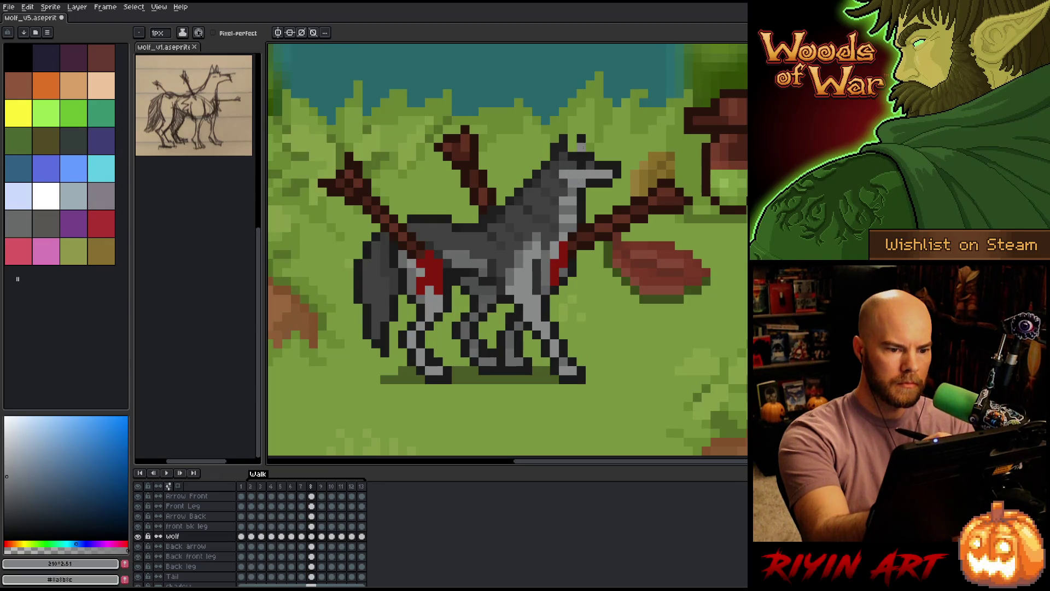
{"action": "key", "text": "period"}
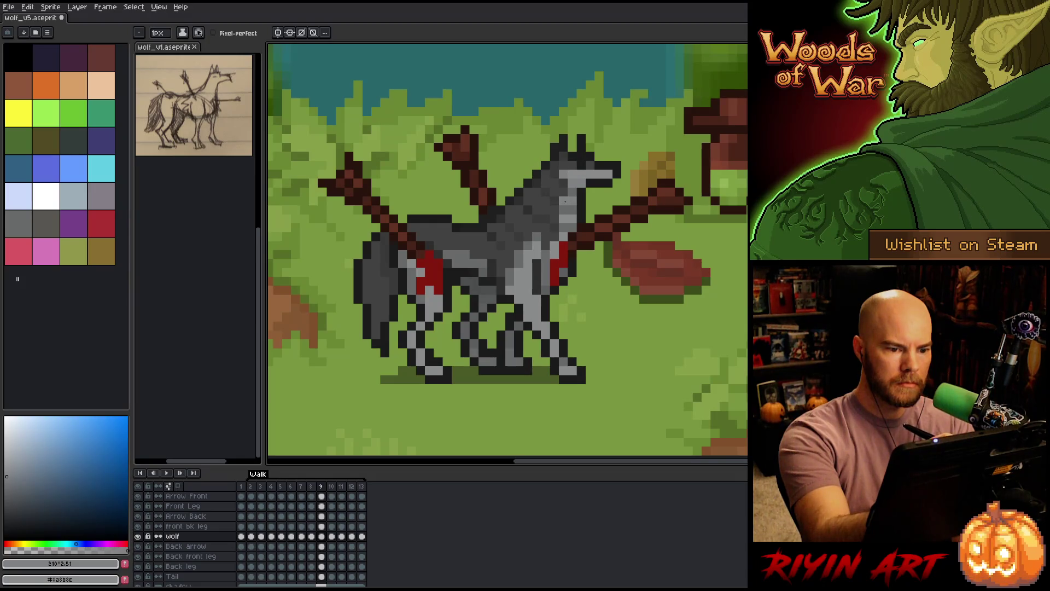
{"action": "key", "text": "period"}
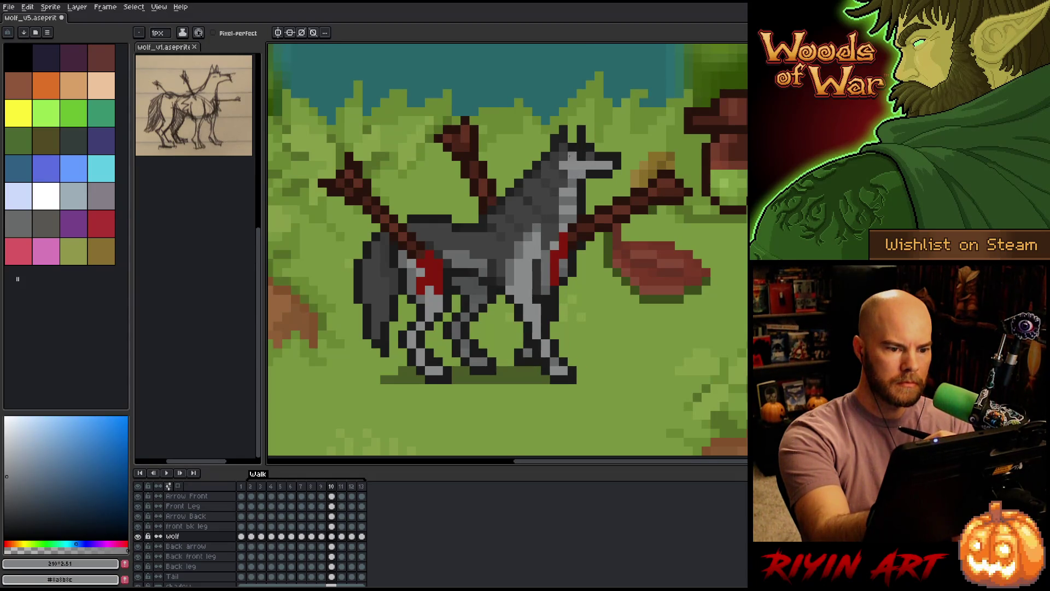
{"action": "key", "text": "period"}
{"action": "key", "text": "comma"}
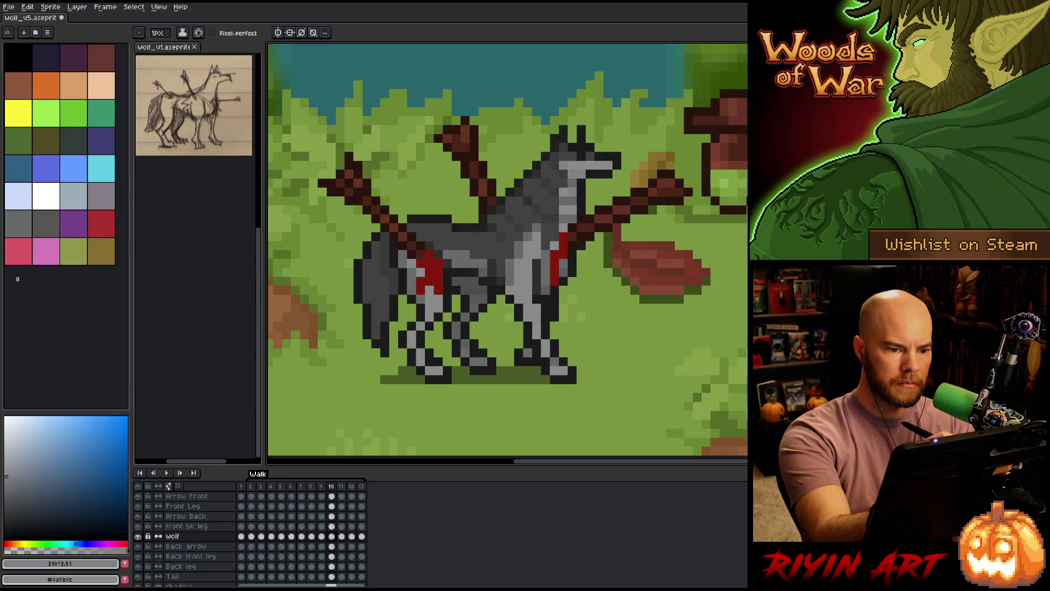
{"action": "key", "text": "period"}
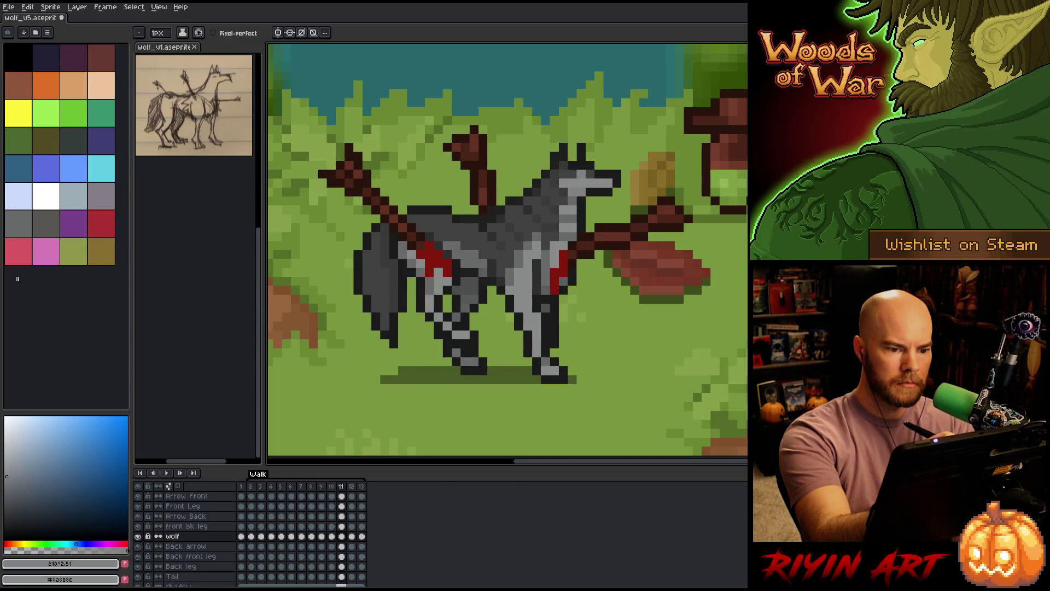
{"action": "key", "text": "period"}
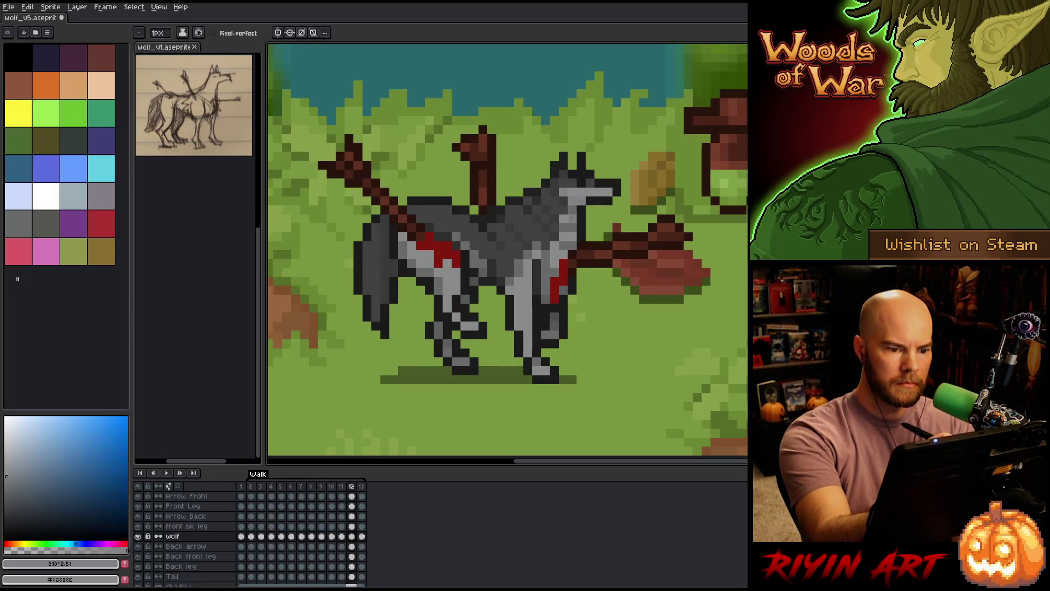
{"action": "key", "text": "period"}
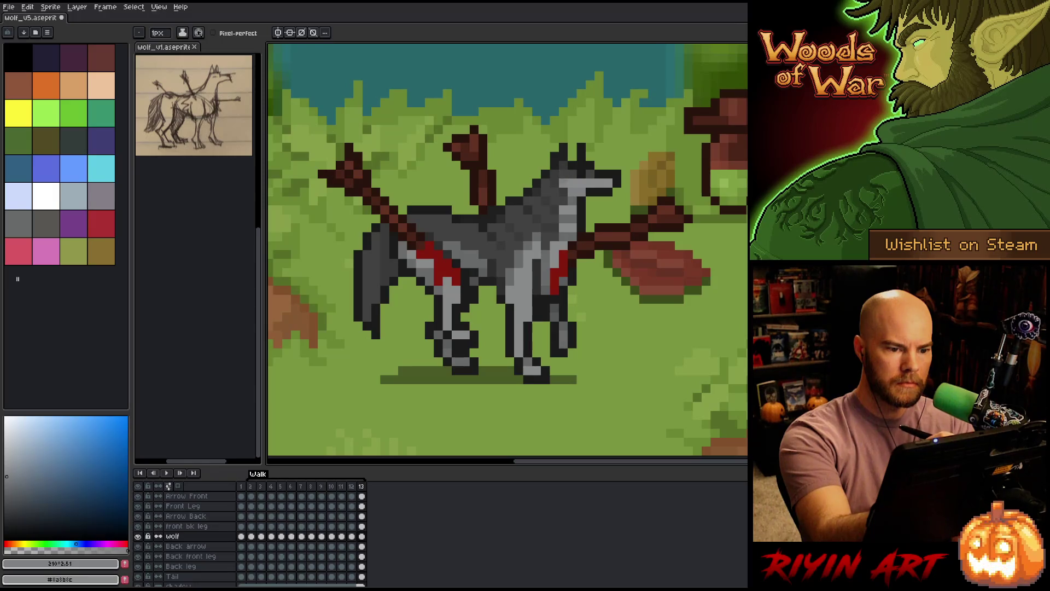
{"action": "key", "text": "period"}
{"action": "key", "text": "period"}
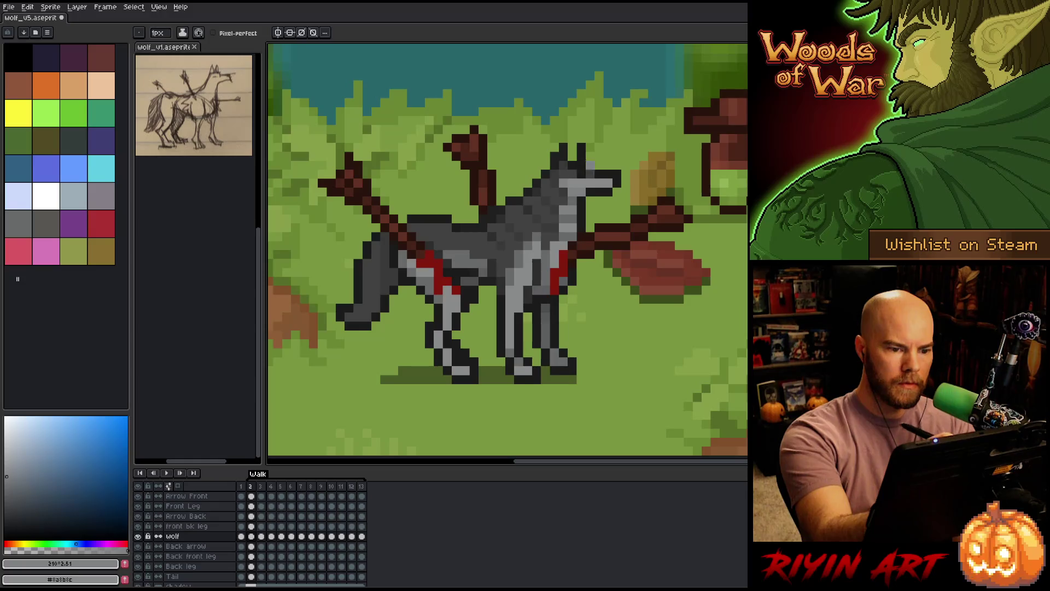
Review frames 3 to 9, compare frames 7 and 8, then play the walk animation.
{"action": "key", "text": "period"}
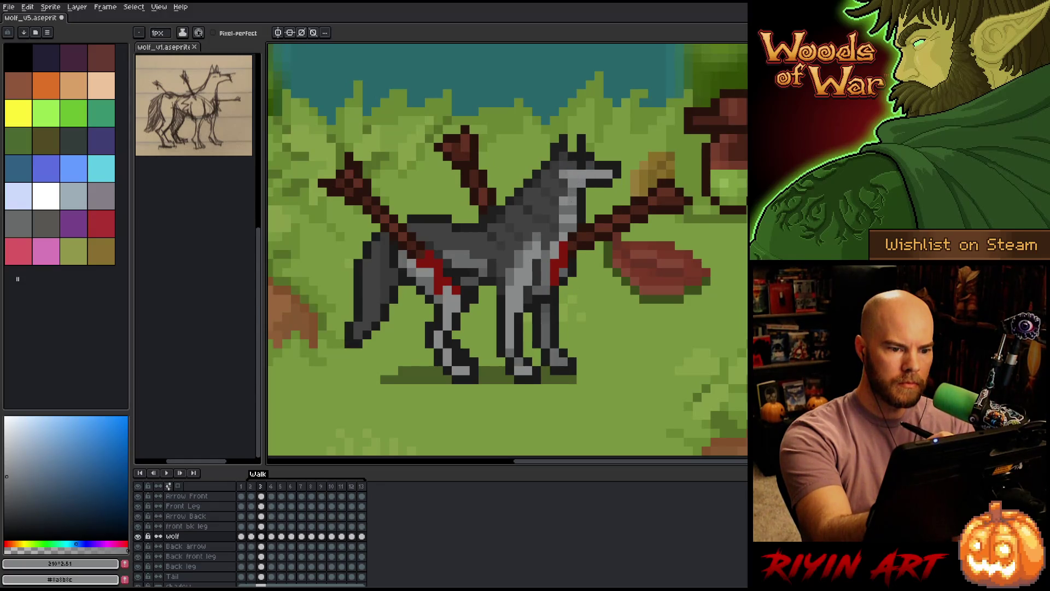
{"action": "key", "text": "period"}
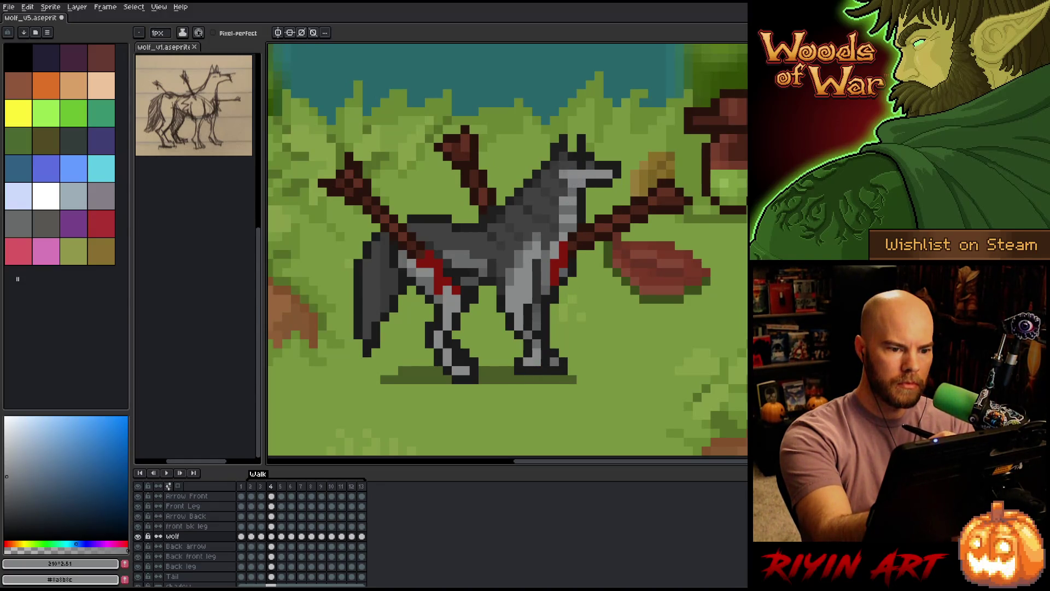
{"action": "key", "text": "period"}
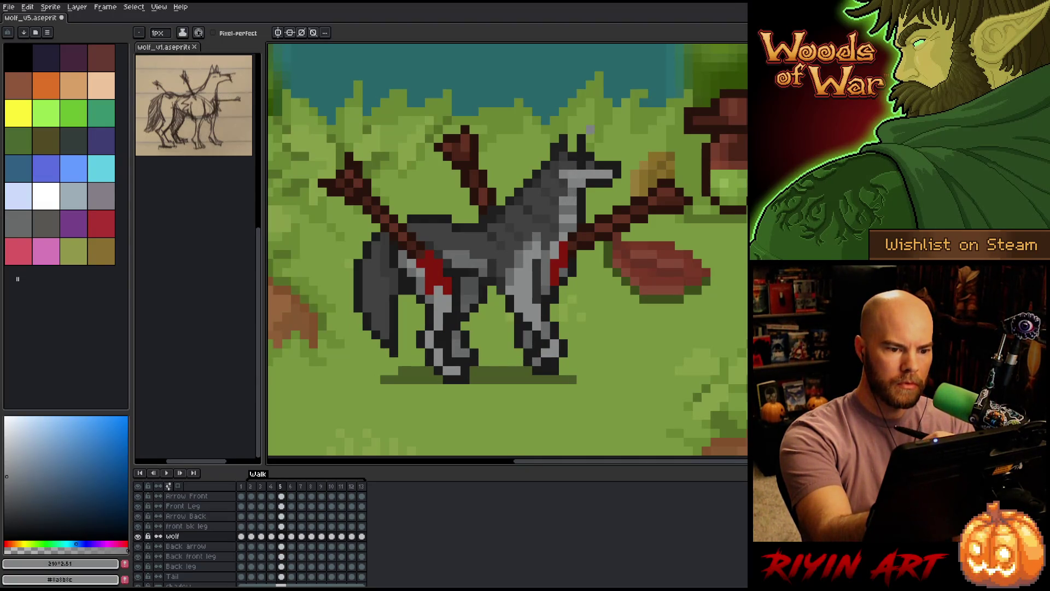
{"action": "key", "text": "period"}
{"action": "key", "text": "period"}
{"action": "key", "text": "period"}
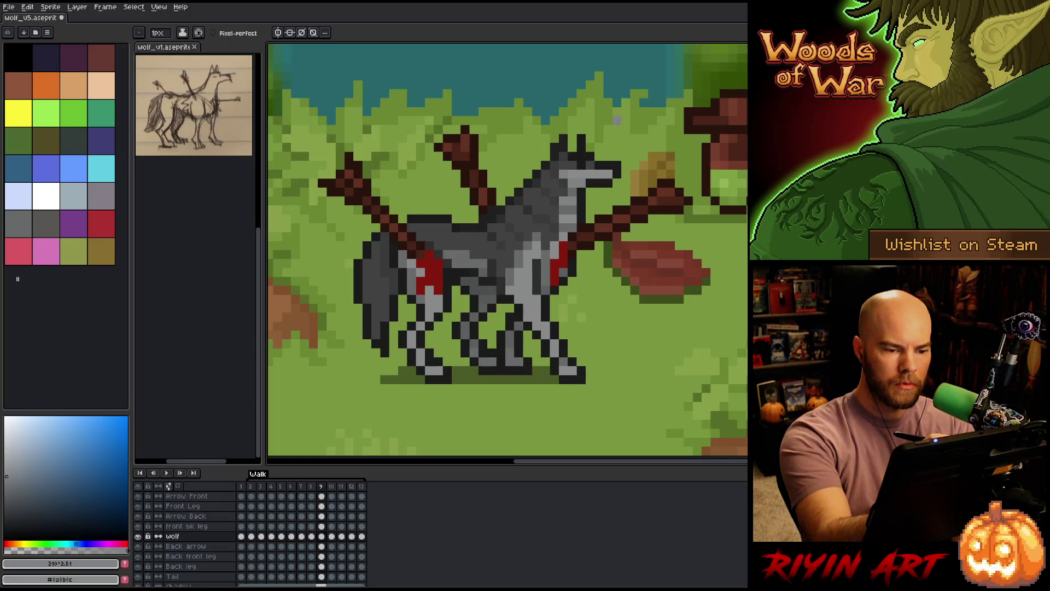
{"action": "key", "text": "comma"}
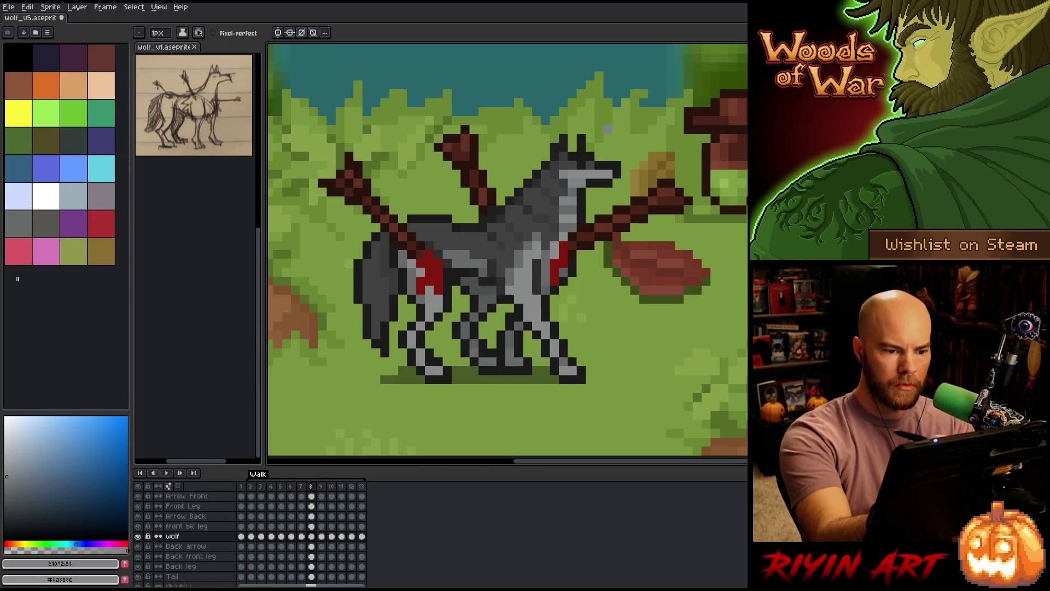
{"action": "key", "text": "comma"}
{"action": "key", "text": "comma"}
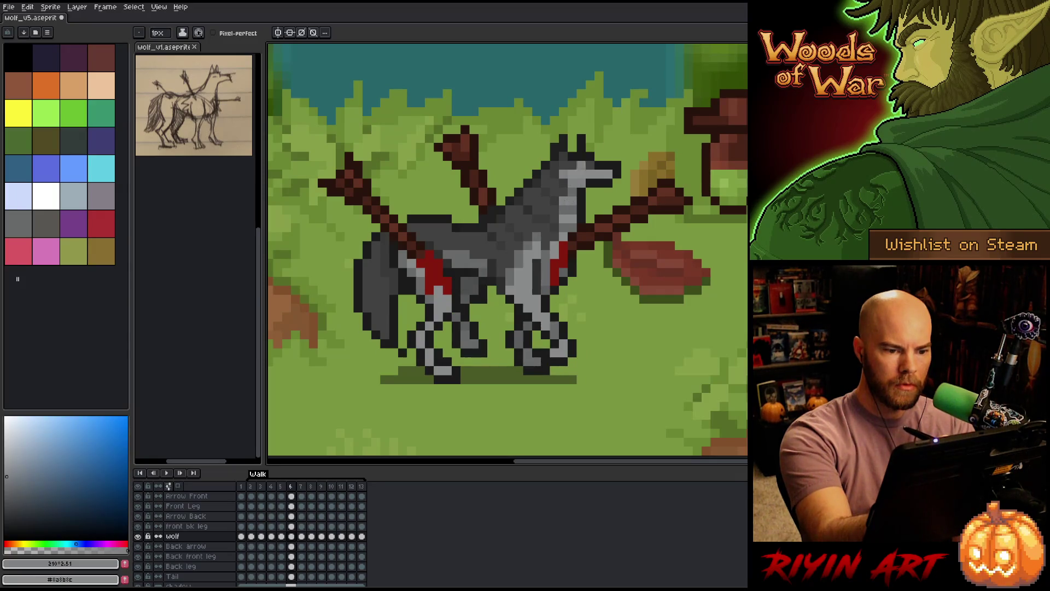
{"action": "key", "text": "period"}
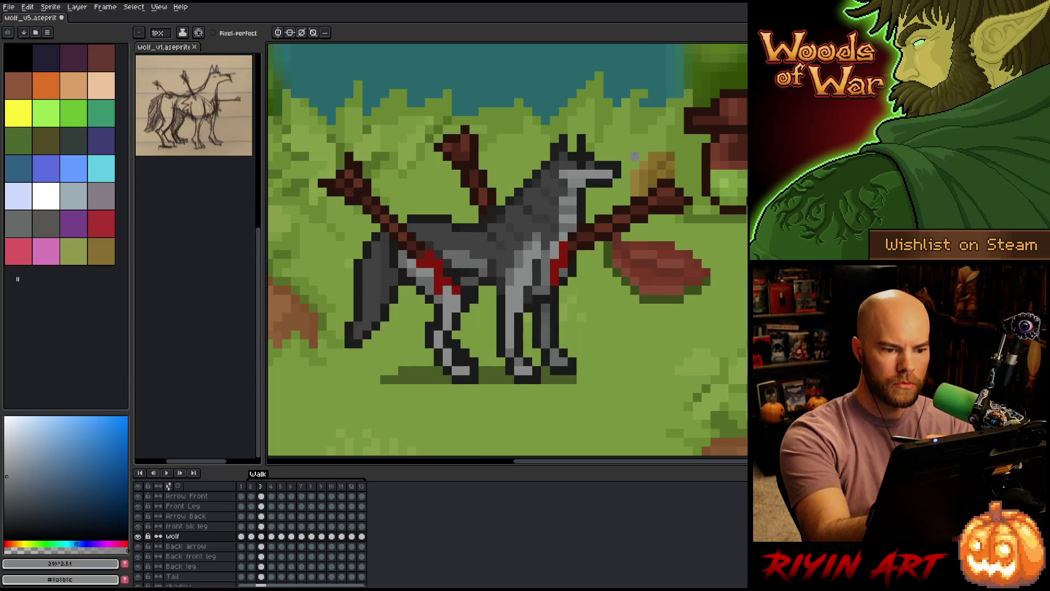
{"action": "key", "text": "Return"}
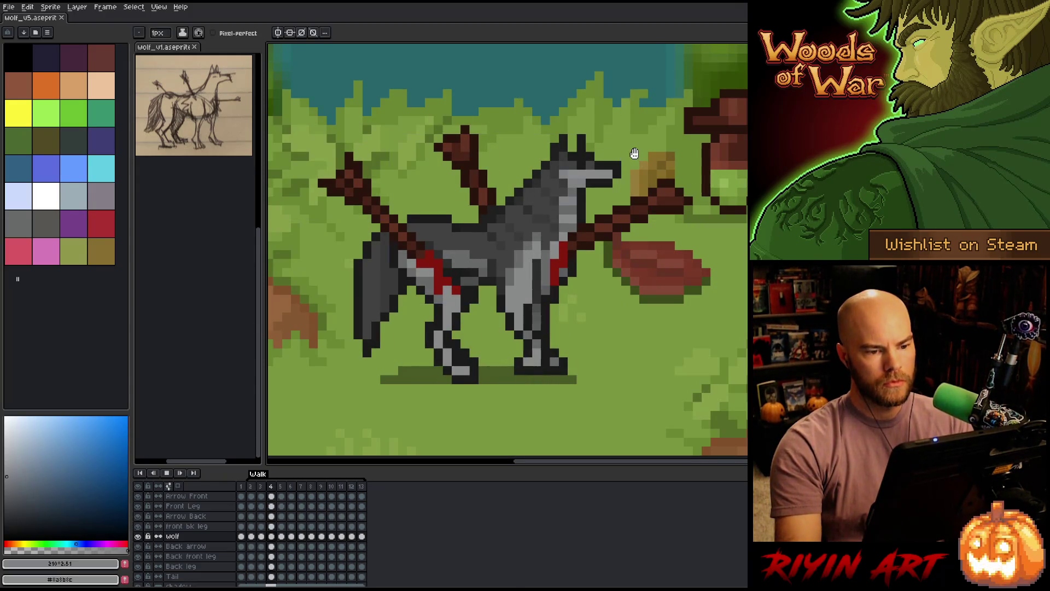
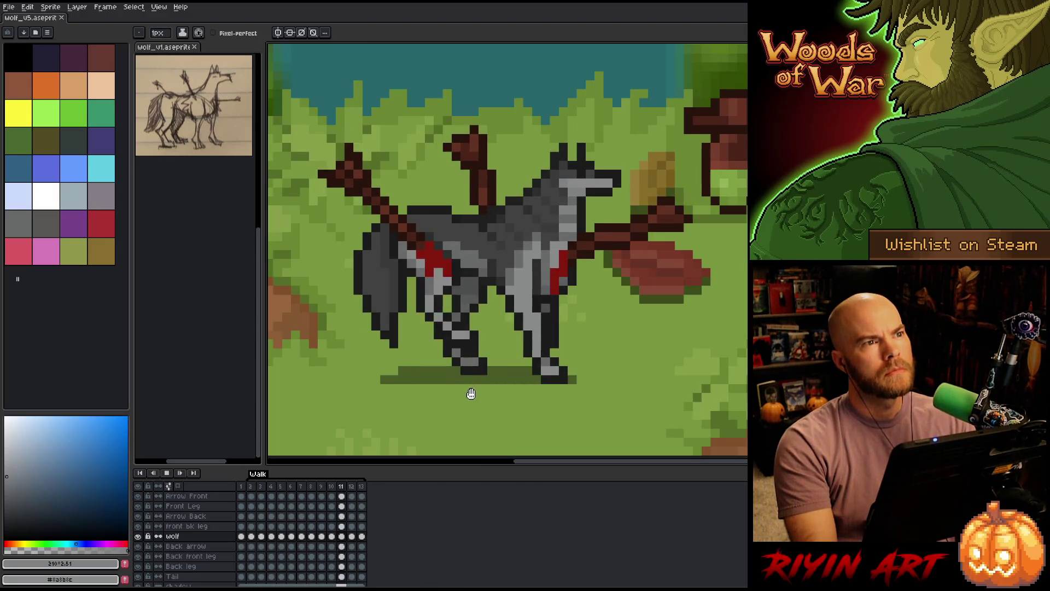
Stop the walk playback on frame 13 and take a dark grey from the wolf's fur for the pencil.
{"action": "key", "text": "Return"}
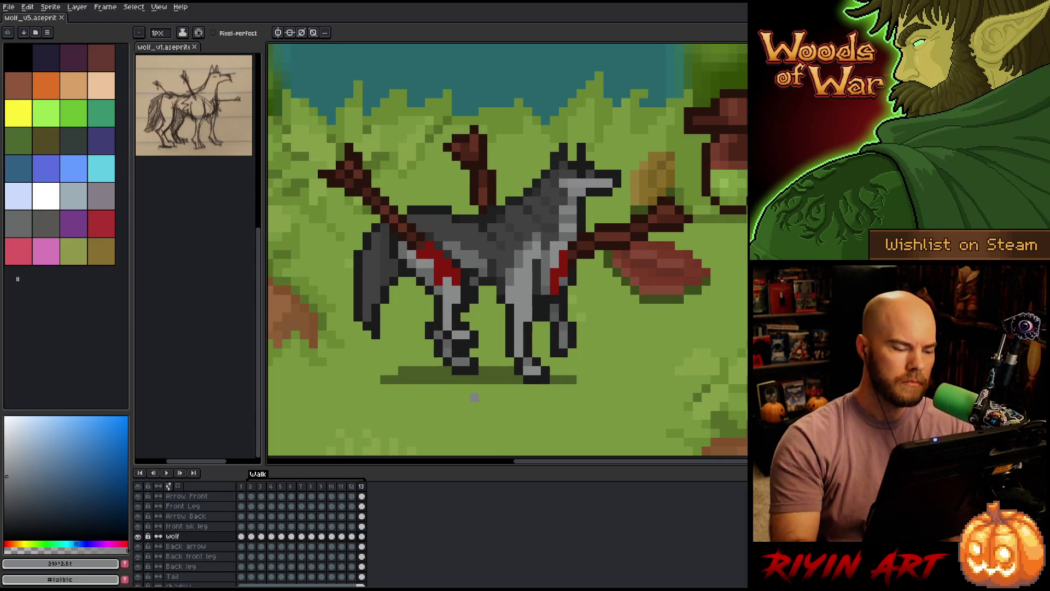
{"action": "key", "text": "i"}
{"action": "left_click", "coordinate": [440, 219]}
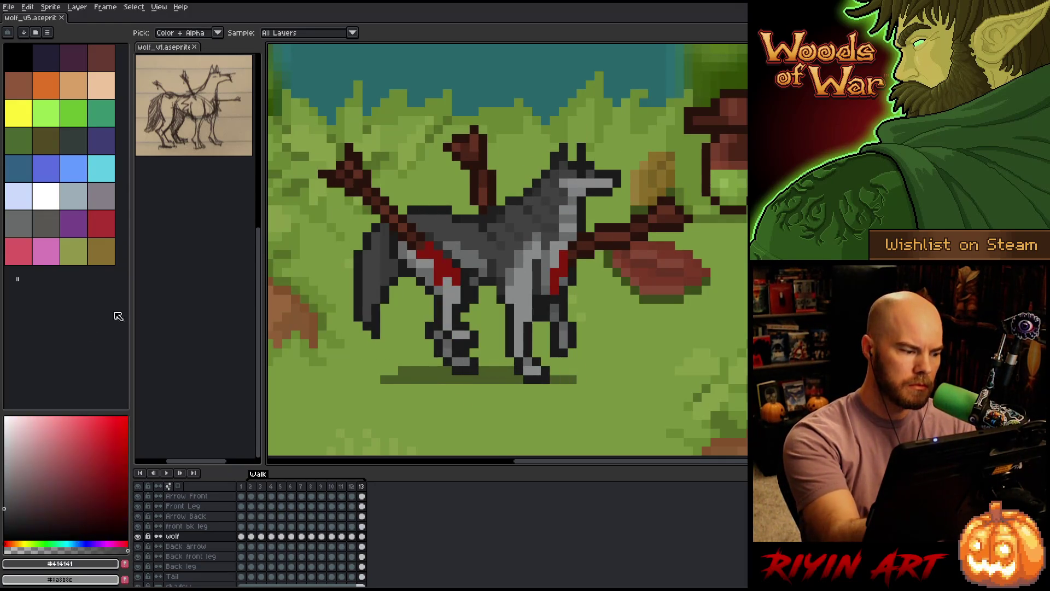
{"action": "key", "text": "b"}
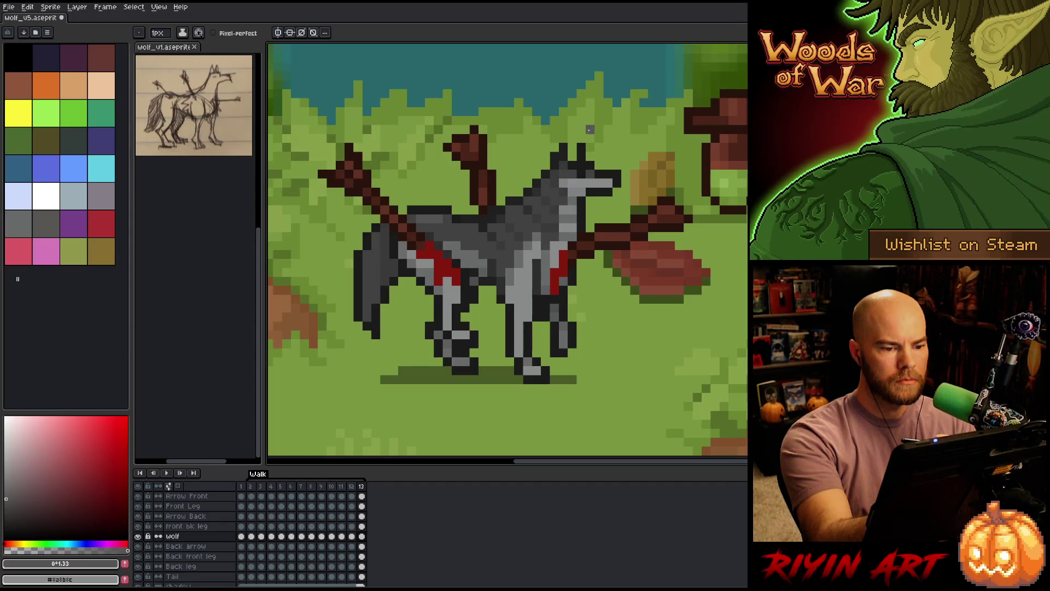
Retouch the ear shading with lighter and mid greys sampled from the wolf, then move to frame 2.
{"action": "left_click", "coordinate": [547, 255], "text": "alt"}
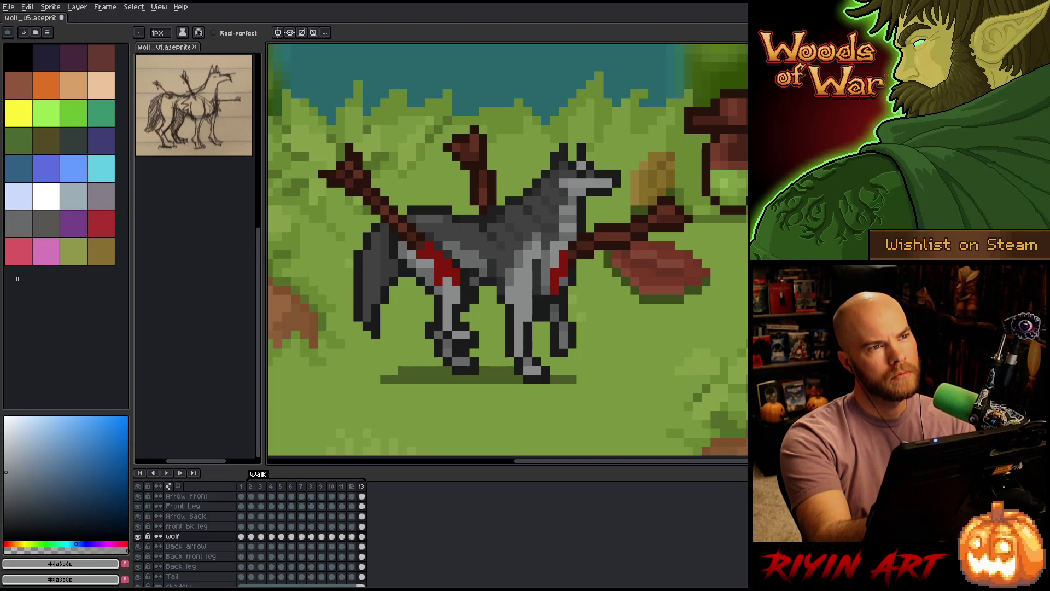
{"action": "left_click", "coordinate": [581, 201], "text": "alt"}
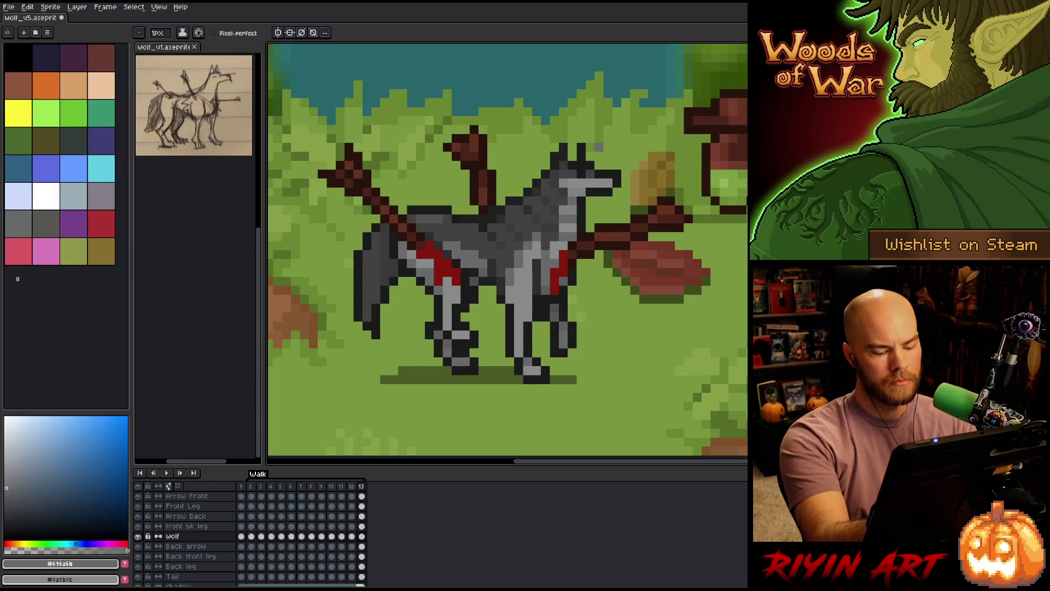
{"action": "key", "text": "period"}
{"action": "key", "text": "period"}
{"action": "key", "text": "period"}
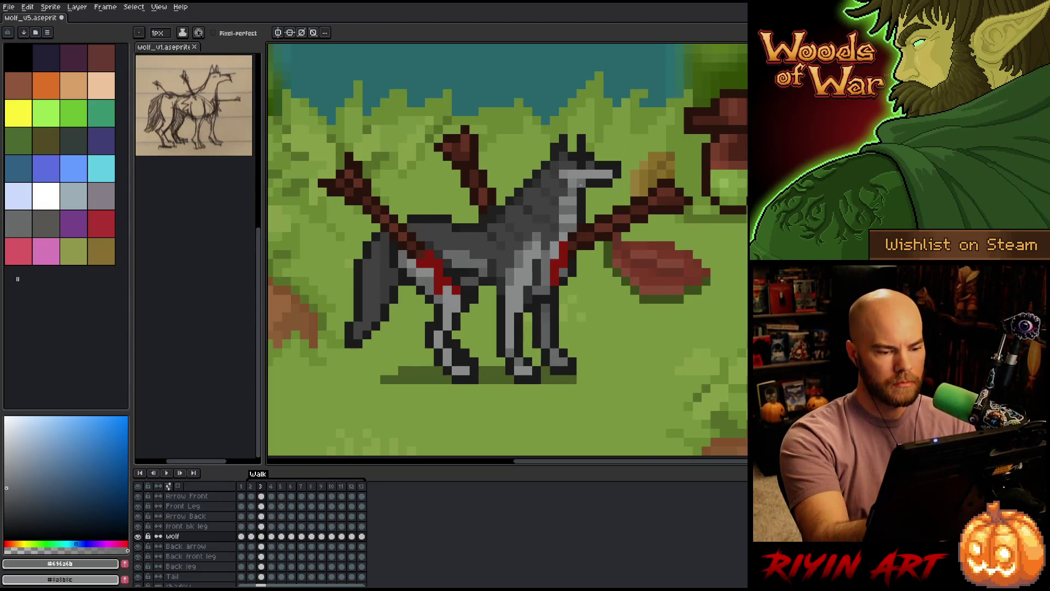
Step back and forth through the walk cycle, comparing poses through frames 8, 11 and the loop.
{"action": "key", "text": "period"}
{"action": "key", "text": "comma"}
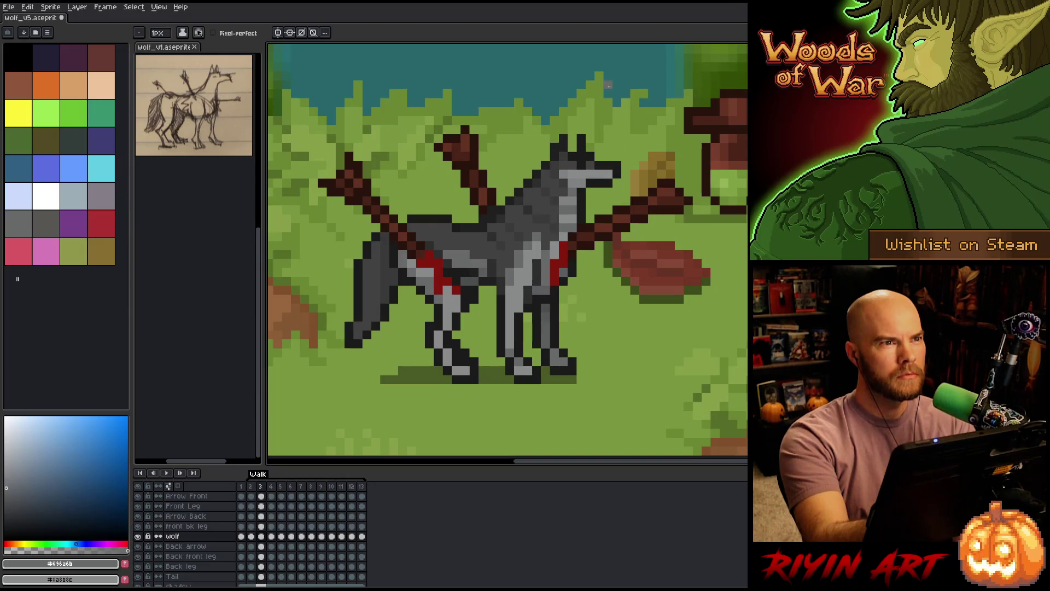
{"action": "key", "text": "comma"}
{"action": "key", "text": "period"}
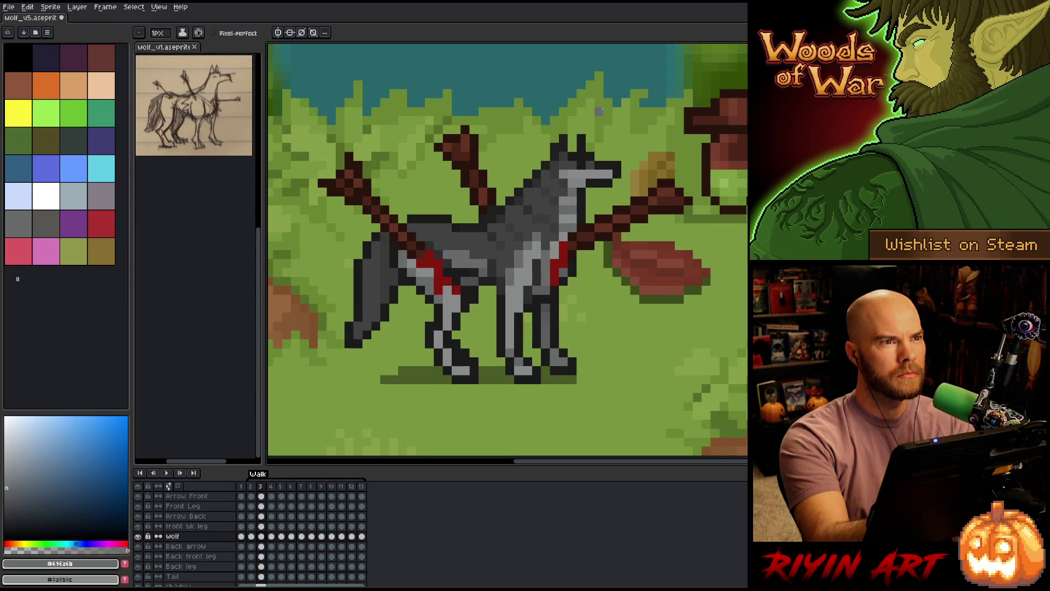
{"action": "key", "text": "period"}
{"action": "key", "text": "period"}
{"action": "key", "text": "period"}
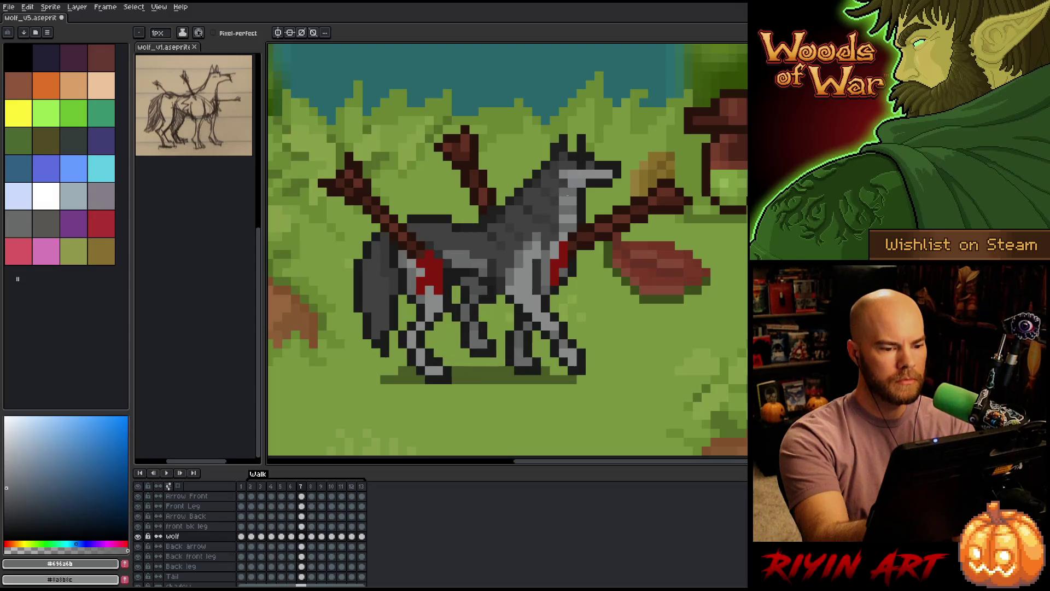
{"action": "key", "text": "period"}
{"action": "key", "text": "period"}
{"action": "key", "text": "period"}
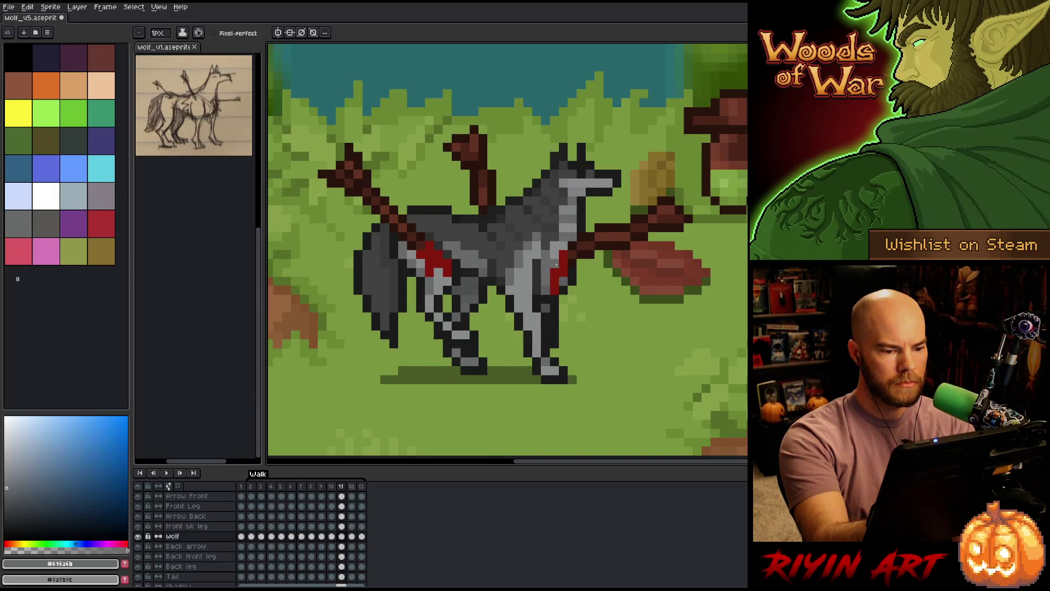
{"action": "key", "text": "period"}
{"action": "key", "text": "period"}
{"action": "key", "text": "period"}
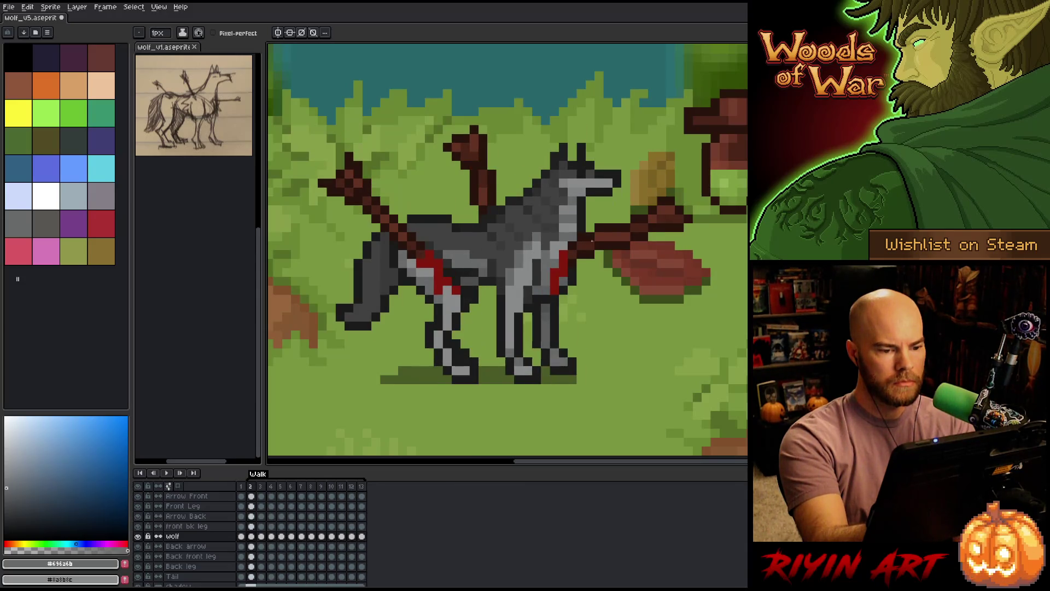
Stop on frame 5 with the wound's blood red sampled and the Arrow Front layer selected.
{"action": "key", "text": "Return"}
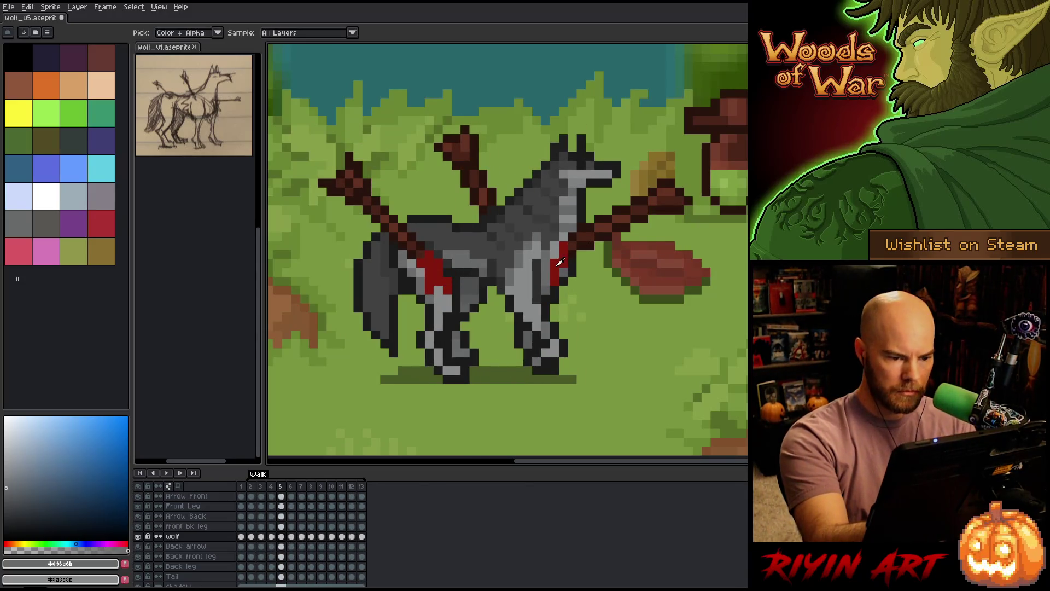
{"action": "left_click", "coordinate": [557, 263], "text": "alt"}
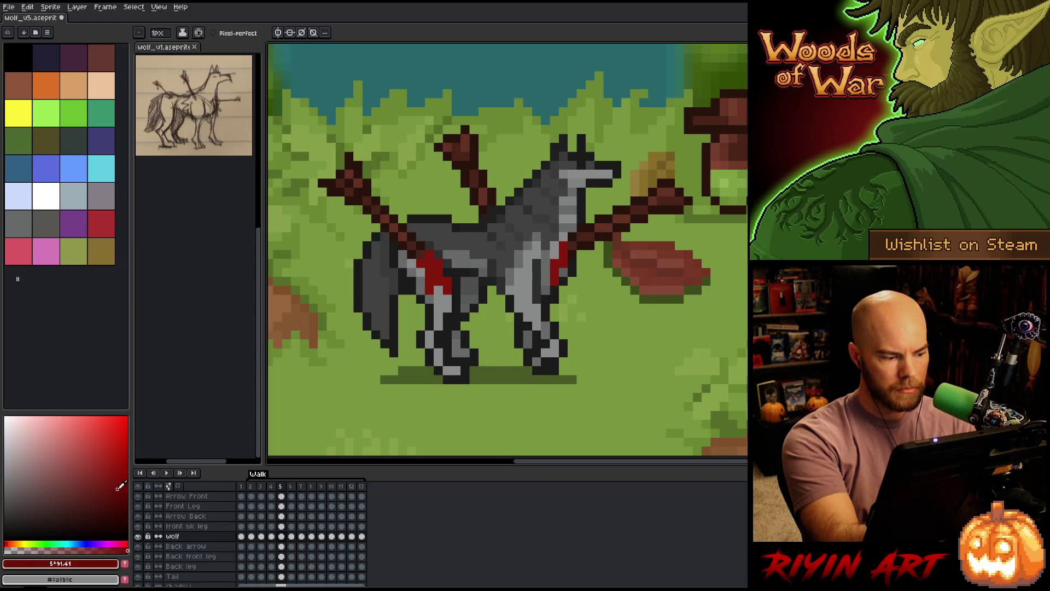
{"action": "left_click", "coordinate": [557, 269], "text": "ctrl"}
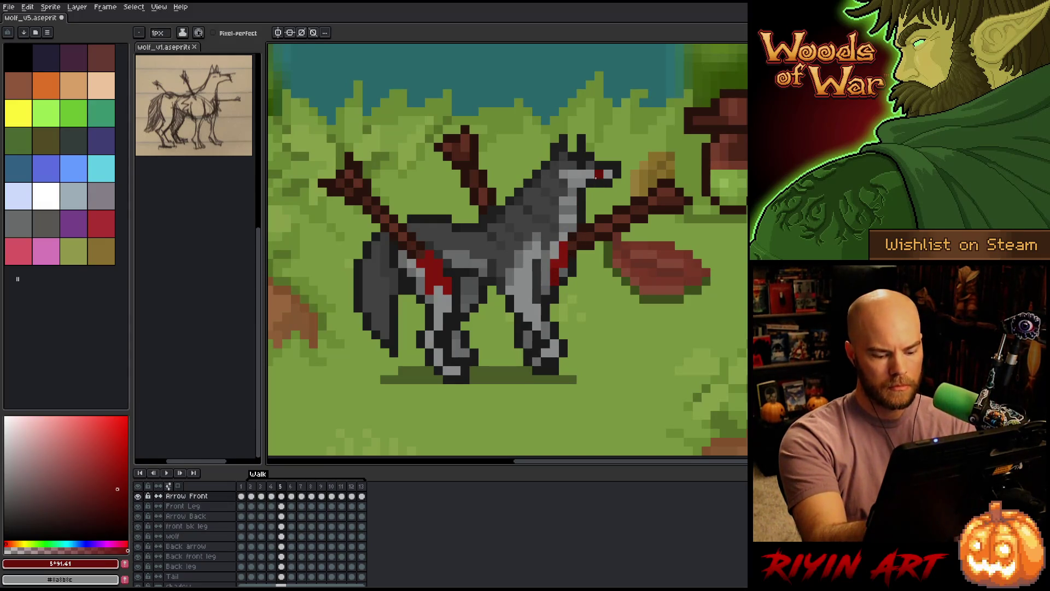
Step through walk frames 6 to 13, comparing 10 and 11, and loop round to frame 3.
{"action": "key", "text": "period"}
{"action": "key", "text": "period"}
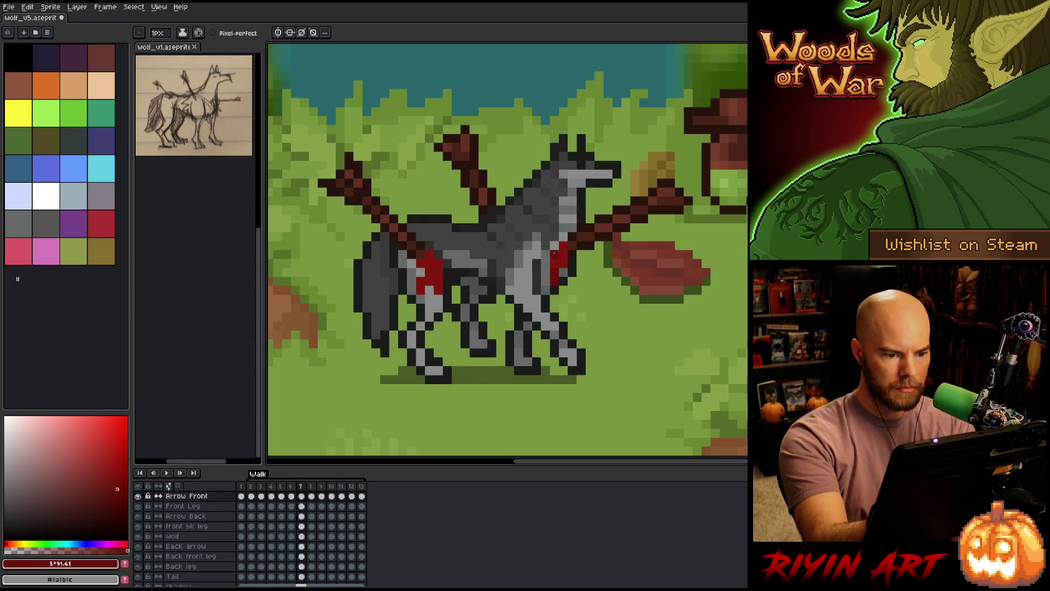
{"action": "key", "text": "period"}
{"action": "key", "text": "period"}
{"action": "key", "text": "period"}
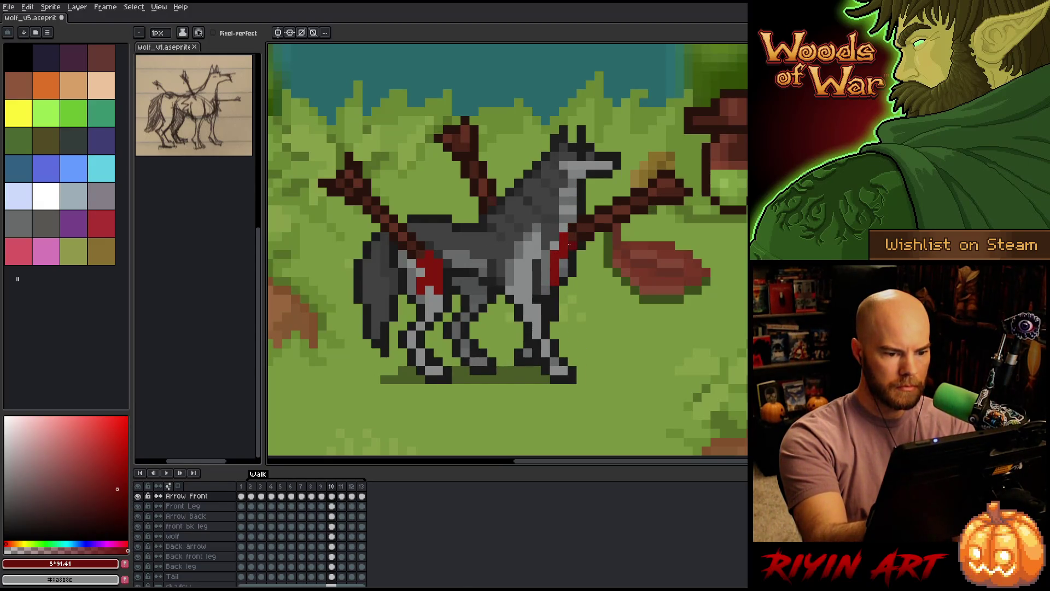
{"action": "key", "text": "period"}
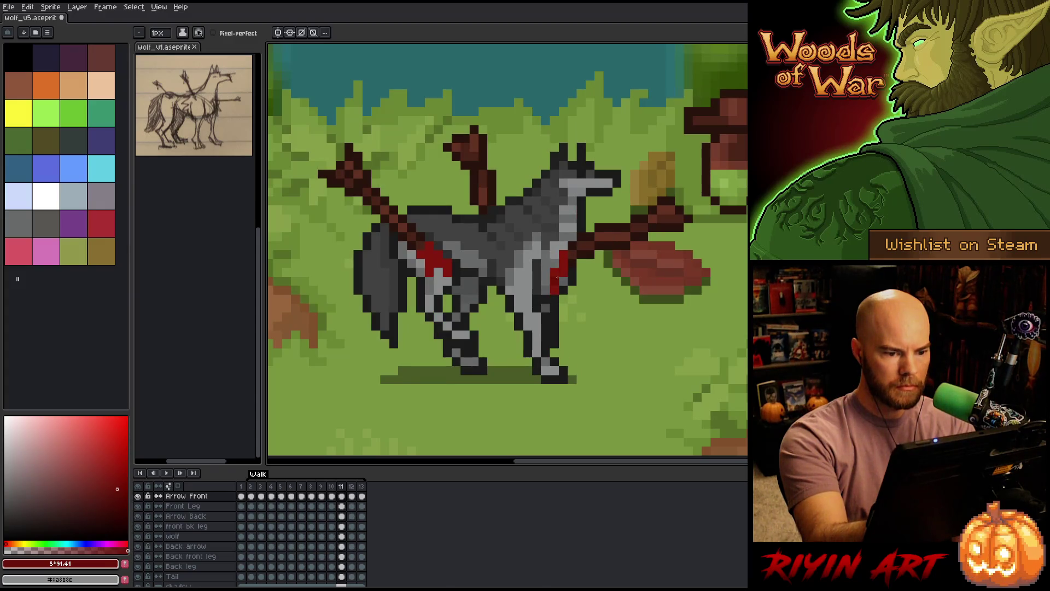
{"action": "key", "text": "comma"}
{"action": "key", "text": "period"}
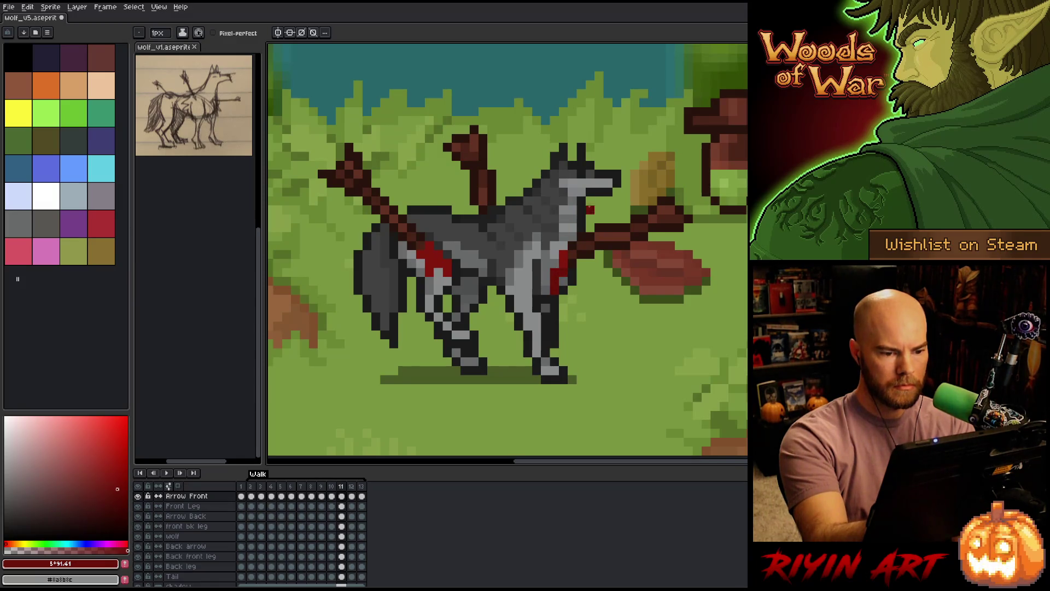
{"action": "key", "text": "comma"}
{"action": "key", "text": "period"}
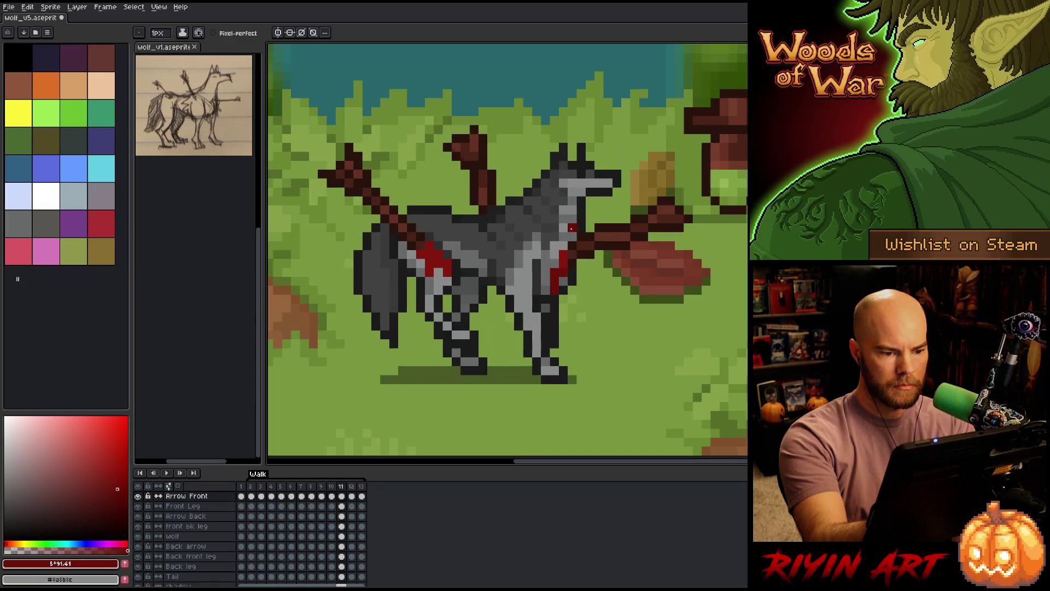
{"action": "key", "text": "period"}
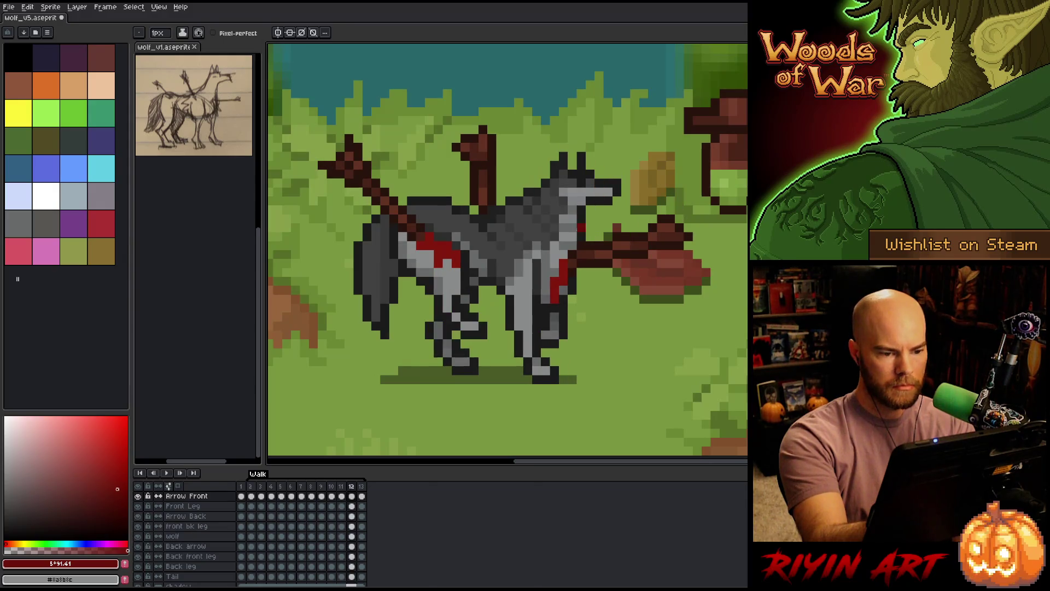
{"action": "key", "text": "period"}
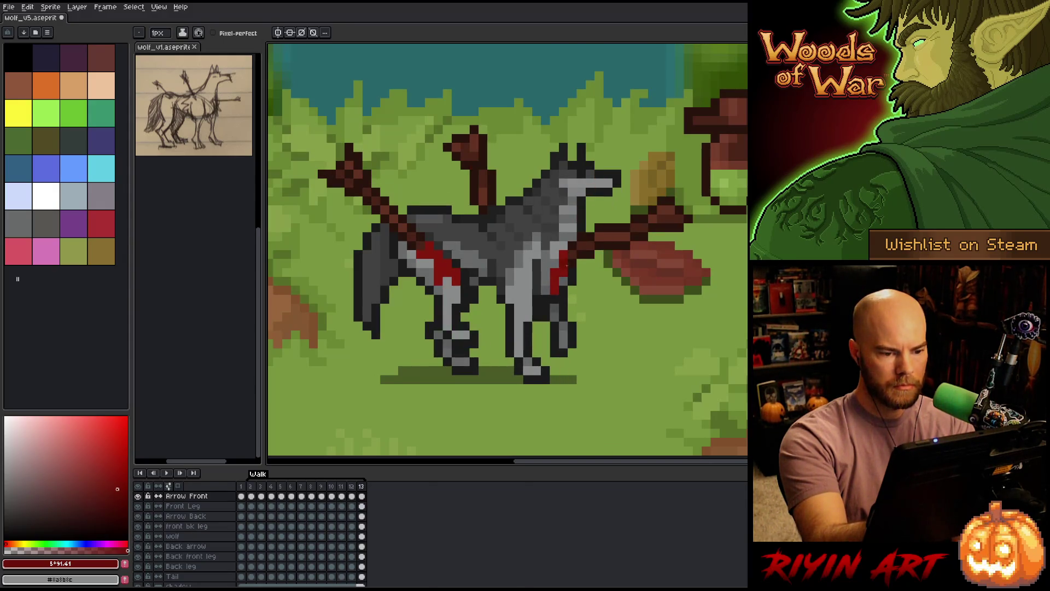
{"action": "key", "text": "period"}
{"action": "key", "text": "period"}
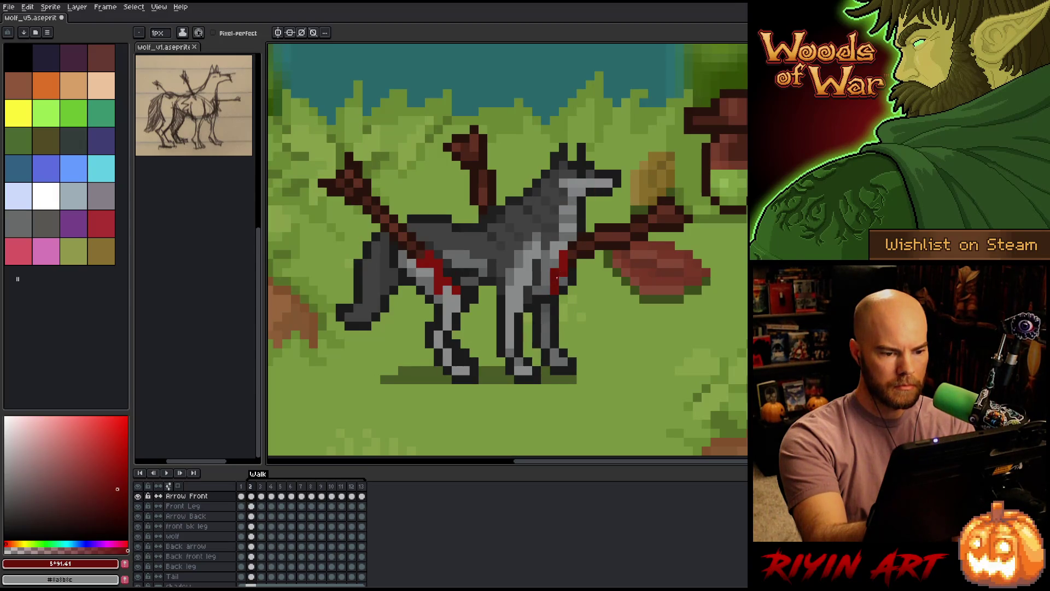
{"action": "key", "text": "period"}
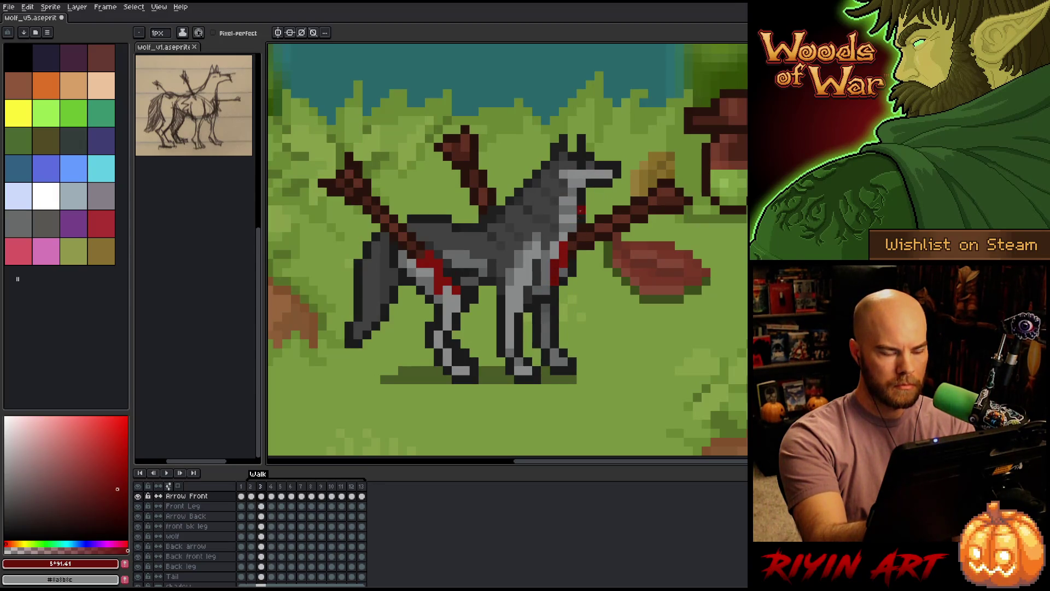
Sample the darker chest red, advance to frame 5, then play the walk and stop on frame 3.
{"action": "left_click", "coordinate": [555, 264], "text": "alt"}
{"action": "left_click", "coordinate": [558, 264], "text": "alt"}
{"action": "key", "text": "period"}
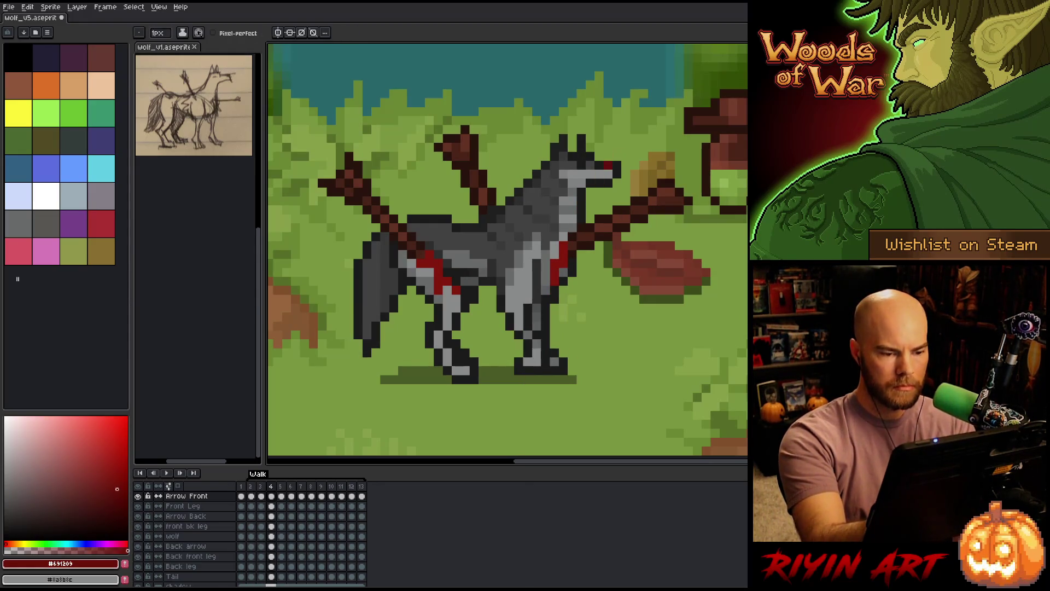
{"action": "key", "text": "period"}
{"action": "key", "text": "period"}
{"action": "key", "text": "period"}
{"action": "key", "text": "period"}
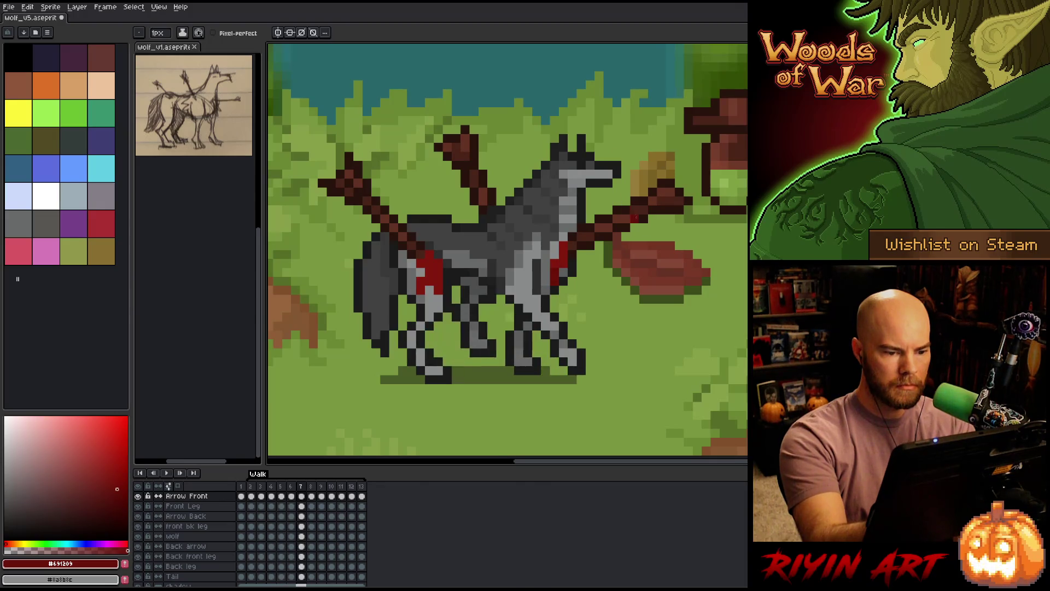
{"action": "key", "text": "Return"}
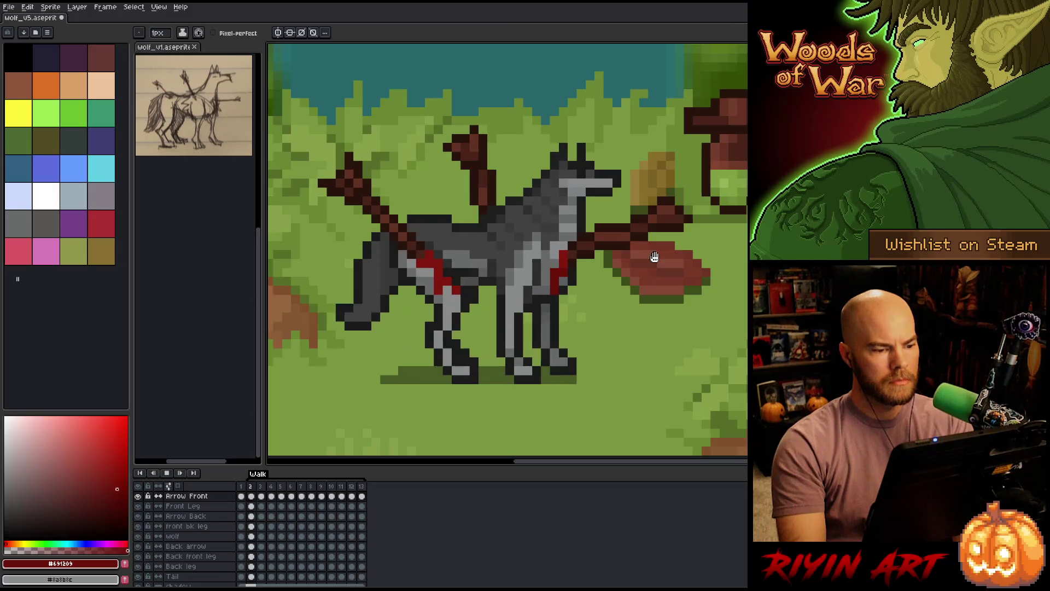
{"action": "key", "text": "Return"}
Fine-tune a brighter blood red in the colour picker's saturation and brightness area.
{"action": "left_click", "coordinate": [113, 455]}
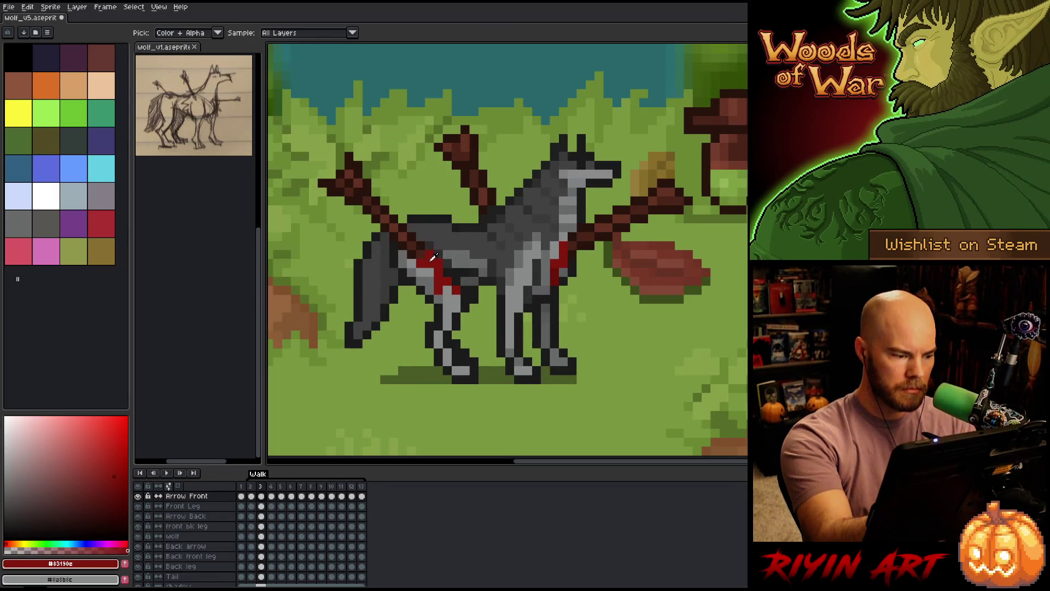
{"action": "left_click", "coordinate": [101, 444]}
{"action": "left_click", "coordinate": [97, 449]}
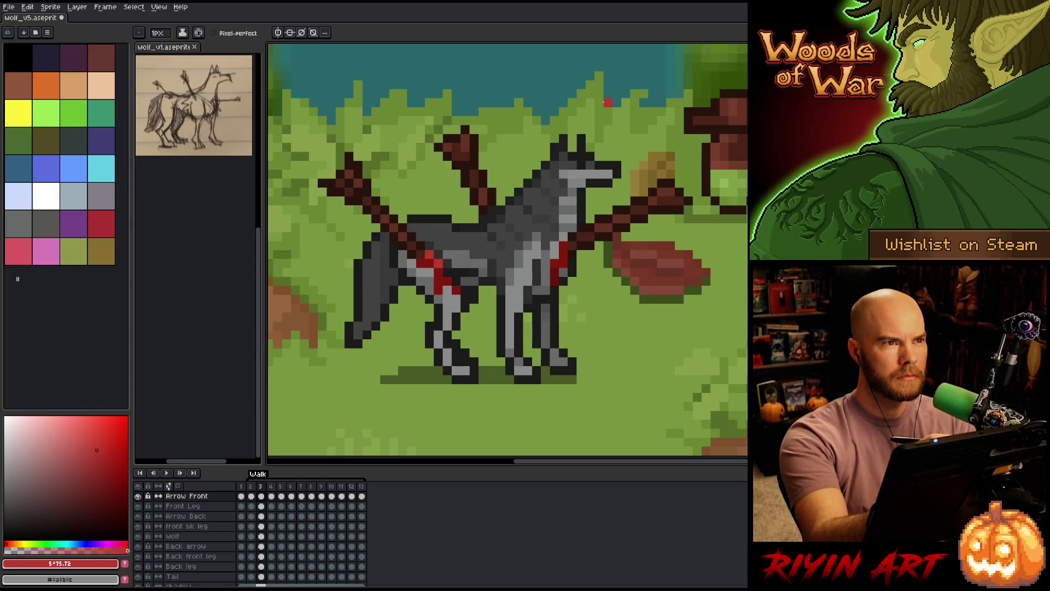
{"action": "left_click", "coordinate": [107, 453]}
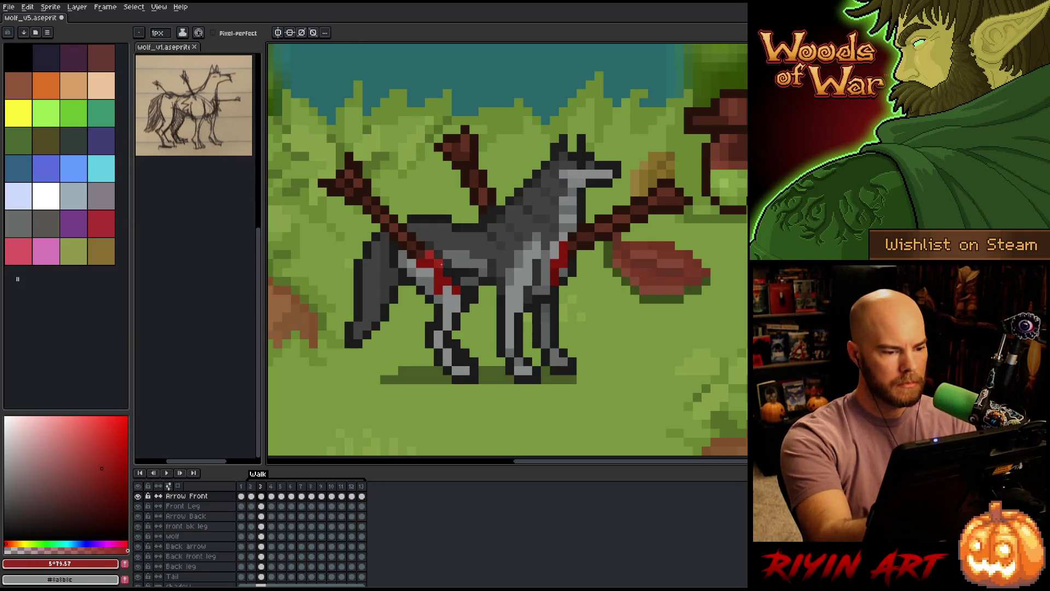
{"action": "left_click", "coordinate": [111, 461]}
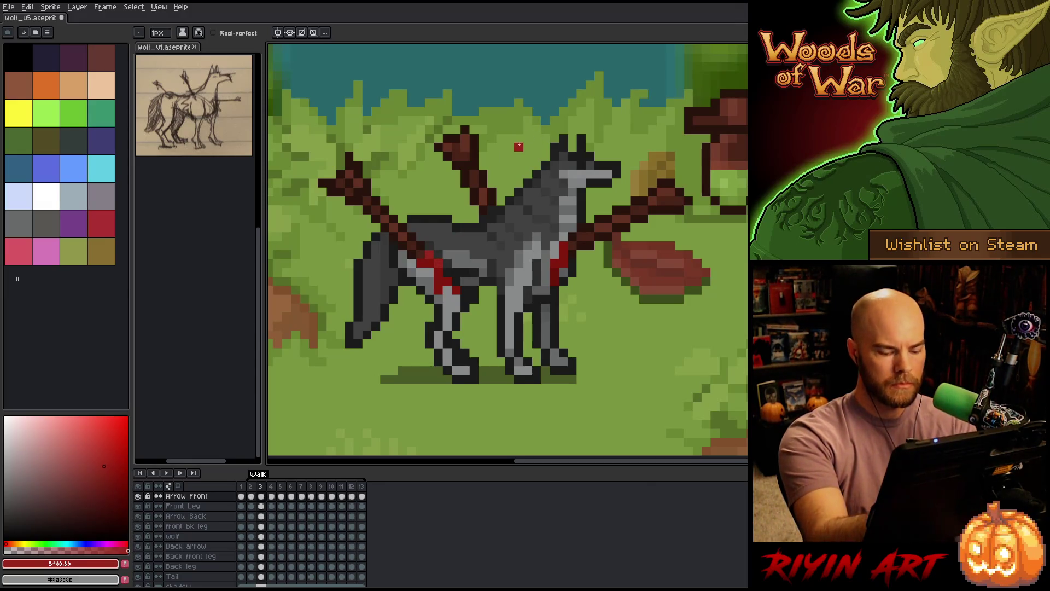
Step through the whole walk cycle back to frame 2 and add a red wound pixel on the wolf's back.
{"action": "key", "text": "Right"}
{"action": "key", "text": "Right"}
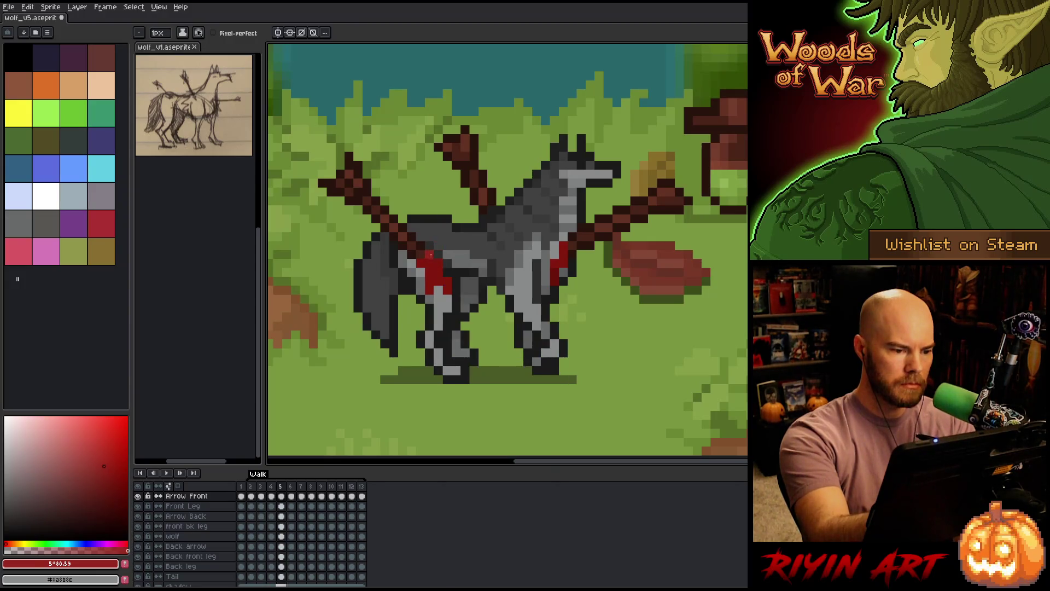
{"action": "key", "text": "Right"}
{"action": "key", "text": "Right"}
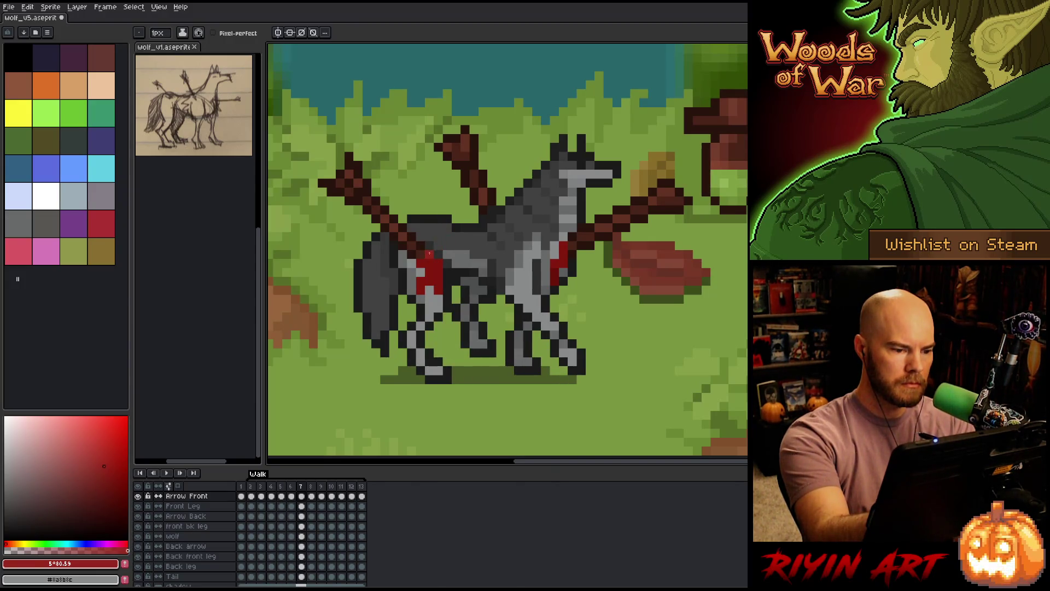
{"action": "key", "text": "Right"}
{"action": "key", "text": "Right"}
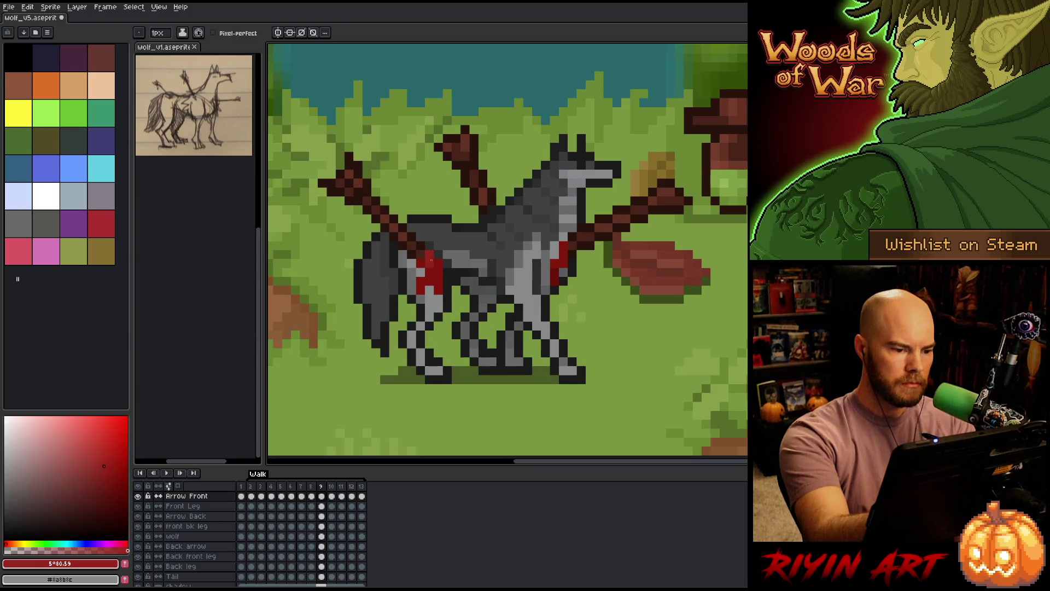
{"action": "key", "text": "Right"}
{"action": "key", "text": "Right"}
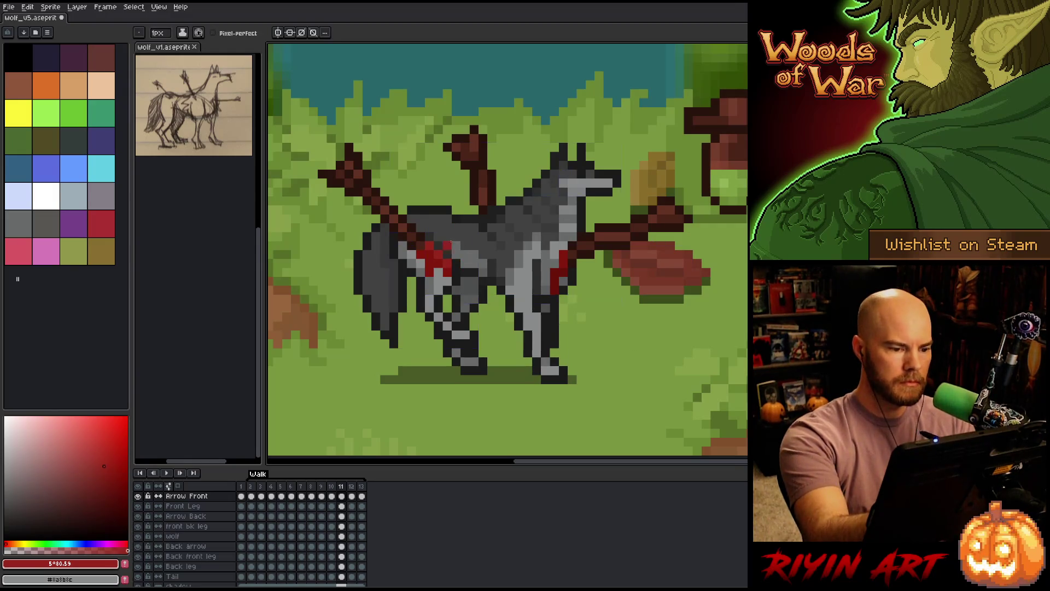
{"action": "key", "text": "Right"}
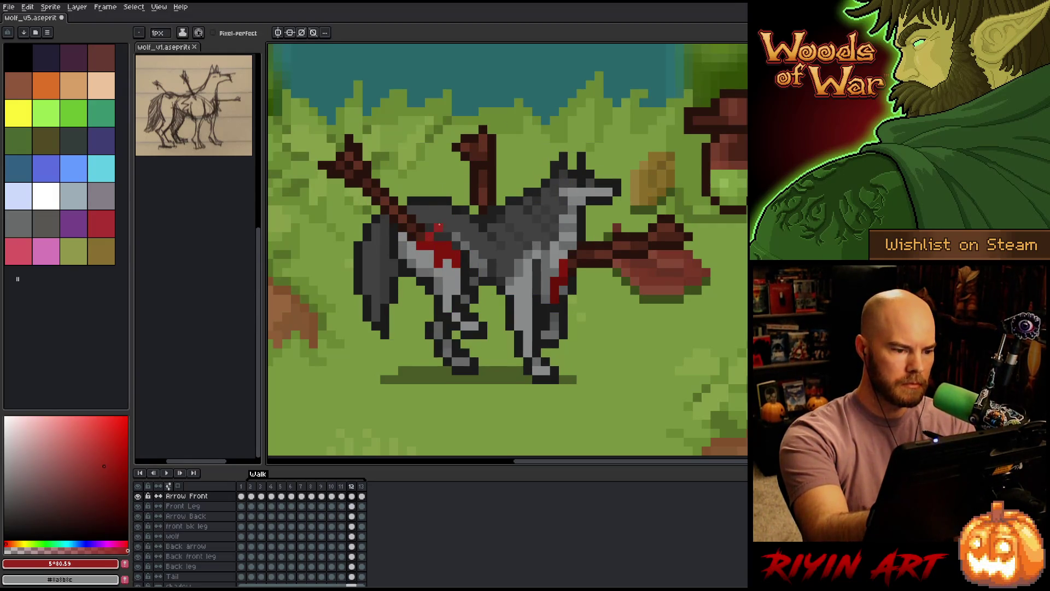
{"action": "key", "text": "Right"}
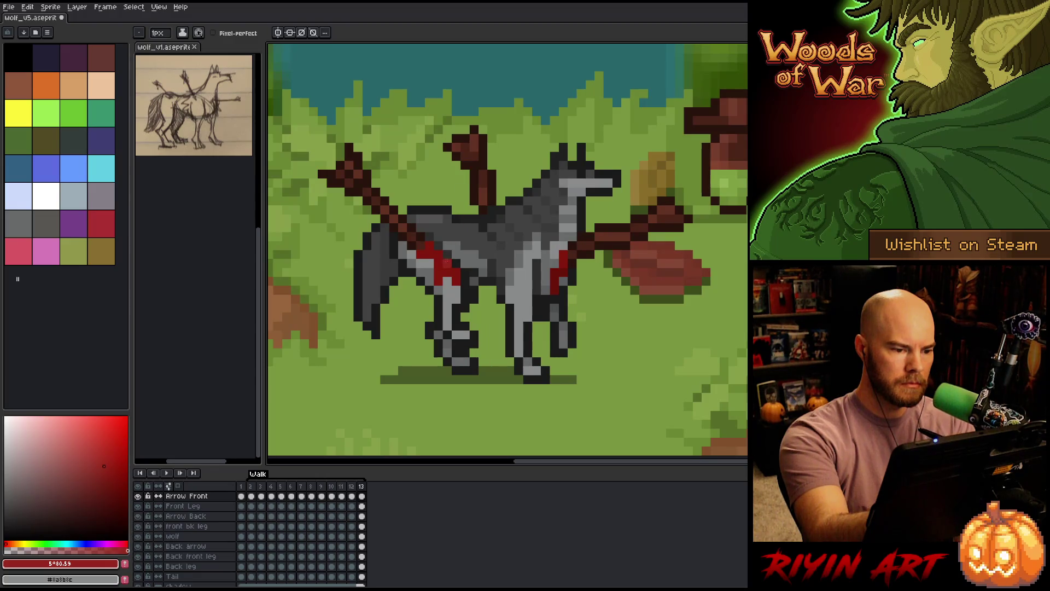
{"action": "key", "text": "Right"}
{"action": "key", "text": "Right"}
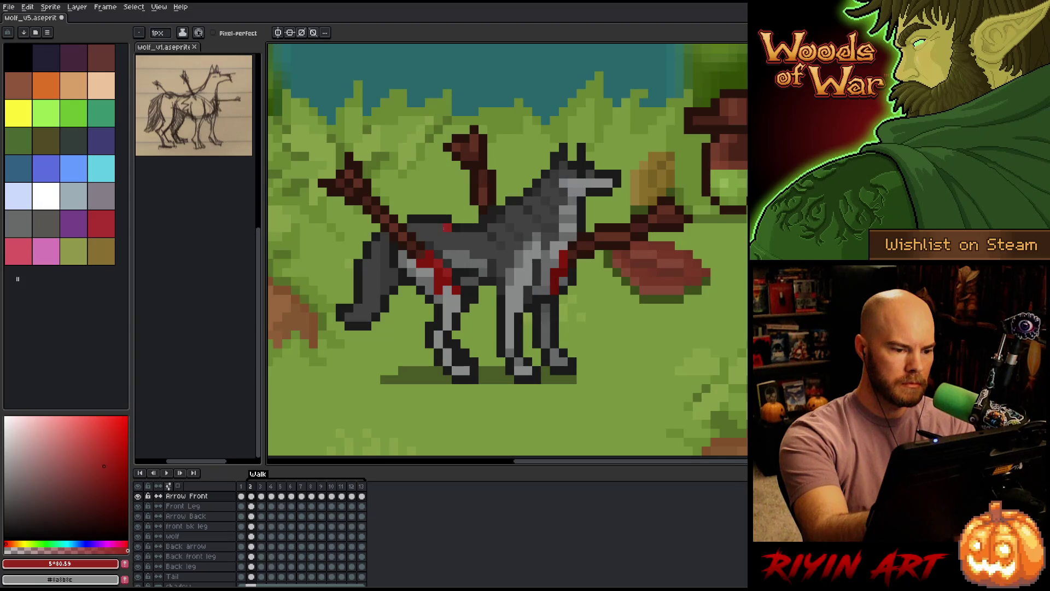
{"action": "key", "text": "Right"}
{"action": "key", "text": "Left"}
{"action": "left_click", "coordinate": [455, 219]}
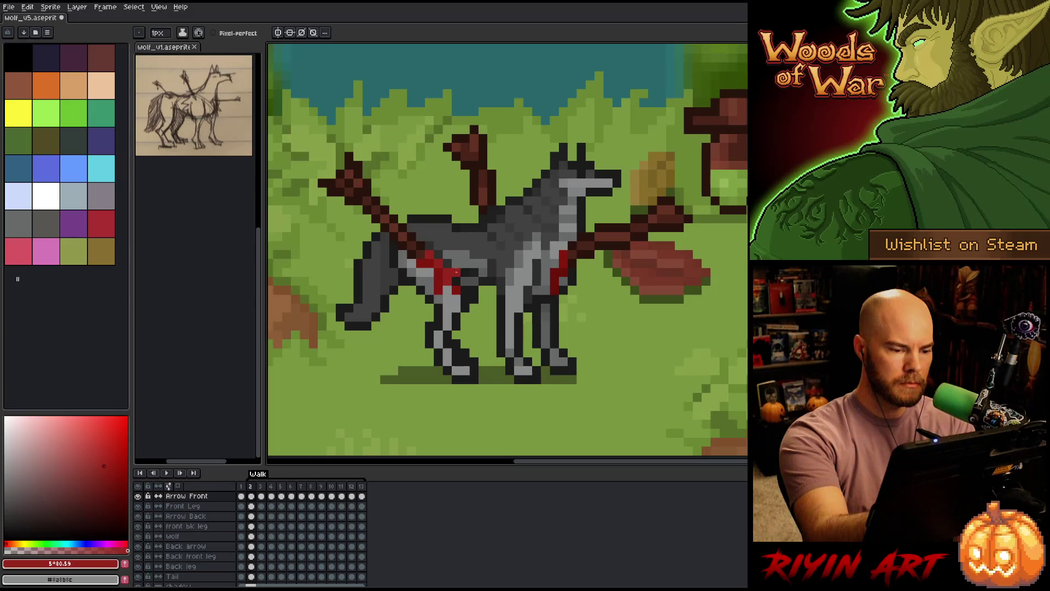
Advance four walk frames and paint a red wound pixel on the wolf's flank.
{"action": "key", "text": "Right"}
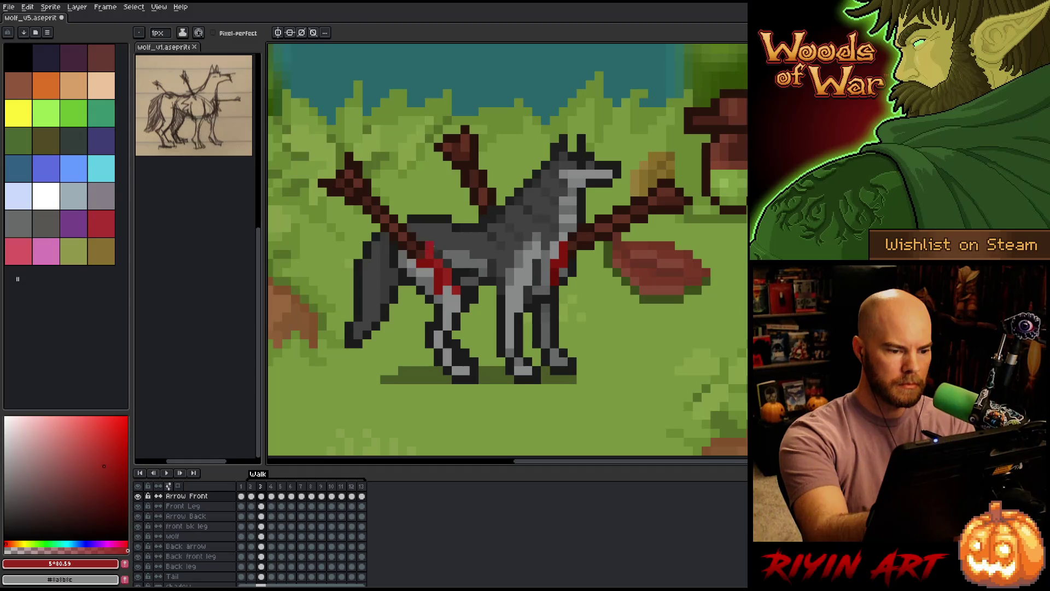
{"action": "key", "text": "Right"}
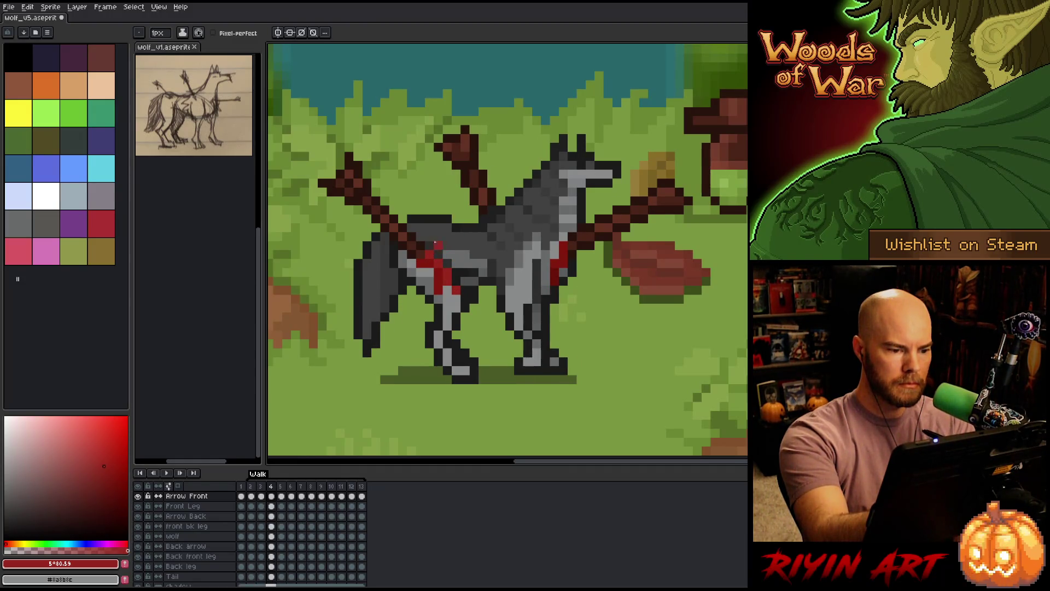
{"action": "key", "text": "Right"}
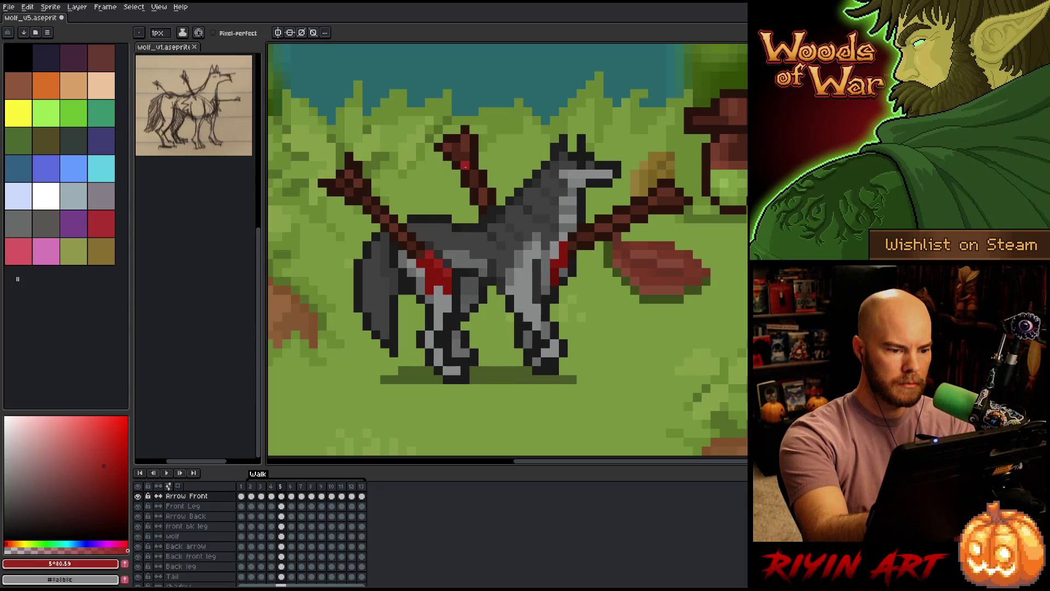
{"action": "key", "text": "Right"}
{"action": "key", "text": "Right"}
{"action": "left_click", "coordinate": [455, 263]}
On the last walk frame, paint a dark blood-red pixel on the back, then load a lighter blood red.
{"action": "key", "text": "Right"}
{"action": "key", "text": "Left"}
{"action": "key", "text": "Right"}
{"action": "key", "text": "Right"}
{"action": "key", "text": "Right"}
{"action": "key", "text": "Right"}
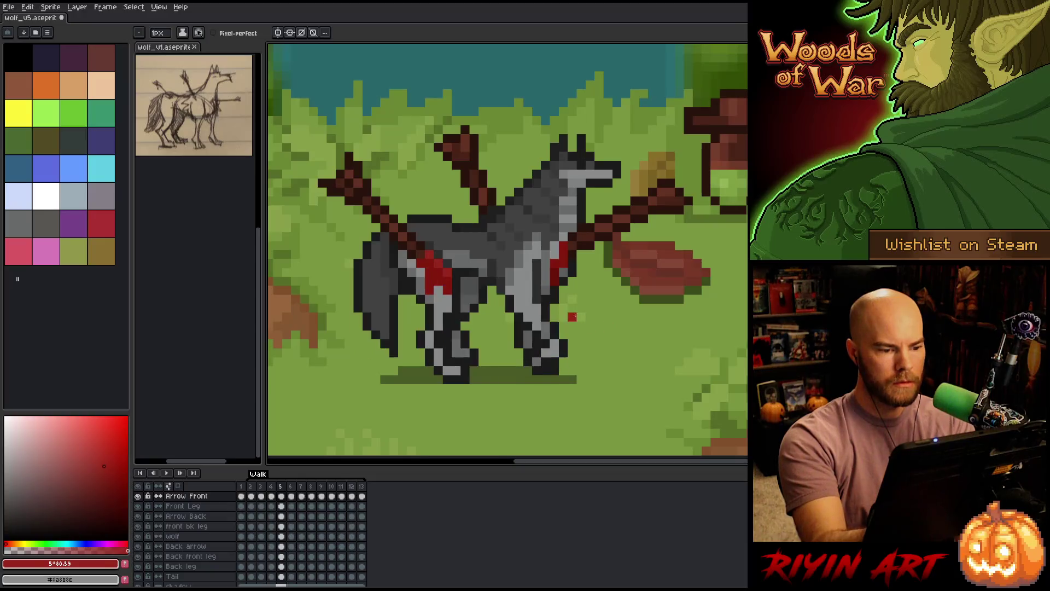
{"action": "key", "text": "Right"}
{"action": "key", "text": "Right"}
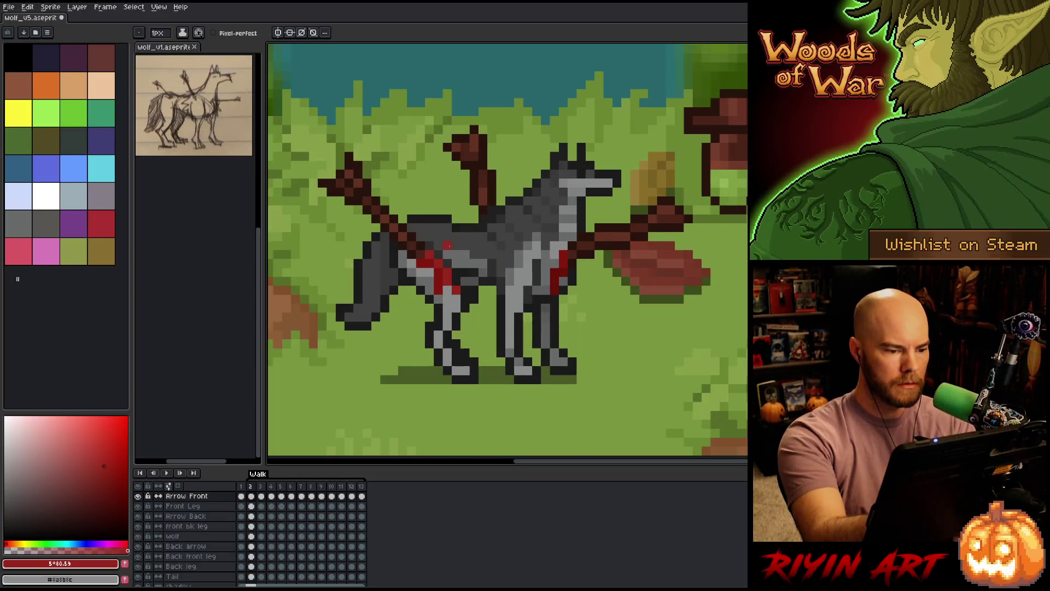
{"action": "left_click", "coordinate": [440, 281], "text": "alt"}
{"action": "left_click", "coordinate": [455, 298]}
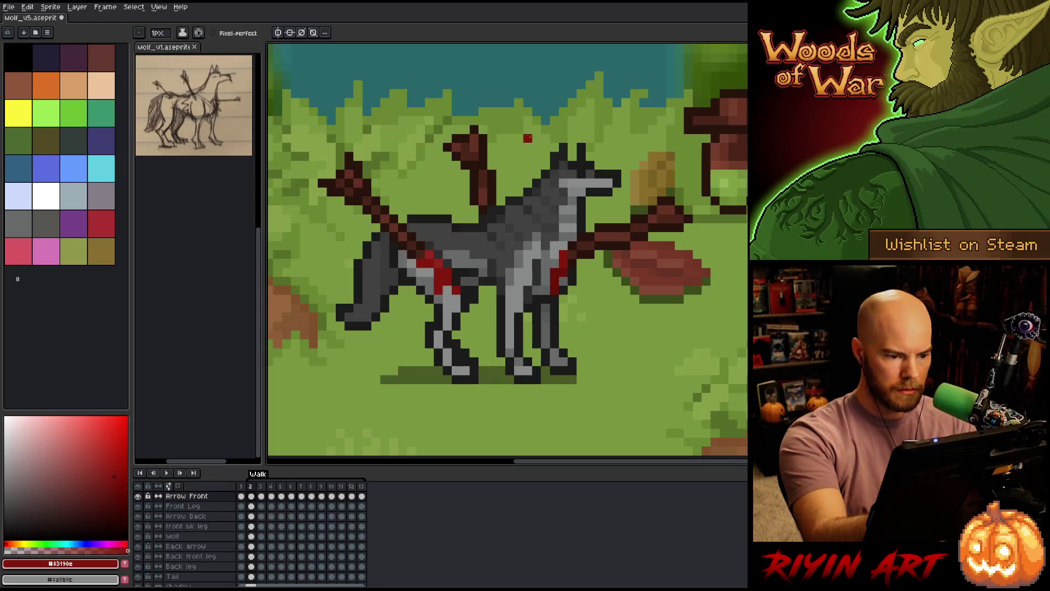
{"action": "left_click", "coordinate": [447, 268], "text": "alt"}
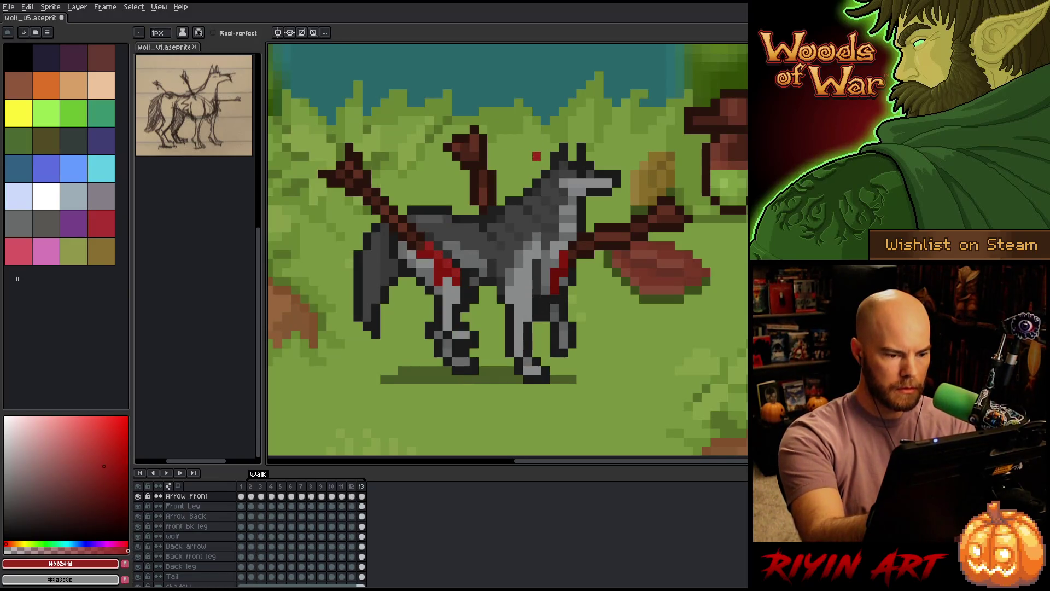
Repaint two wound pixels in a sampled darker red on the next frames, then sample a lighter red.
{"action": "key", "text": "Left"}
{"action": "key", "text": "Right"}
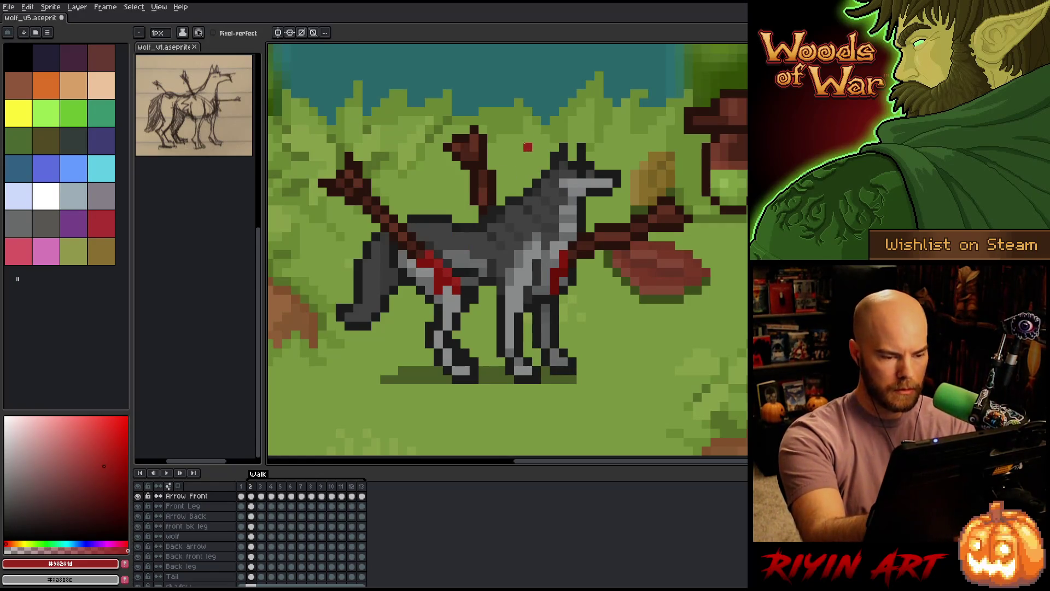
{"action": "key", "text": "Right"}
{"action": "left_click", "coordinate": [449, 283], "text": "alt"}
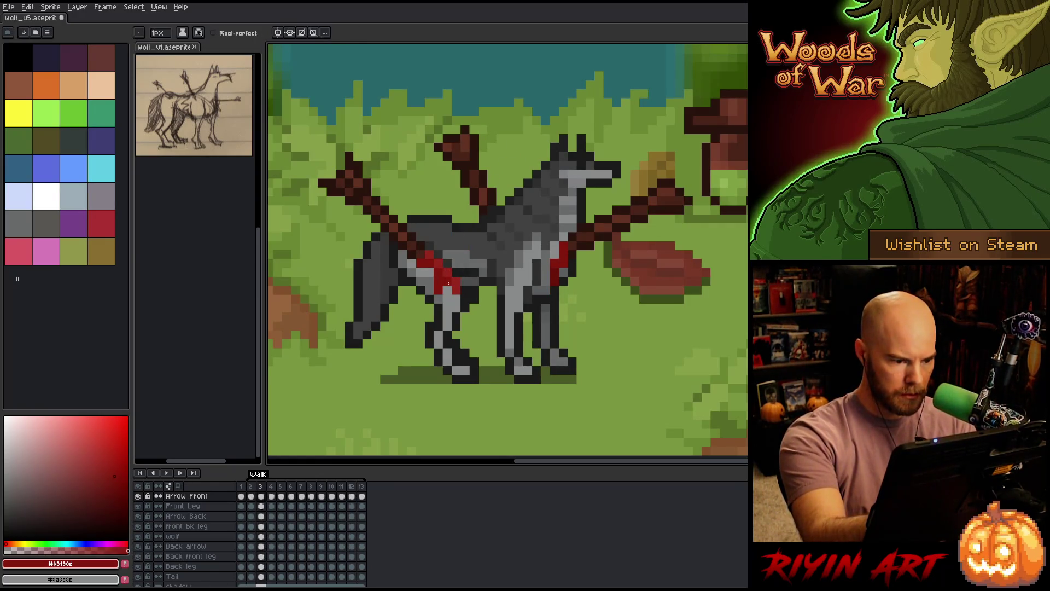
{"action": "key", "text": "Right"}
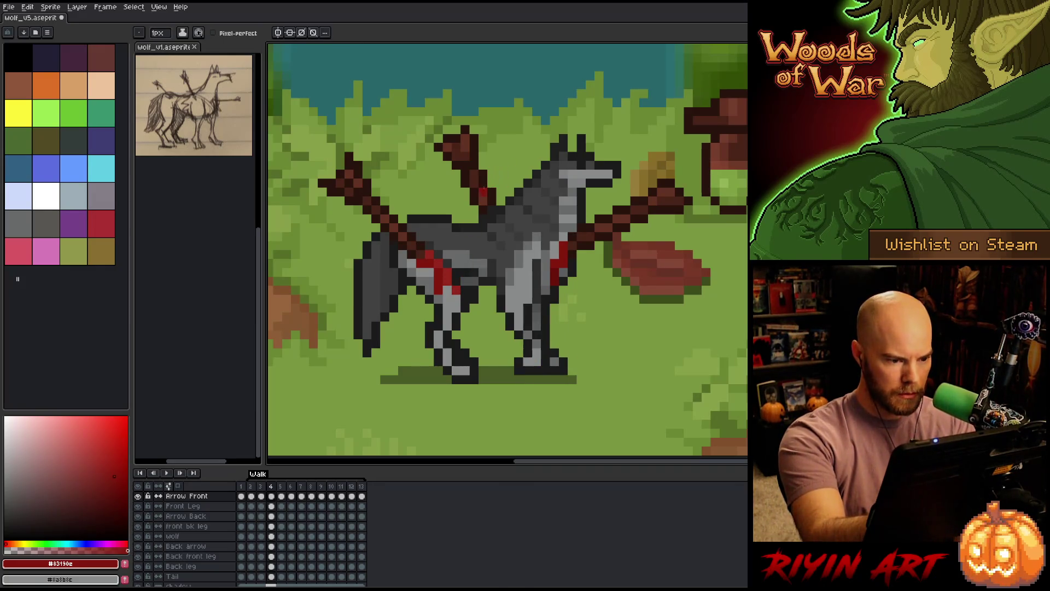
{"action": "left_click_drag", "start_coordinate": [456, 290], "coordinate": [456, 263]}
{"action": "left_click", "coordinate": [432, 257], "text": "alt"}
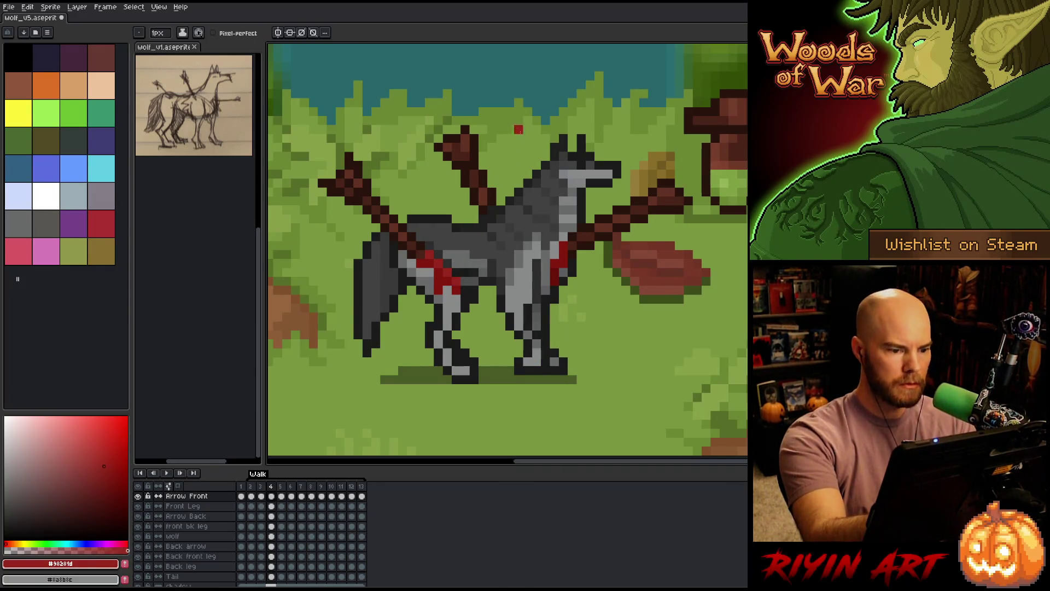
Flip between walk frames 4 to 12, comparing adjacent poses for the wound placement.
{"action": "key", "text": "Right"}
{"action": "key", "text": "Left"}
{"action": "key", "text": "Right"}
{"action": "key", "text": "Right"}
{"action": "key", "text": "Right"}
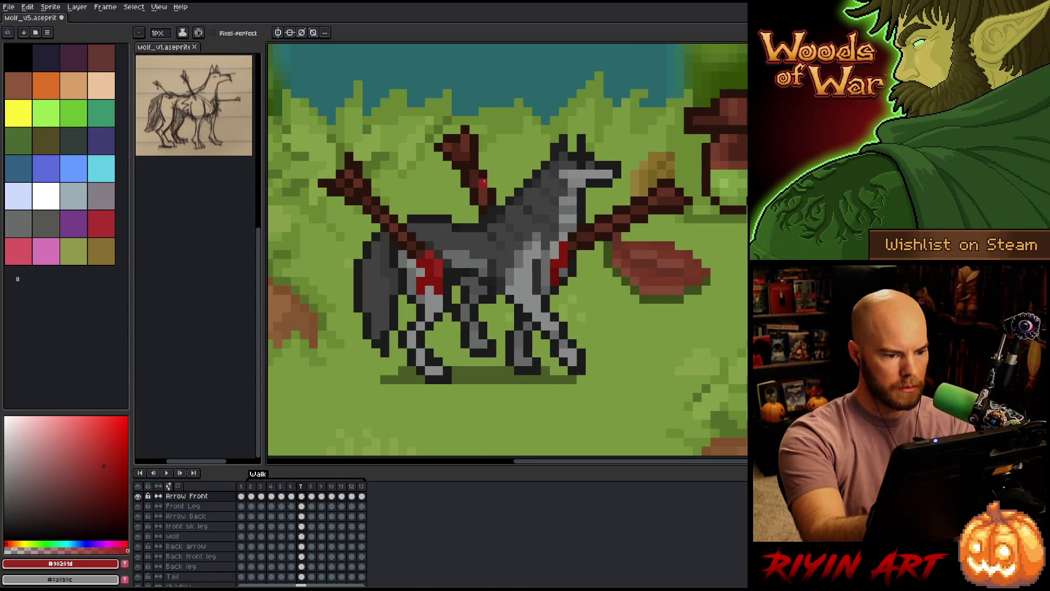
{"action": "key", "text": "Left"}
{"action": "key", "text": "Right"}
{"action": "key", "text": "Left"}
{"action": "key", "text": "Right"}
{"action": "key", "text": "Right"}
{"action": "key", "text": "Right"}
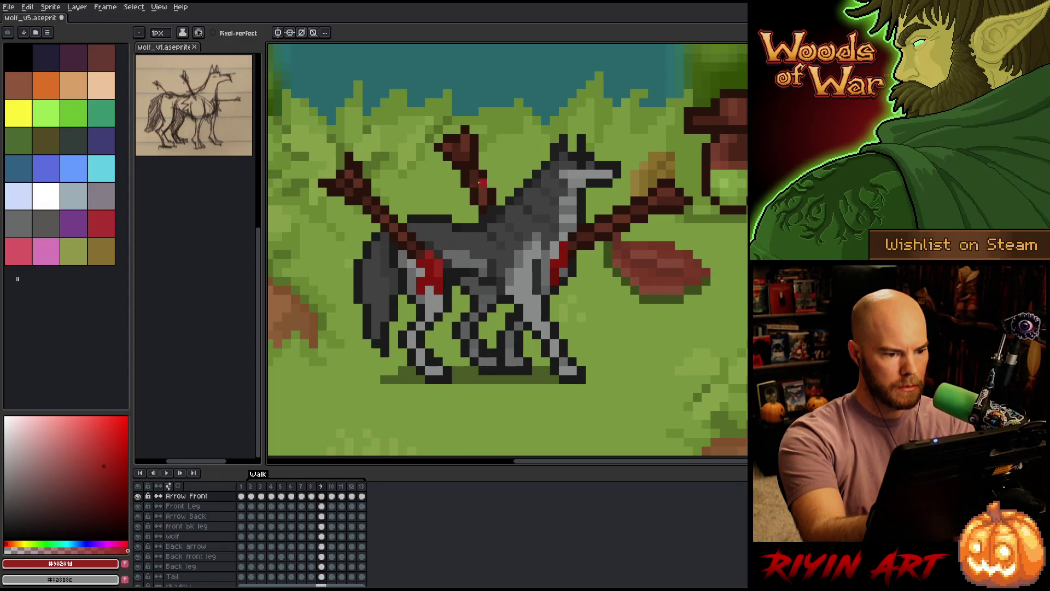
{"action": "key", "text": "Right"}
{"action": "key", "text": "Right"}
{"action": "key", "text": "Right"}
{"action": "key", "text": "Left"}
{"action": "key", "text": "Right"}
{"action": "key", "text": "Left"}
{"action": "key", "text": "Left"}
{"action": "key", "text": "Left"}
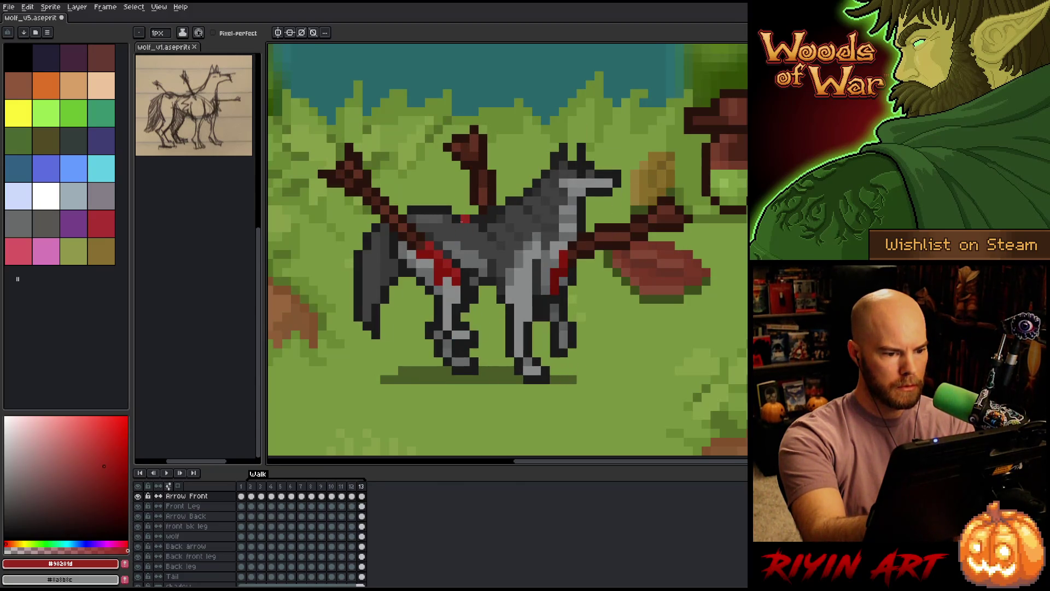
{"action": "key", "text": "Right"}
{"action": "key", "text": "Right"}
{"action": "key", "text": "Right"}
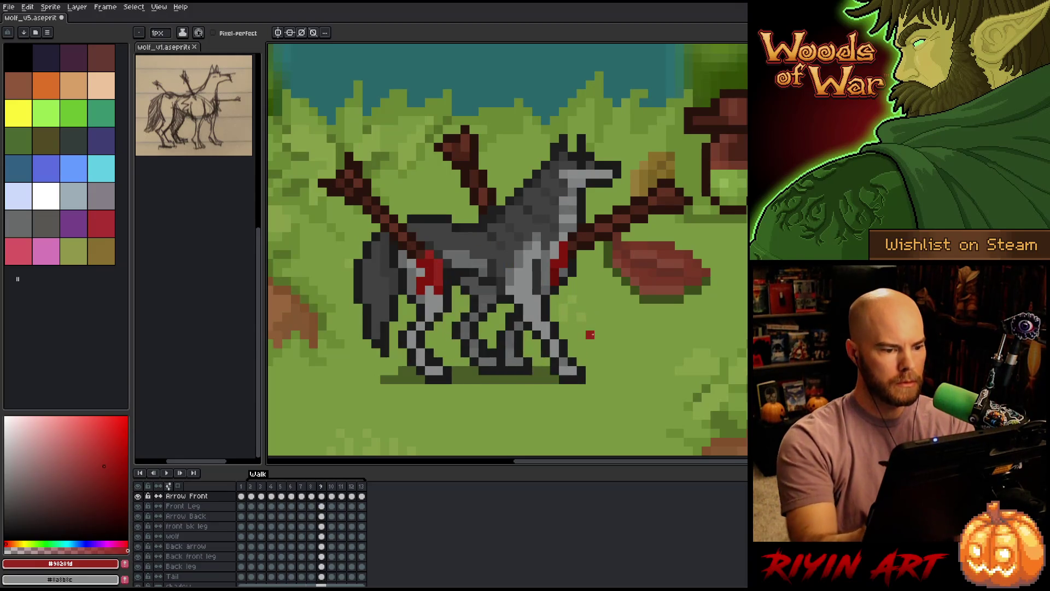
Save the wolf animation, play it, stop on frame 2, and load the near-black outline grey.
{"action": "key", "text": "ctrl+s"}
{"action": "key", "text": "Return"}
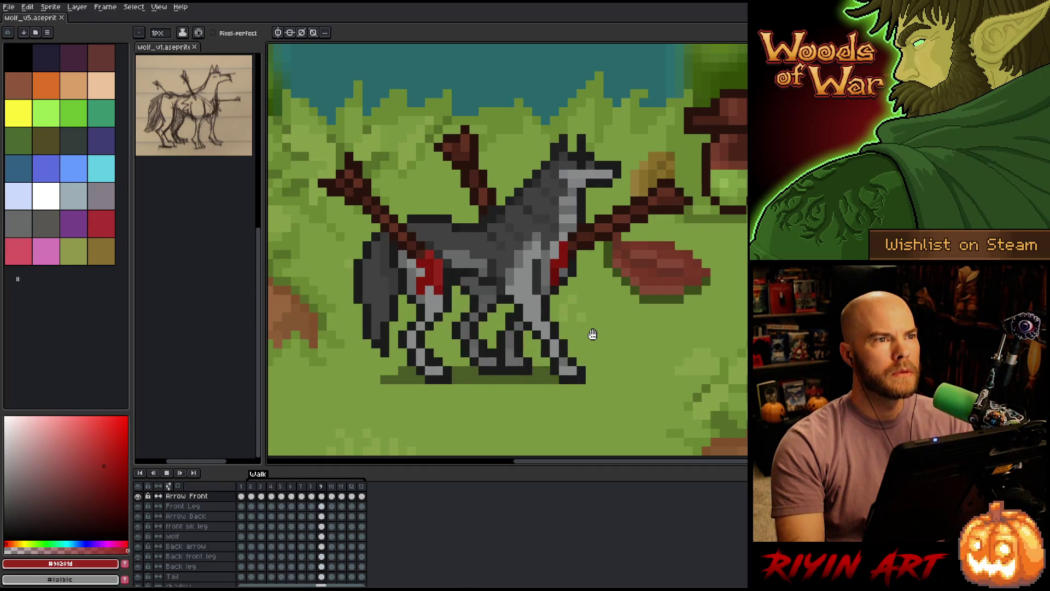
{"action": "key", "text": "Right"}
{"action": "key", "text": "Right"}
{"action": "left_click", "coordinate": [466, 286], "text": "alt"}
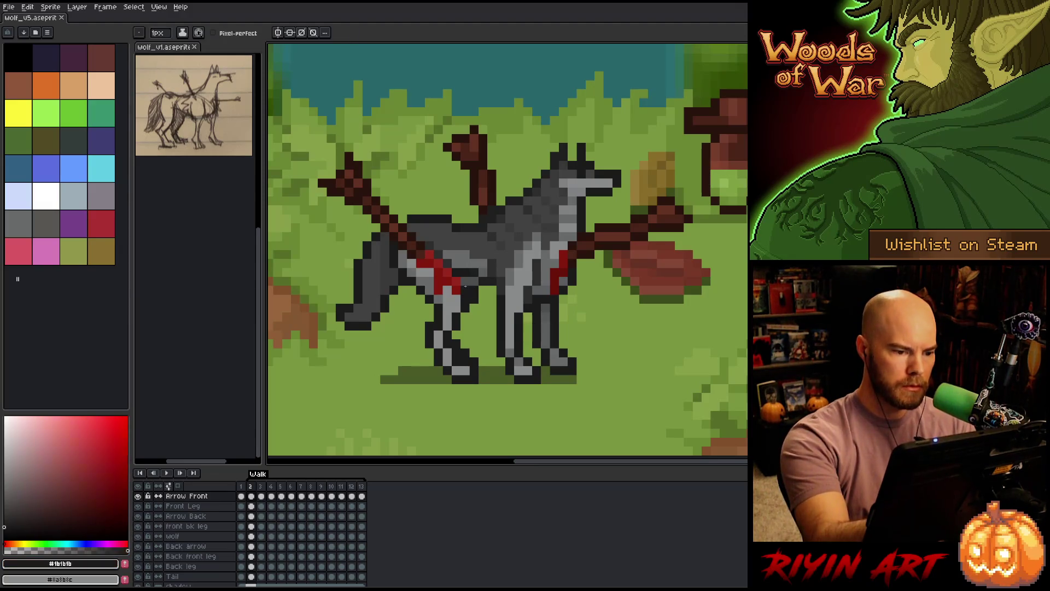
Save the animation, step two walk frames ahead, save again, and play then stop the walk.
{"action": "key", "text": "ctrl+s"}
{"action": "left_click", "coordinate": [465, 283], "text": "ctrl"}
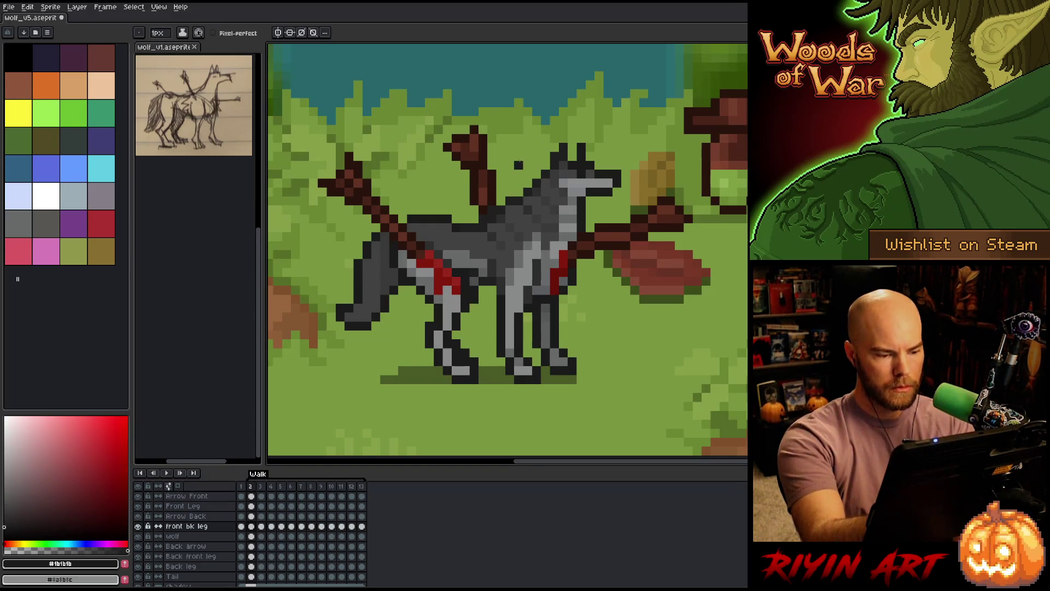
{"action": "key", "text": "Right"}
{"action": "key", "text": "Right"}
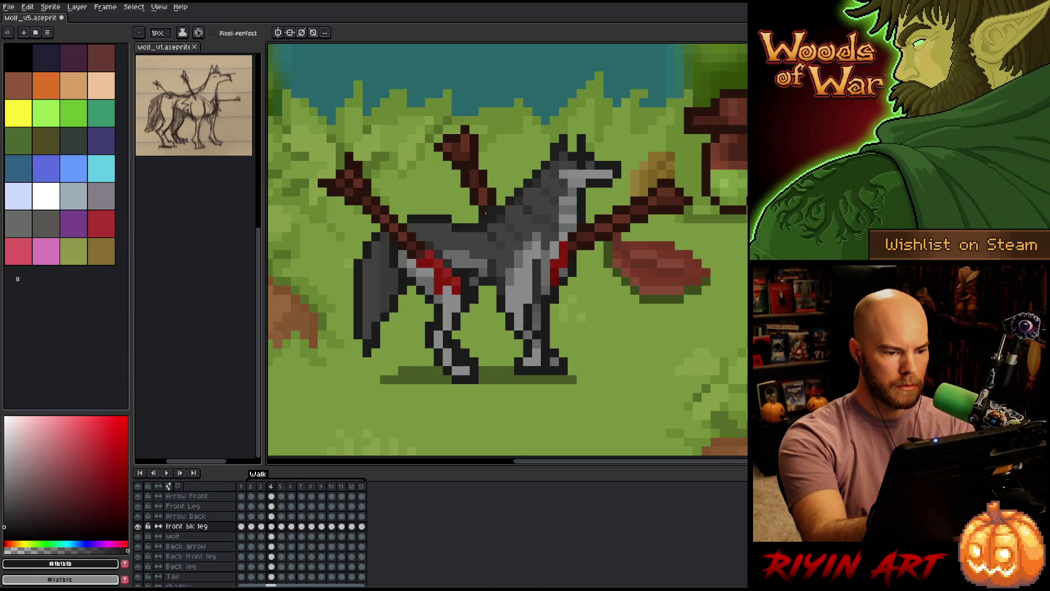
{"action": "key", "text": "Right"}
{"action": "key", "text": "Right"}
{"action": "key", "text": "Right"}
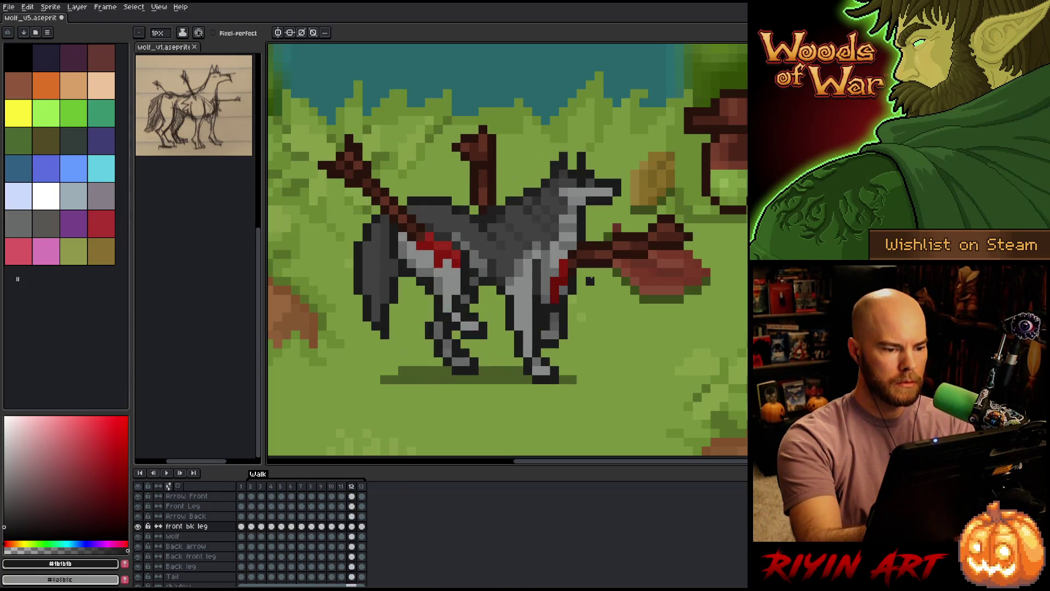
{"action": "key", "text": "ctrl+s"}
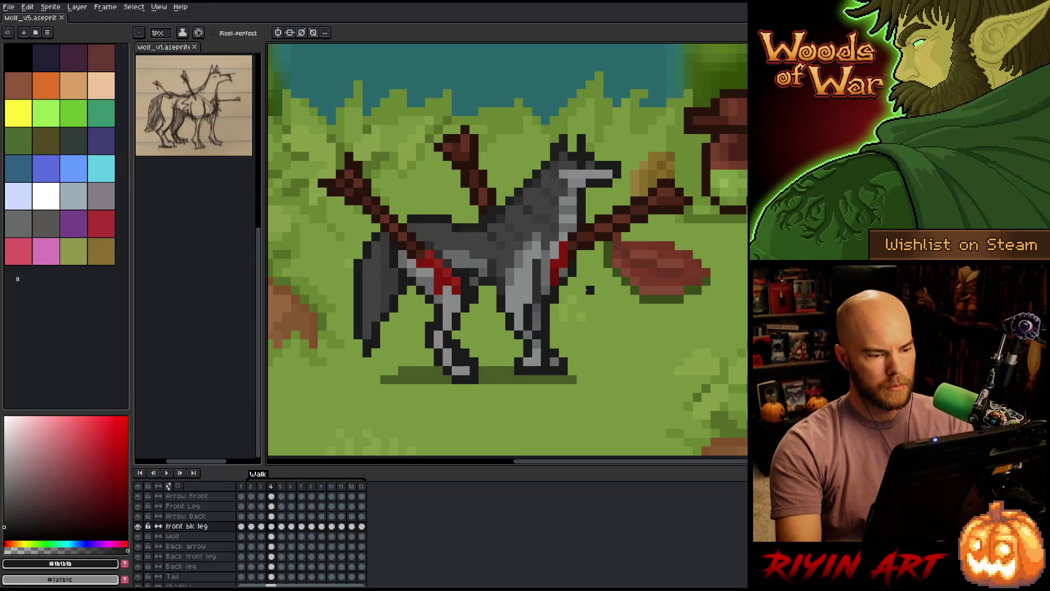
{"action": "key", "text": "Return"}
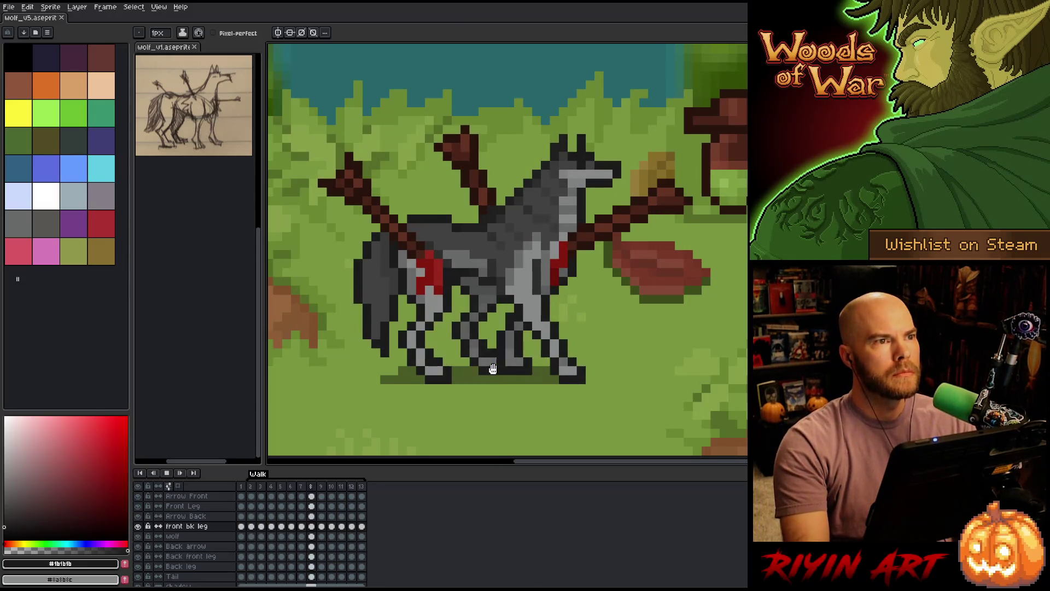
{"action": "key", "text": "Return"}
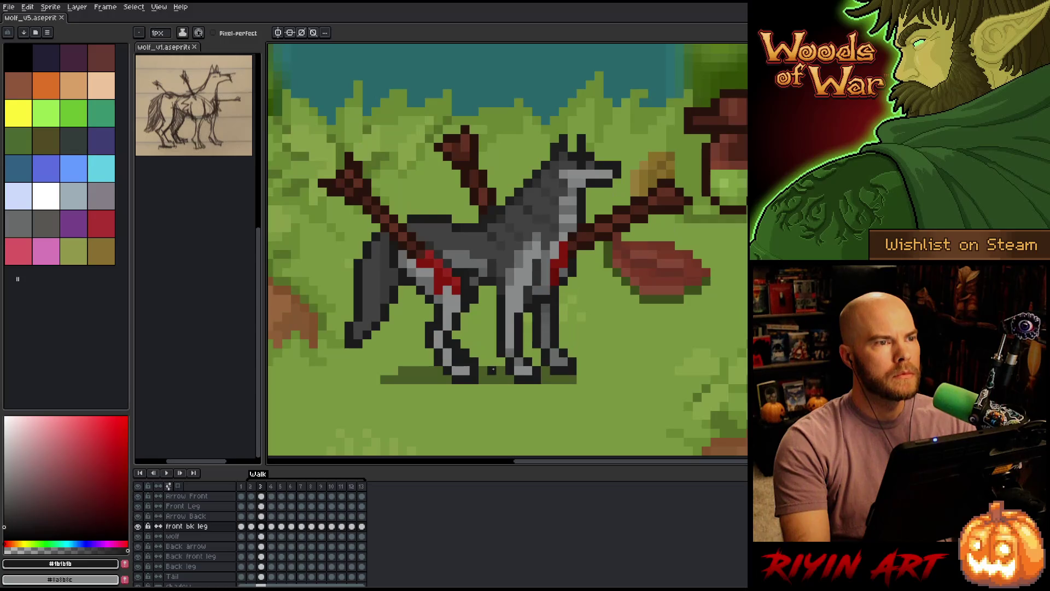
Take dark wound red #691209 as drawing colour, cancel Canvas Size, and select the Arrow Back layer.
{"action": "left_click", "coordinate": [446, 293], "text": "alt"}
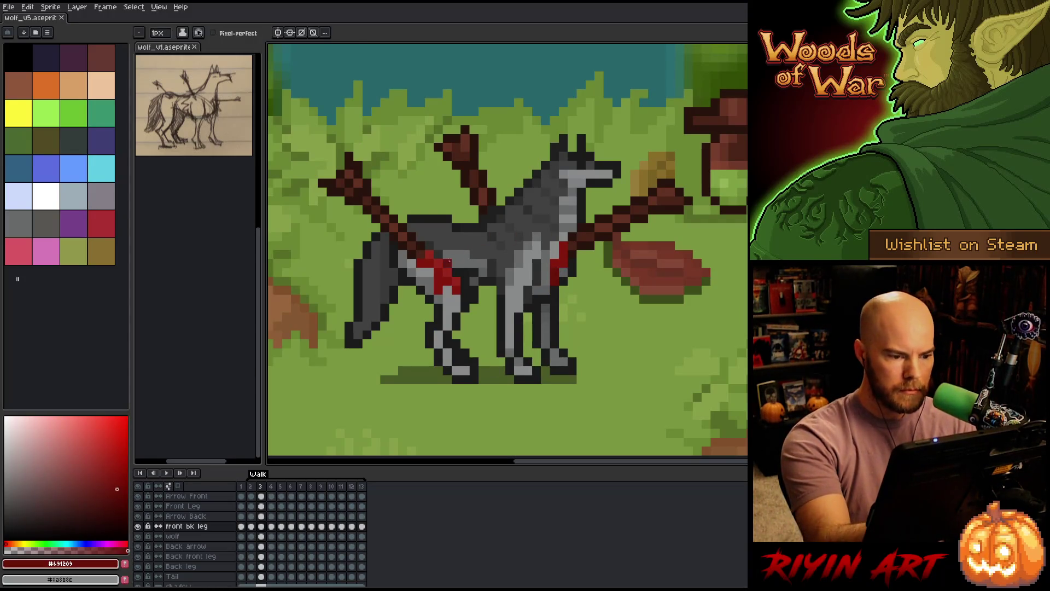
{"action": "key", "text": "c"}
{"action": "key", "text": "Escape"}
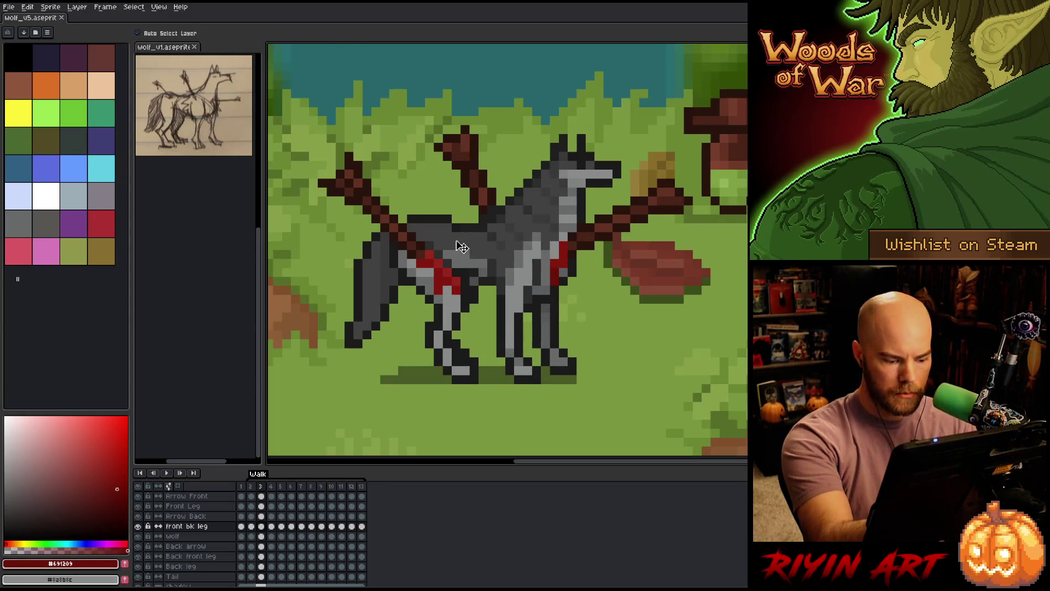
{"action": "left_click", "coordinate": [442, 298]}
With the pencil active, step through the walk cycle and sample a brighter red from the wound.
{"action": "key", "text": "b"}
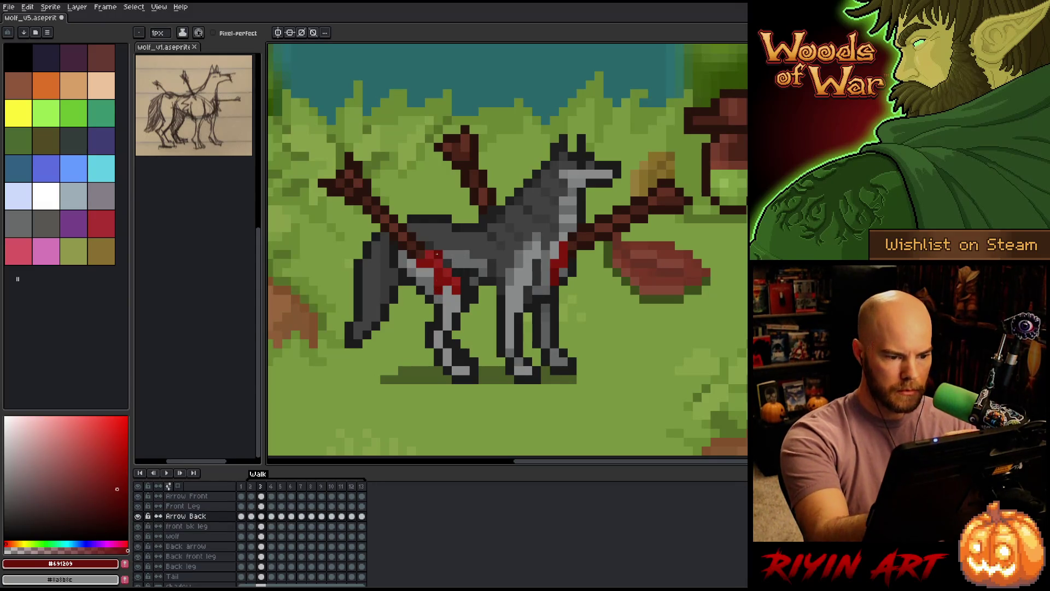
{"action": "key", "text": "period"}
{"action": "key", "text": "period"}
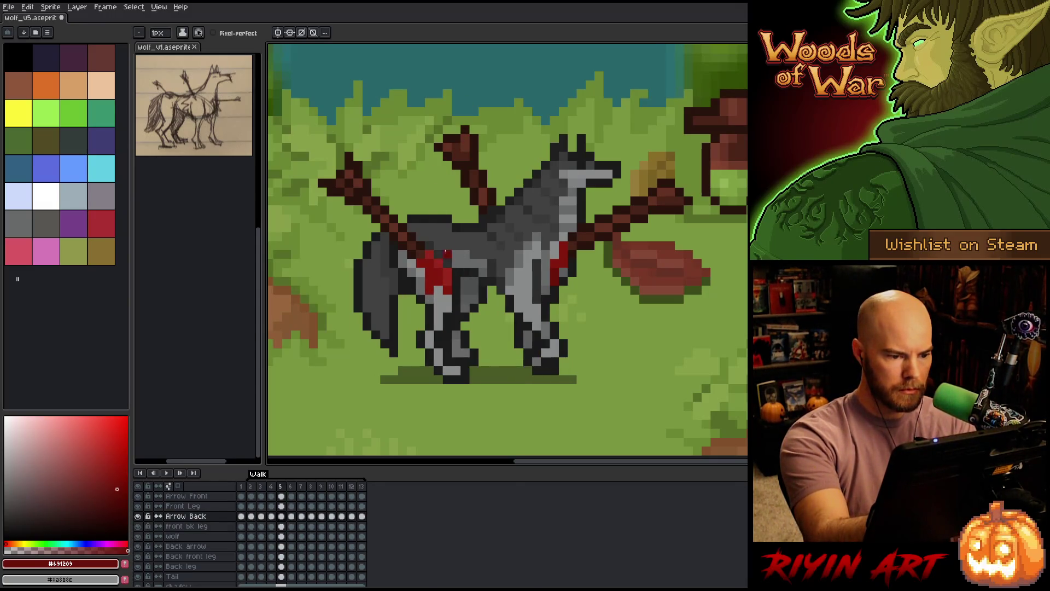
{"action": "key", "text": "period"}
{"action": "key", "text": "period"}
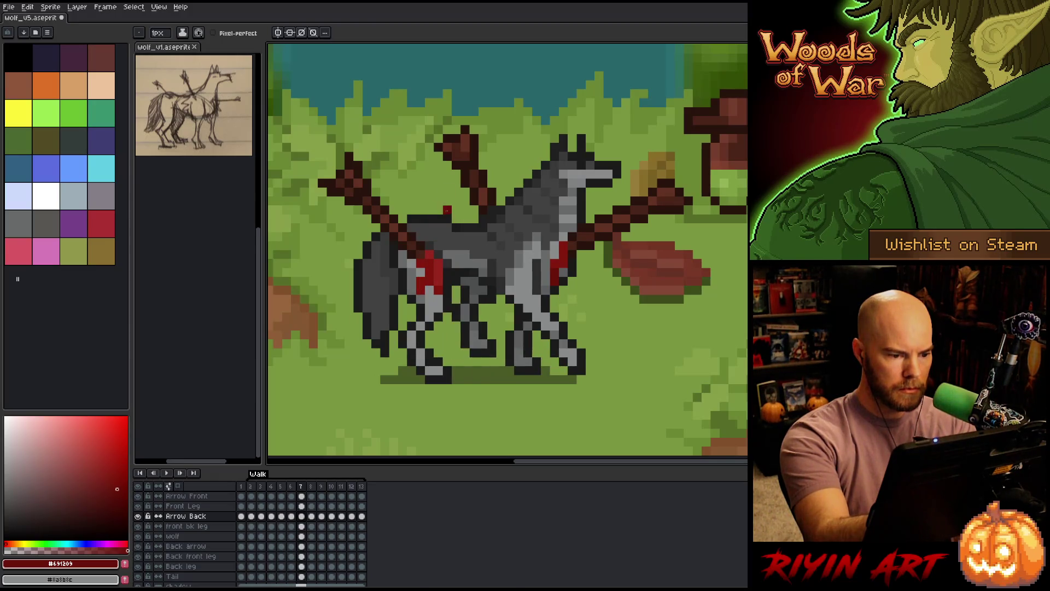
{"action": "key", "text": "period"}
{"action": "key", "text": "period"}
{"action": "key", "text": "period"}
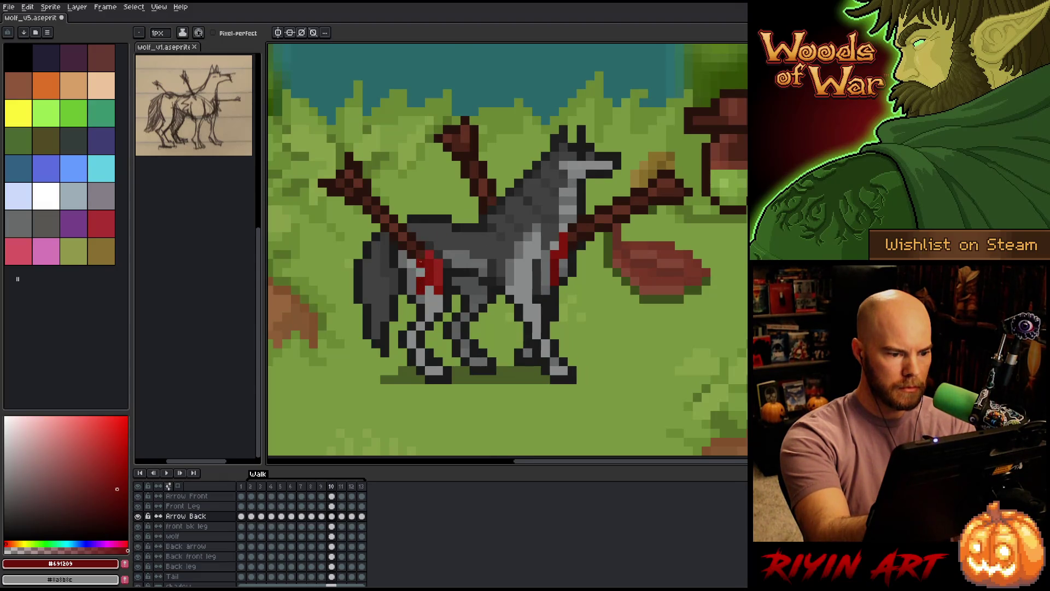
{"action": "key", "text": "period"}
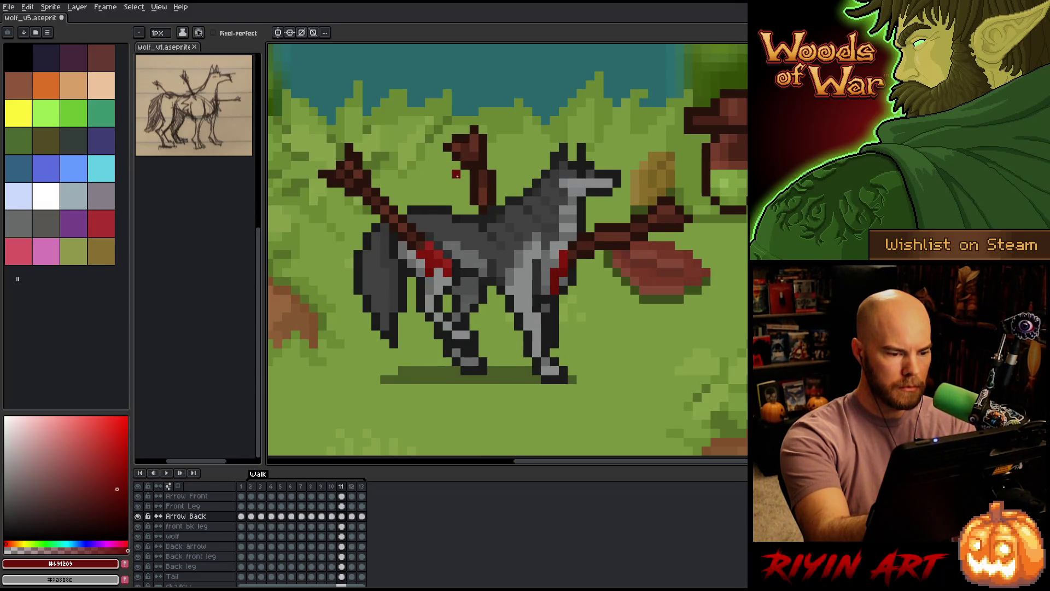
{"action": "key", "text": "period"}
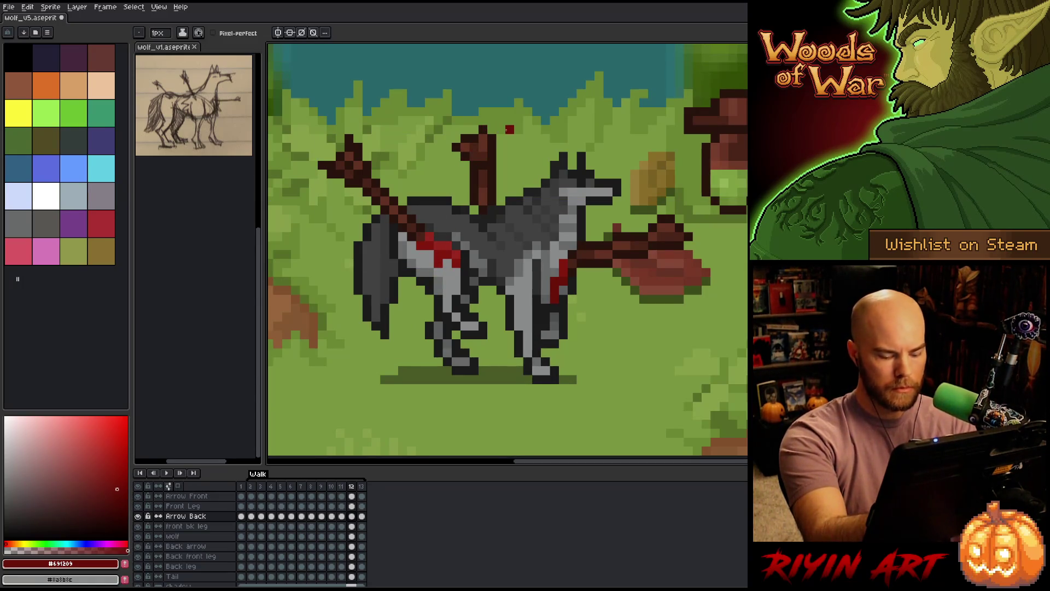
{"action": "key", "text": "period"}
{"action": "key", "text": "period"}
{"action": "key", "text": "period"}
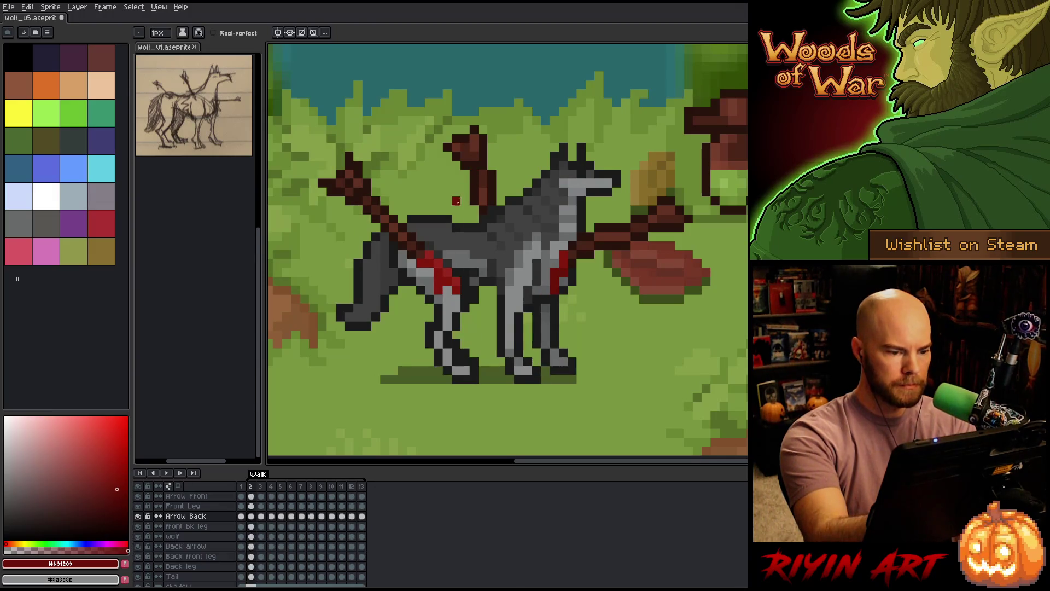
{"action": "key", "text": "period"}
{"action": "key", "text": "period"}
{"action": "key", "text": "period"}
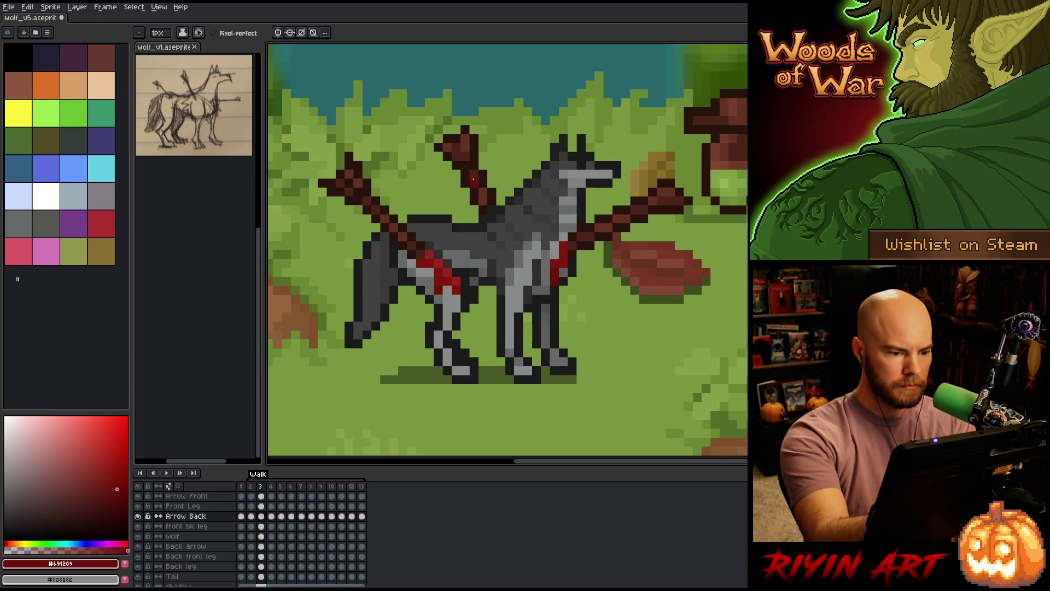
{"action": "key", "text": "comma"}
{"action": "key", "text": "comma"}
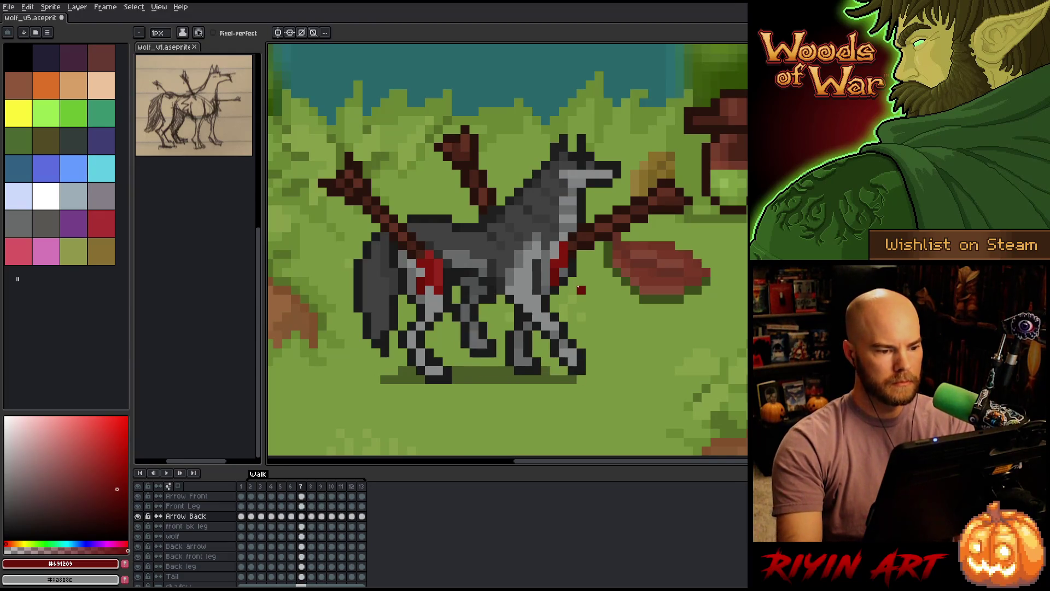
{"action": "left_click", "coordinate": [432, 253], "text": "alt"}
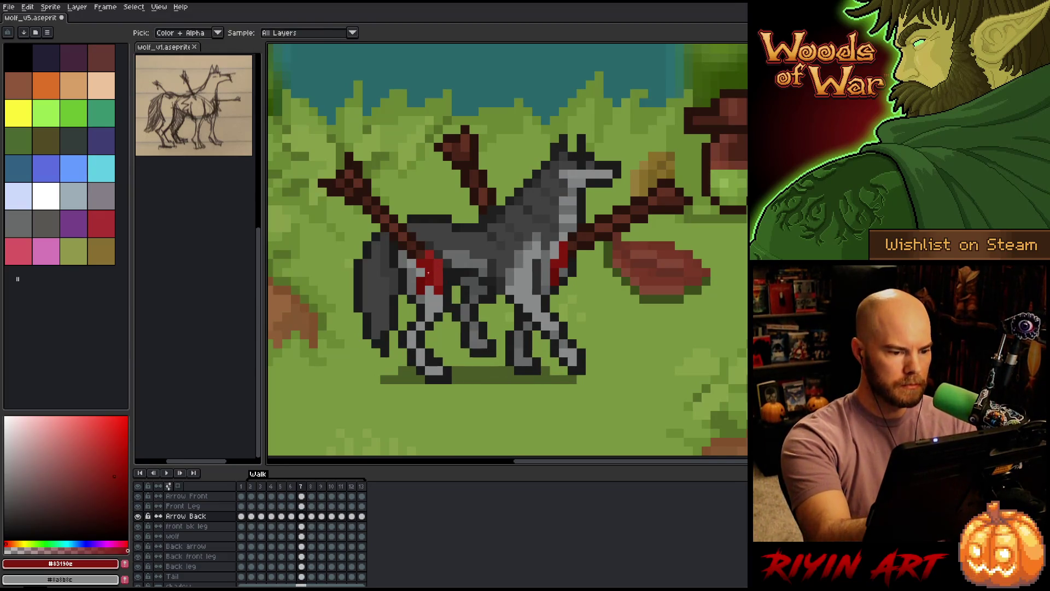
Loop to frame 2, play and stop the walk, and sample the grey of the wolf's fur.
{"action": "key", "text": "period"}
{"action": "key", "text": "period"}
{"action": "key", "text": "period"}
{"action": "key", "text": "period"}
{"action": "key", "text": "period"}
{"action": "key", "text": "period"}
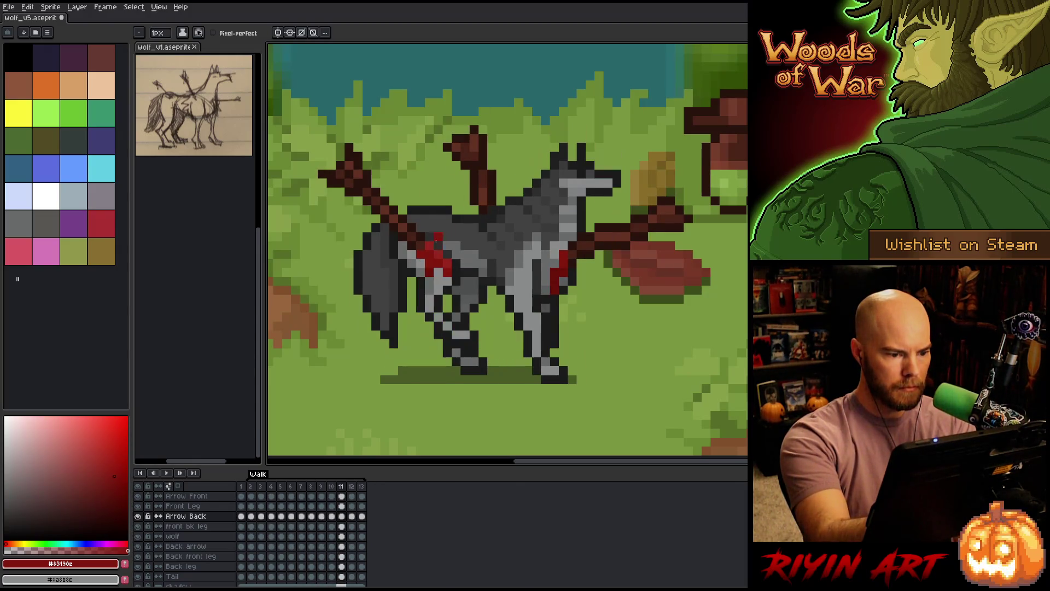
{"action": "key", "text": "period"}
{"action": "key", "text": "period"}
{"action": "key", "text": "period"}
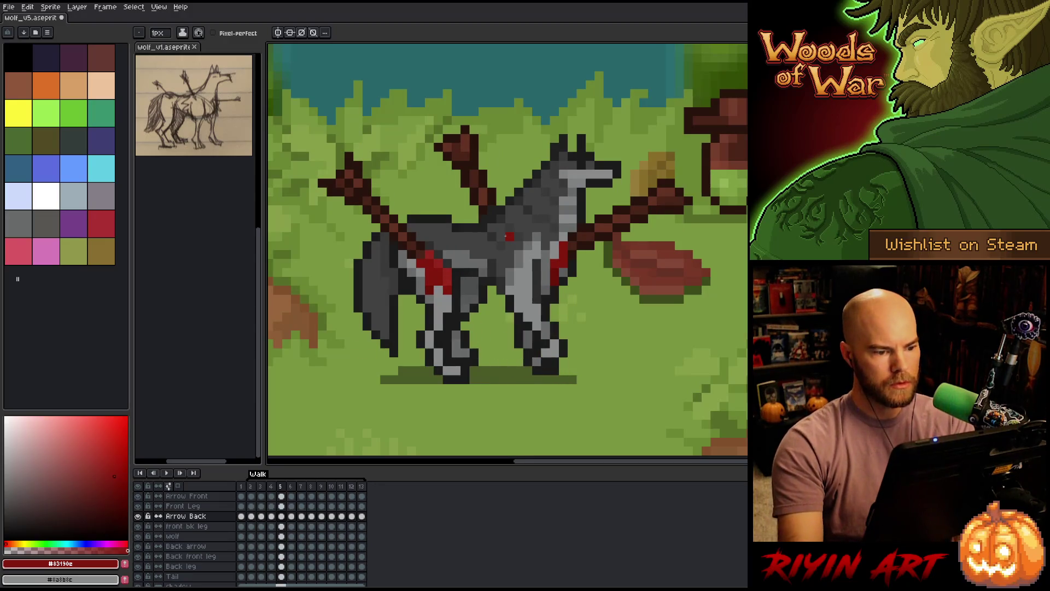
{"action": "key", "text": "Return"}
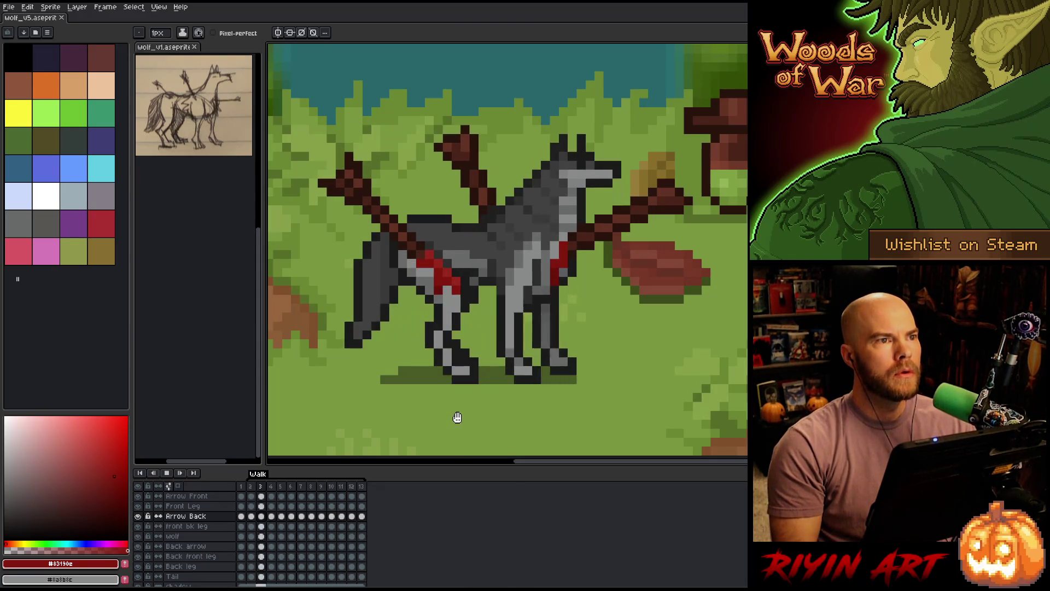
{"action": "key", "text": "Return"}
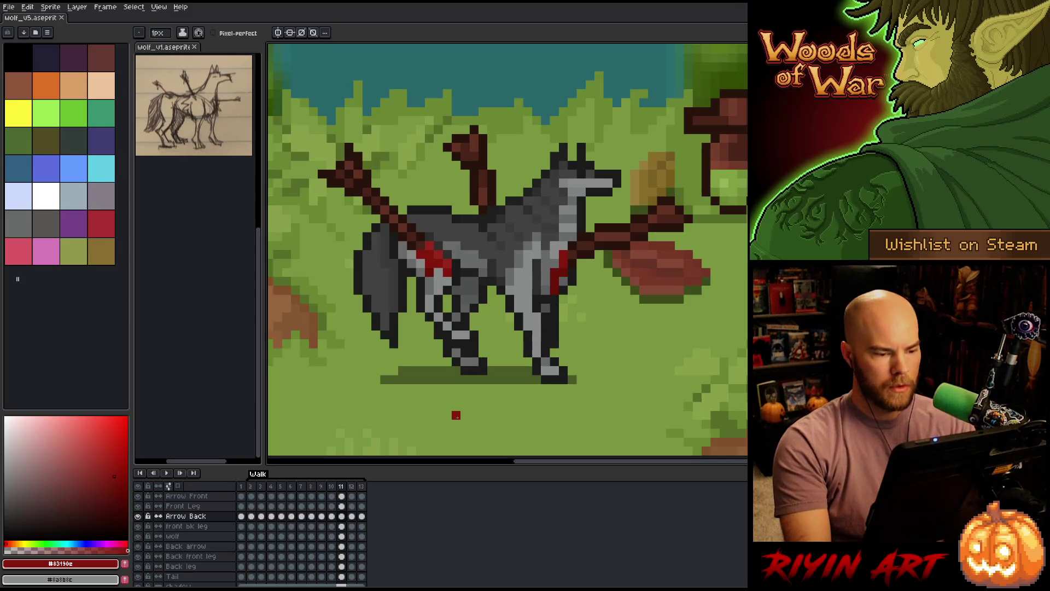
{"action": "key", "text": "Right"}
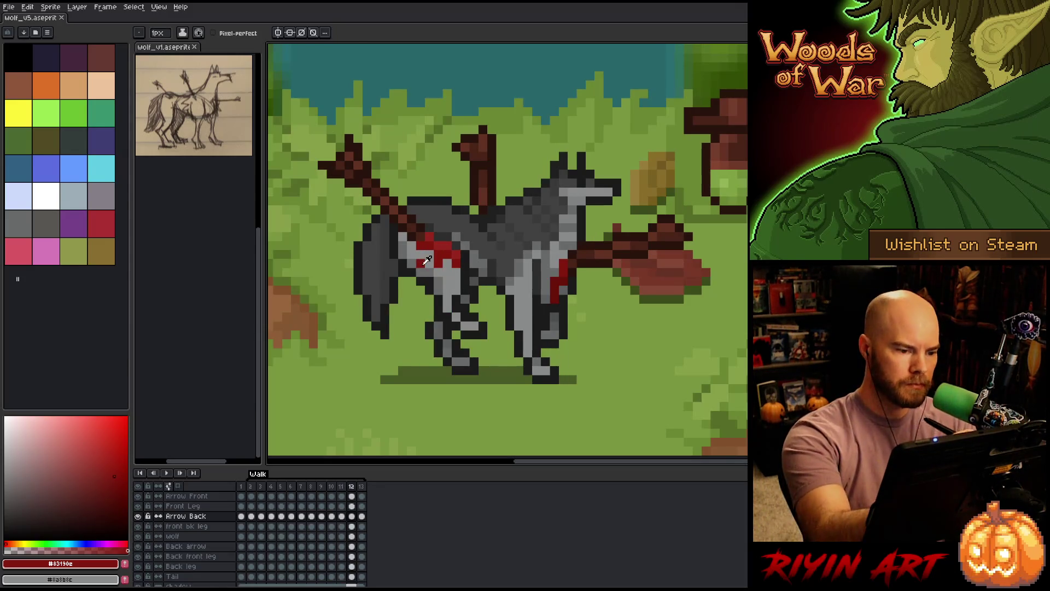
{"action": "left_click", "coordinate": [420, 261], "text": "alt"}
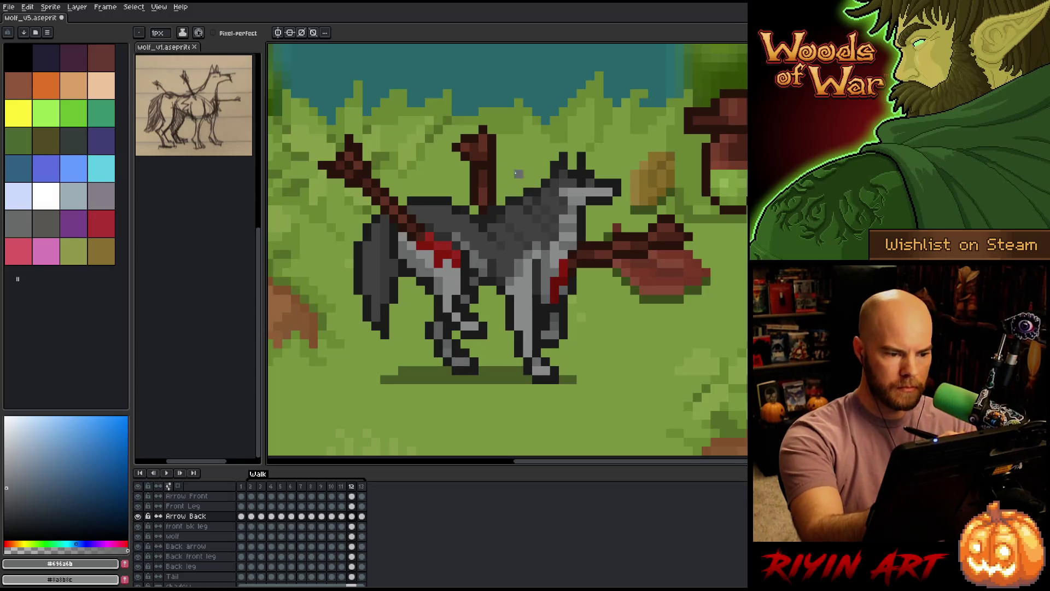
Compare frames 11, 12 and 13 back and forth, then loop round to frame 3.
{"action": "key", "text": "Left"}
{"action": "key", "text": "Right"}
{"action": "key", "text": "Left"}
{"action": "key", "text": "Right"}
{"action": "key", "text": "Right"}
{"action": "key", "text": "Left"}
{"action": "key", "text": "Right"}
{"action": "key", "text": "Left"}
{"action": "key", "text": "Right"}
{"action": "key", "text": "Left"}
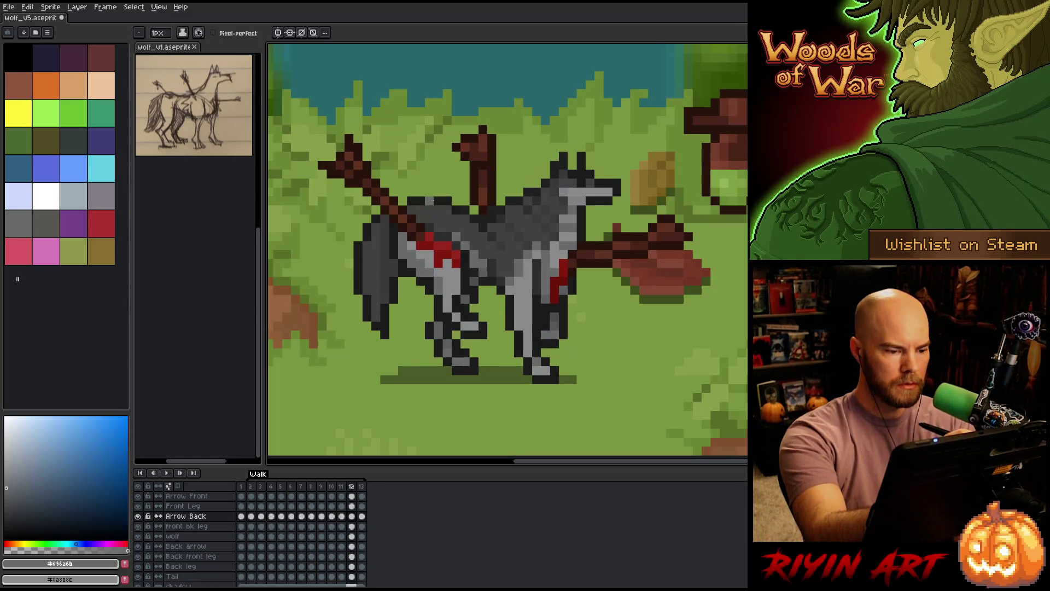
{"action": "key", "text": "Right"}
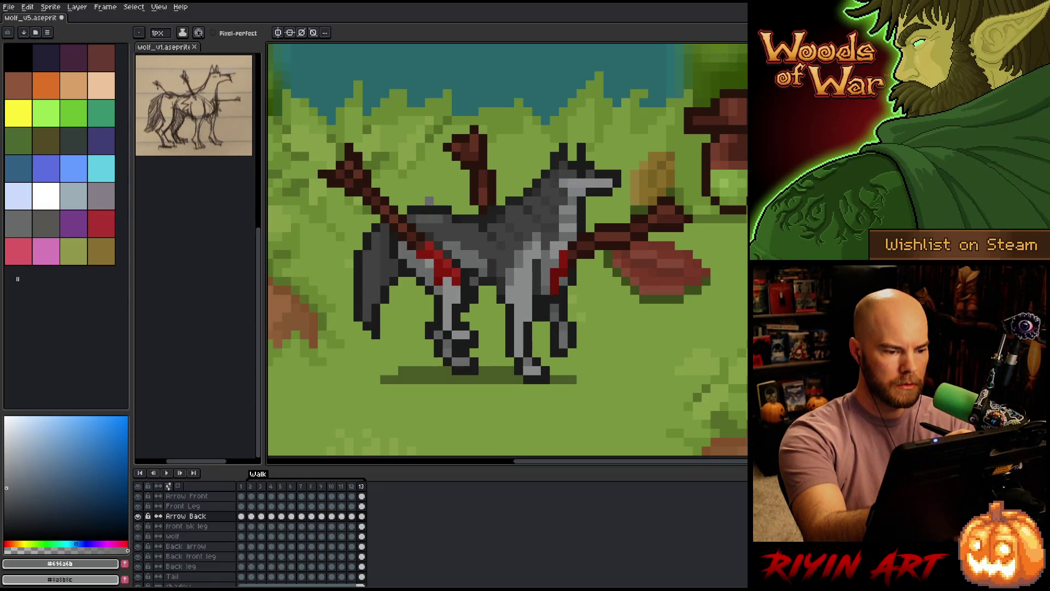
{"action": "key", "text": "Right"}
{"action": "key", "text": "Right"}
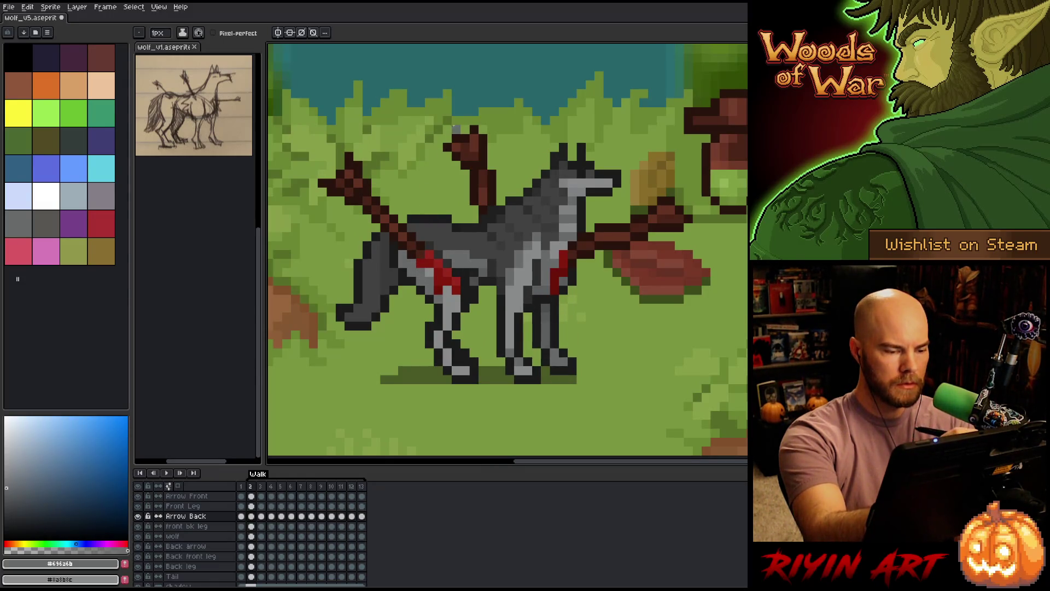
{"action": "key", "text": "Left"}
{"action": "key", "text": "Right"}
{"action": "key", "text": "Right"}
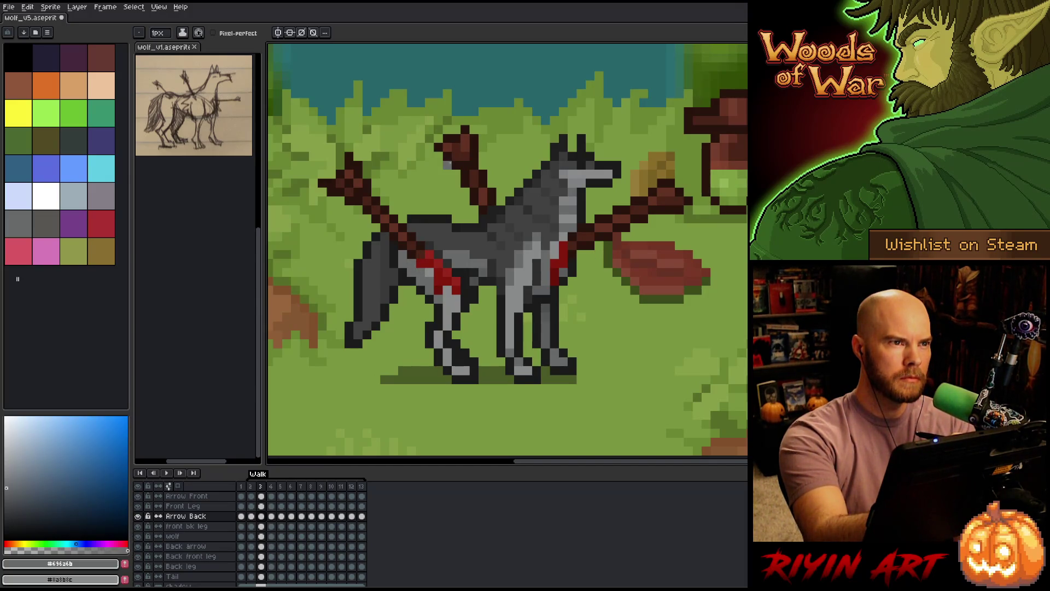
Step through walk frames 4 to 12, flipping between neighbours to compare the poses.
{"action": "key", "text": "Right"}
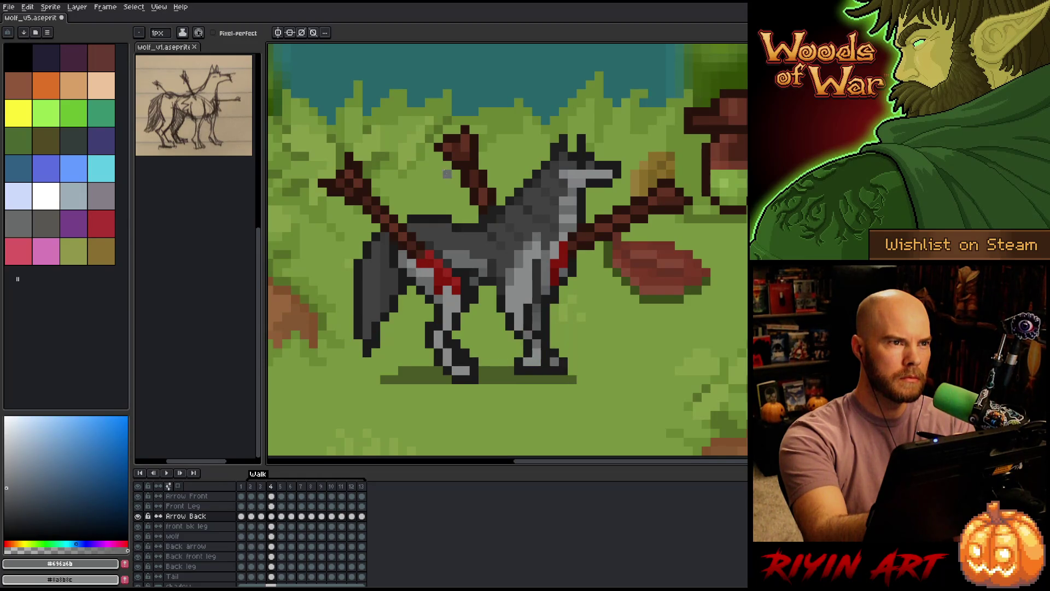
{"action": "key", "text": "Right"}
{"action": "key", "text": "Left"}
{"action": "key", "text": "Right"}
{"action": "key", "text": "Right"}
{"action": "key", "text": "Left"}
{"action": "key", "text": "Right"}
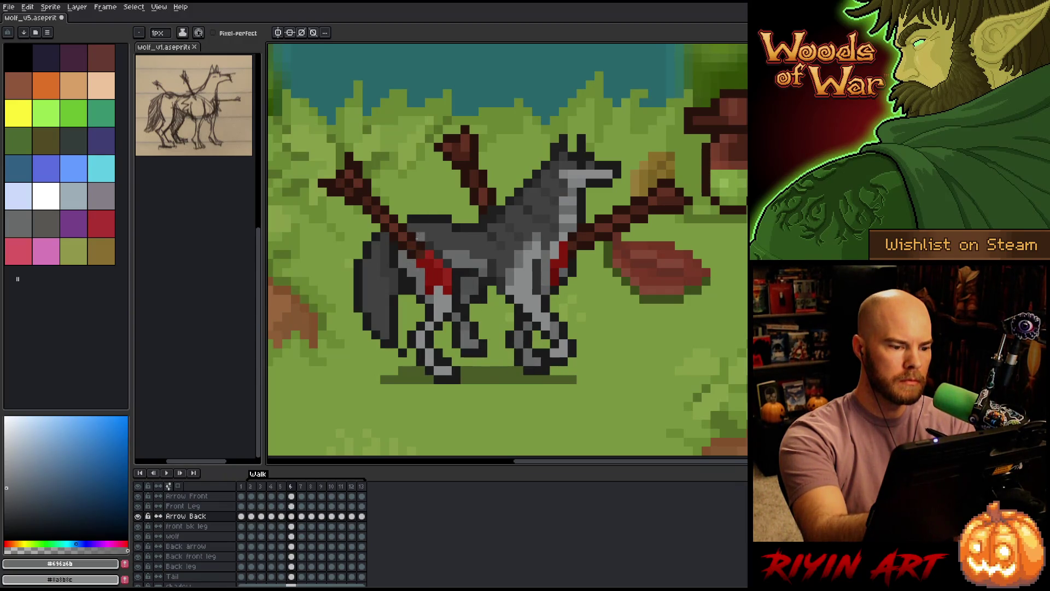
{"action": "key", "text": "Right"}
{"action": "key", "text": "Right"}
{"action": "key", "text": "Right"}
{"action": "key", "text": "Right"}
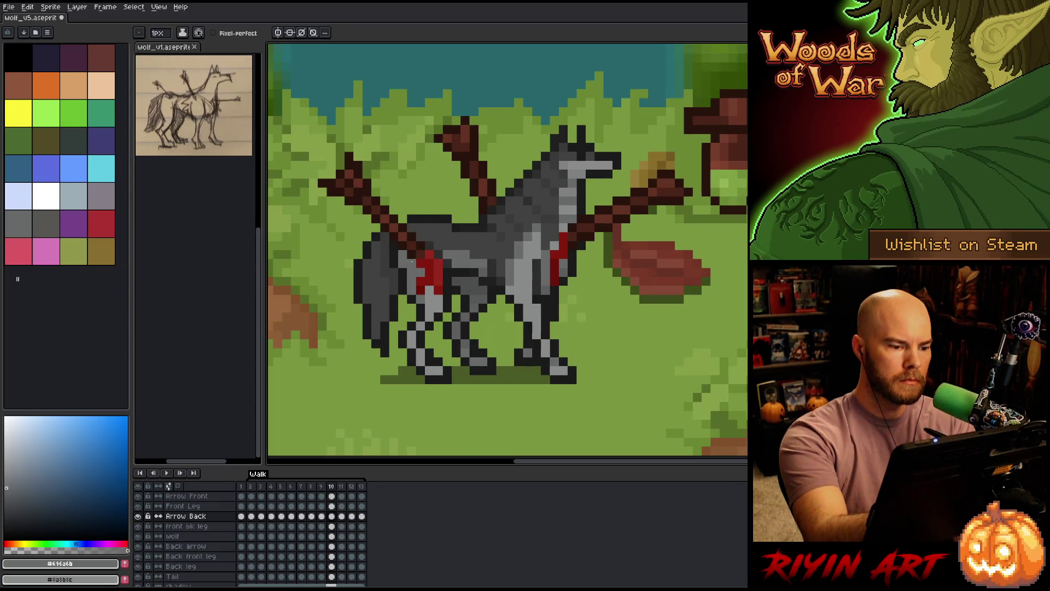
{"action": "key", "text": "Right"}
{"action": "key", "text": "Right"}
{"action": "key", "text": "Left"}
{"action": "key", "text": "Left"}
{"action": "key", "text": "Right"}
{"action": "key", "text": "Right"}
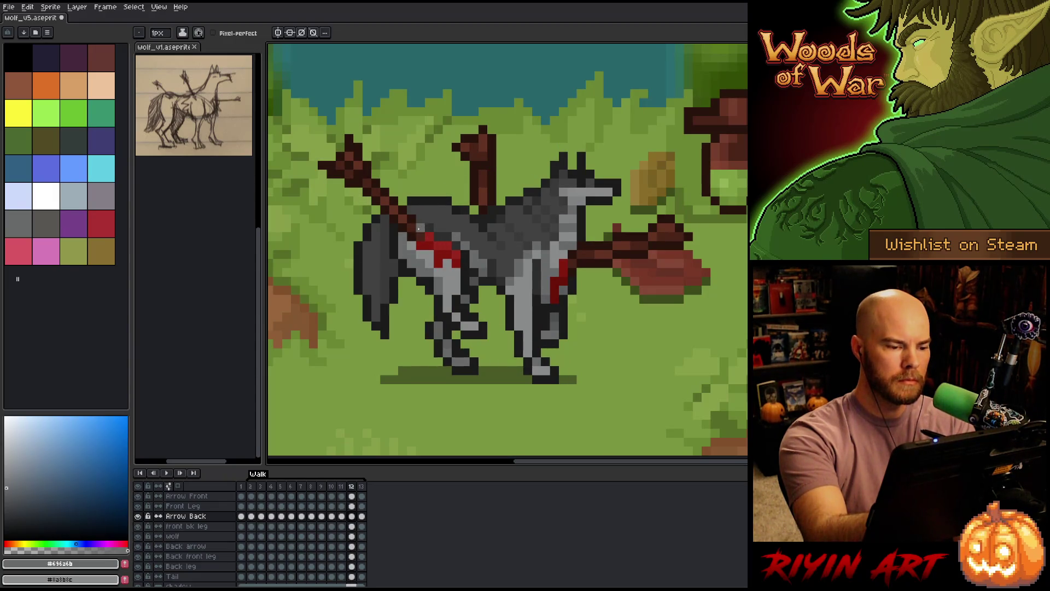
{"action": "key", "text": "Left"}
{"action": "key", "text": "Right"}
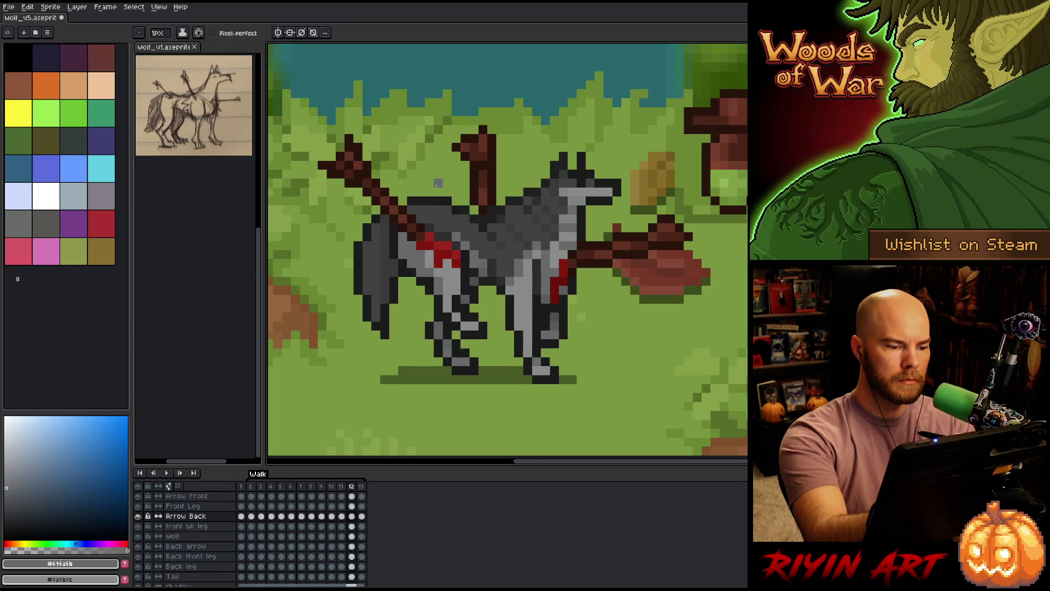
{"action": "key", "text": "Right"}
{"action": "key", "text": "Right"}
{"action": "key", "text": "Right"}
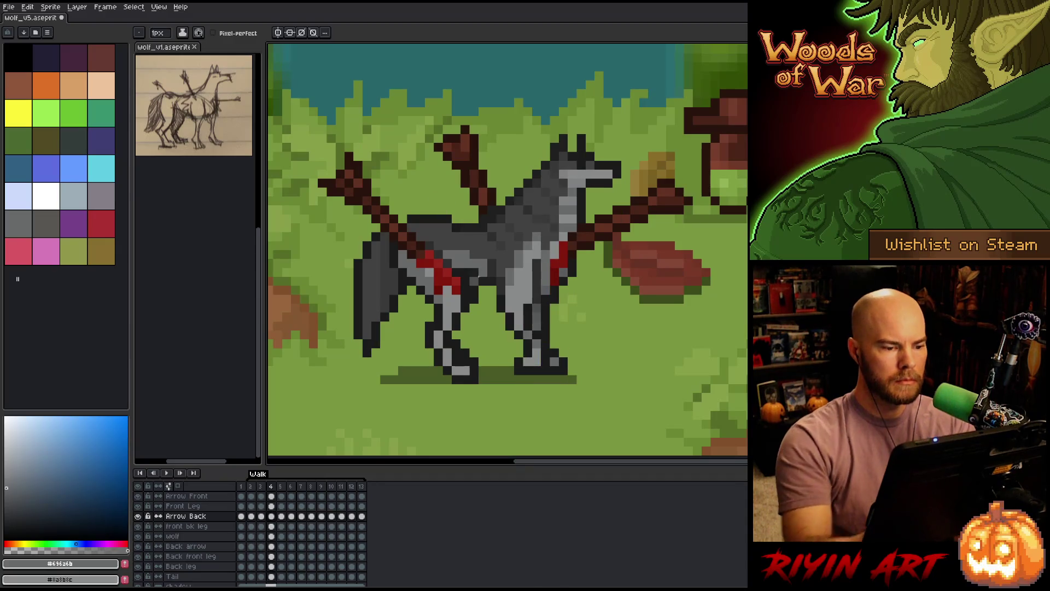
Play and stop the walk animation, then sample the dark red of the arrow shaft.
{"action": "key", "text": "Return"}
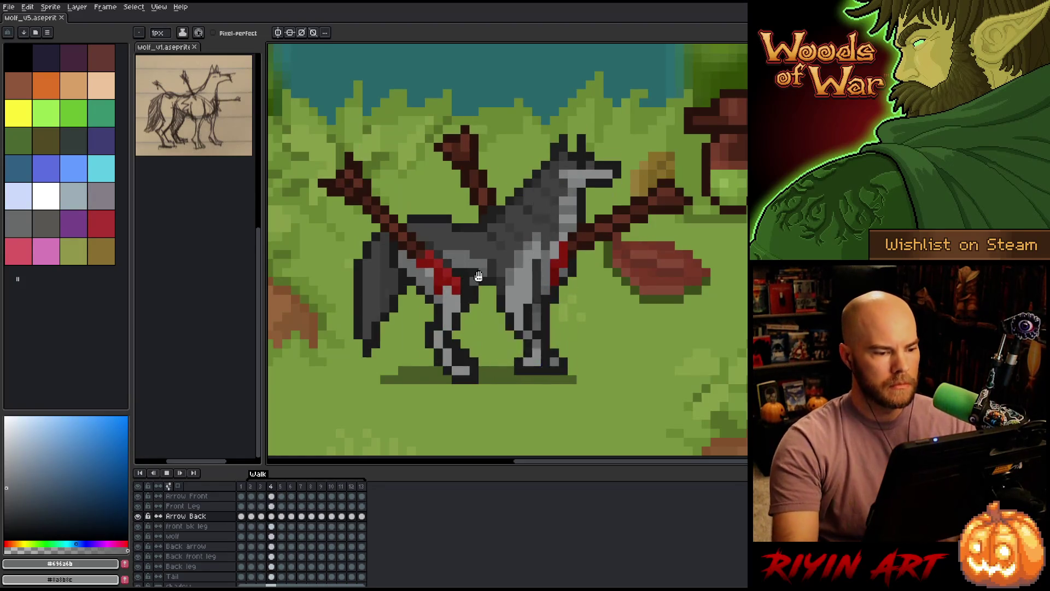
{"action": "key", "text": "Return"}
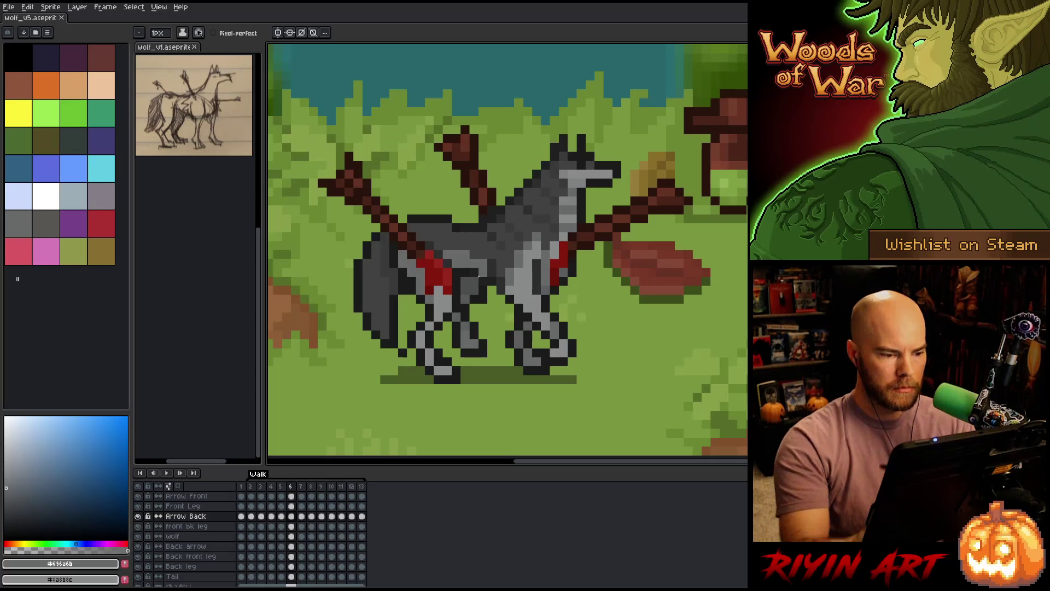
{"action": "left_click", "coordinate": [482, 164], "text": "alt"}
Flip between walk frames 4 to 7 to compare the wolf's leg poses.
{"action": "key", "text": "v"}
{"action": "key", "text": "b"}
{"action": "key", "text": "Left"}
{"action": "key", "text": "Left"}
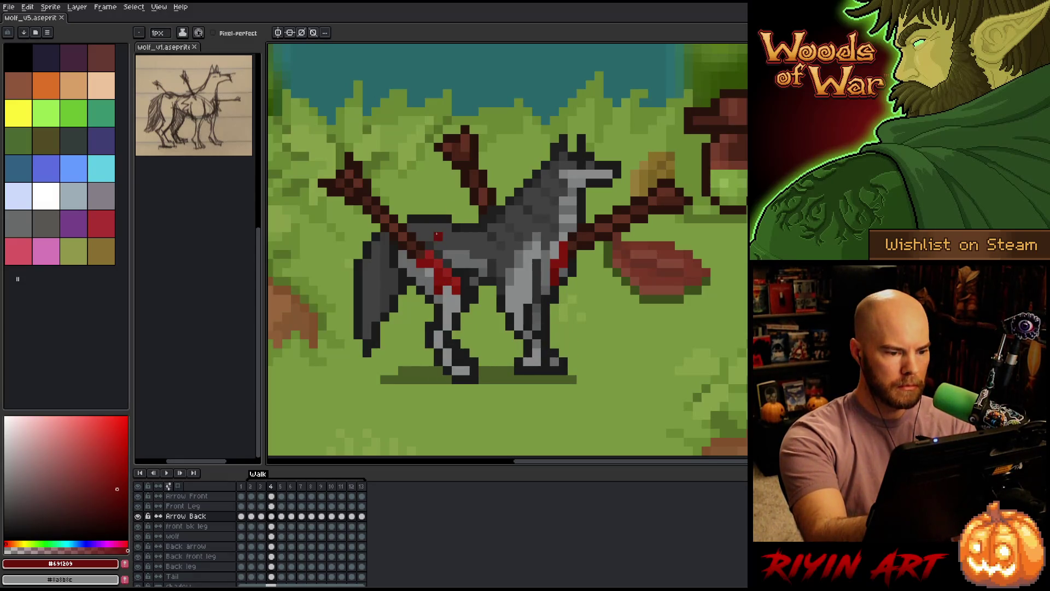
{"action": "key", "text": "Right"}
{"action": "key", "text": "Left"}
{"action": "key", "text": "Right"}
{"action": "key", "text": "Left"}
{"action": "key", "text": "Right"}
{"action": "key", "text": "Right"}
{"action": "key", "text": "Left"}
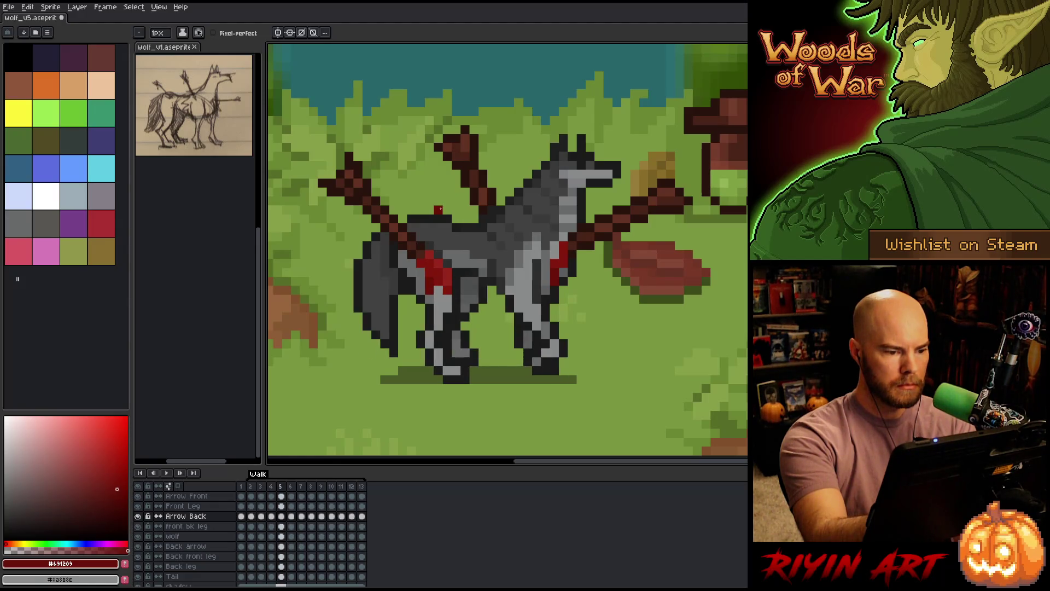
{"action": "key", "text": "Right"}
{"action": "key", "text": "Right"}
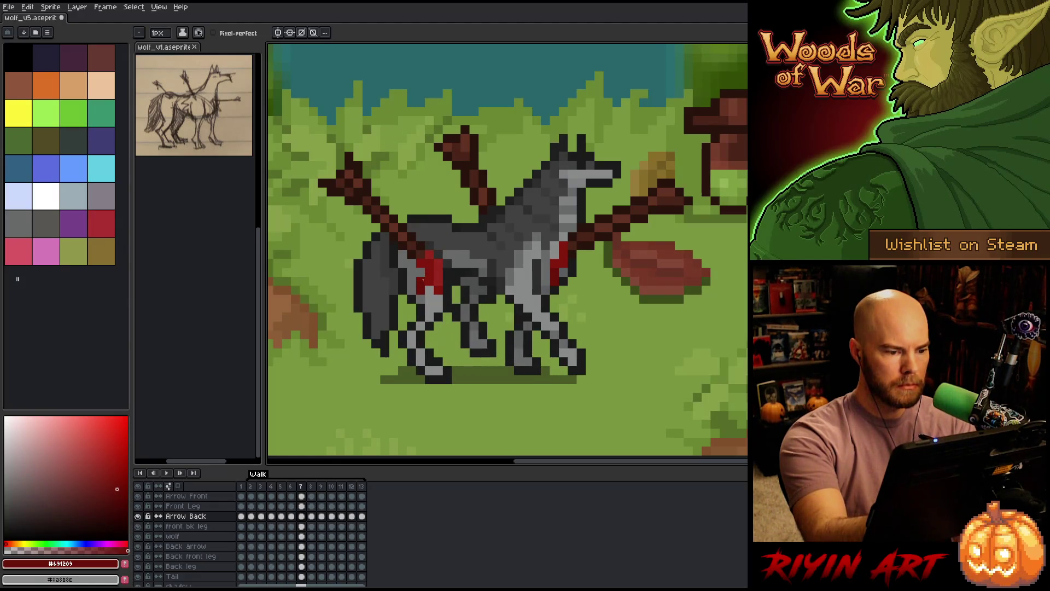
{"action": "key", "text": "Right"}
{"action": "key", "text": "Right"}
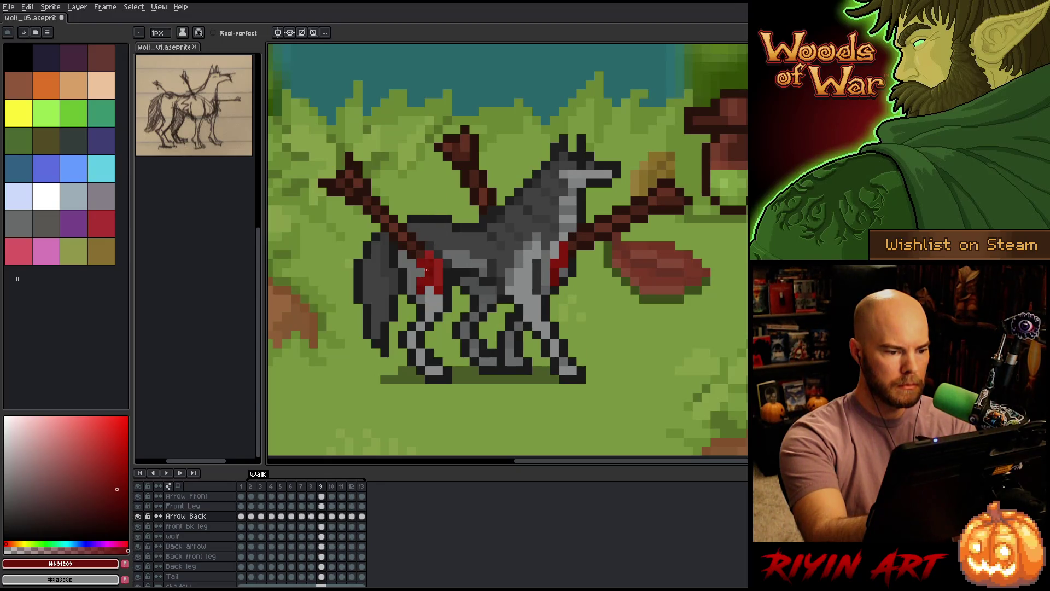
Review frames 11 to 13, then step again from frame 4 through to frame 13.
{"action": "key", "text": "Right"}
{"action": "key", "text": "Right"}
{"action": "key", "text": "Right"}
{"action": "key", "text": "Left"}
{"action": "key", "text": "Right"}
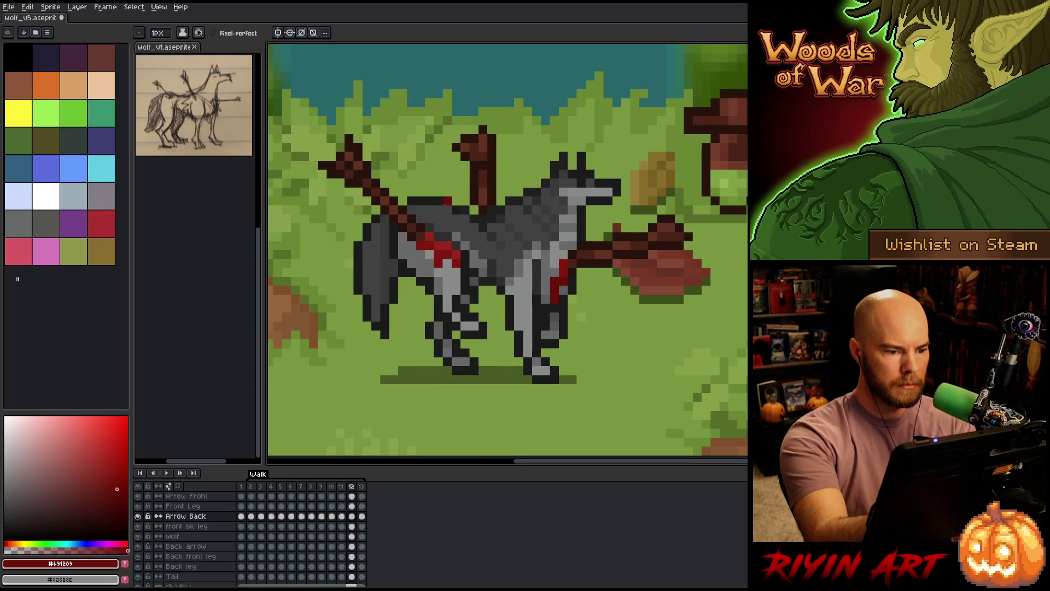
{"action": "key", "text": "Left"}
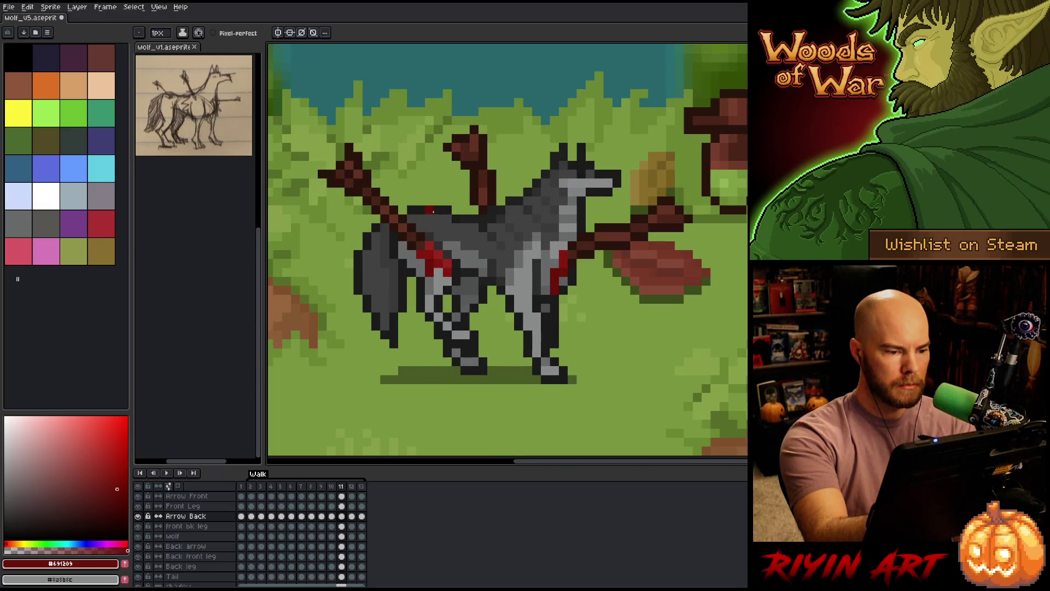
{"action": "key", "text": "Right"}
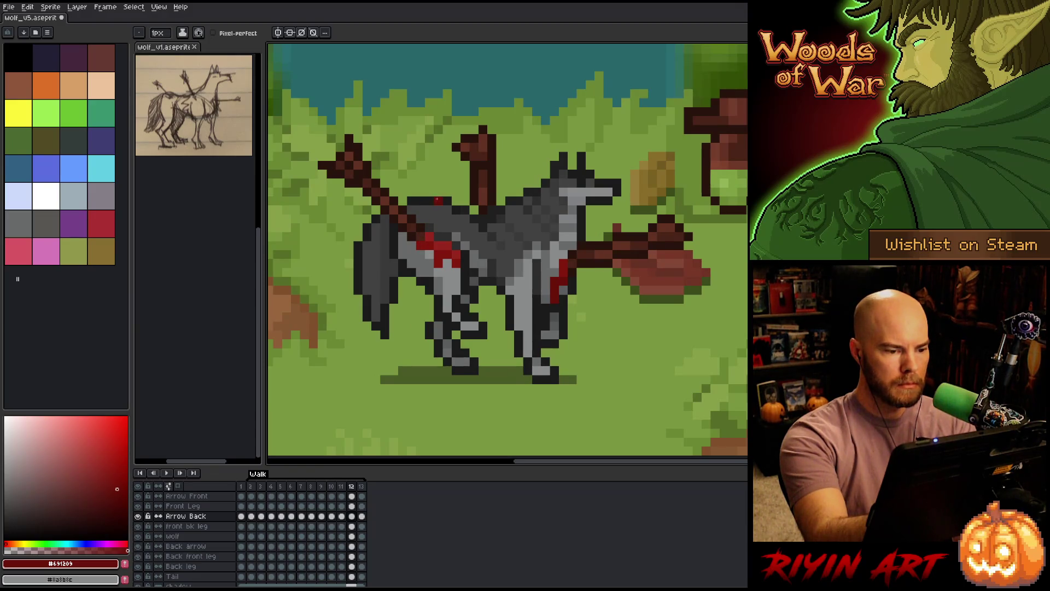
{"action": "key", "text": "Right"}
{"action": "key", "text": "Return"}
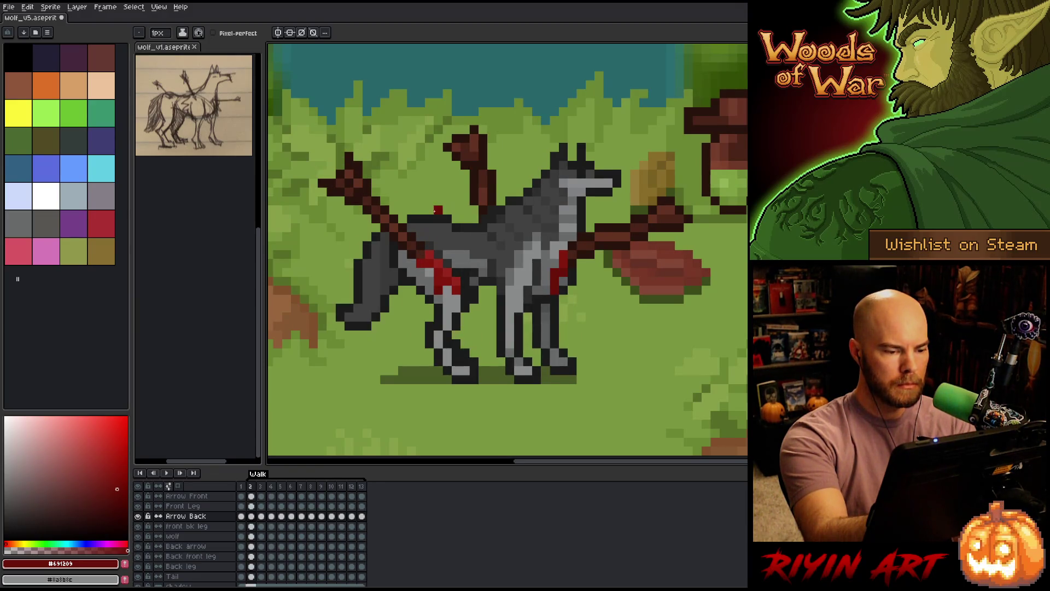
{"action": "key", "text": "Left"}
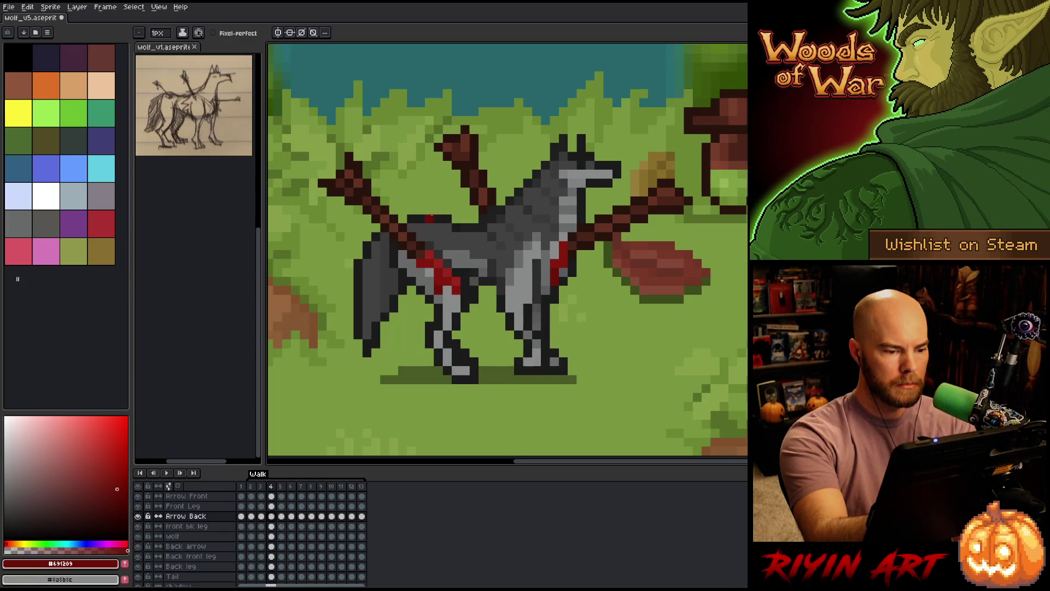
{"action": "key", "text": "Right"}
{"action": "key", "text": "Right"}
{"action": "key", "text": "Right"}
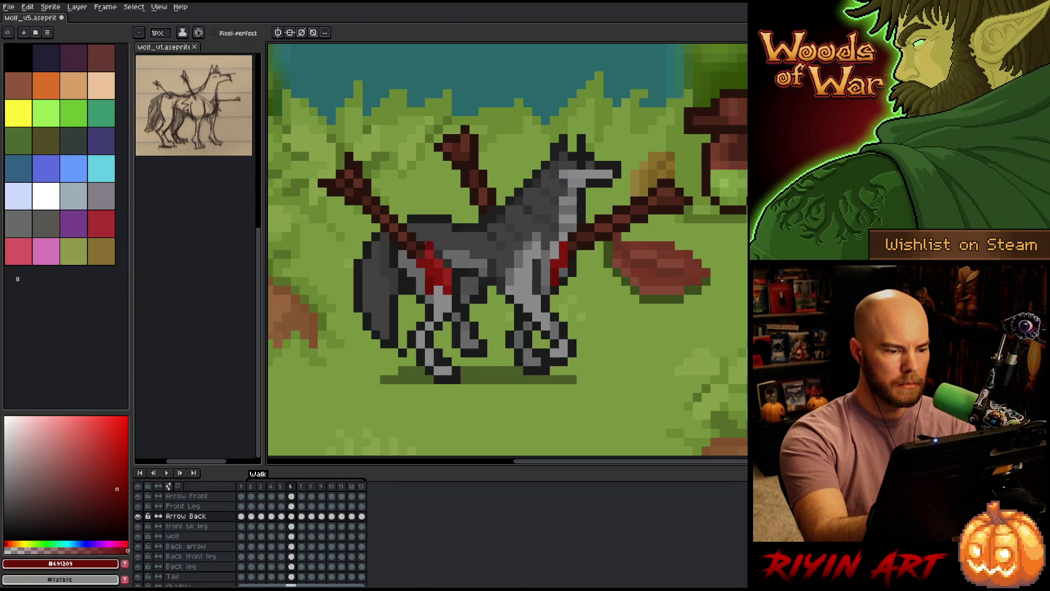
{"action": "key", "text": "Right"}
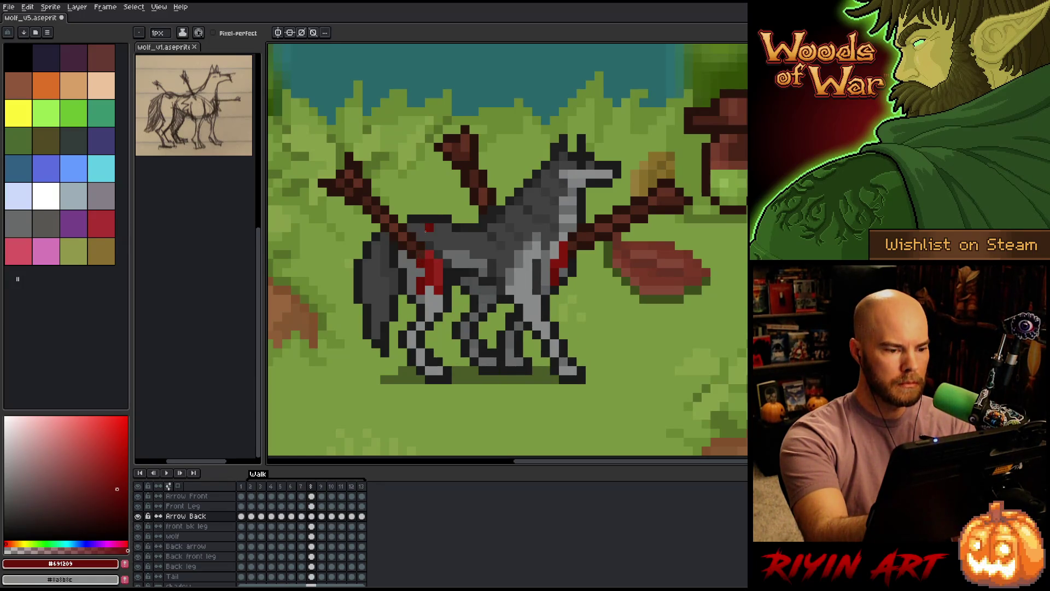
{"action": "key", "text": "Right"}
{"action": "key", "text": "Right"}
{"action": "key", "text": "Right"}
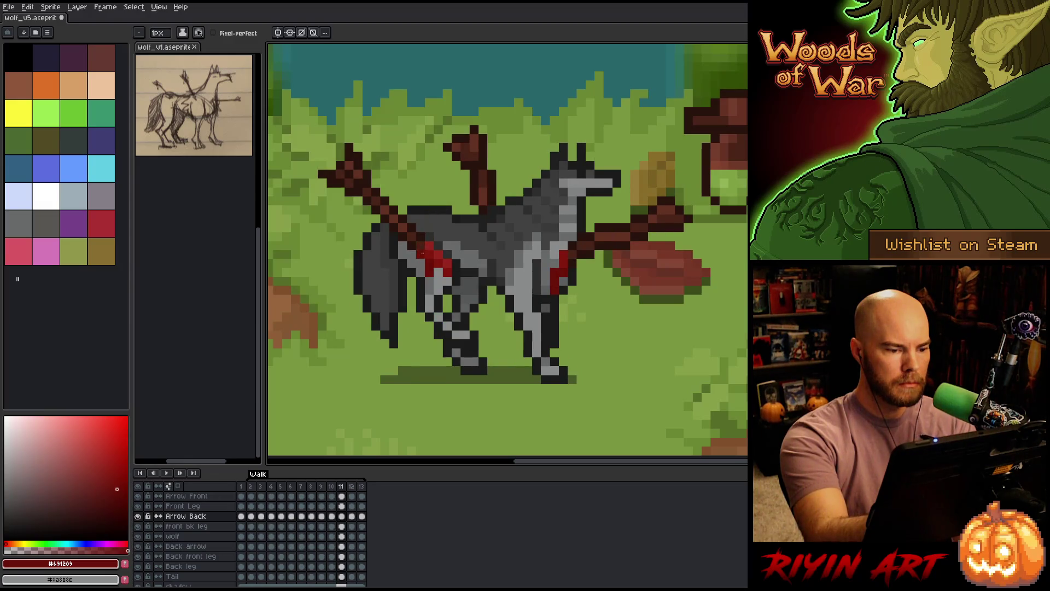
{"action": "key", "text": "Right"}
{"action": "key", "text": "Right"}
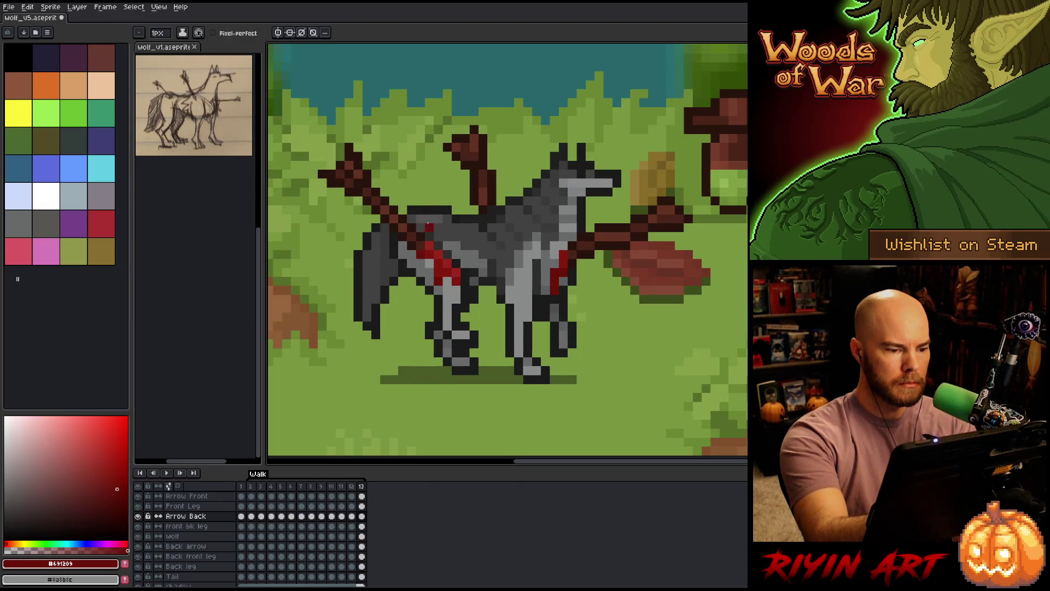
{"action": "key", "text": "Right"}
{"action": "key", "text": "Right"}
{"action": "key", "text": "Right"}
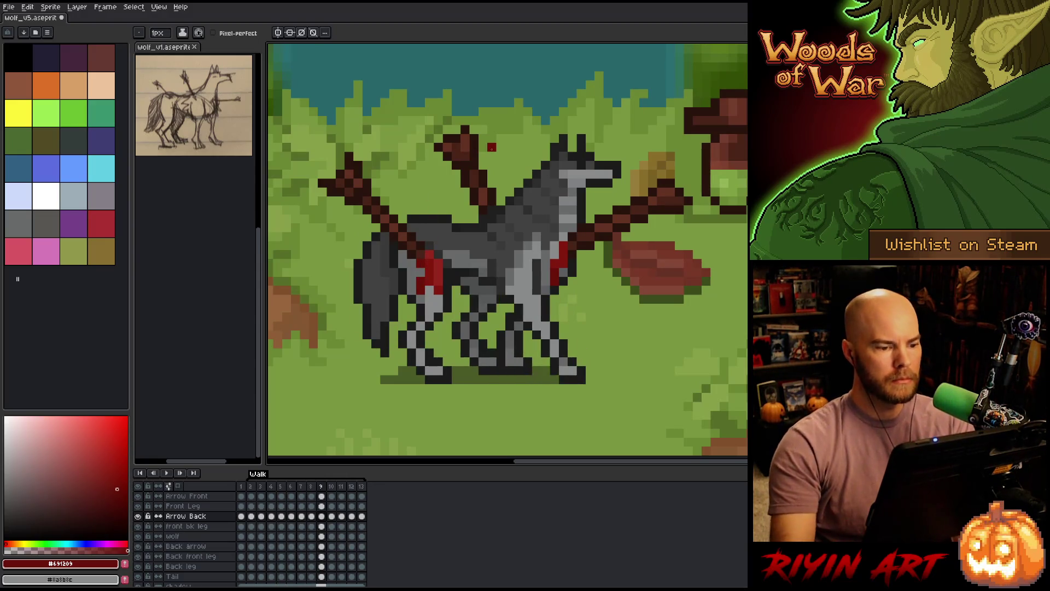
Save the wolf animation with Ctrl+S, stop playback and select the wolf layer at frame 5.
{"action": "key", "text": "ctrl+s"}
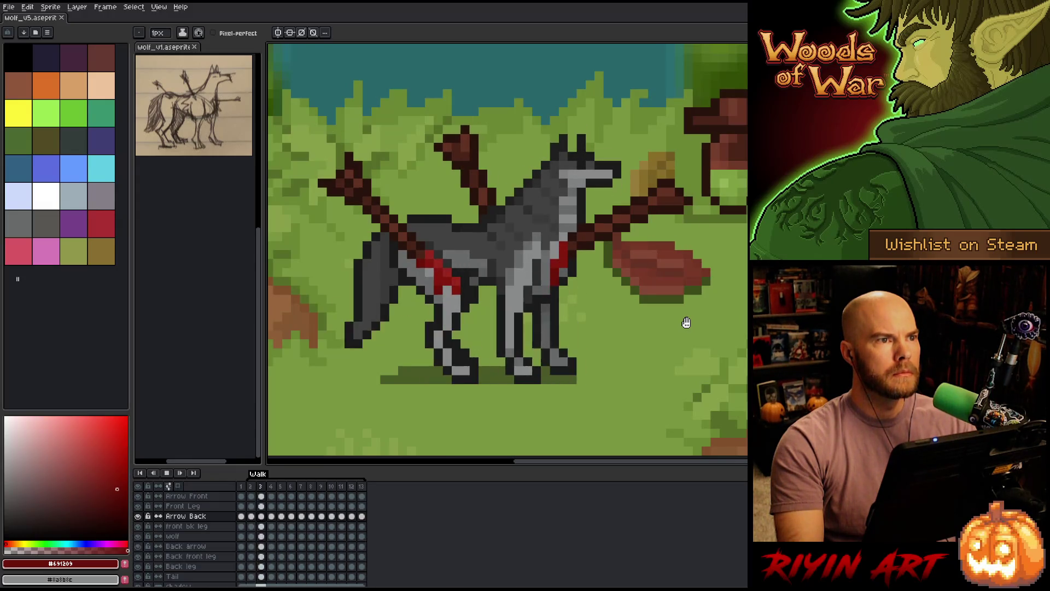
{"action": "key", "text": "Return"}
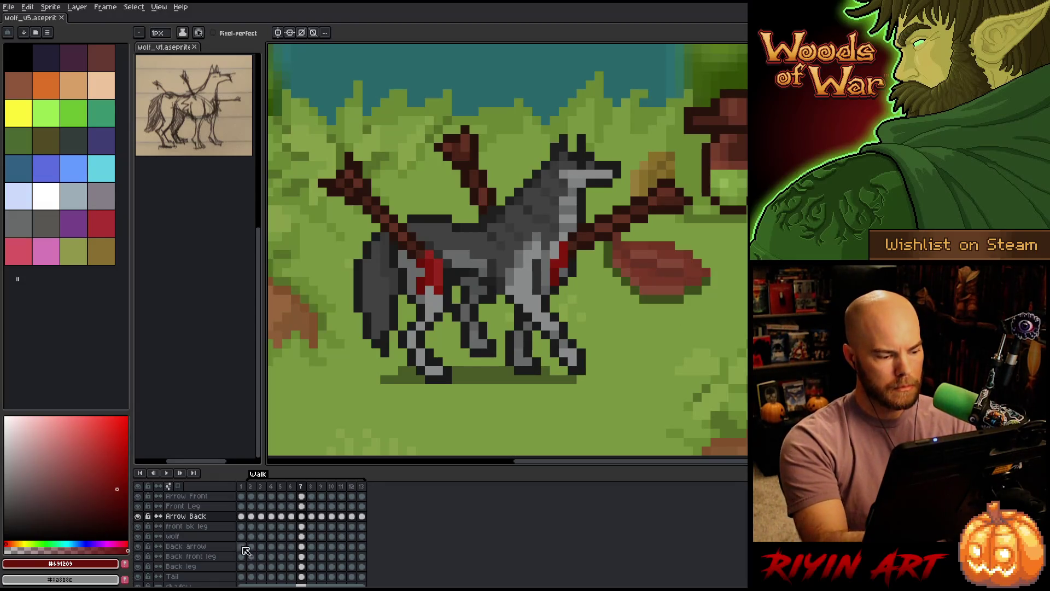
{"action": "left_click", "coordinate": [282, 536]}
Stop on frame 13 and paint dark grey #555353 pixels beside the upright arrow shaft.
{"action": "key", "text": "Return"}
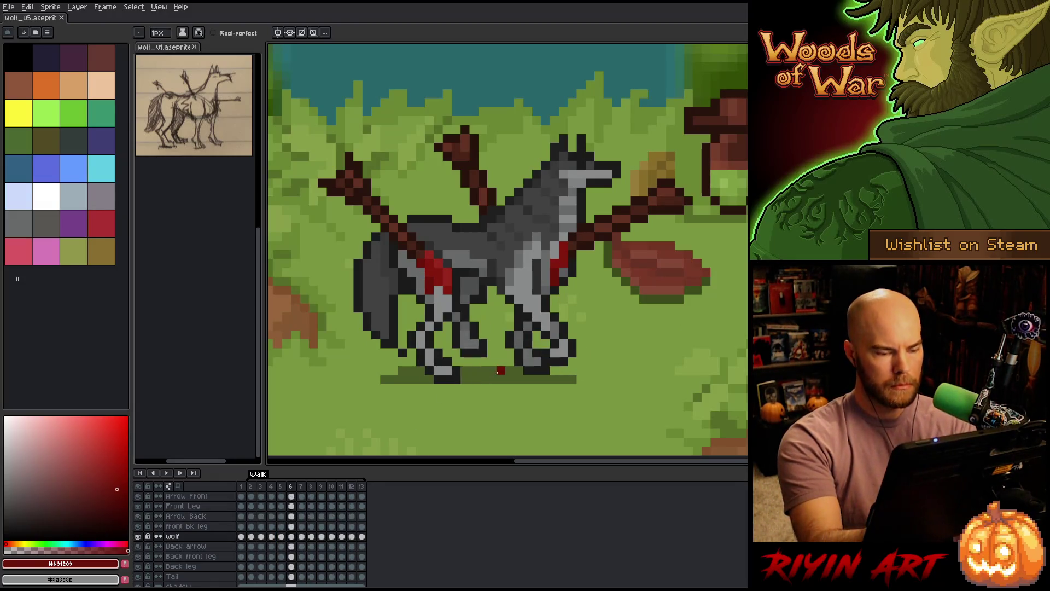
{"action": "key", "text": "Return"}
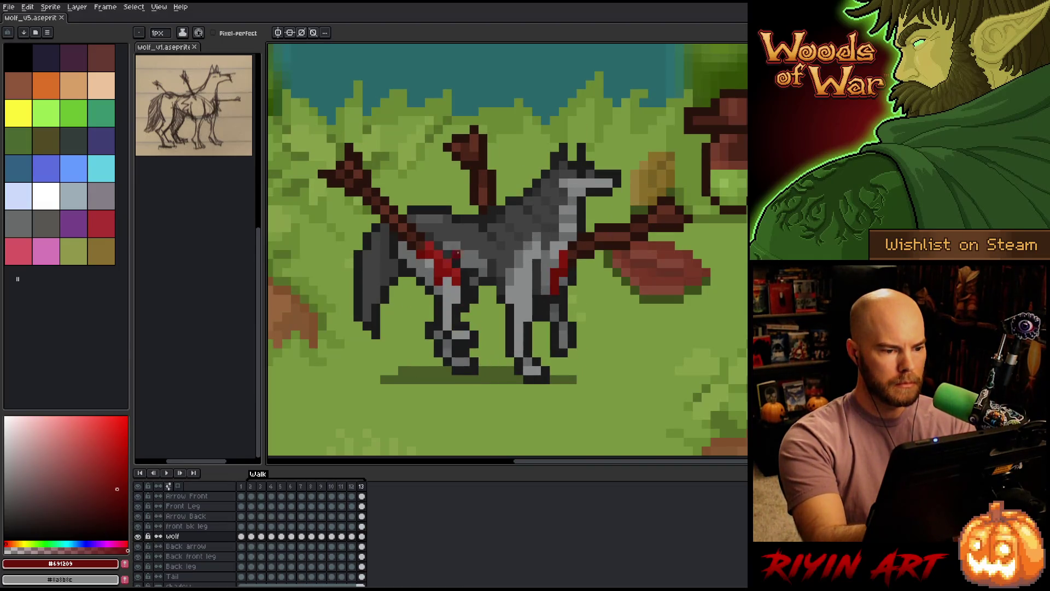
{"action": "left_click", "coordinate": [520, 219], "text": "alt"}
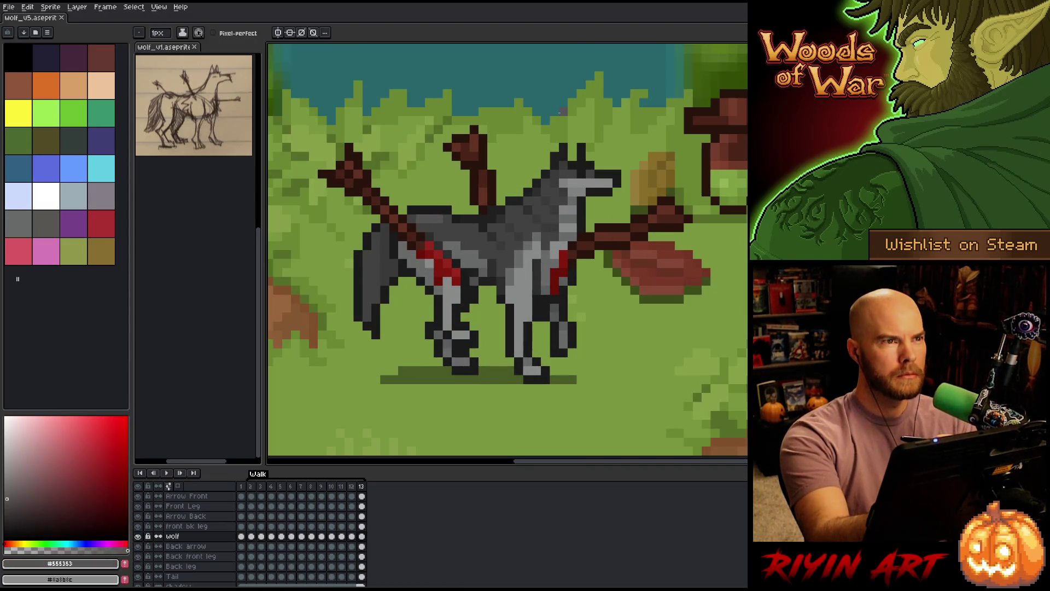
{"action": "left_click", "coordinate": [465, 197]}
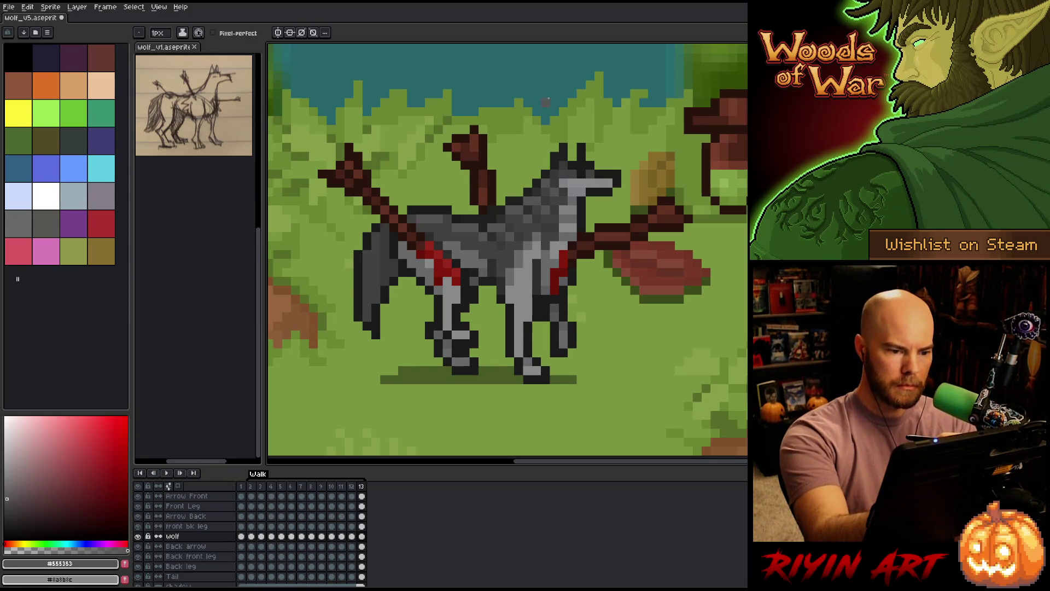
{"action": "key", "text": "Right"}
{"action": "key", "text": "Right"}
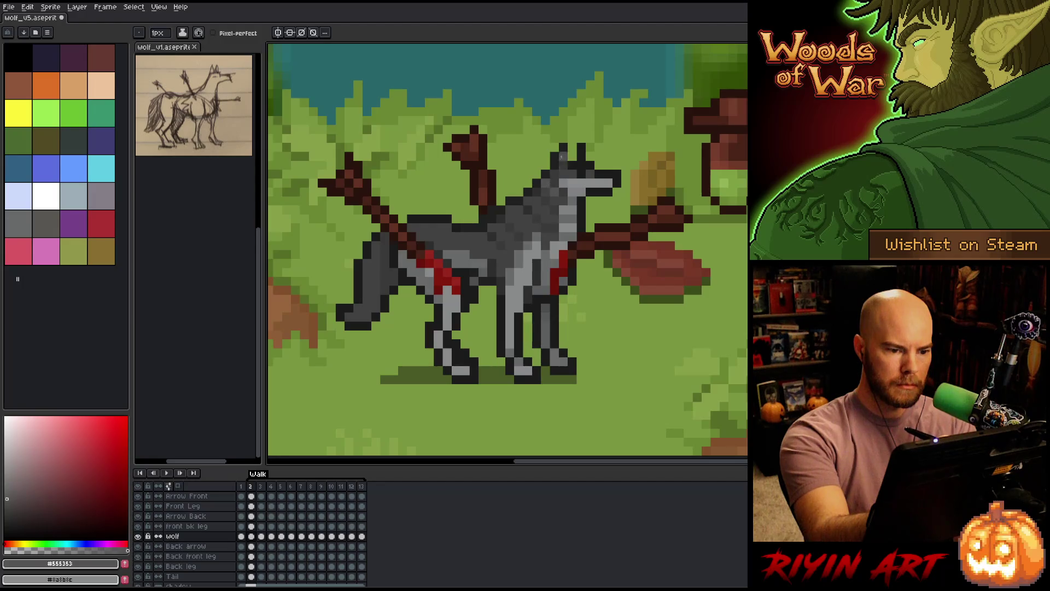
Flick repeatedly between frame 2 and its neighbouring frame to compare the poses.
{"action": "key", "text": "Left"}
{"action": "key", "text": "Left"}
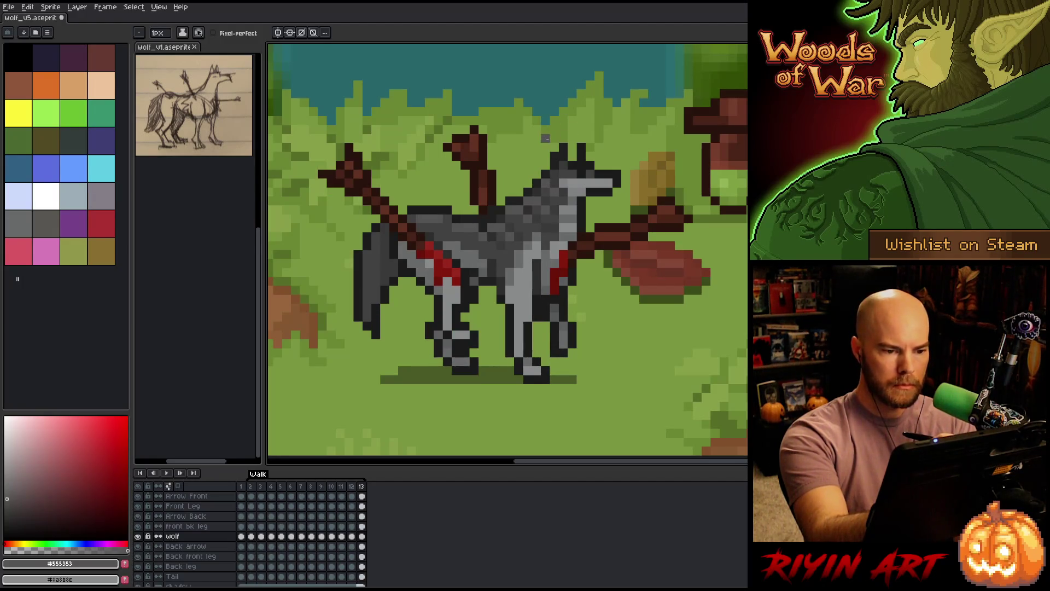
{"action": "key", "text": "Right"}
{"action": "key", "text": "Right"}
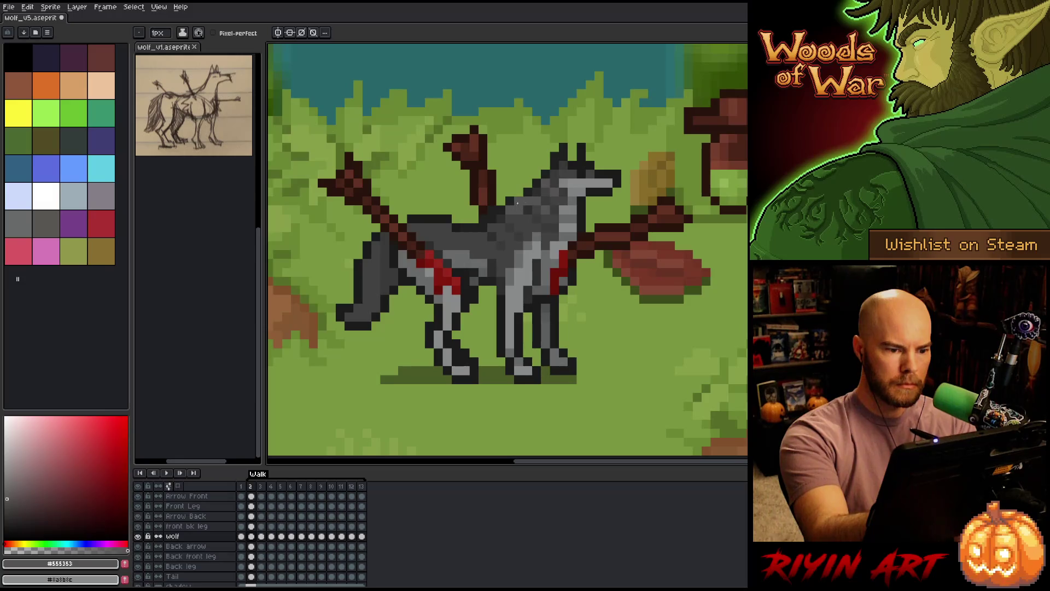
{"action": "key", "text": "Left"}
{"action": "key", "text": "Left"}
{"action": "key", "text": "Right"}
{"action": "key", "text": "Right"}
{"action": "key", "text": "Left"}
{"action": "key", "text": "Left"}
{"action": "key", "text": "Right"}
{"action": "key", "text": "Right"}
{"action": "key", "text": "Left"}
{"action": "key", "text": "Left"}
{"action": "key", "text": "Right"}
{"action": "key", "text": "Right"}
{"action": "key", "text": "Left"}
{"action": "key", "text": "Left"}
{"action": "key", "text": "Right"}
{"action": "key", "text": "Right"}
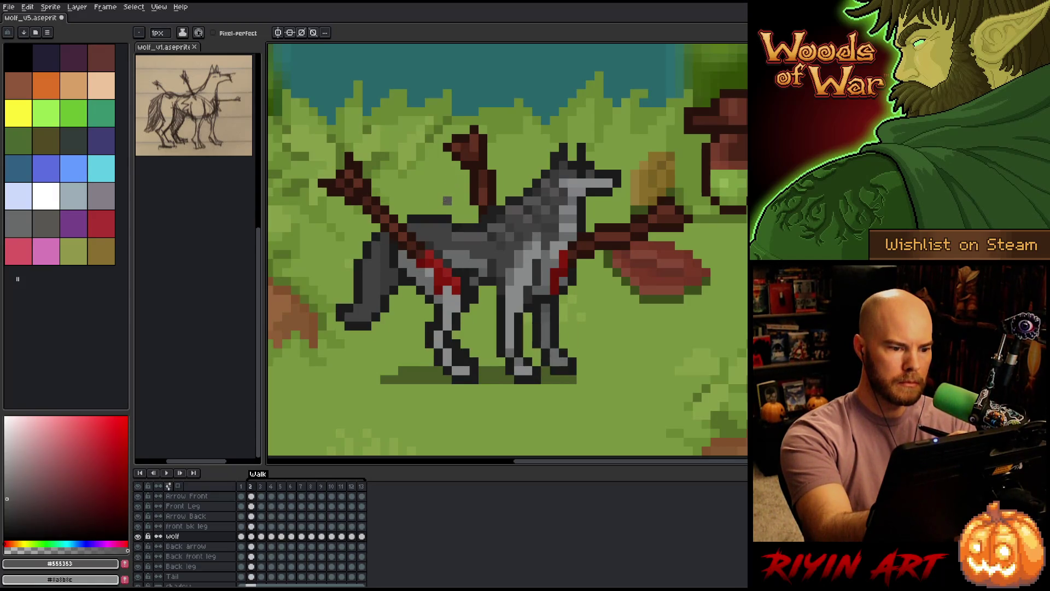
{"action": "key", "text": "Left"}
{"action": "key", "text": "Left"}
{"action": "key", "text": "Right"}
{"action": "key", "text": "Right"}
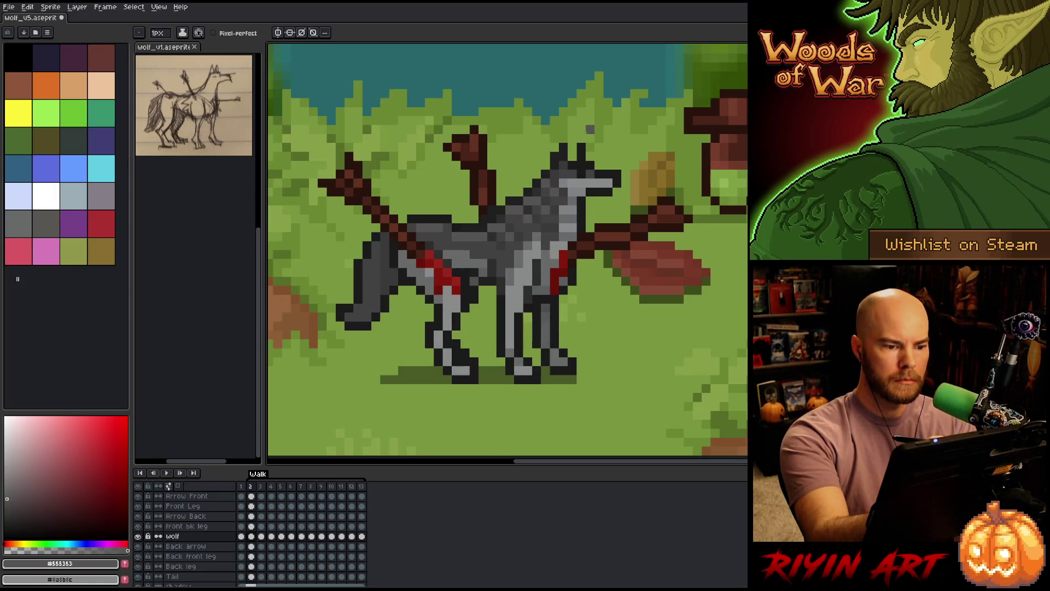
{"action": "key", "text": "Left"}
{"action": "key", "text": "Left"}
{"action": "key", "text": "Right"}
{"action": "key", "text": "Right"}
Compare the wolf's poses across frames 2, 3 and 4, settling on frame 3.
{"action": "key", "text": "Right"}
{"action": "key", "text": "Left"}
{"action": "key", "text": "Right"}
{"action": "key", "text": "Left"}
{"action": "key", "text": "Right"}
{"action": "key", "text": "Left"}
{"action": "key", "text": "Right"}
{"action": "key", "text": "Left"}
{"action": "key", "text": "Right"}
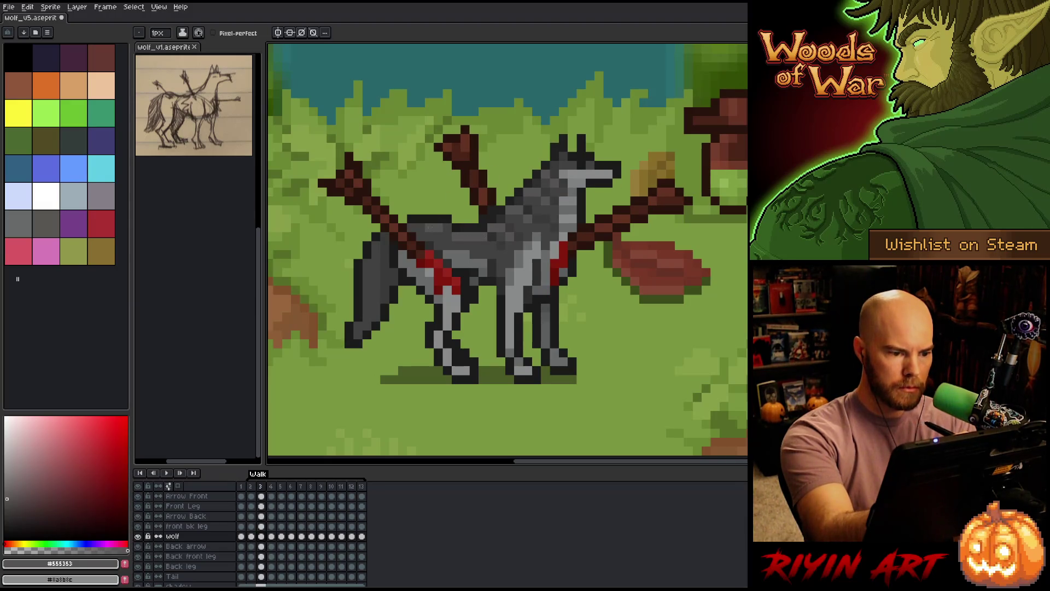
{"action": "key", "text": "Left"}
{"action": "key", "text": "Right"}
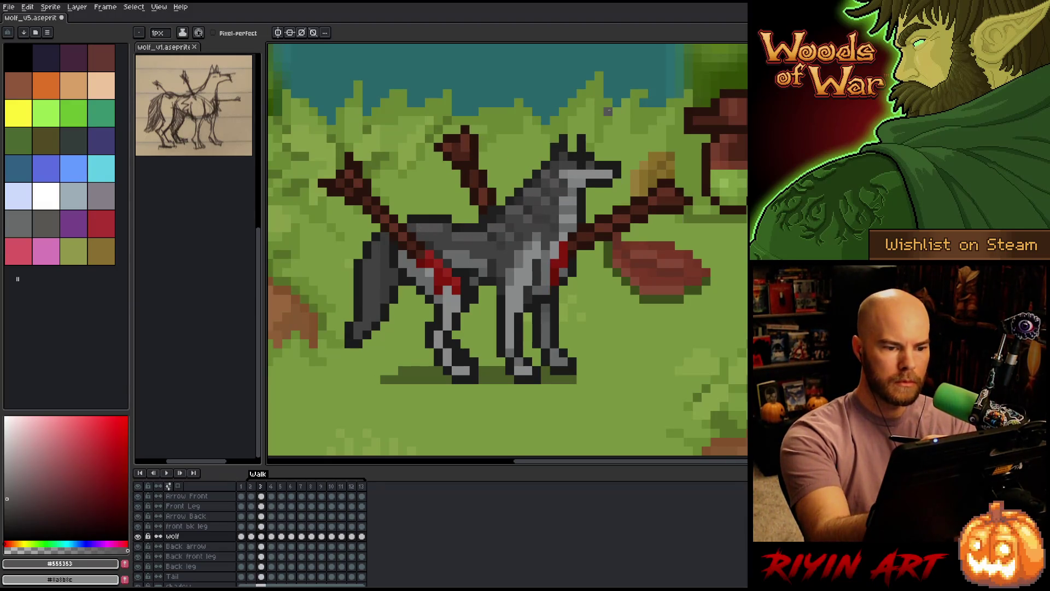
{"action": "key", "text": "Right"}
{"action": "key", "text": "Left"}
{"action": "key", "text": "Right"}
{"action": "key", "text": "Left"}
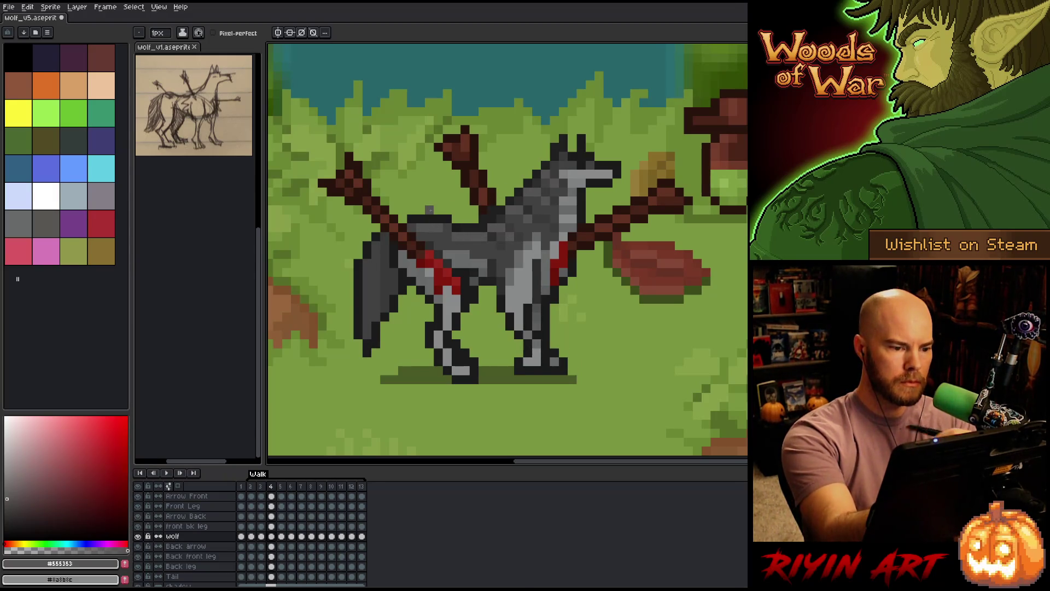
Advance through frames 5 to 9 and save the wolf animation.
{"action": "key", "text": "period"}
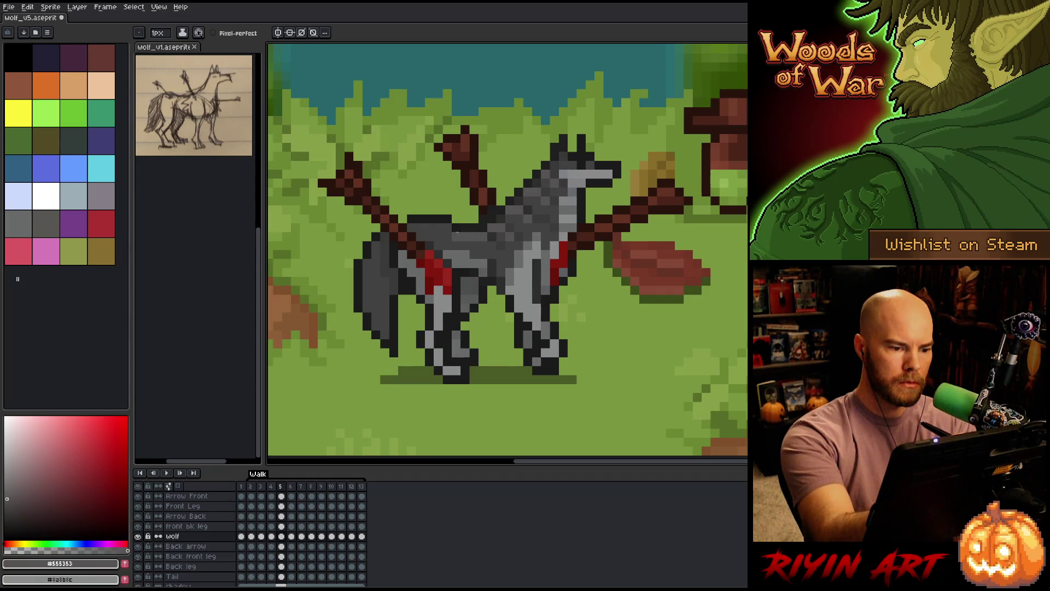
{"action": "key", "text": "period"}
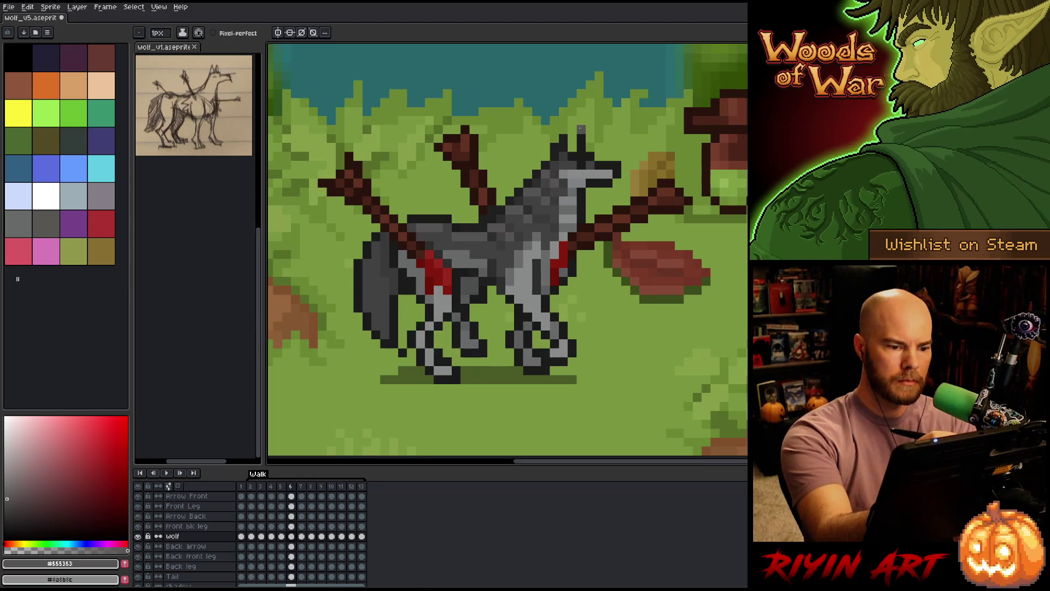
{"action": "key", "text": "period"}
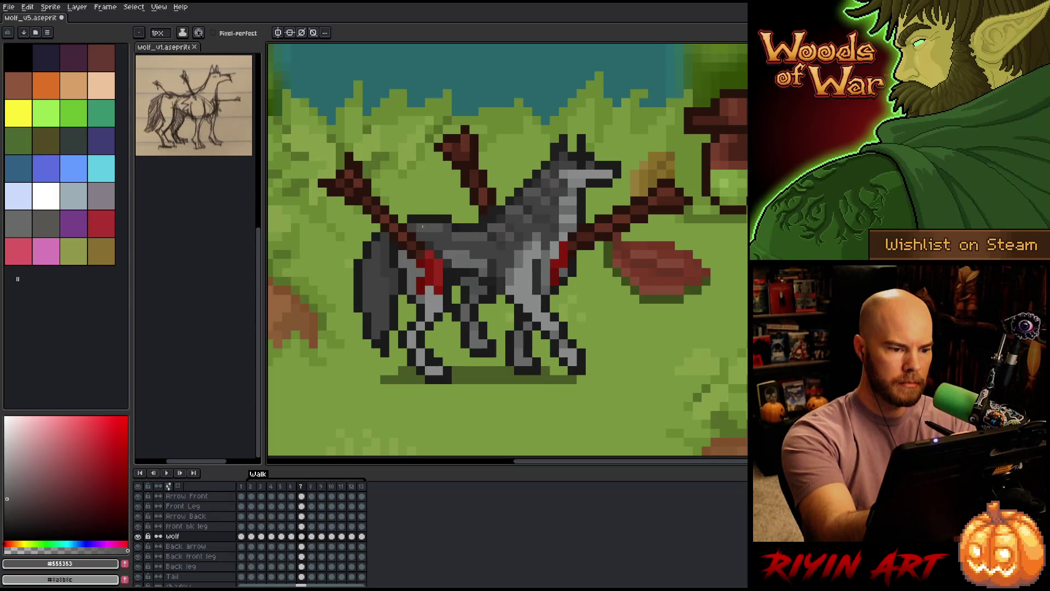
{"action": "key", "text": "period"}
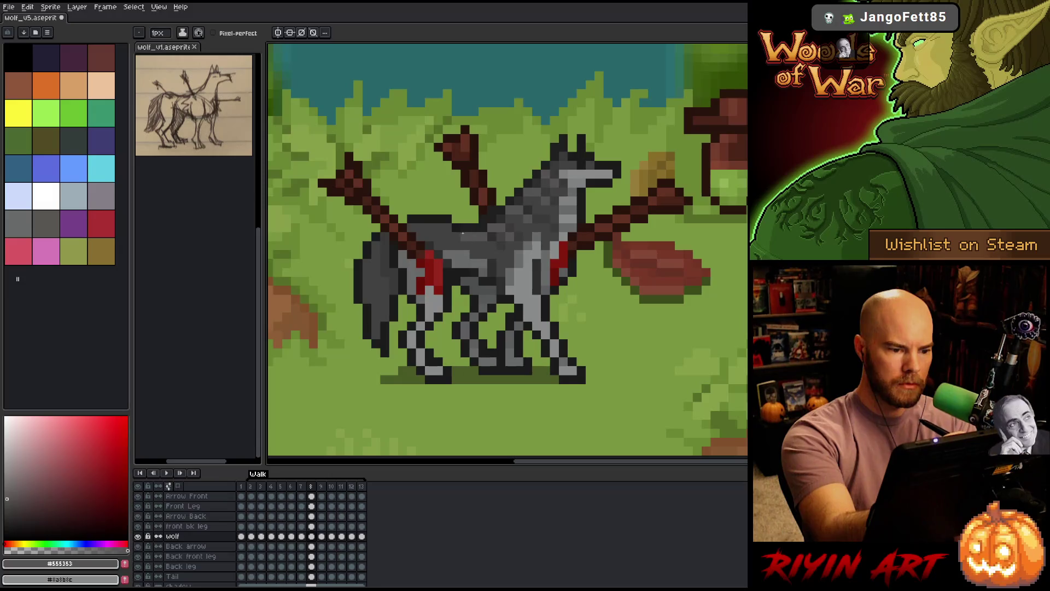
{"action": "key", "text": "Right"}
{"action": "key", "text": "Left"}
{"action": "key", "text": "Left"}
{"action": "key", "text": "Right"}
{"action": "key", "text": "Right"}
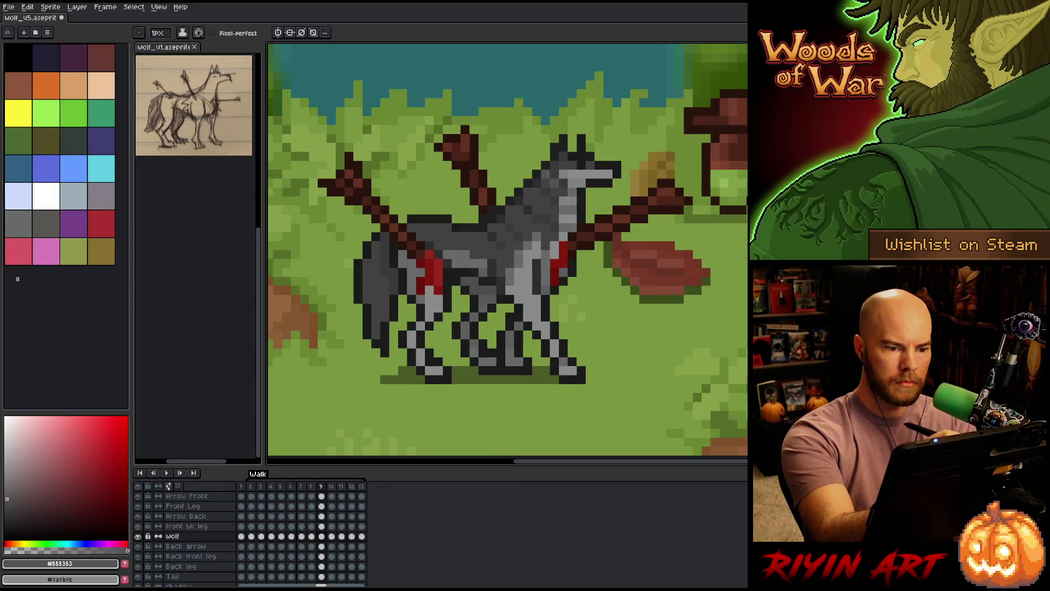
{"action": "key", "text": "ctrl+s"}
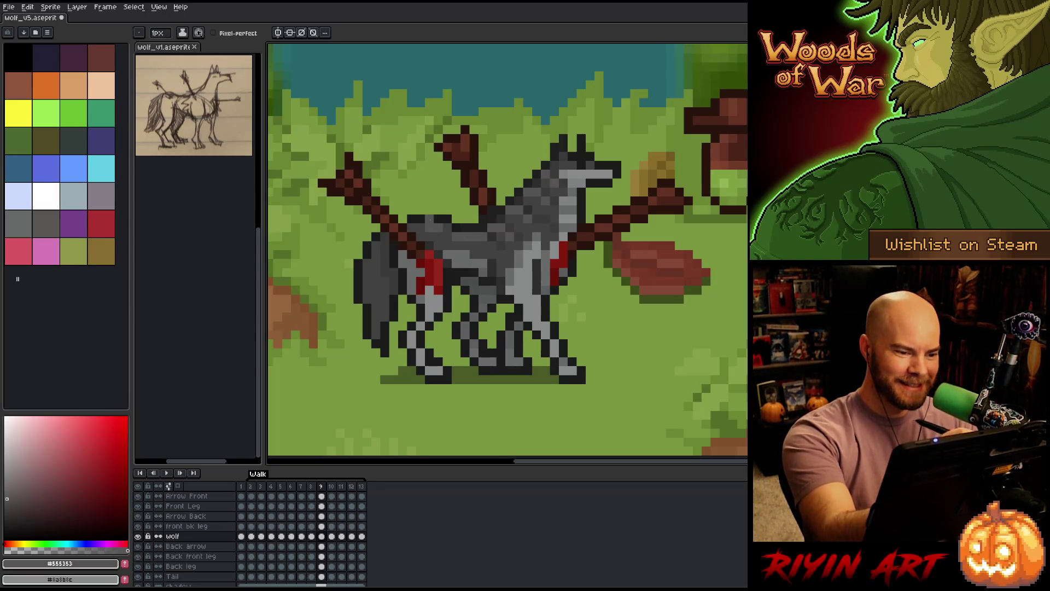
Step back and forth through the walk frames and preview the motion in playback.
{"action": "key", "text": "period"}
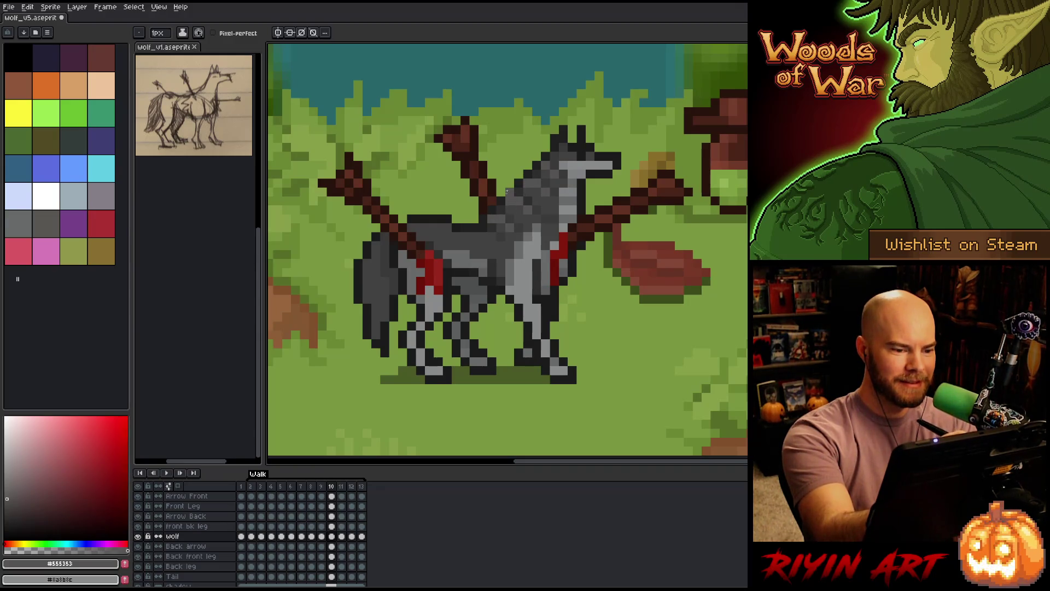
{"action": "key", "text": "comma"}
{"action": "key", "text": "comma"}
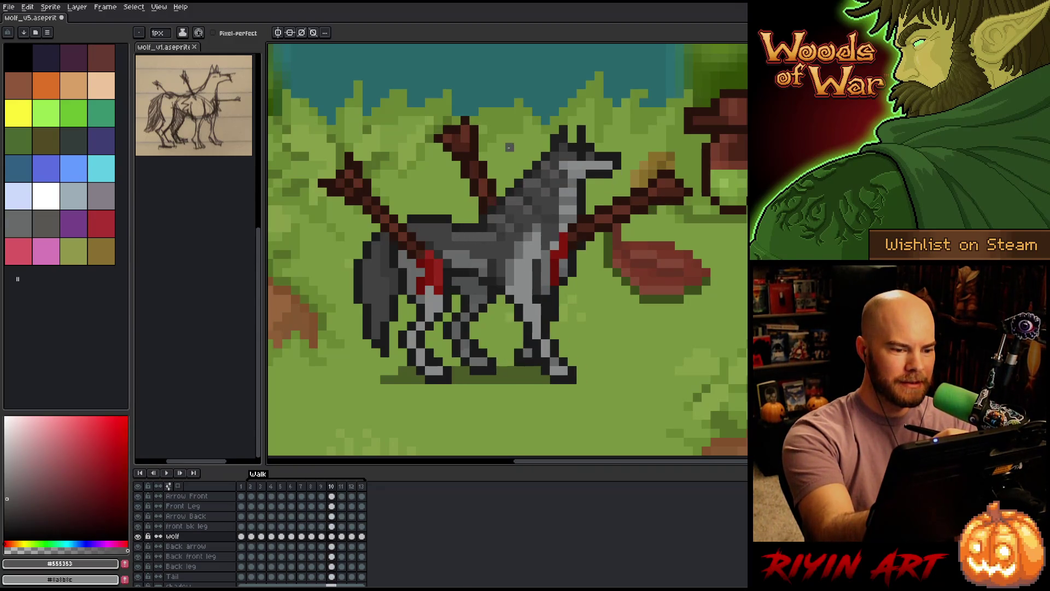
{"action": "key", "text": "period"}
{"action": "key", "text": "period"}
{"action": "key", "text": "period"}
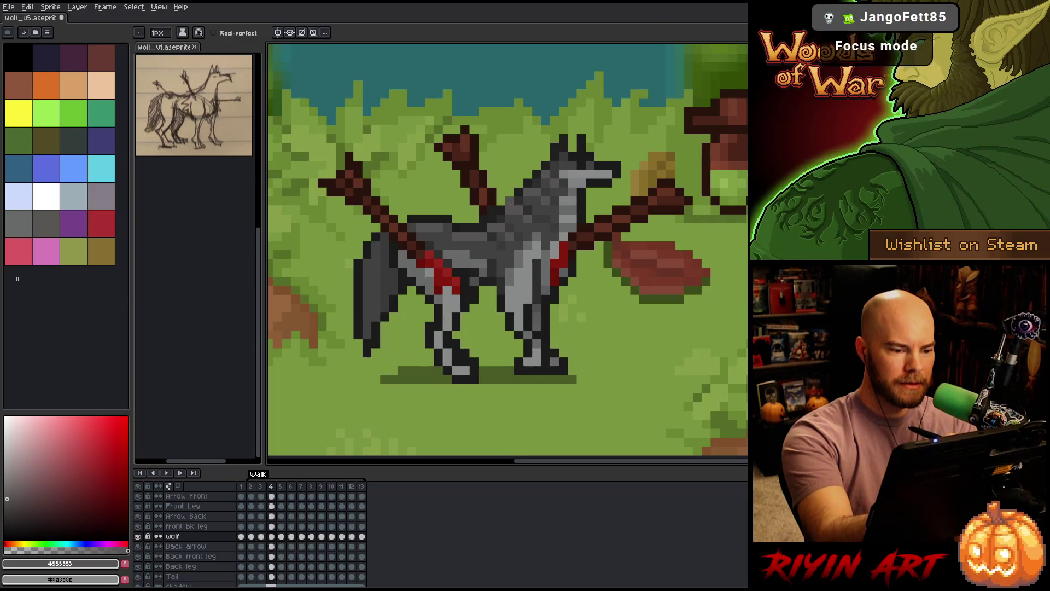
{"action": "key", "text": "comma"}
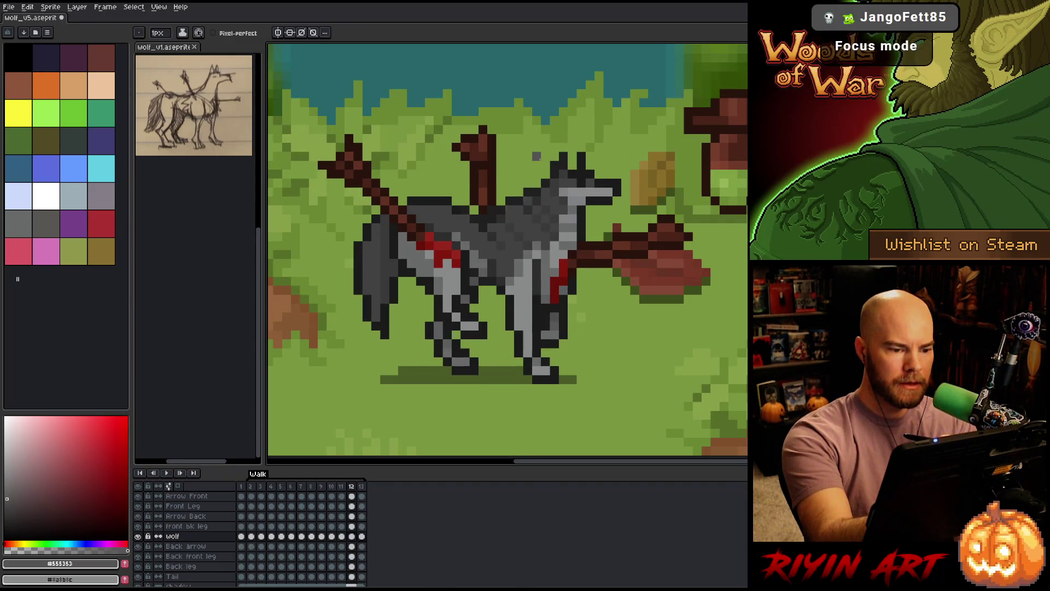
{"action": "key", "text": "Return"}
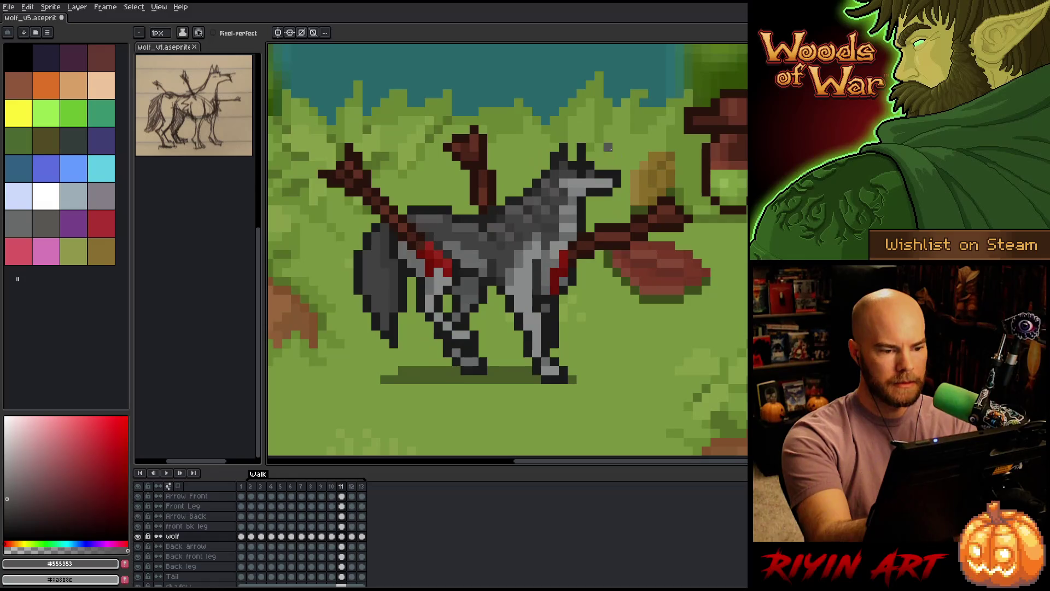
{"action": "key", "text": "period"}
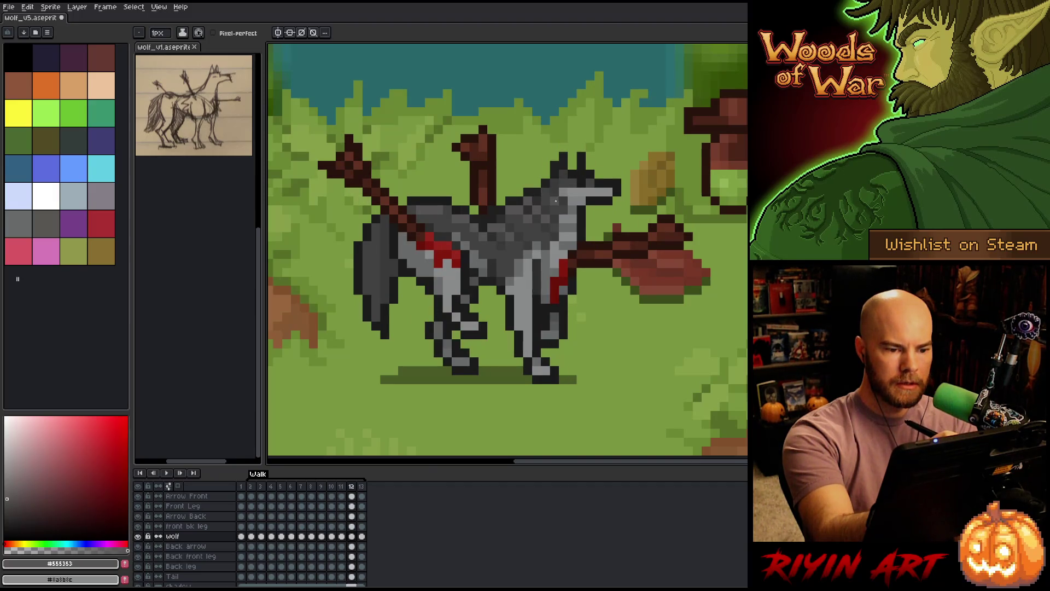
Compare frames 11 and 12, settle on frame 12 and save the file.
{"action": "key", "text": "Left"}
{"action": "key", "text": "Right"}
{"action": "key", "text": "Left"}
{"action": "key", "text": "Right"}
{"action": "key", "text": "Left"}
{"action": "key", "text": "Right"}
{"action": "key", "text": "Right"}
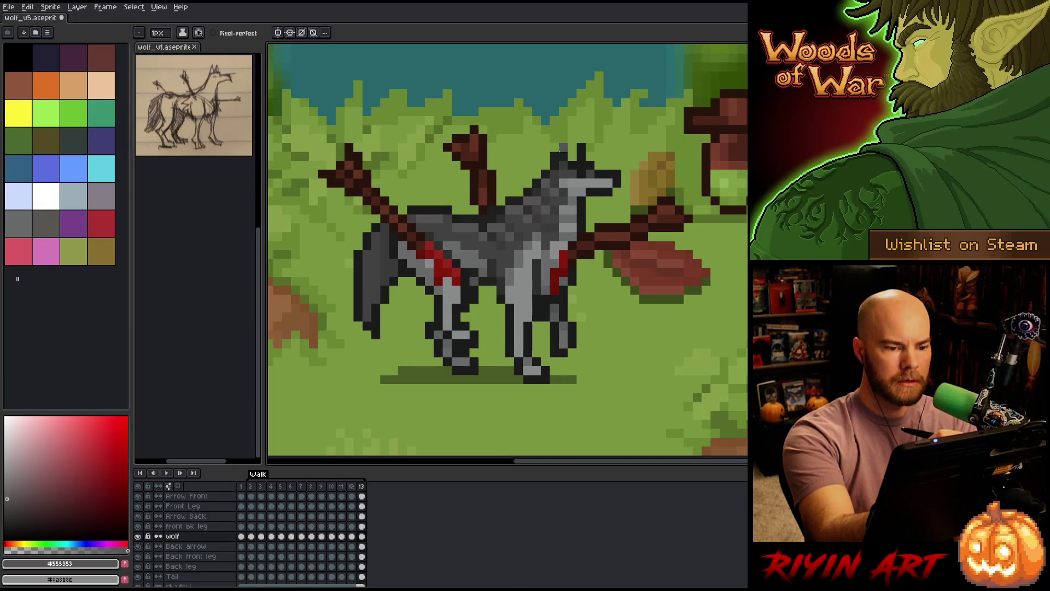
{"action": "key", "text": "ctrl+s"}
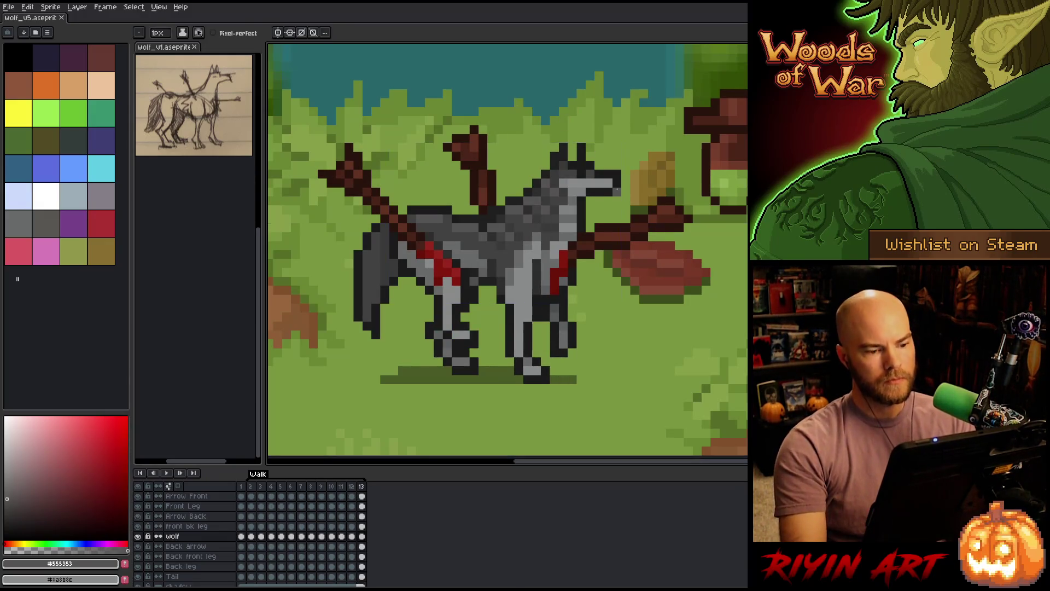
Play the walk animation, then toggle between the Move and Pencil tools.
{"action": "key", "text": "Return"}
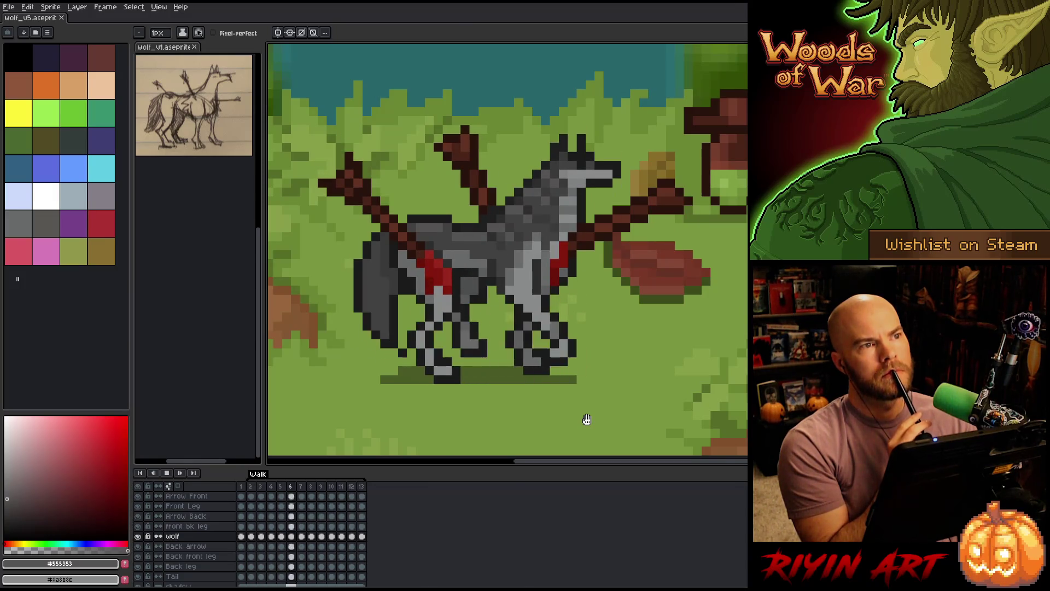
{"action": "key", "text": "v"}
{"action": "key", "text": "b"}
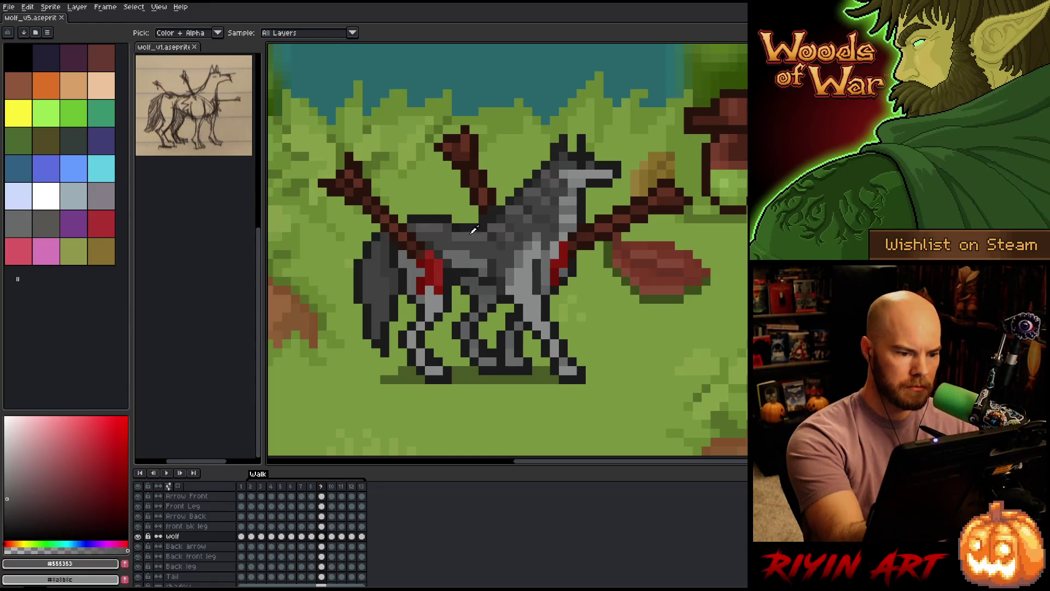
Stop on frame 3 of the Tail layer and check the tail in frames 4 to 7.
{"action": "left_click", "coordinate": [260, 576]}
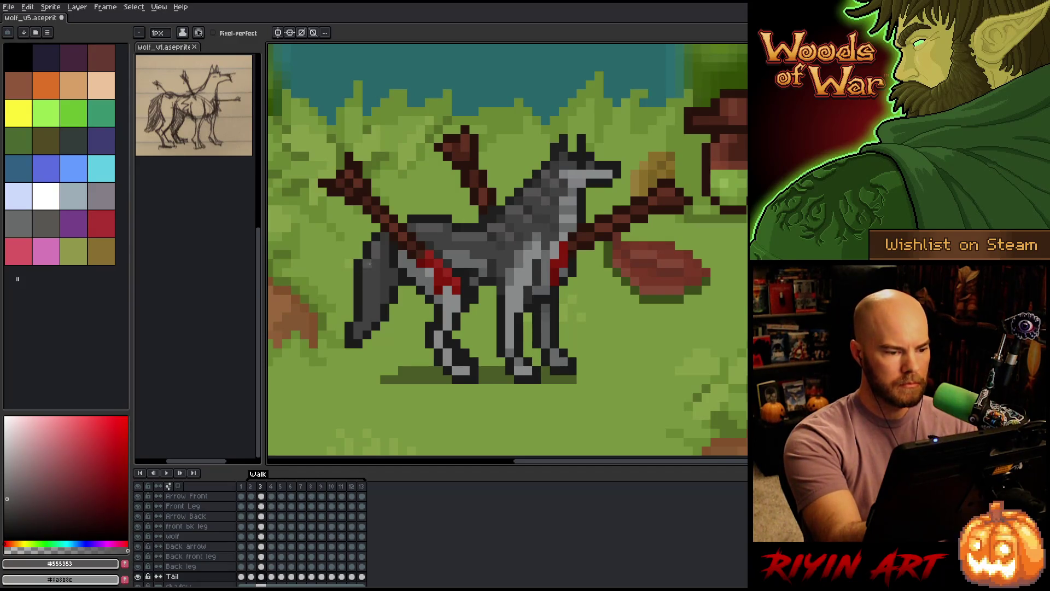
{"action": "key", "text": "period"}
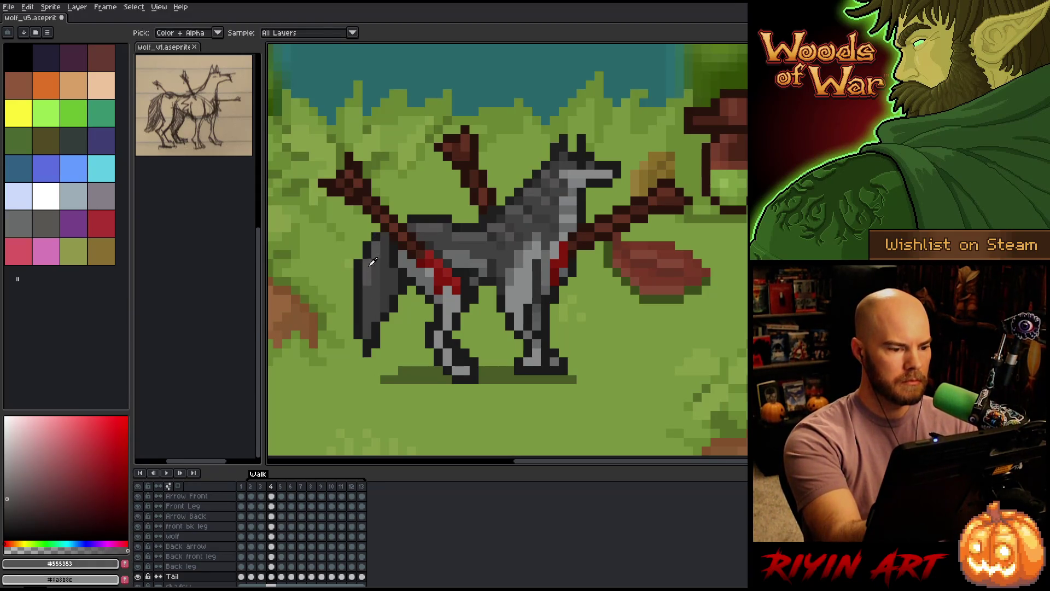
{"action": "key", "text": "period"}
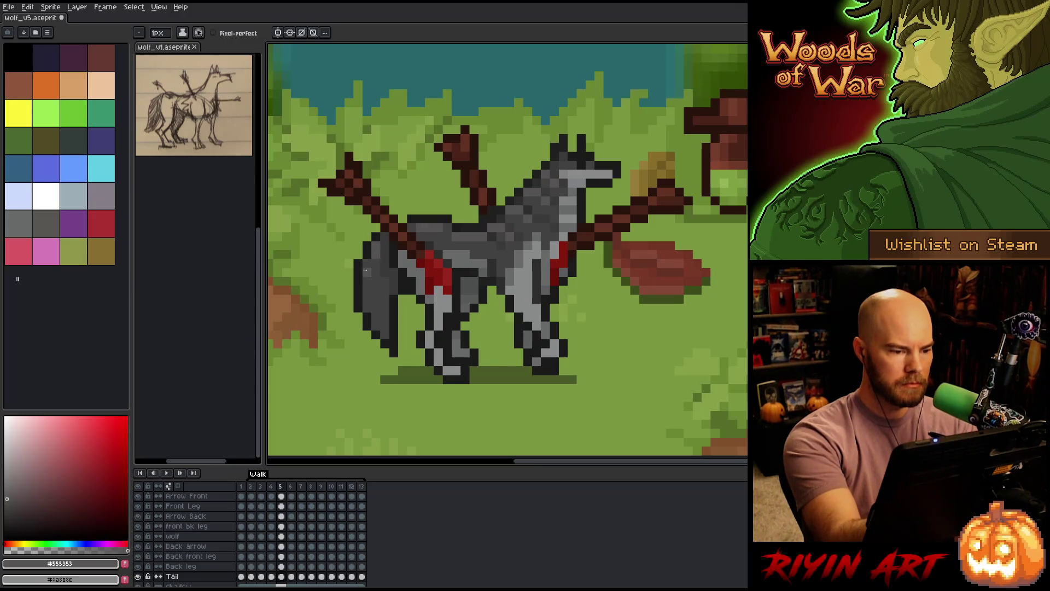
{"action": "key", "text": "period"}
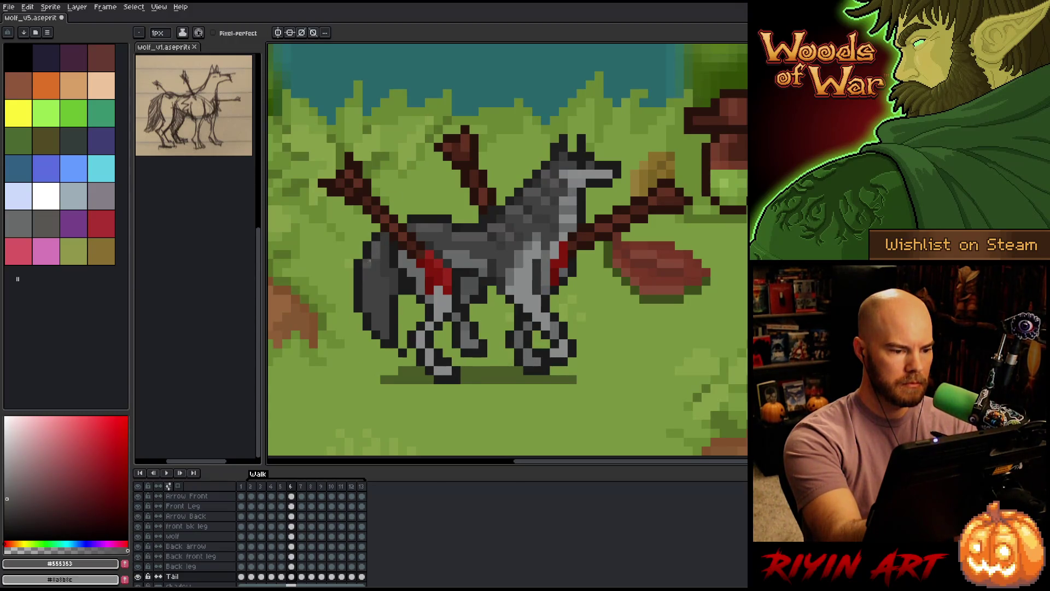
{"action": "key", "text": "period"}
{"action": "key", "text": "comma"}
{"action": "key", "text": "alt"}
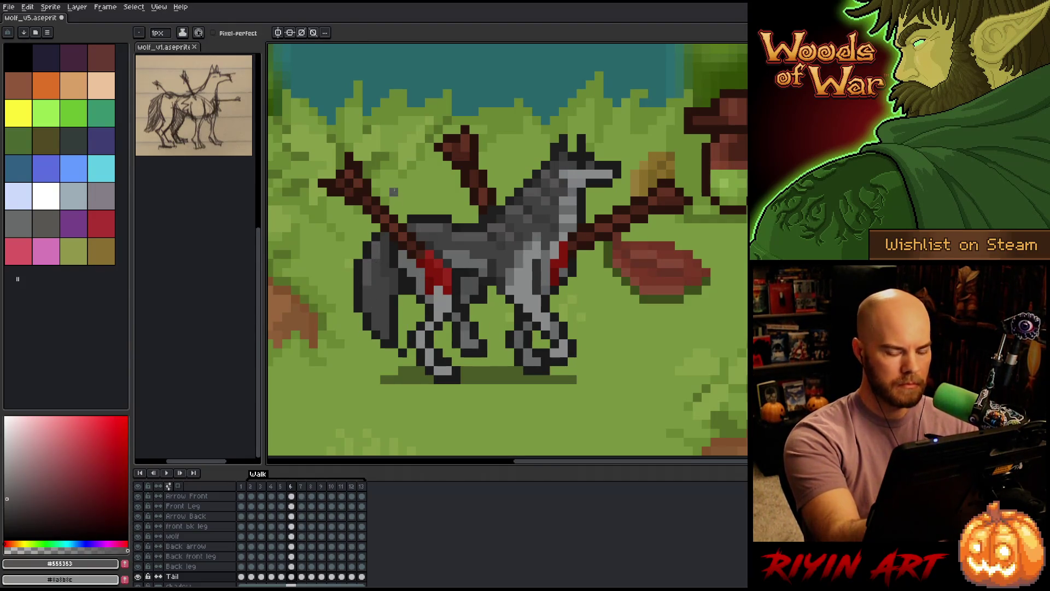
Check the tail in frames 7 to 13, wrap to the cycle's start, and save.
{"action": "key", "text": "period"}
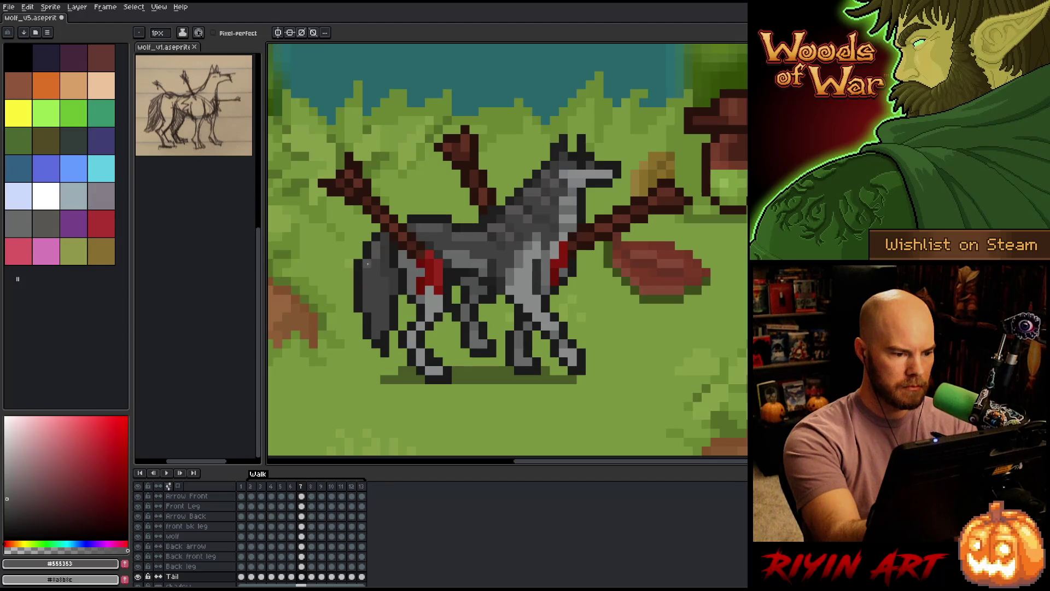
{"action": "key", "text": "period"}
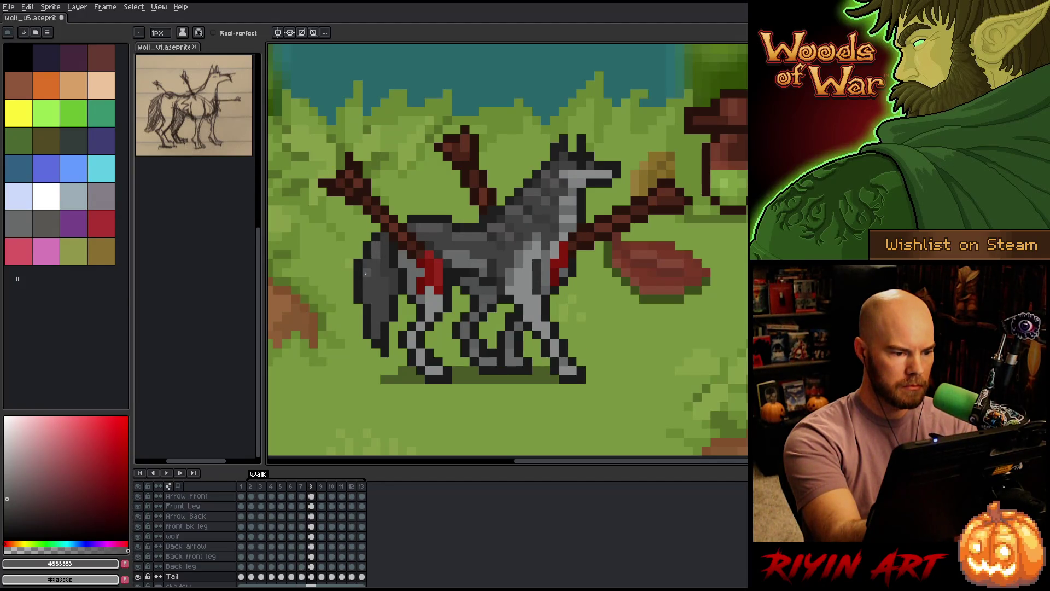
{"action": "key", "text": "period"}
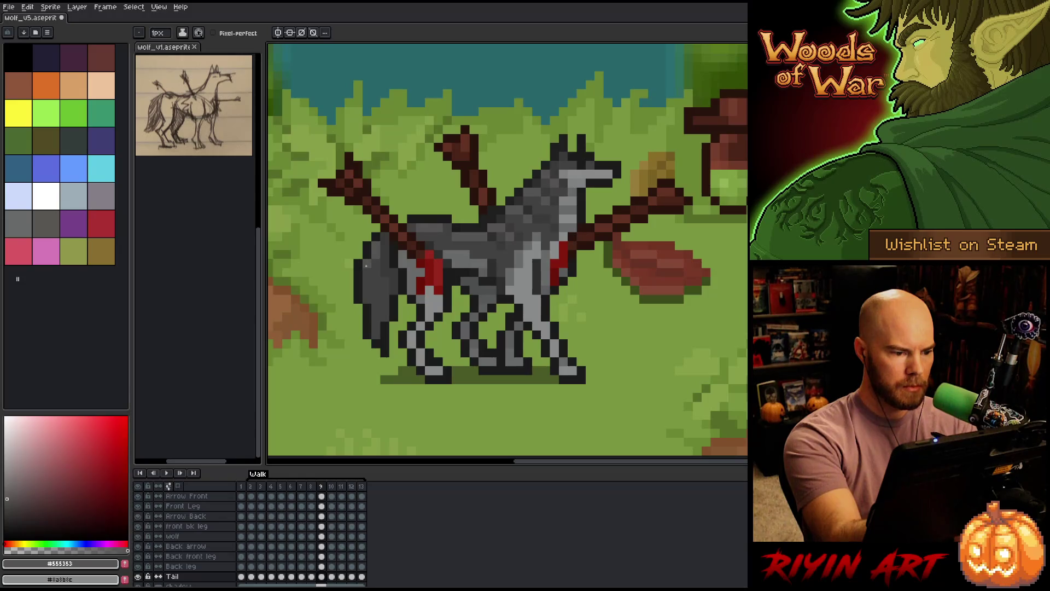
{"action": "key", "text": "period"}
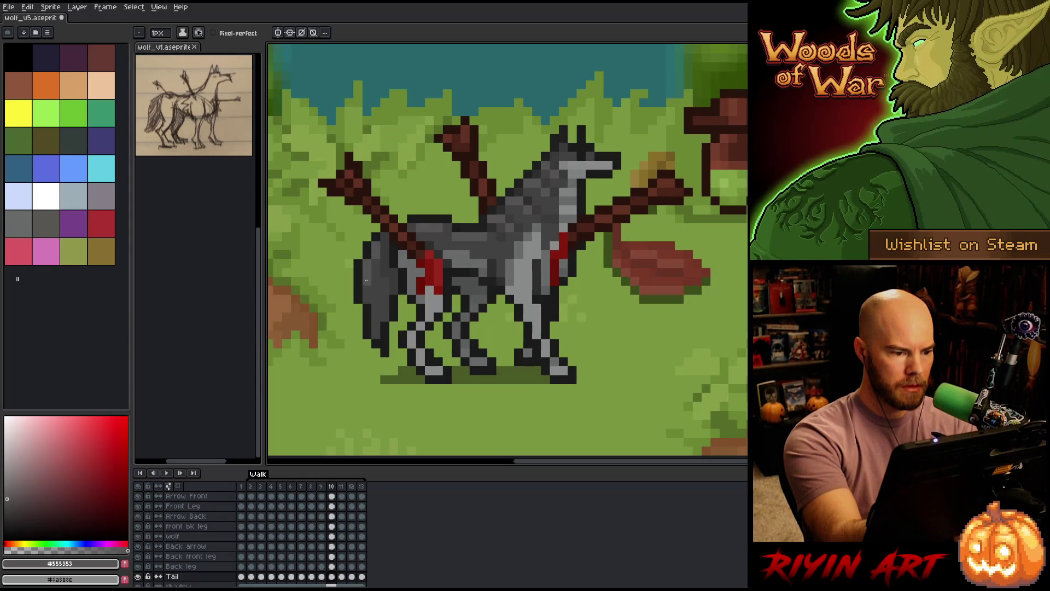
{"action": "key", "text": "period"}
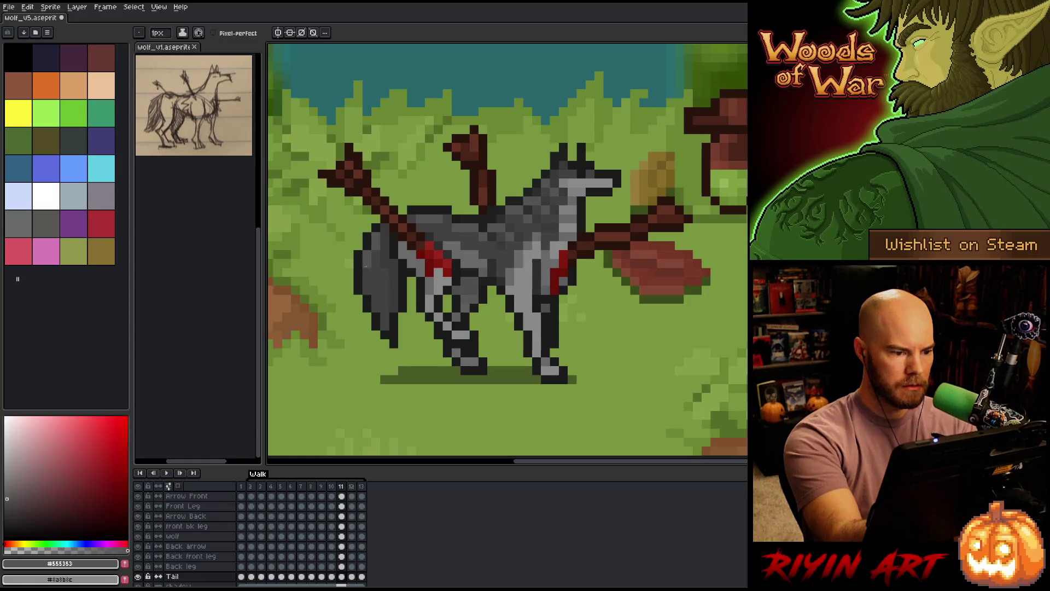
{"action": "key", "text": "period"}
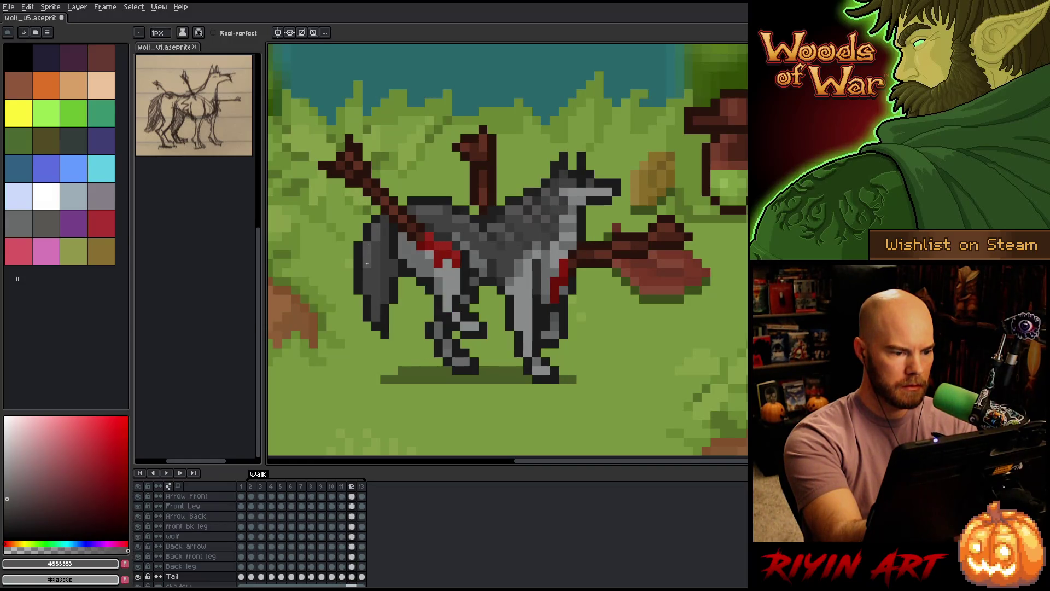
{"action": "key", "text": "period"}
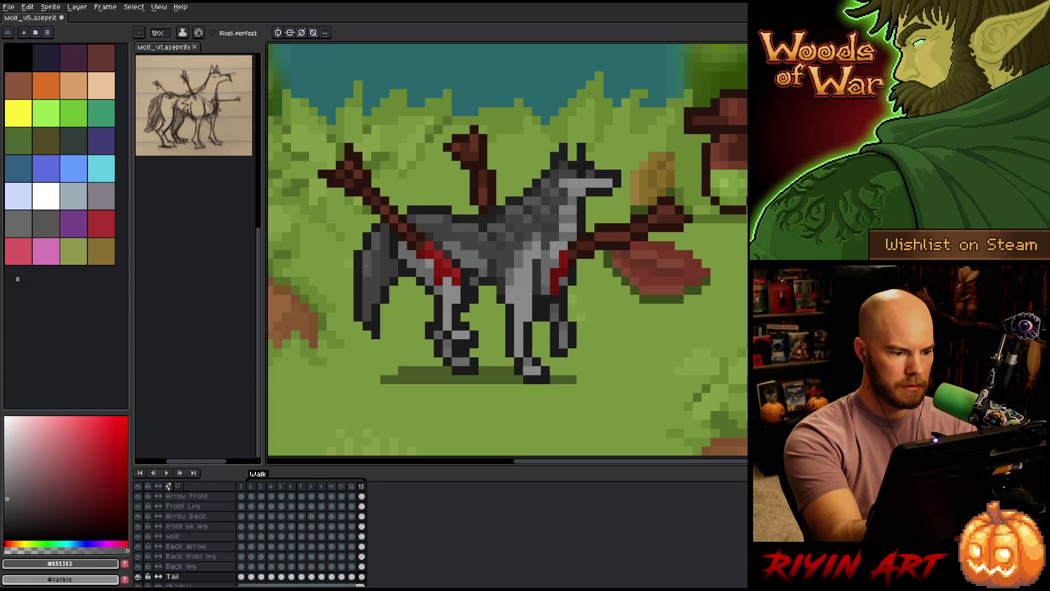
{"action": "key", "text": "period"}
{"action": "key", "text": "period"}
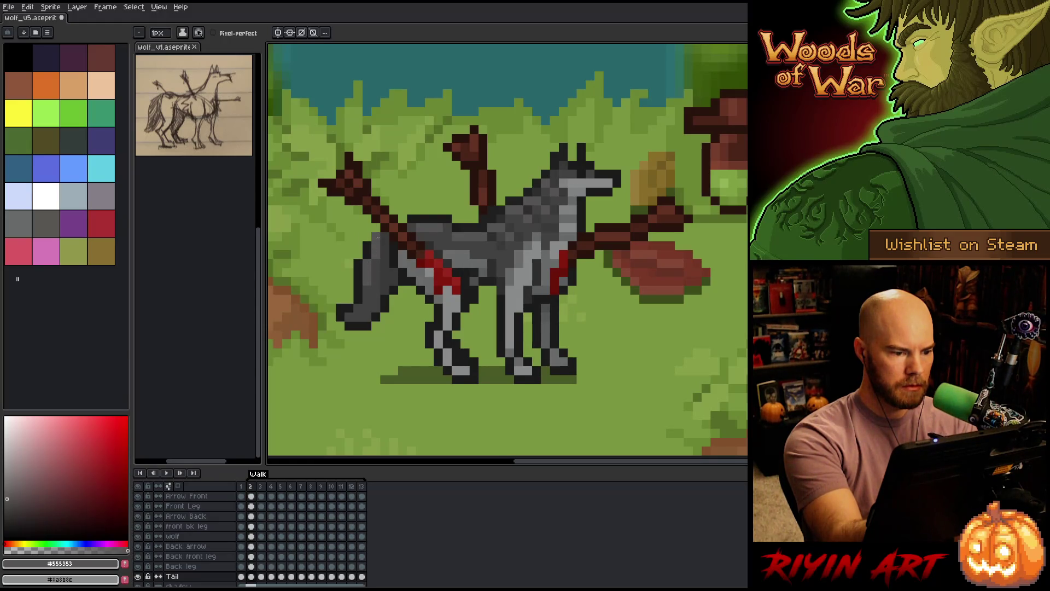
{"action": "key", "text": "period"}
{"action": "key", "text": "period"}
{"action": "key", "text": "ctrl+s"}
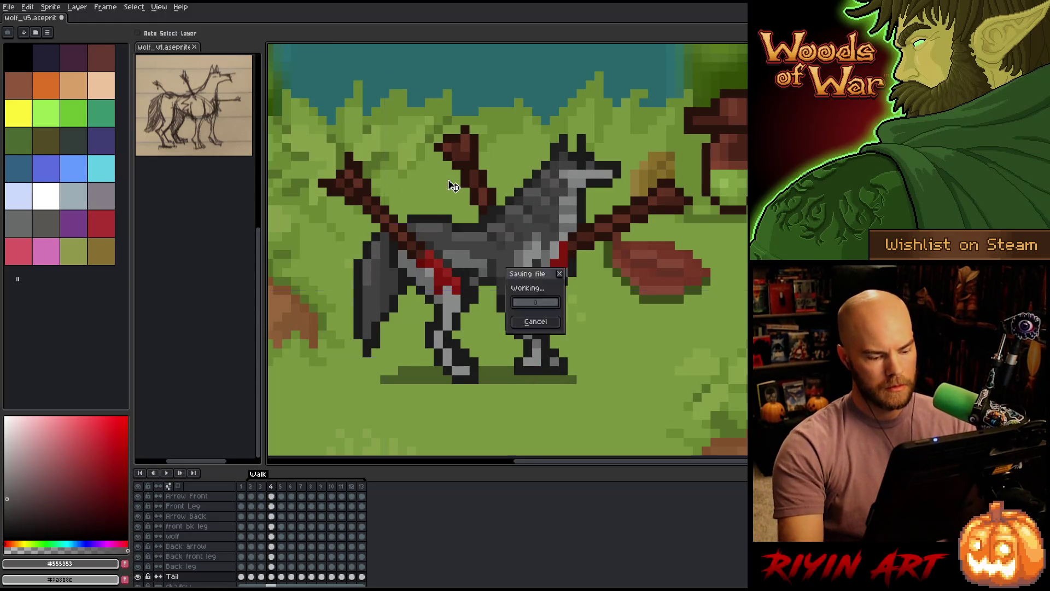
Start the wolf walk animation playing on a continuous loop.
{"action": "key", "text": "Return"}
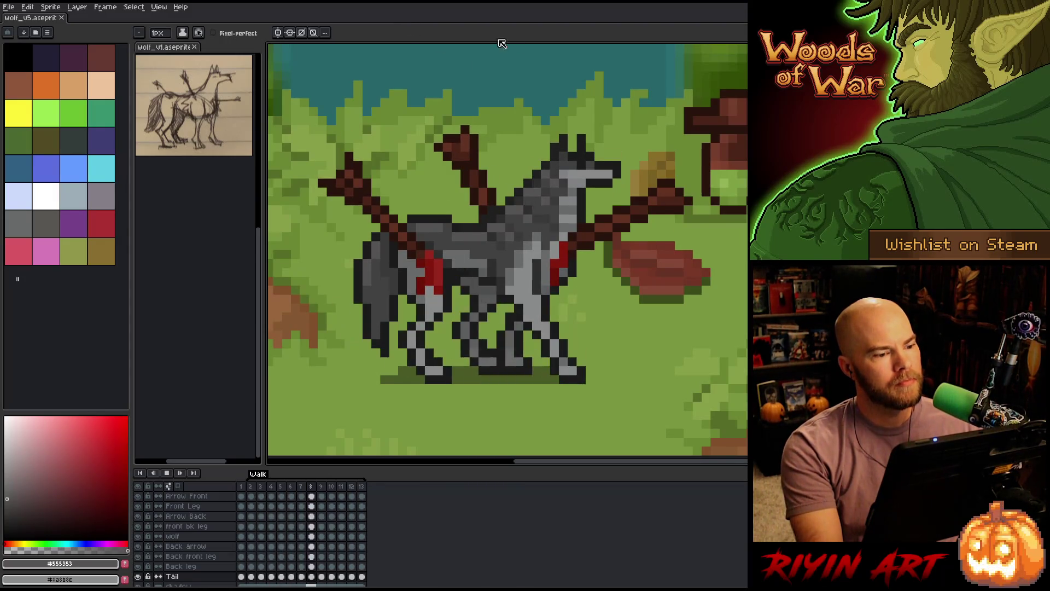
Zoom out and pan to show the wolf beside the green orc in the forest scene.
{"action": "scroll", "coordinate": [486, 228], "scroll_direction": "down", "scroll_amount": 1}
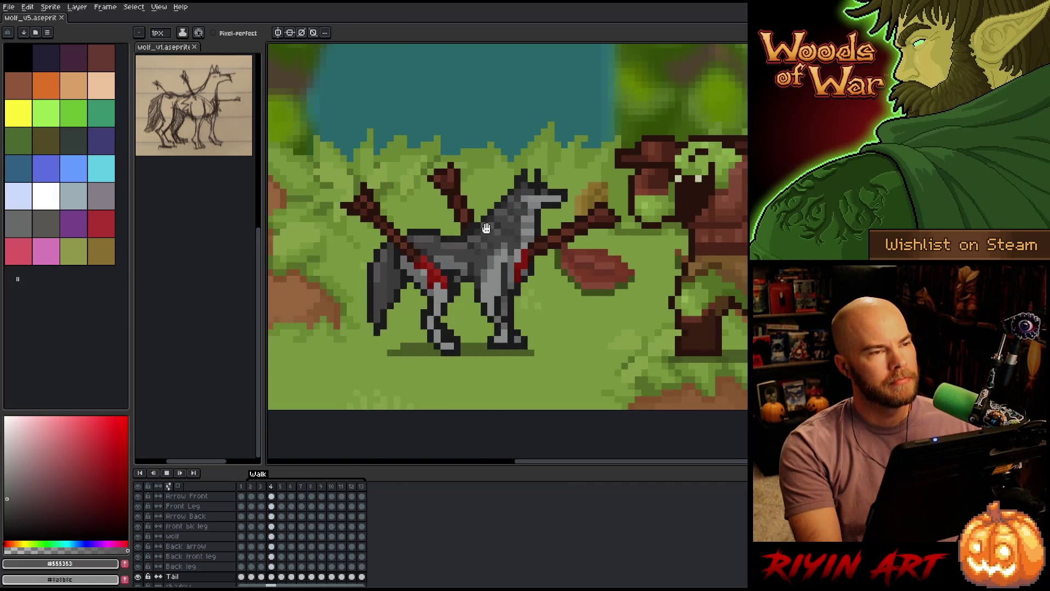
{"action": "scroll", "coordinate": [486, 227], "scroll_direction": "down", "scroll_amount": 1}
{"action": "left_click_drag", "start_coordinate": [486, 228], "coordinate": [534, 354]}
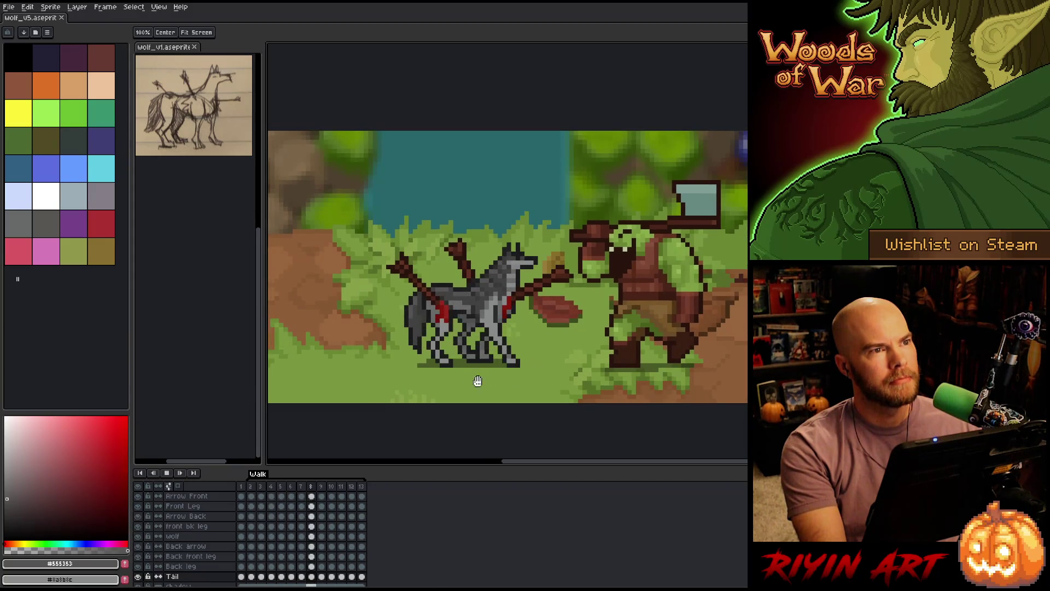
{"action": "scroll", "coordinate": [436, 361], "scroll_direction": "up", "scroll_amount": 1}
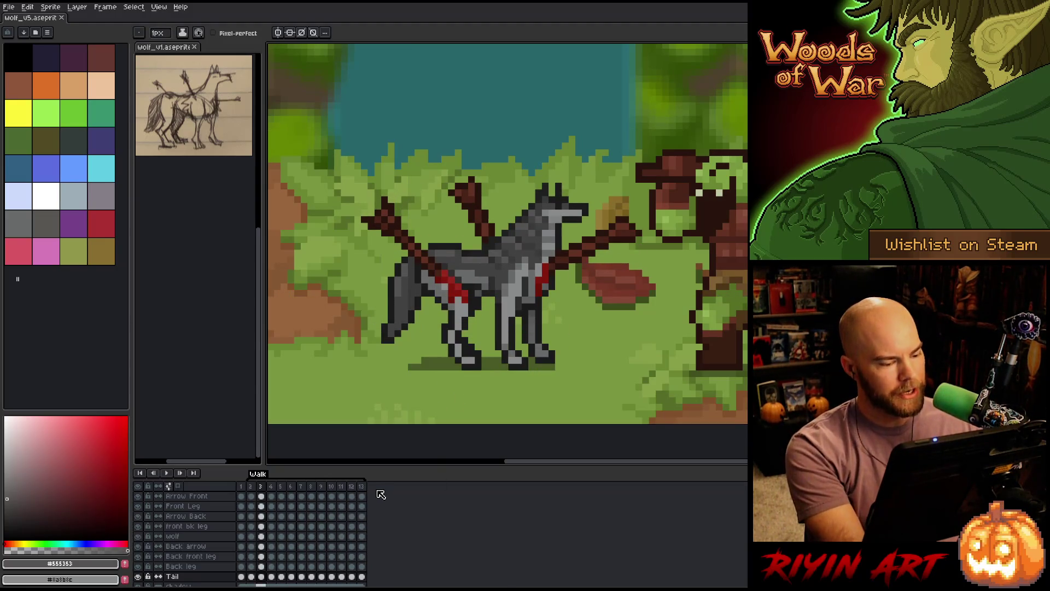
Review frames 1 and 3 in playback, then add a new frame after frame 13.
{"action": "left_click", "coordinate": [243, 488]}
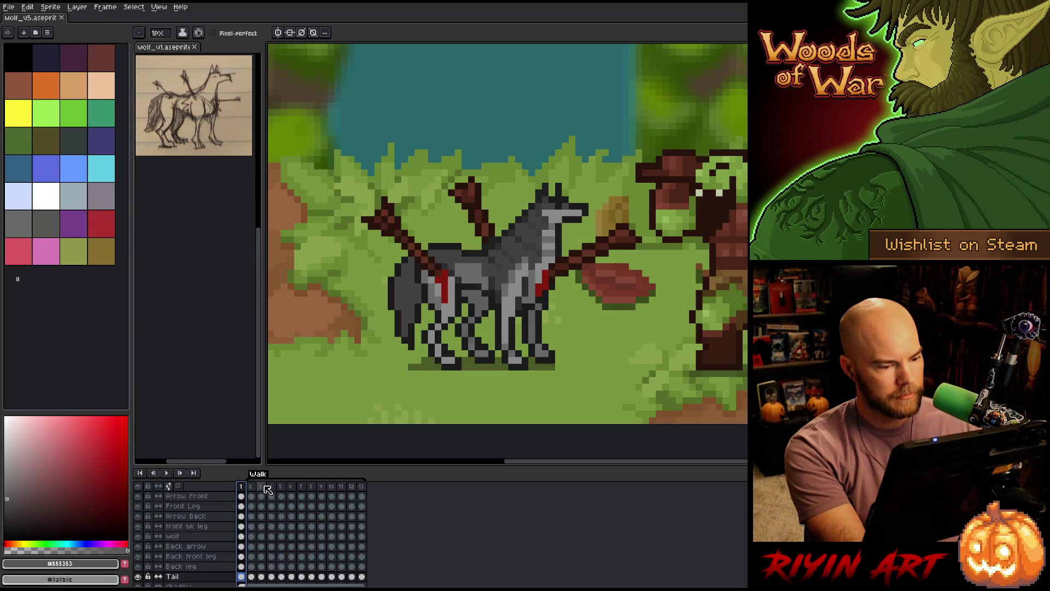
{"action": "left_click", "coordinate": [262, 486]}
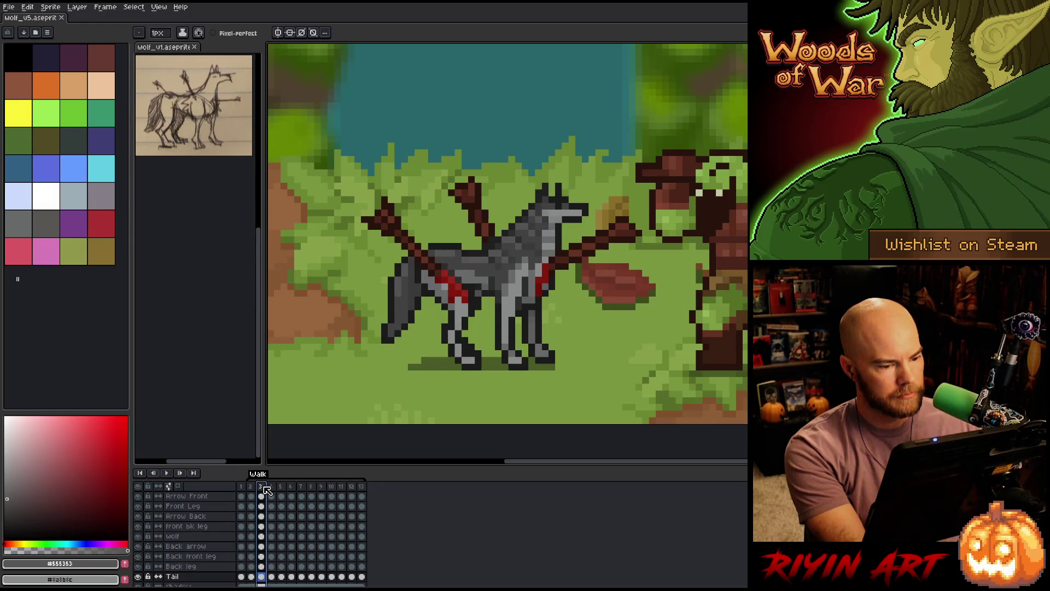
{"action": "key", "text": "Return"}
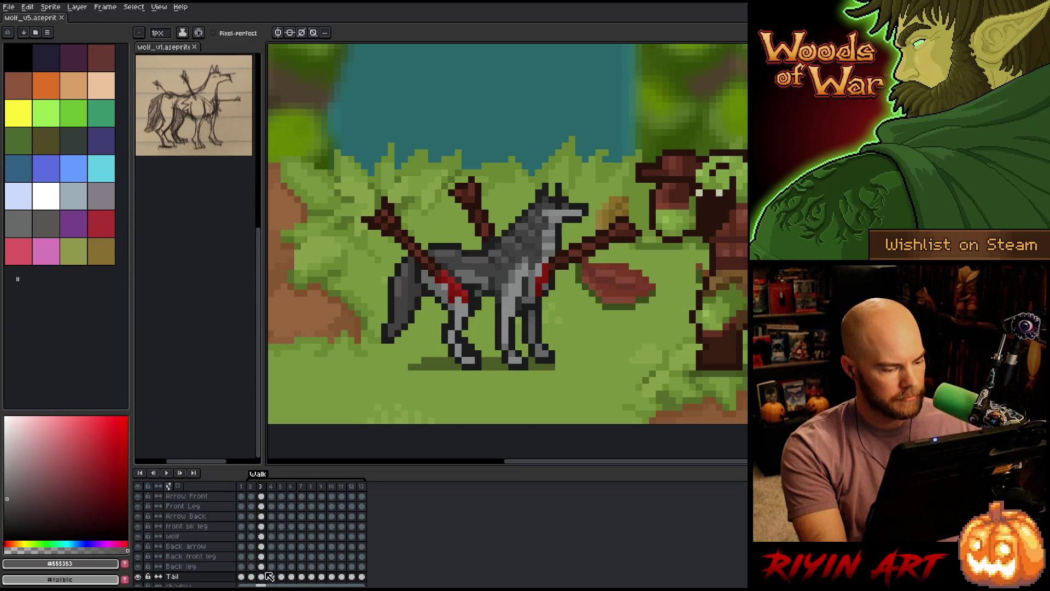
{"action": "left_click", "coordinate": [363, 486]}
{"action": "key", "text": "alt+n"}
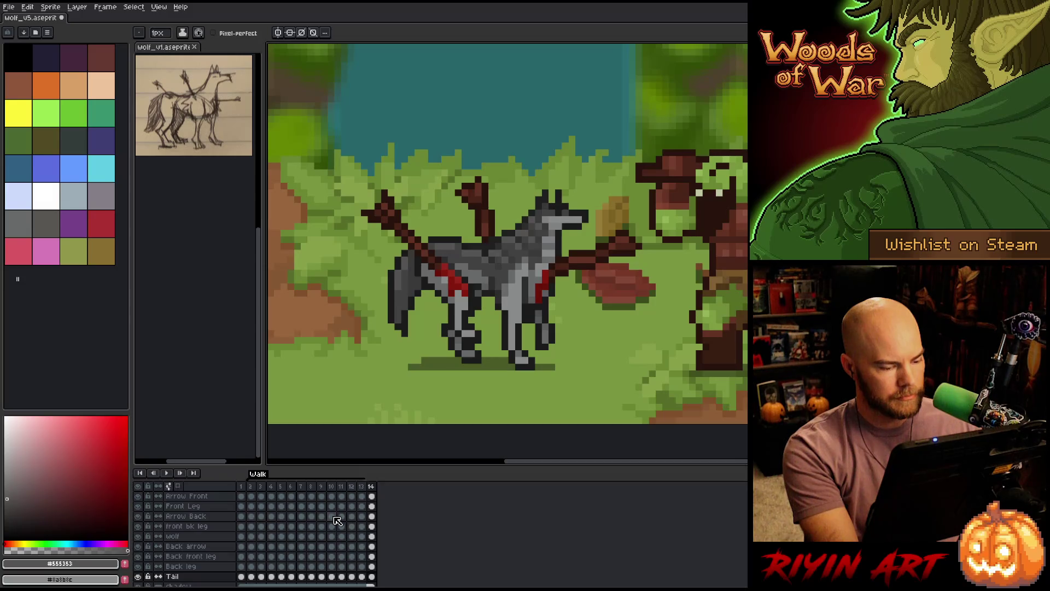
Select frame 2's cels across all layers and review the poses in frames 1 to 3.
{"action": "left_click", "coordinate": [262, 496]}
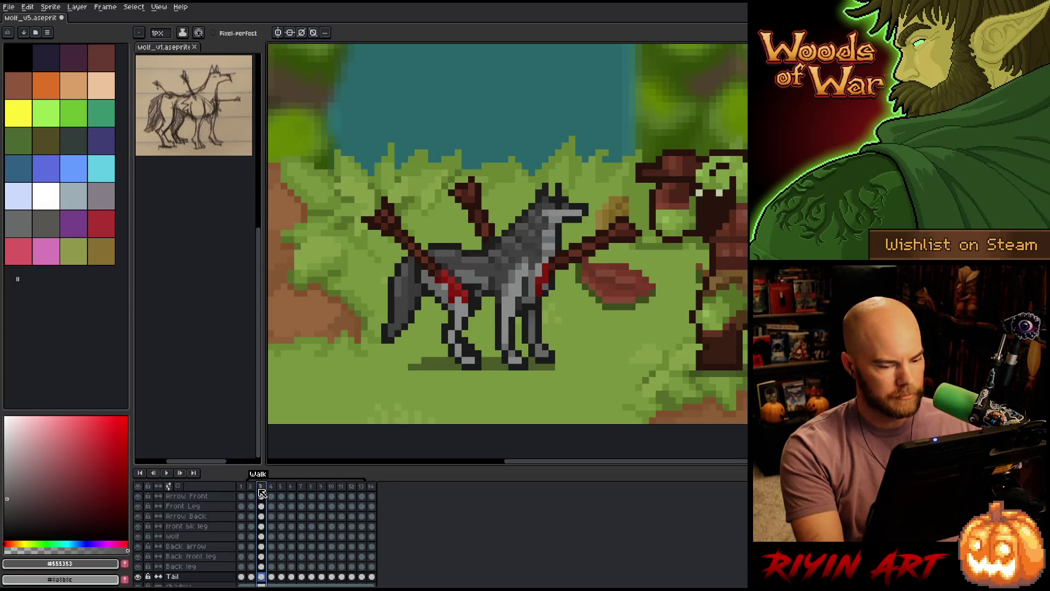
{"action": "key", "text": "Right"}
{"action": "key", "text": "Right"}
{"action": "key", "text": "Right"}
{"action": "key", "text": "Right"}
{"action": "key", "text": "Right"}
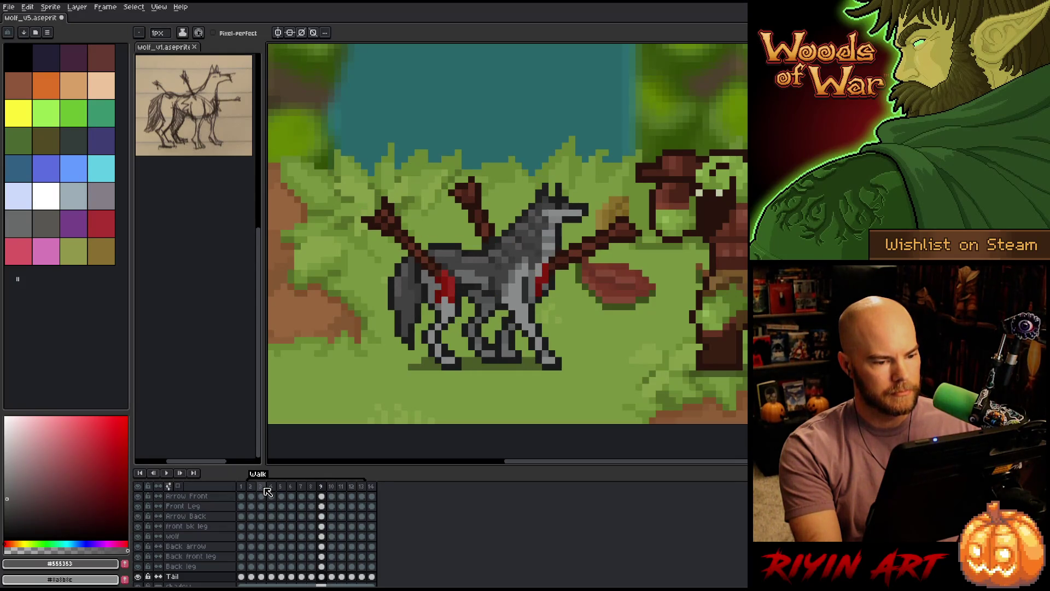
{"action": "key", "text": "Return"}
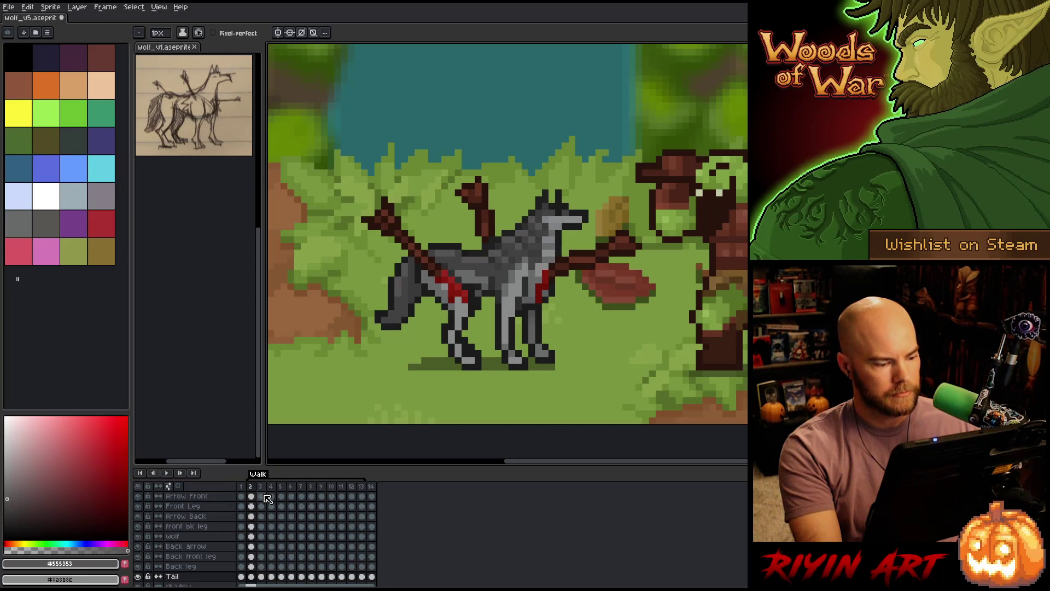
{"action": "left_click_drag", "start_coordinate": [255, 578], "coordinate": [259, 495]}
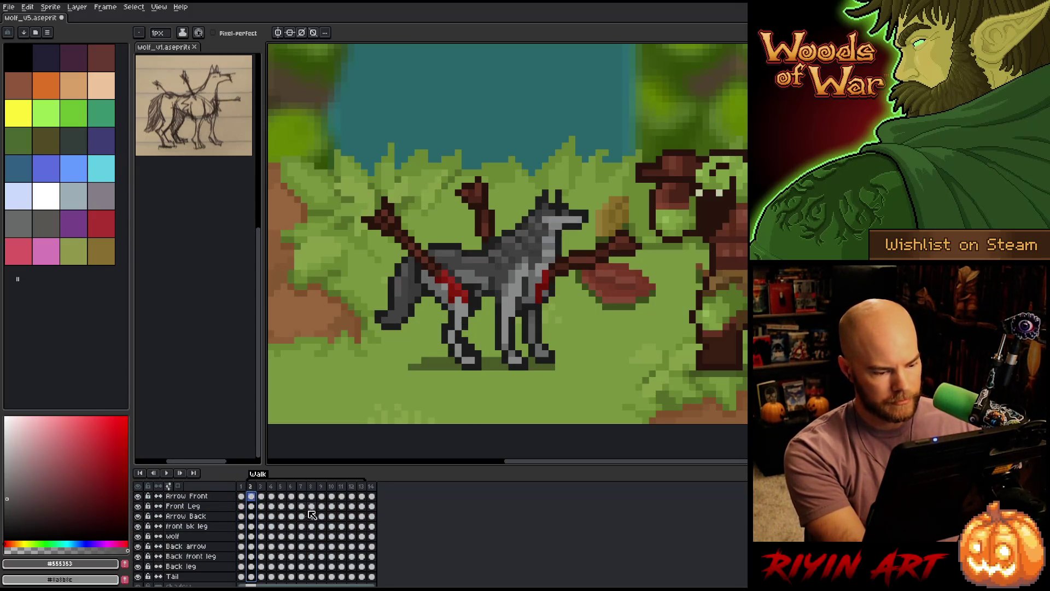
{"action": "left_click", "coordinate": [372, 496]}
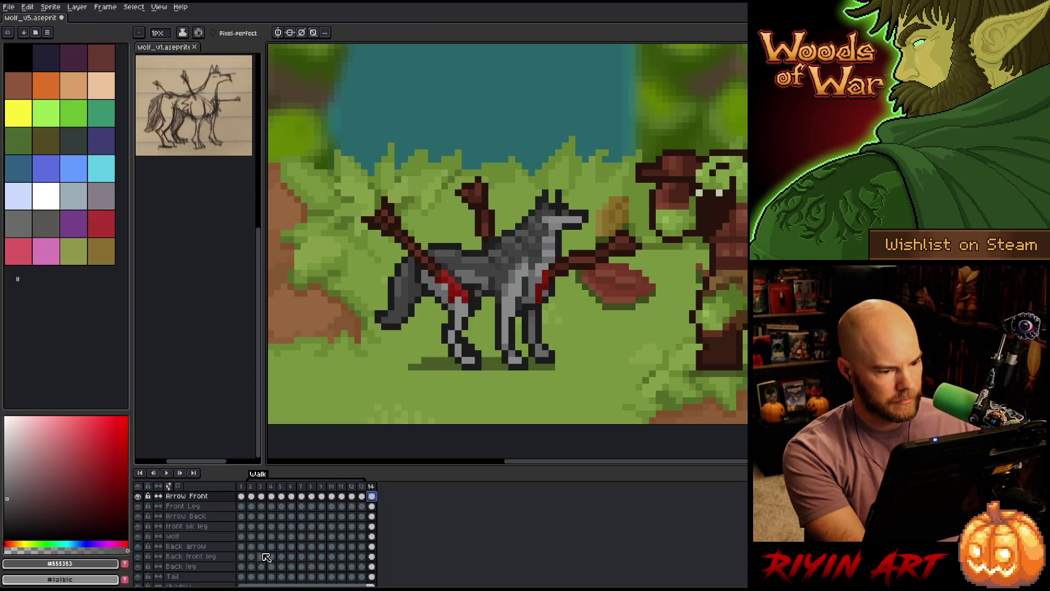
{"action": "left_click", "coordinate": [261, 576]}
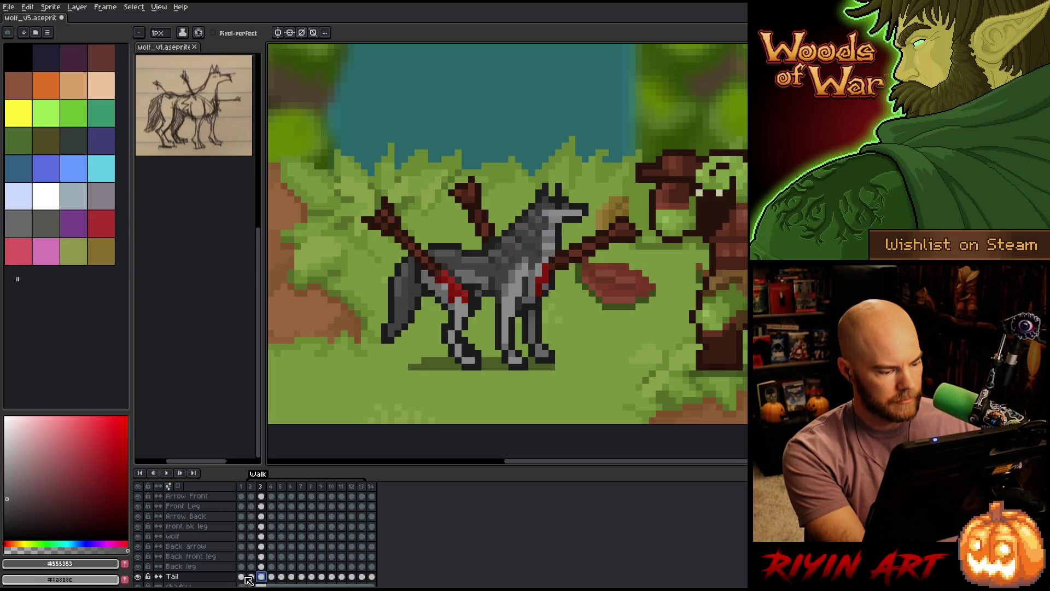
{"action": "left_click", "coordinate": [242, 576]}
{"action": "left_click", "coordinate": [252, 577]}
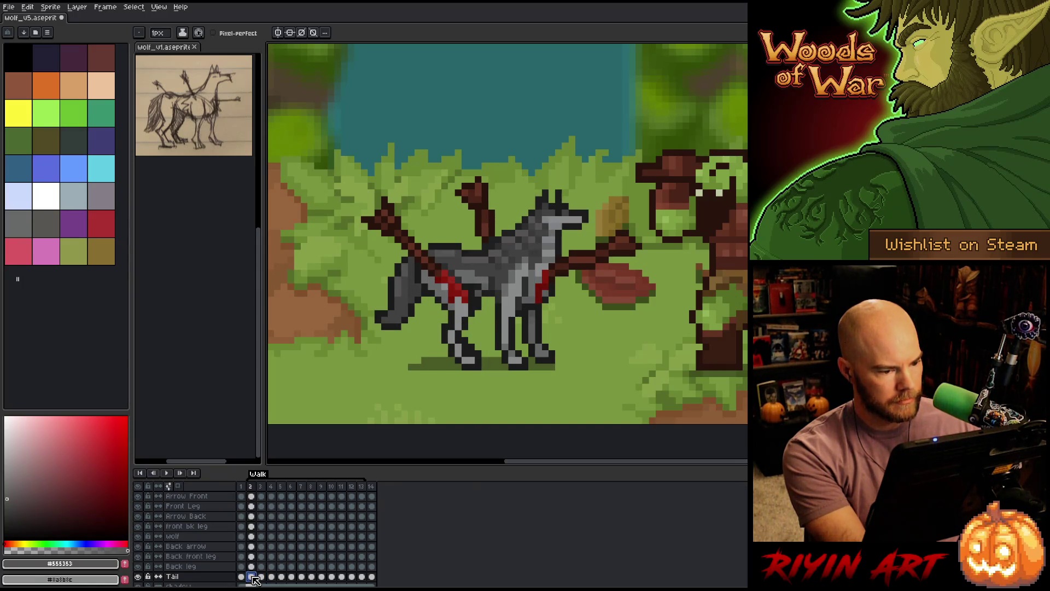
{"action": "key", "text": "Return"}
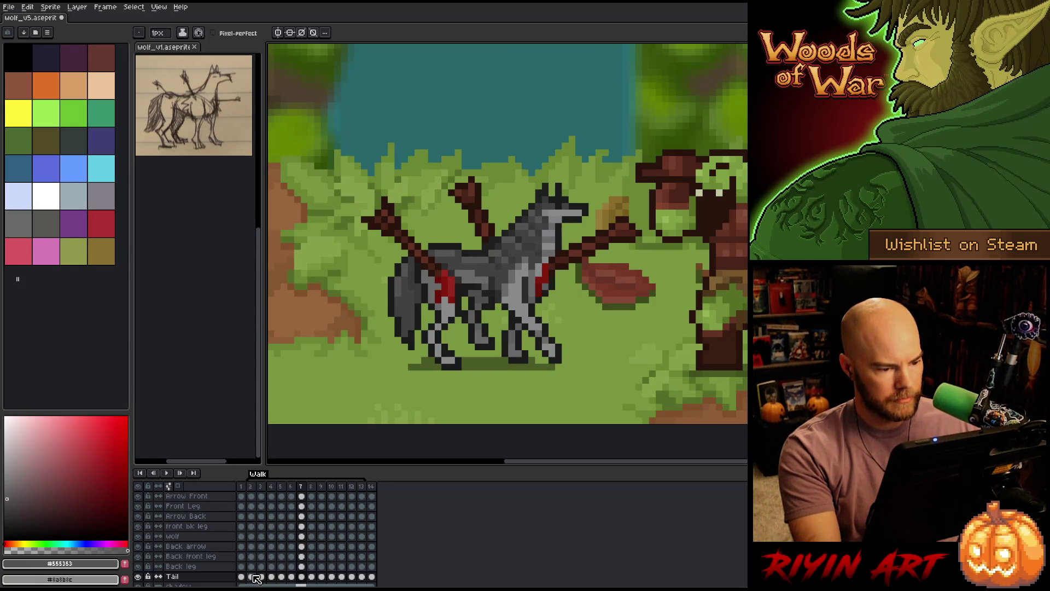
Copy the frame-8 Tail cel into frame 14 and compare it with frames 13 and 2.
{"action": "left_click", "coordinate": [313, 577]}
{"action": "key", "text": "ctrl+c"}
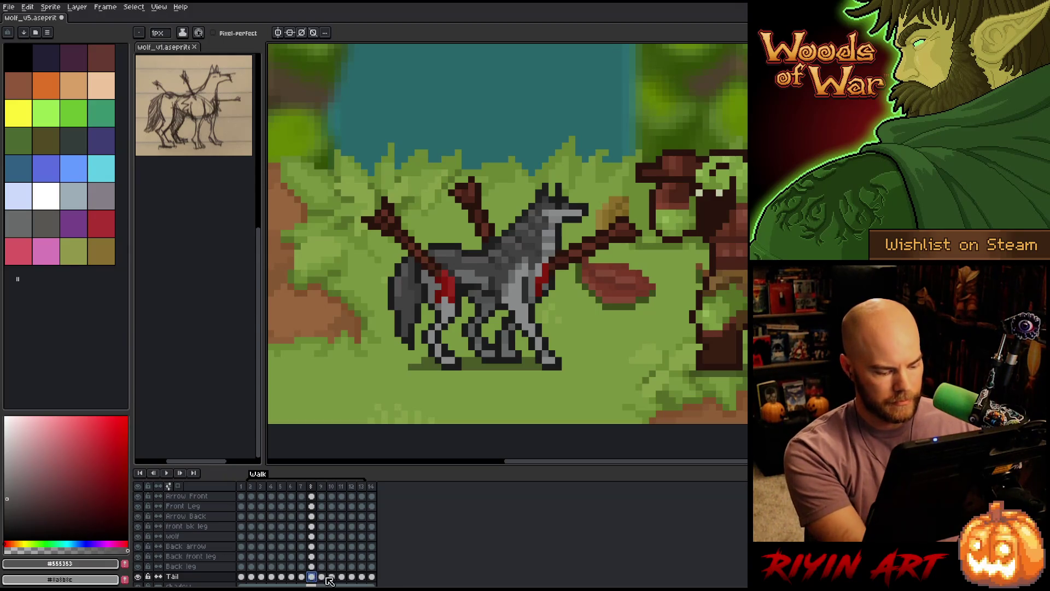
{"action": "left_click", "coordinate": [372, 577]}
{"action": "key", "text": "ctrl+v"}
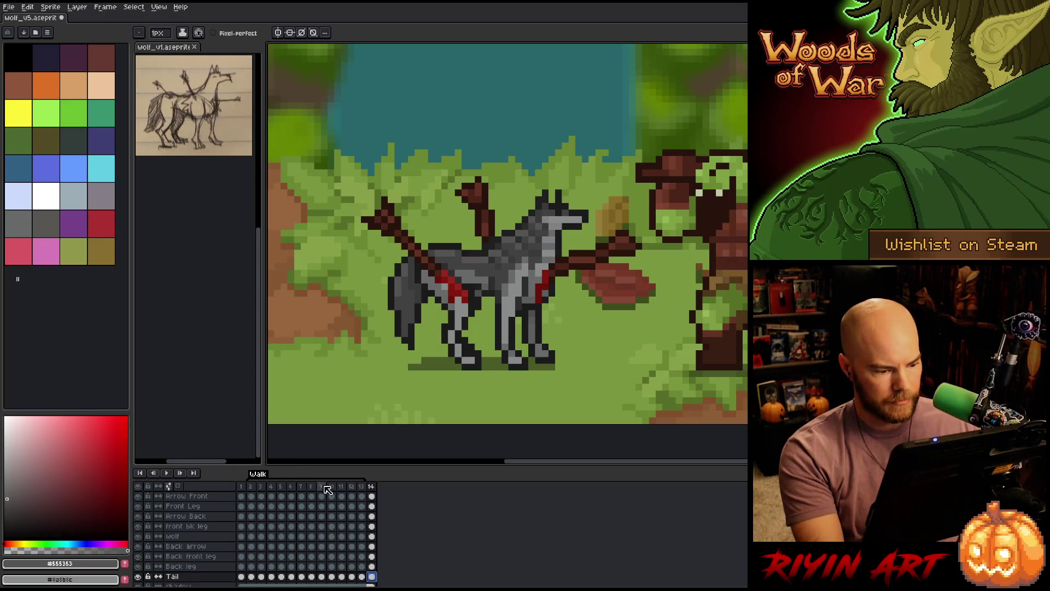
{"action": "left_click", "coordinate": [362, 487]}
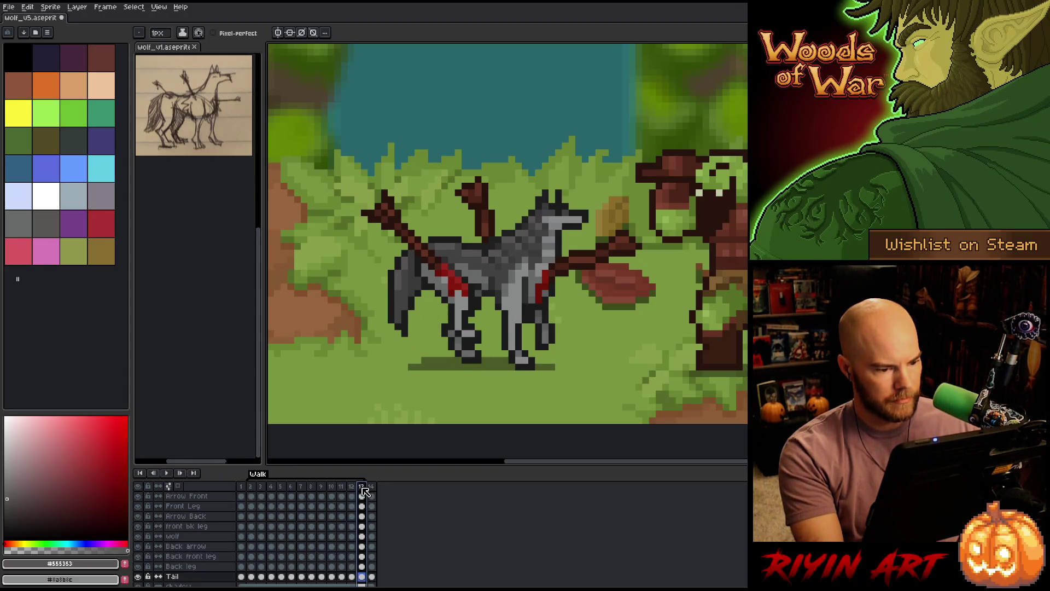
{"action": "left_click", "coordinate": [254, 488]}
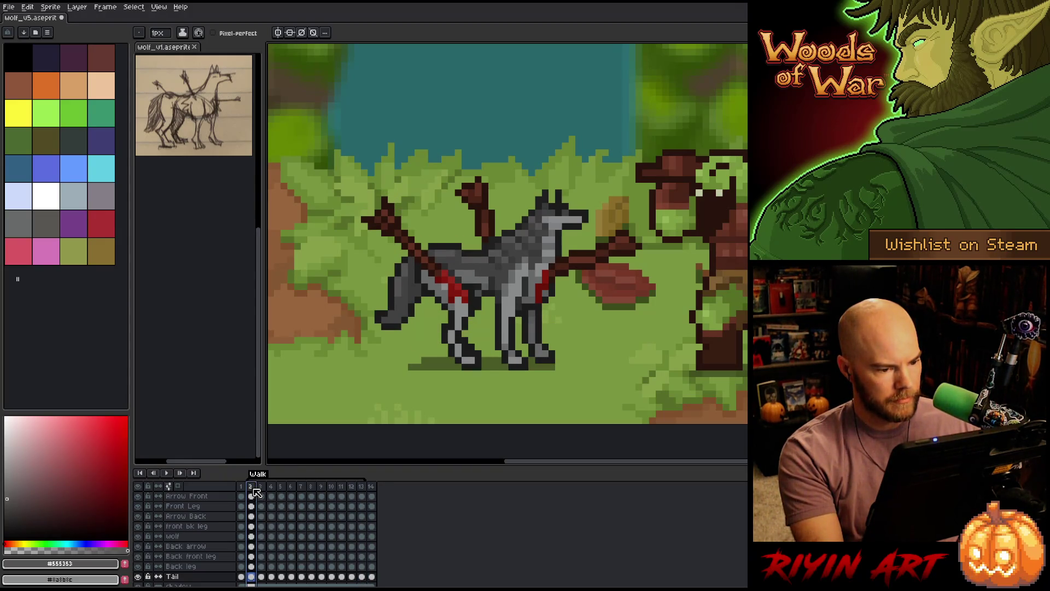
{"action": "left_click", "coordinate": [373, 488]}
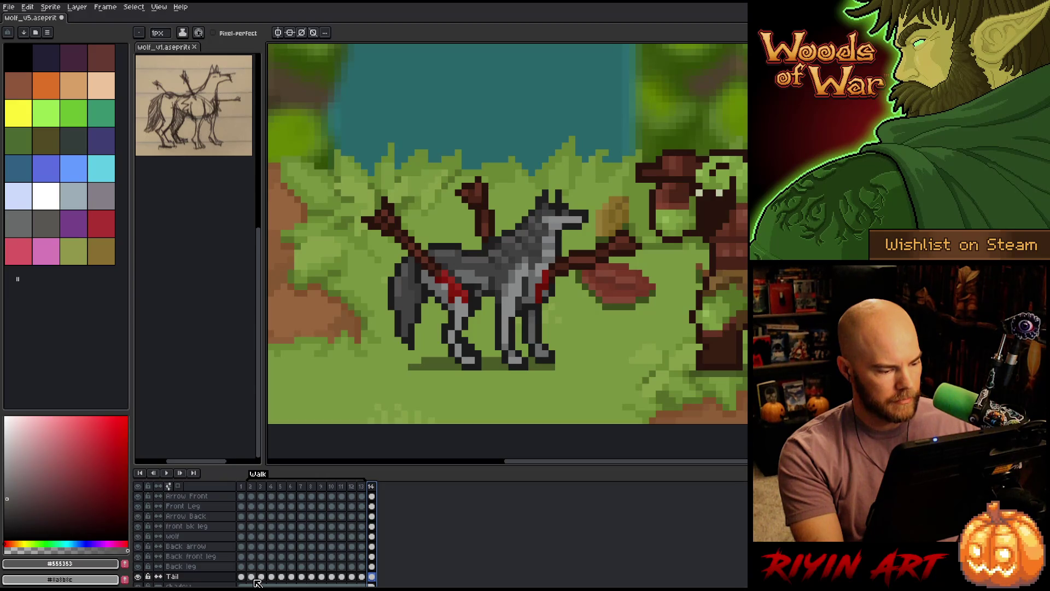
Add six more frames, paste the early Tail cels from frames 2–6 at frame 14, and select frames 2–13.
{"action": "key", "text": "alt+n"}
{"action": "key", "text": "alt+n"}
{"action": "key", "text": "alt+n"}
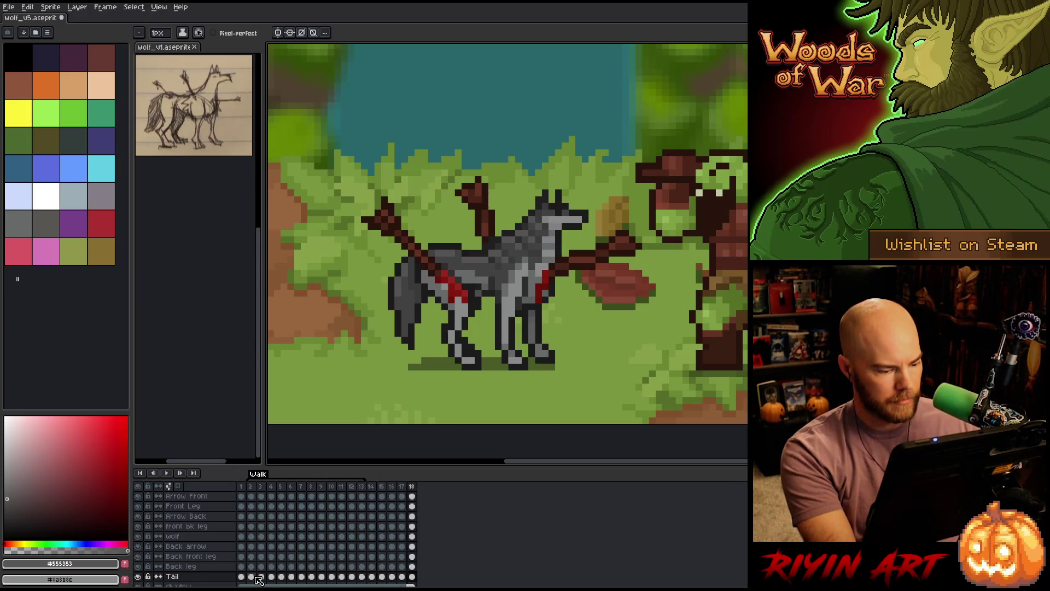
{"action": "left_click_drag", "start_coordinate": [254, 579], "coordinate": [306, 579]}
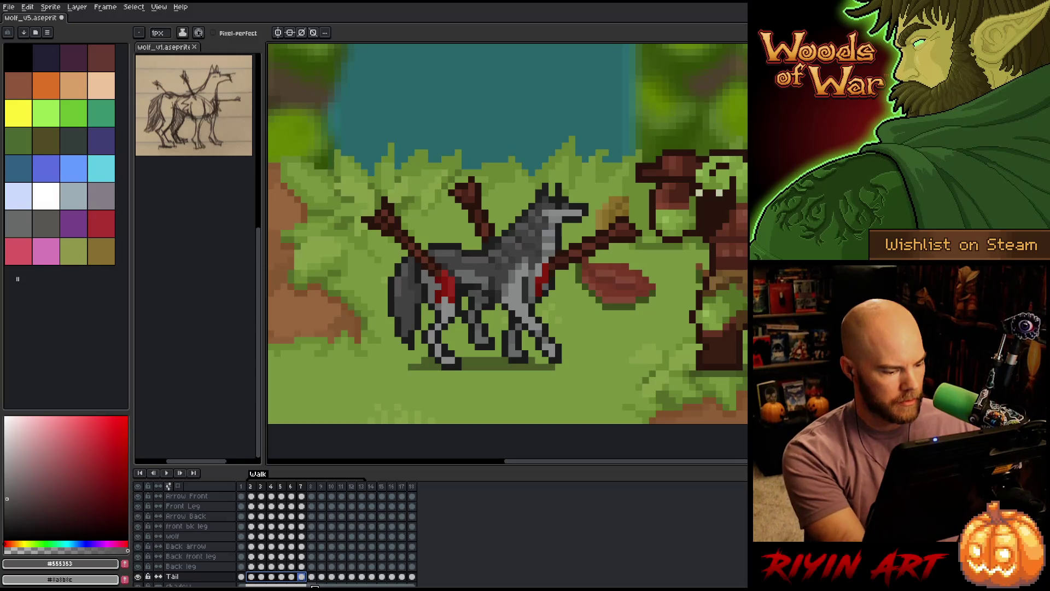
{"action": "left_click", "coordinate": [371, 502]}
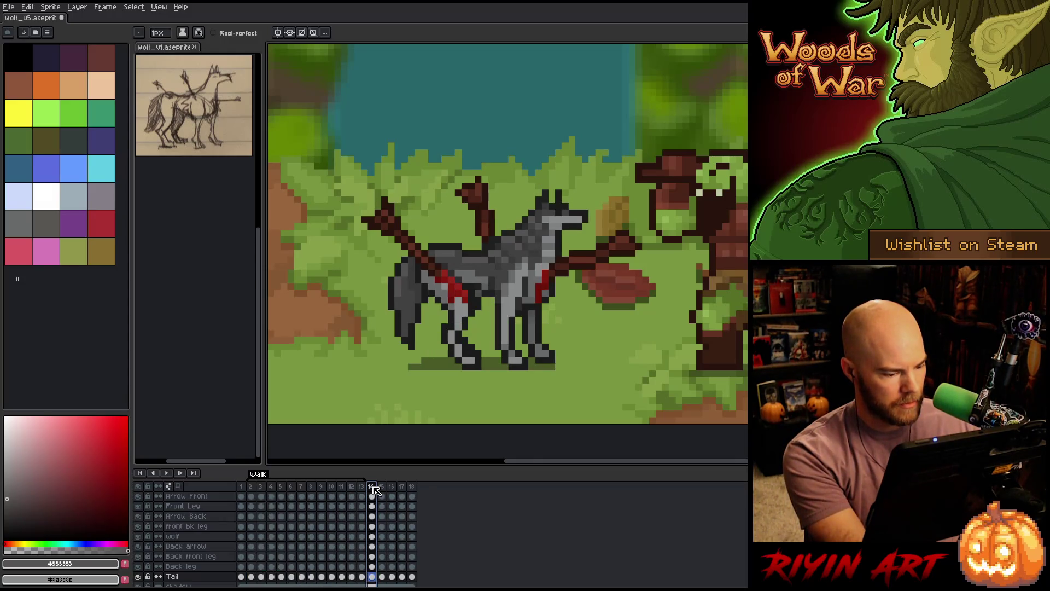
{"action": "key", "text": "alt+n"}
{"action": "key", "text": "alt+n"}
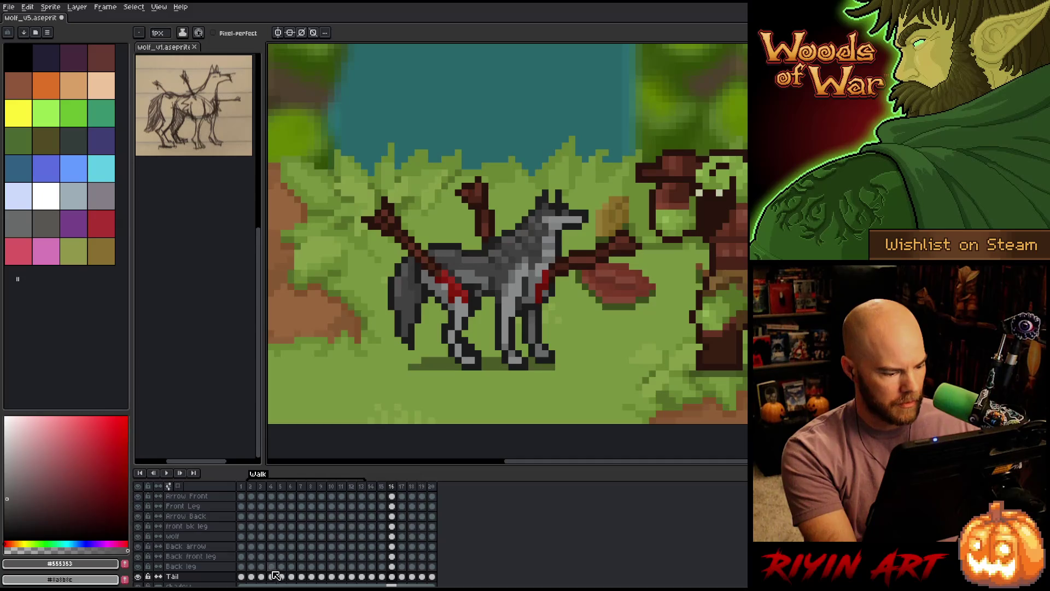
{"action": "left_click_drag", "start_coordinate": [251, 579], "coordinate": [313, 580]}
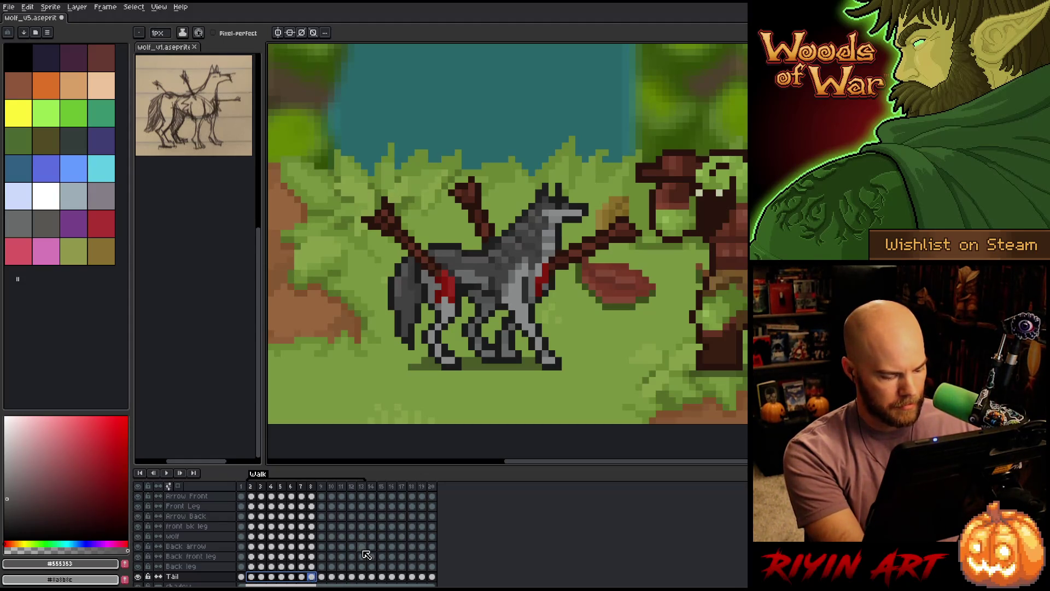
{"action": "left_click", "coordinate": [372, 582]}
{"action": "left_click", "coordinate": [373, 572]}
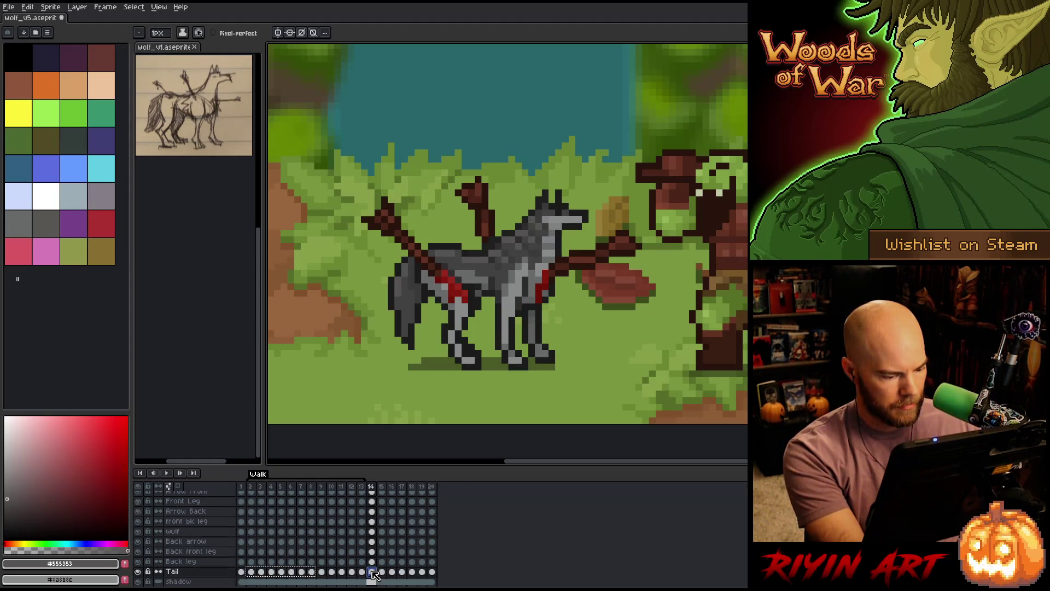
{"action": "key", "text": "ctrl+v"}
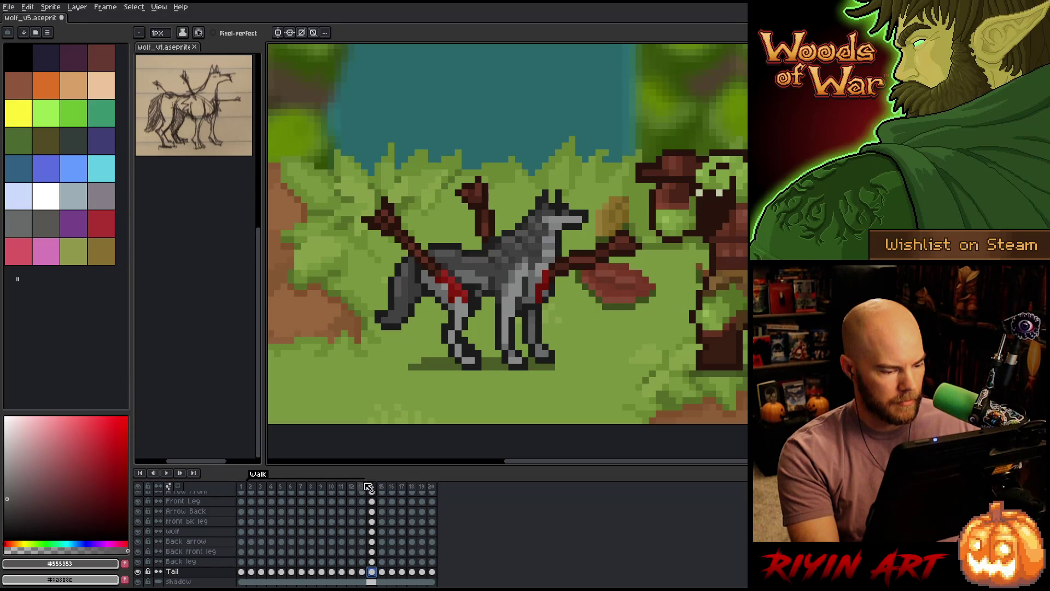
{"action": "left_click_drag", "start_coordinate": [363, 486], "coordinate": [253, 487]}
Make frames 2–13 the animation's loop section.
{"action": "right_click", "coordinate": [253, 488]}
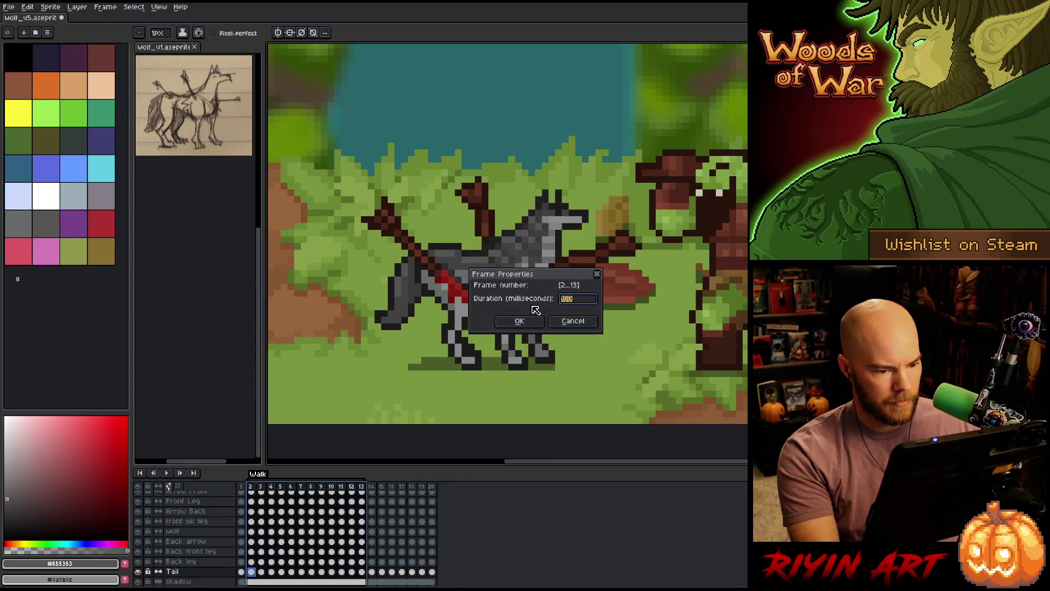
{"action": "left_click", "coordinate": [573, 322]}
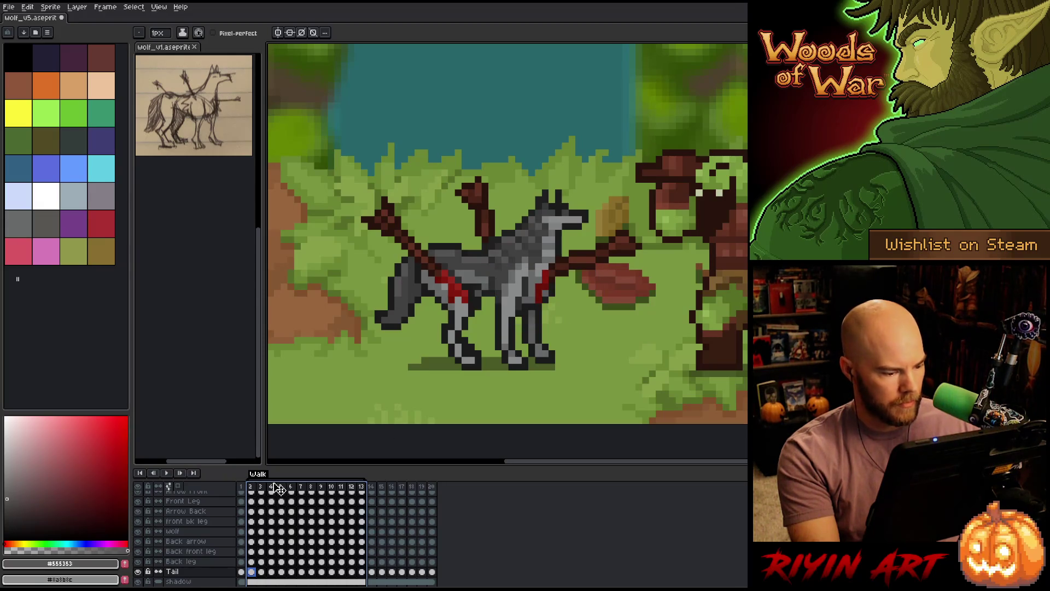
{"action": "right_click", "coordinate": [273, 485]}
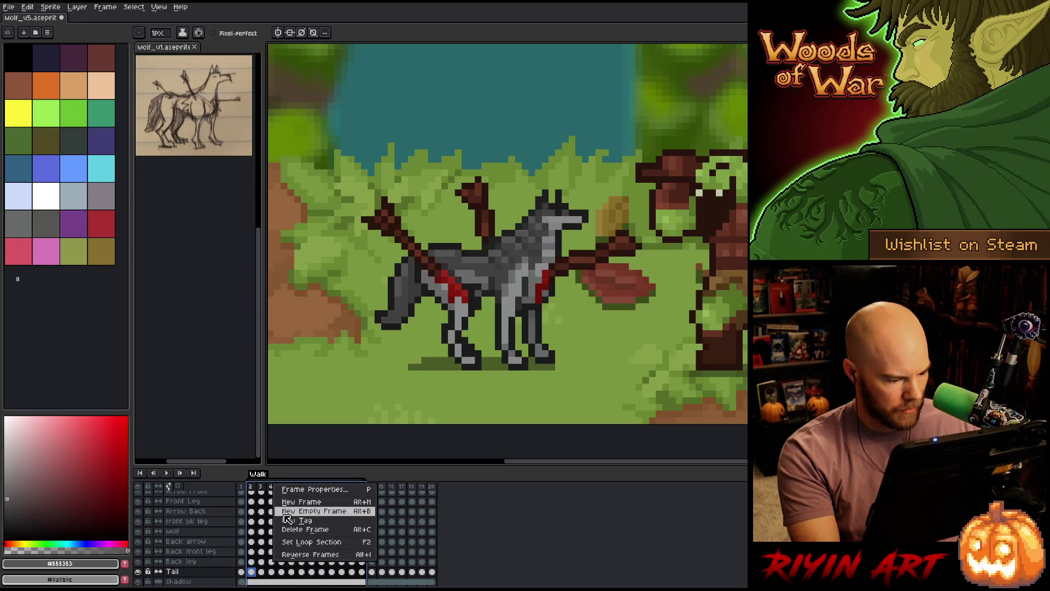
{"action": "left_click", "coordinate": [288, 542]}
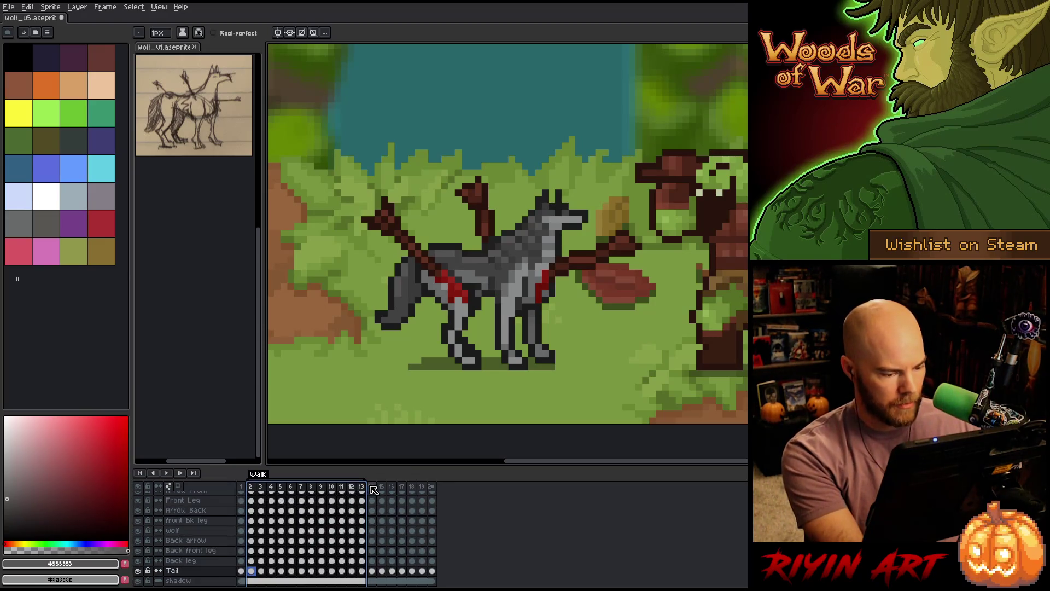
Select frames 2–20 and create a new tag named WalkToStop over them.
{"action": "left_click_drag", "start_coordinate": [432, 486], "coordinate": [251, 487]}
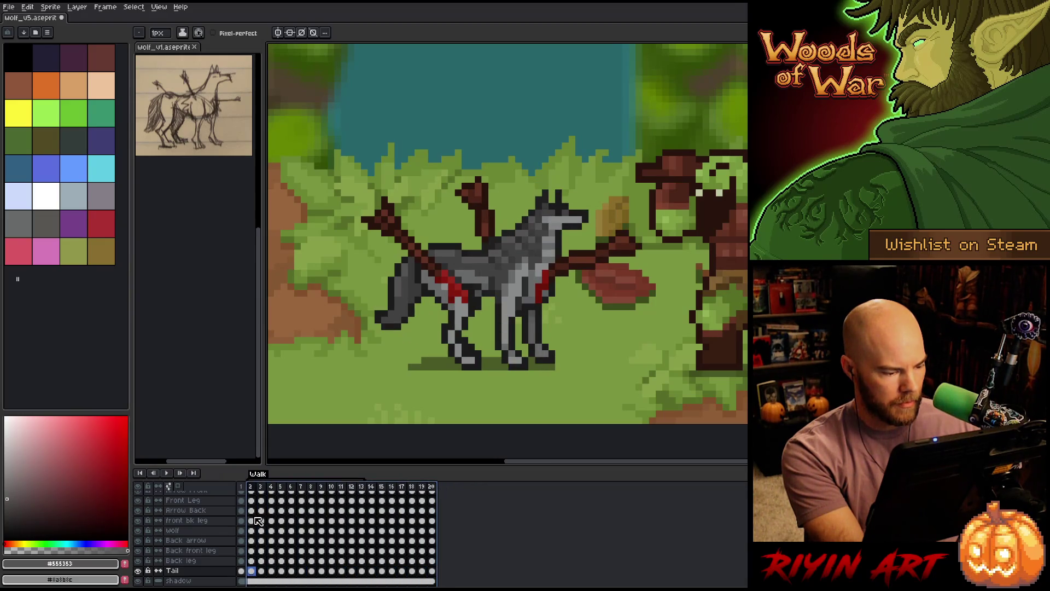
{"action": "right_click", "coordinate": [278, 492]}
{"action": "left_click", "coordinate": [306, 524]}
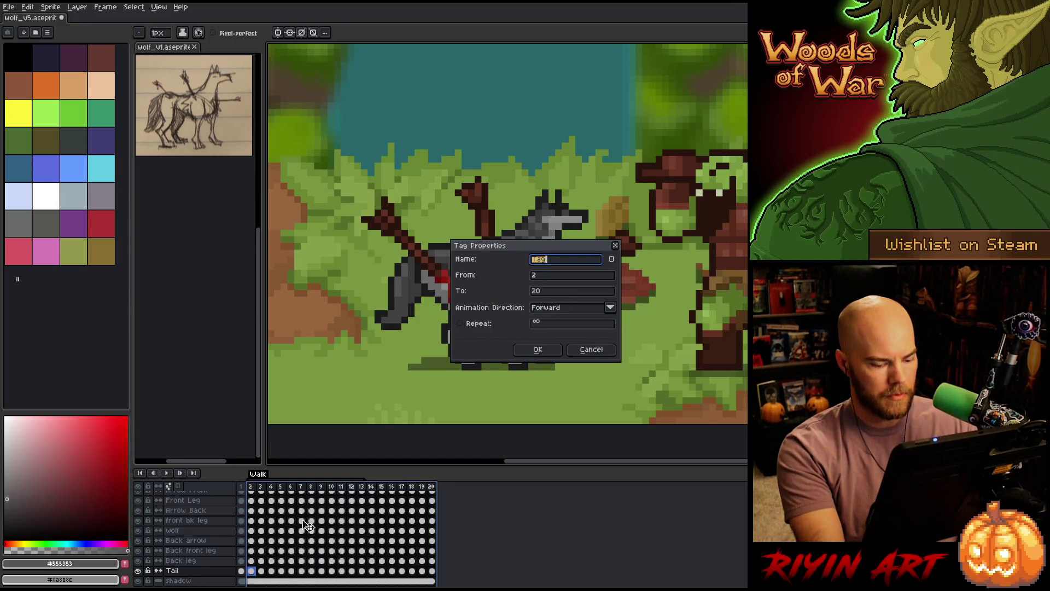
{"action": "type", "text": "Wa"}
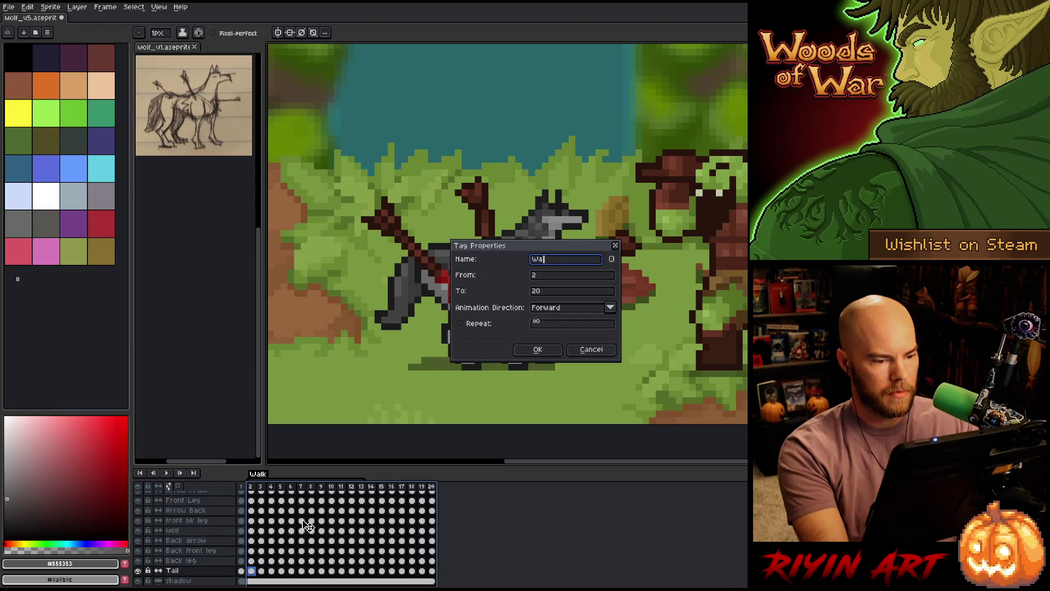
{"action": "type", "text": "lkToStop"}
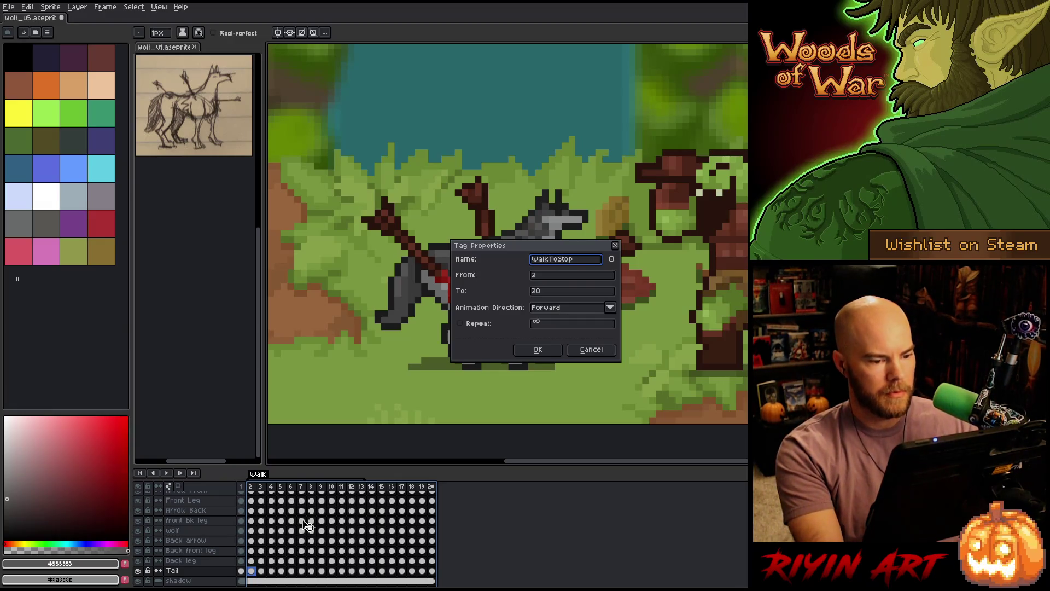
{"action": "key", "text": "Return"}
{"action": "key", "text": "Return"}
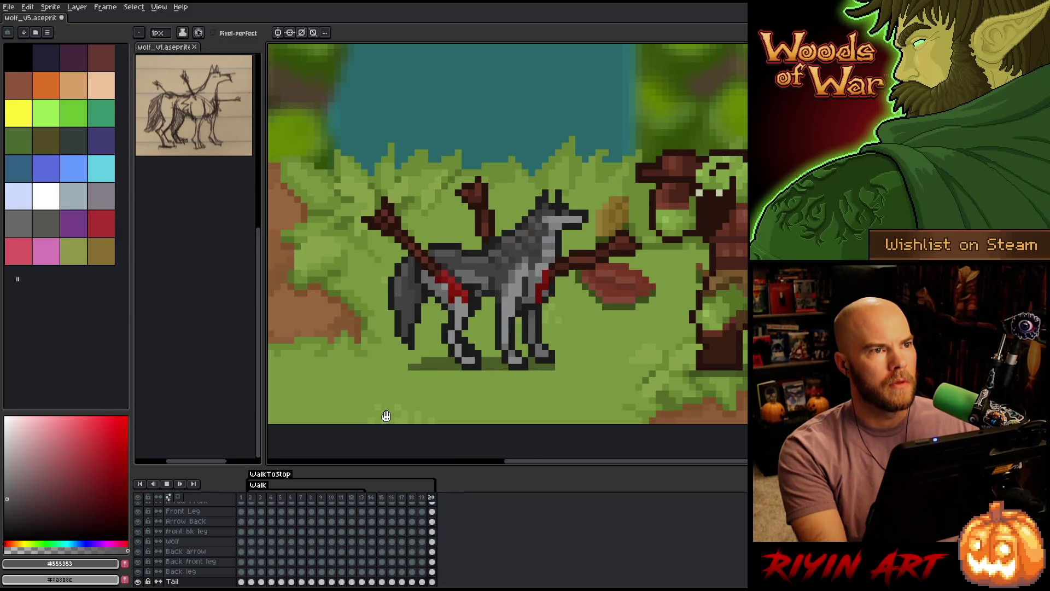
Stop playback, add new frames 21 and 22 after frame 20, and save the file.
{"action": "left_click", "coordinate": [412, 499]}
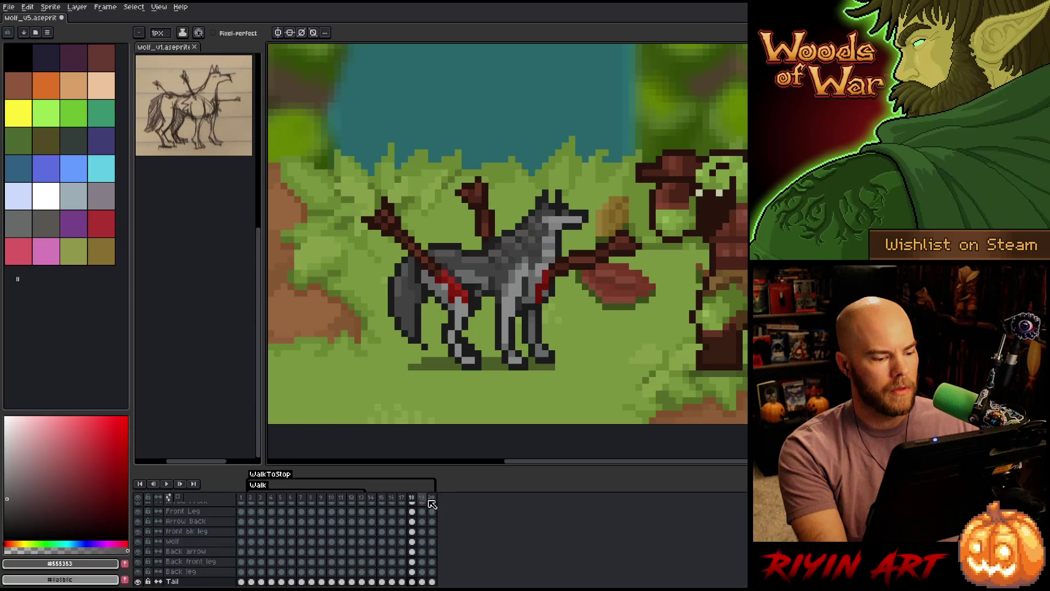
{"action": "left_click", "coordinate": [431, 499]}
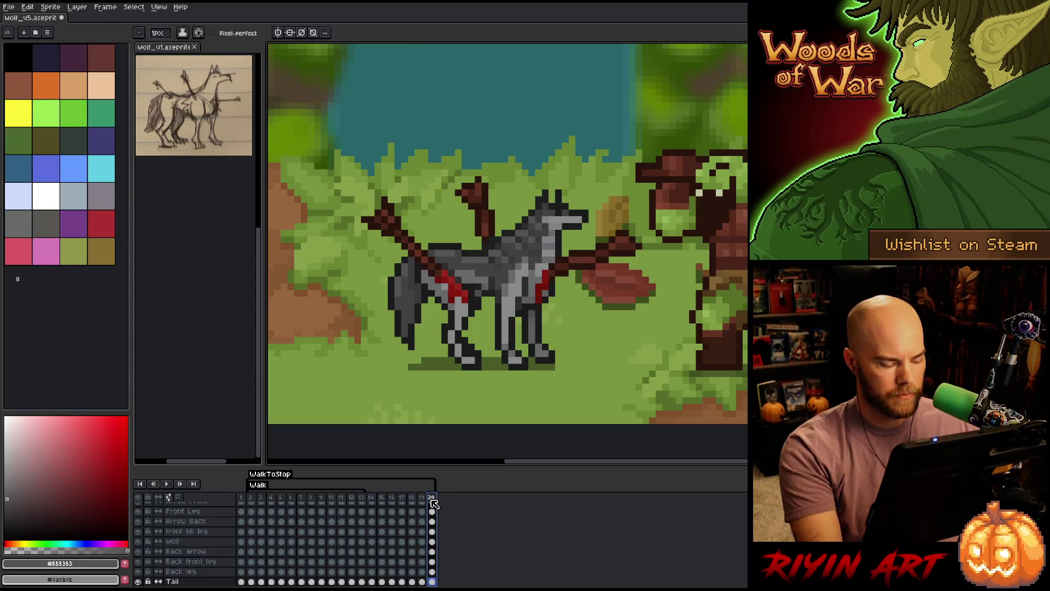
{"action": "key", "text": "alt+n"}
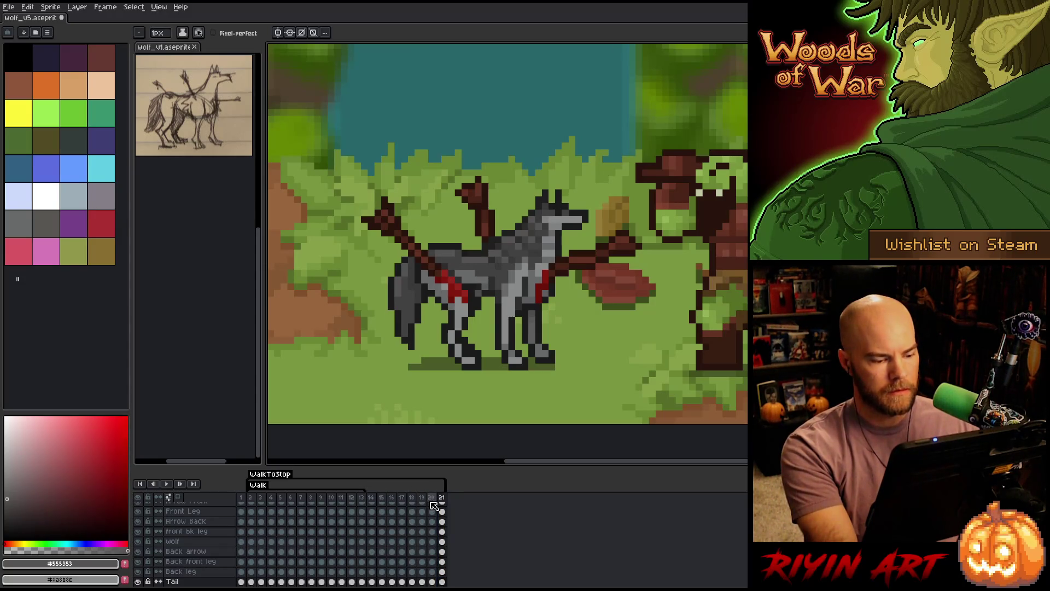
{"action": "key", "text": "alt+n"}
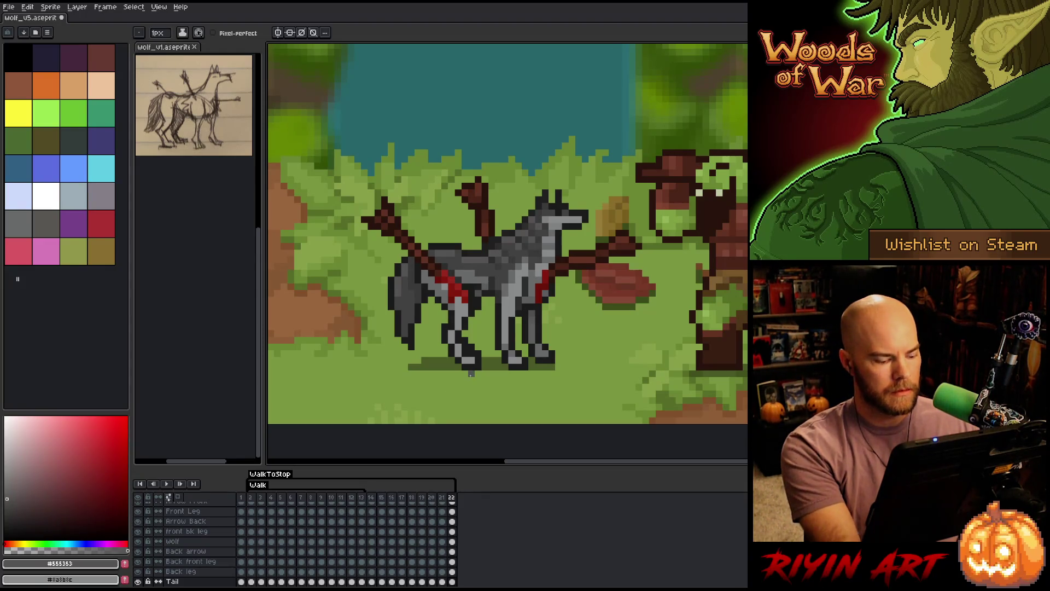
{"action": "key", "text": "ctrl+s"}
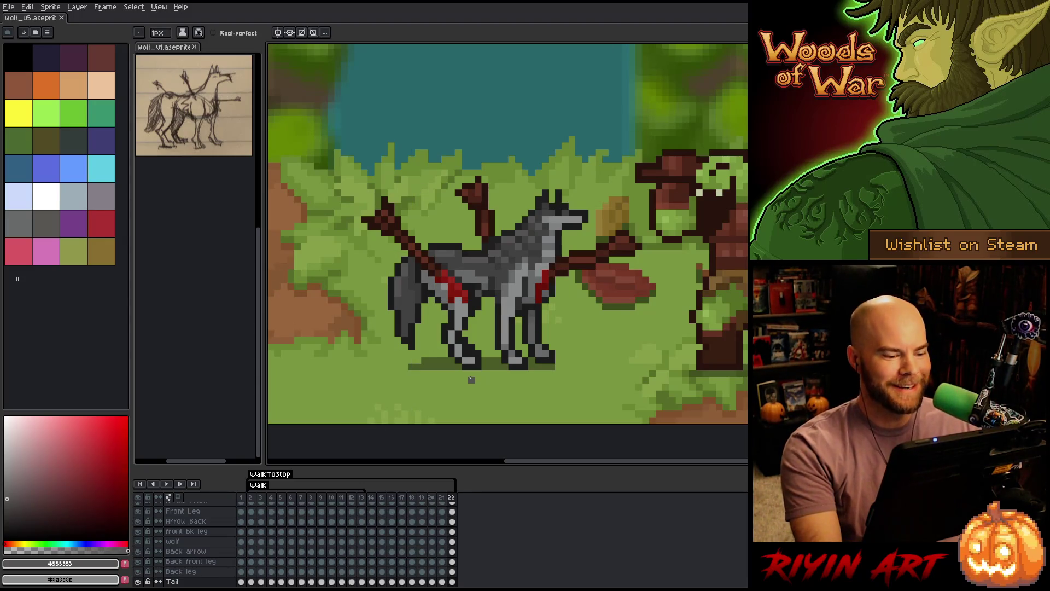
Play the walk animation, then step through to frame 21 to review it.
{"action": "key", "text": "Return"}
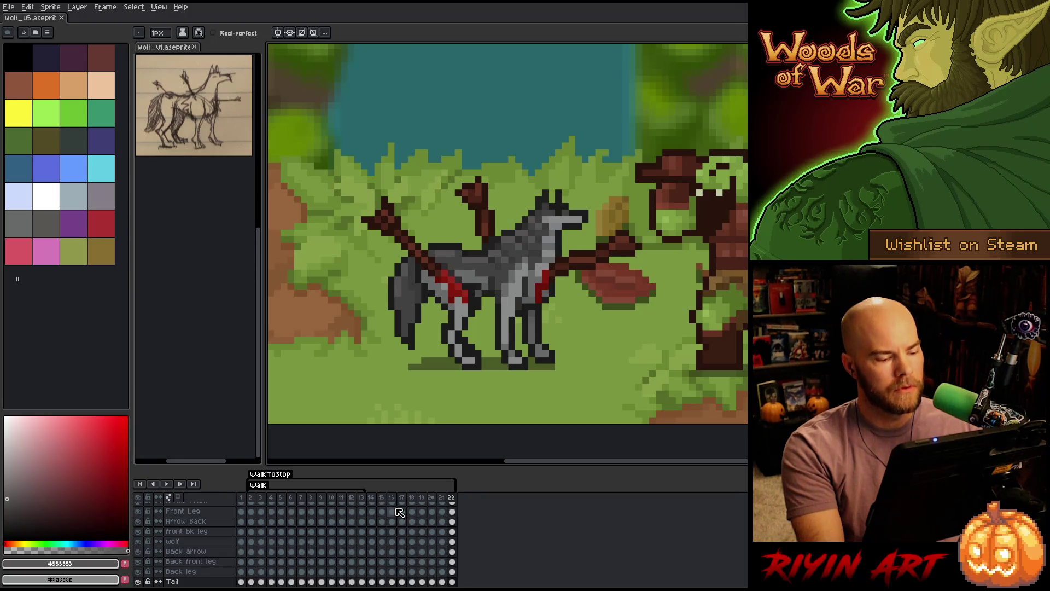
{"action": "left_click", "coordinate": [441, 499]}
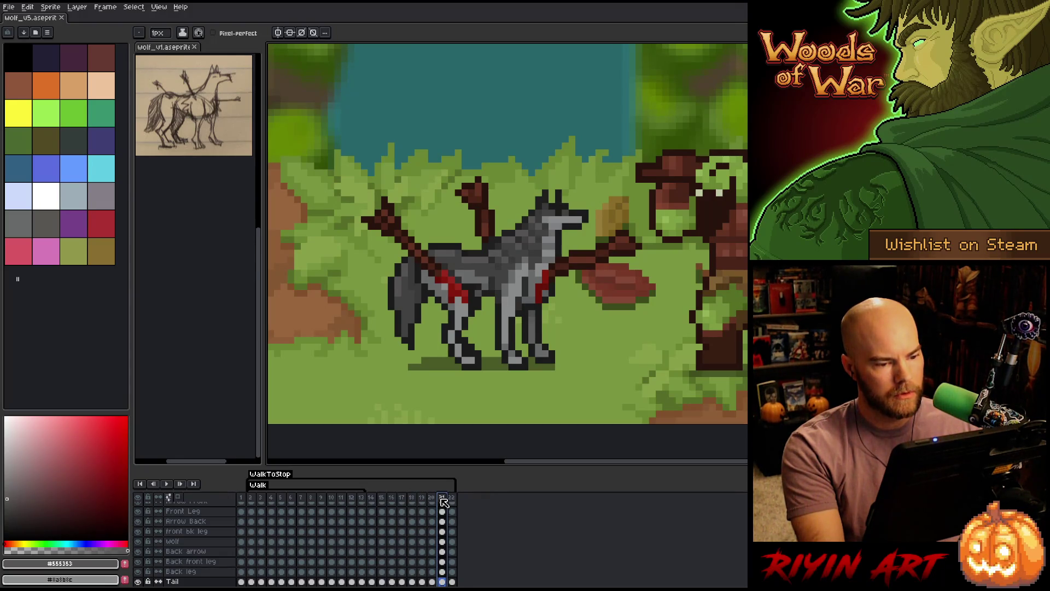
{"action": "left_click", "coordinate": [423, 499]}
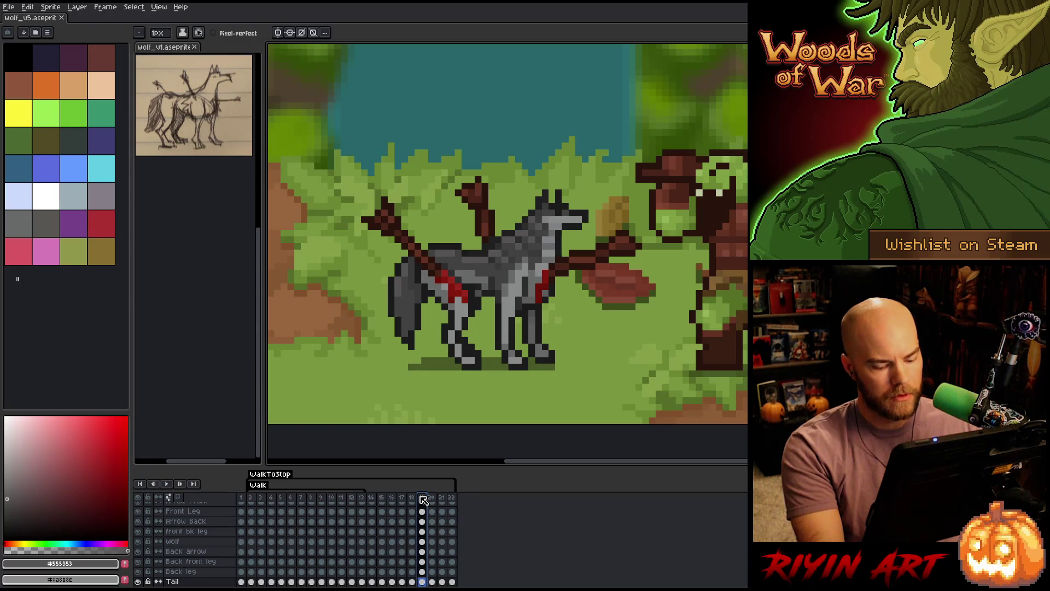
{"action": "key", "text": "Right"}
{"action": "key", "text": "Right"}
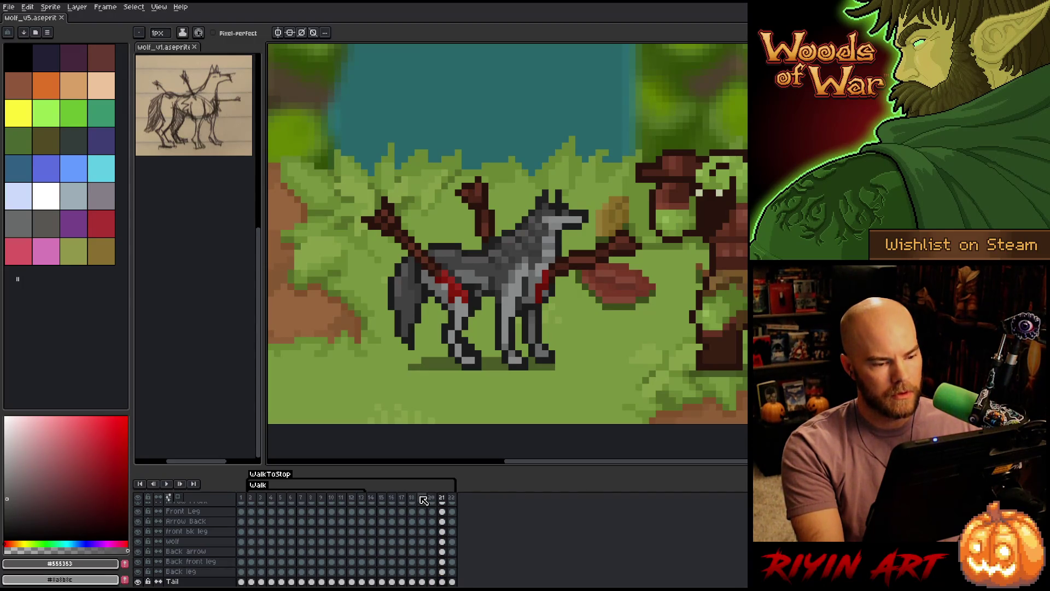
{"action": "scroll", "coordinate": [555, 296], "scroll_direction": "up", "scroll_amount": 2}
{"action": "scroll", "coordinate": [555, 296], "scroll_direction": "down", "scroll_amount": 1}
{"action": "left_click_drag", "start_coordinate": [555, 296], "coordinate": [568, 281]}
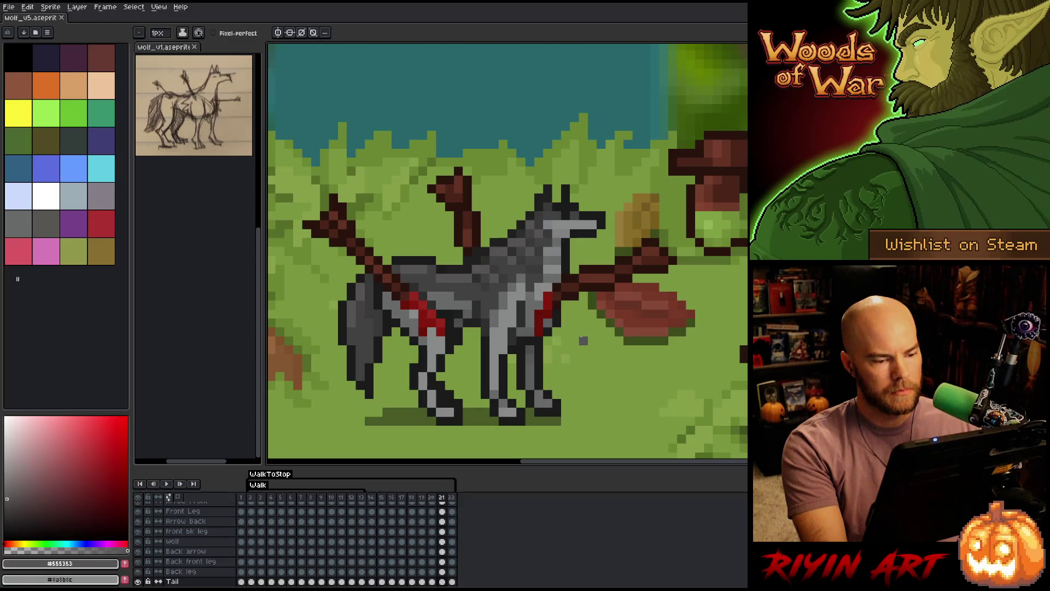
Add a new empty Layer 6 above Arrow Front and go to frame 21.
{"action": "scroll", "coordinate": [601, 332], "scroll_direction": "down", "scroll_amount": 1}
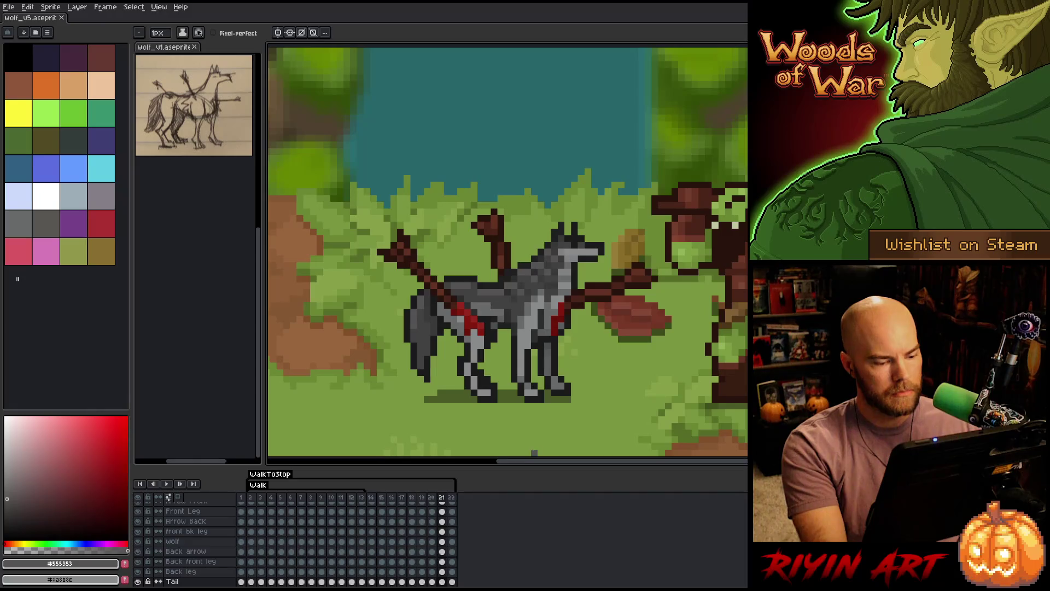
{"action": "scroll", "coordinate": [580, 413], "scroll_direction": "right", "scroll_amount": 2}
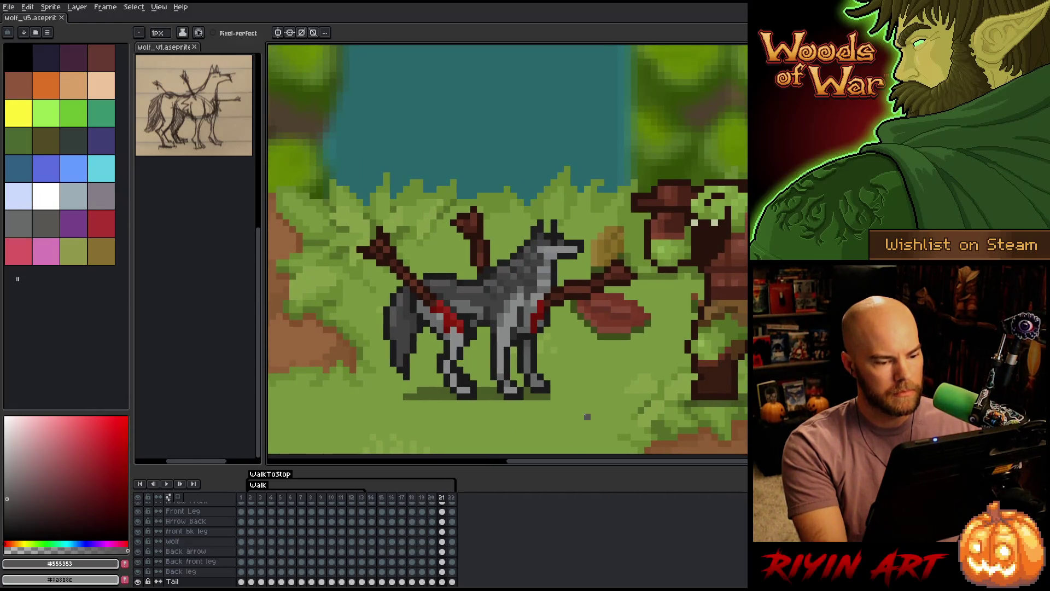
{"action": "scroll", "coordinate": [447, 544], "scroll_direction": "up", "scroll_amount": 1}
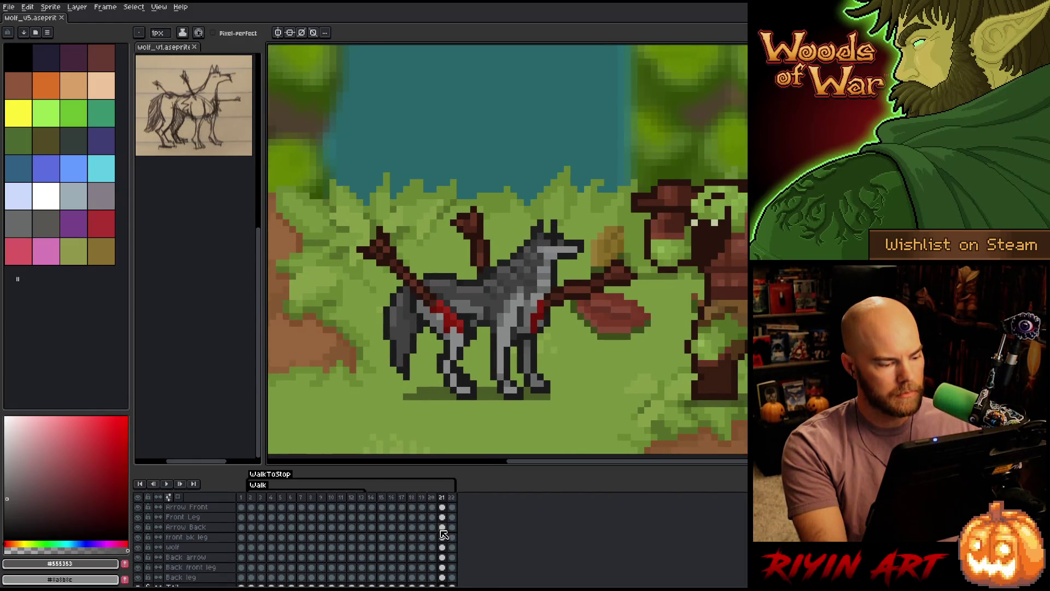
{"action": "left_click", "coordinate": [205, 507]}
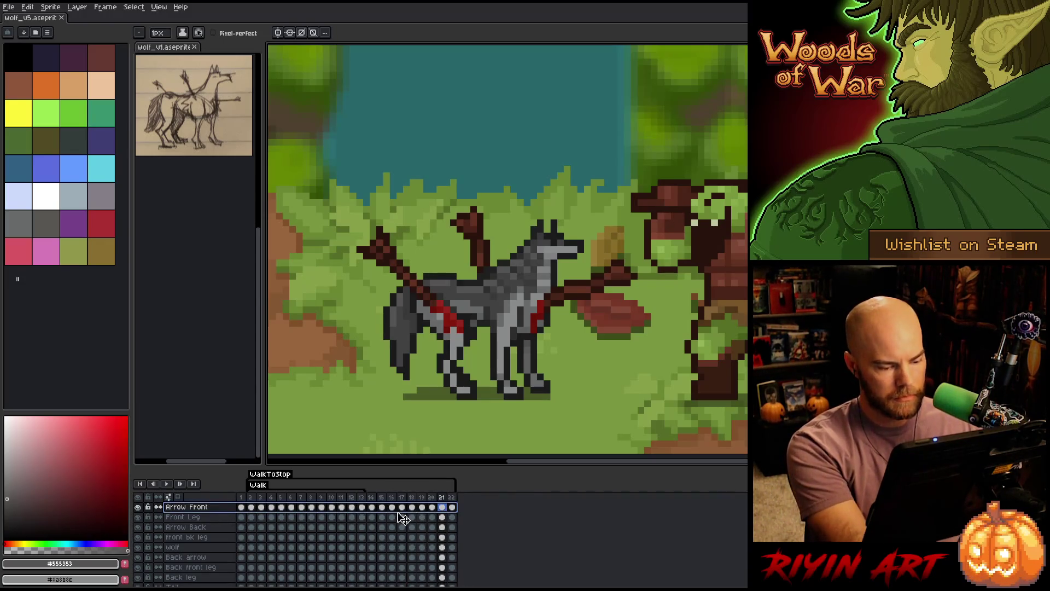
{"action": "key", "text": "shift+n"}
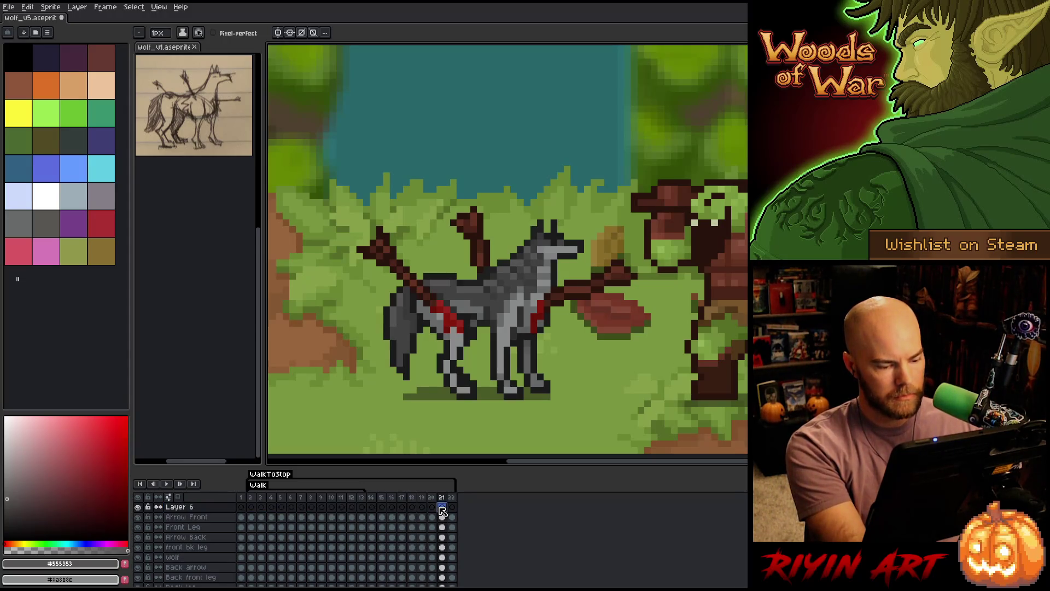
{"action": "left_click", "coordinate": [433, 507]}
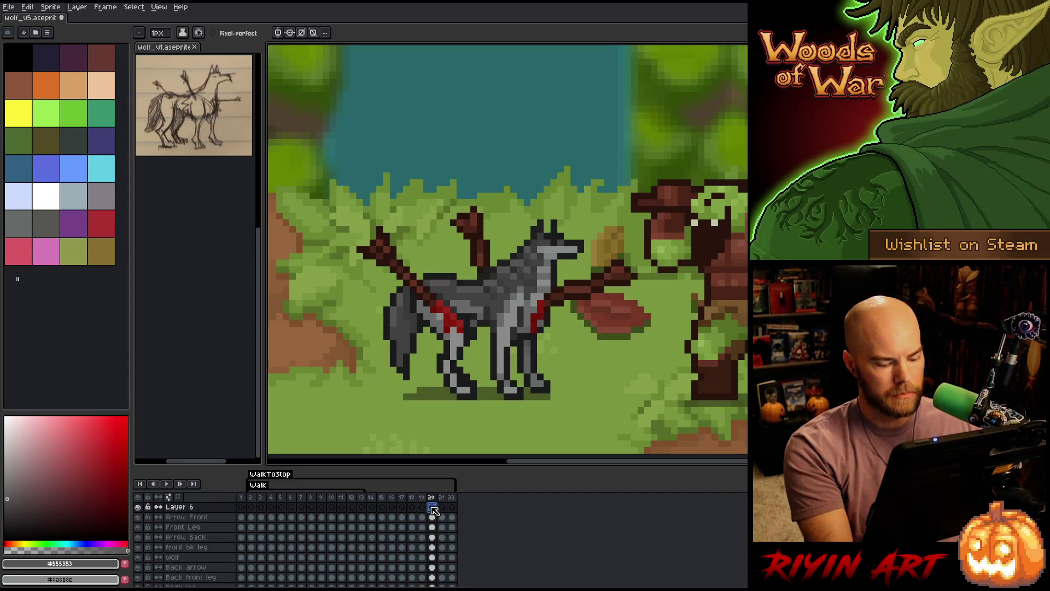
{"action": "key", "text": "Right"}
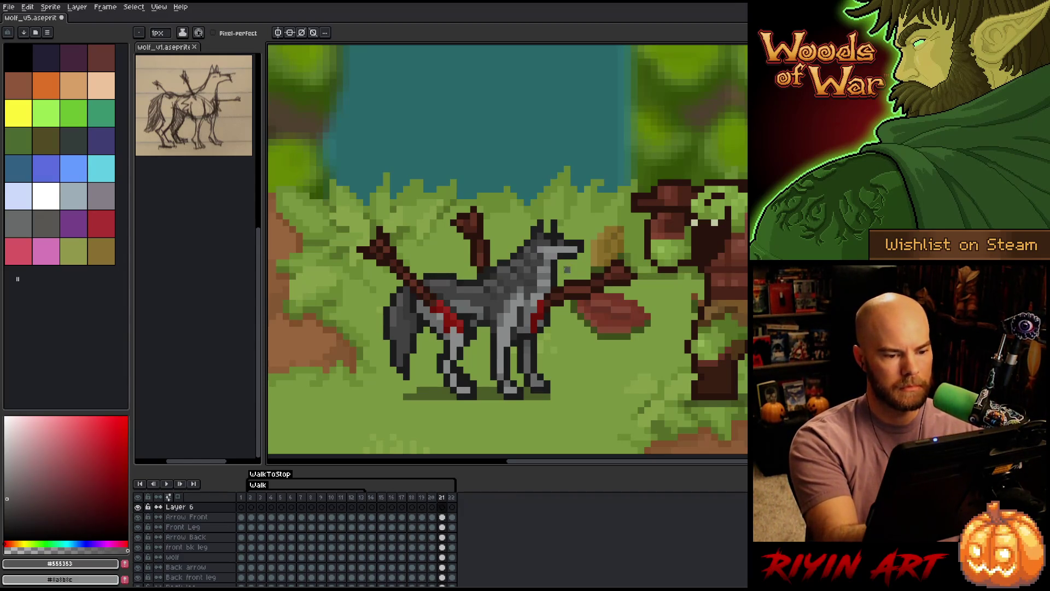
Sample the wolf head's near-black, sketch the front leg lines, and hide all other layers.
{"action": "left_click", "coordinate": [572, 254], "text": "alt"}
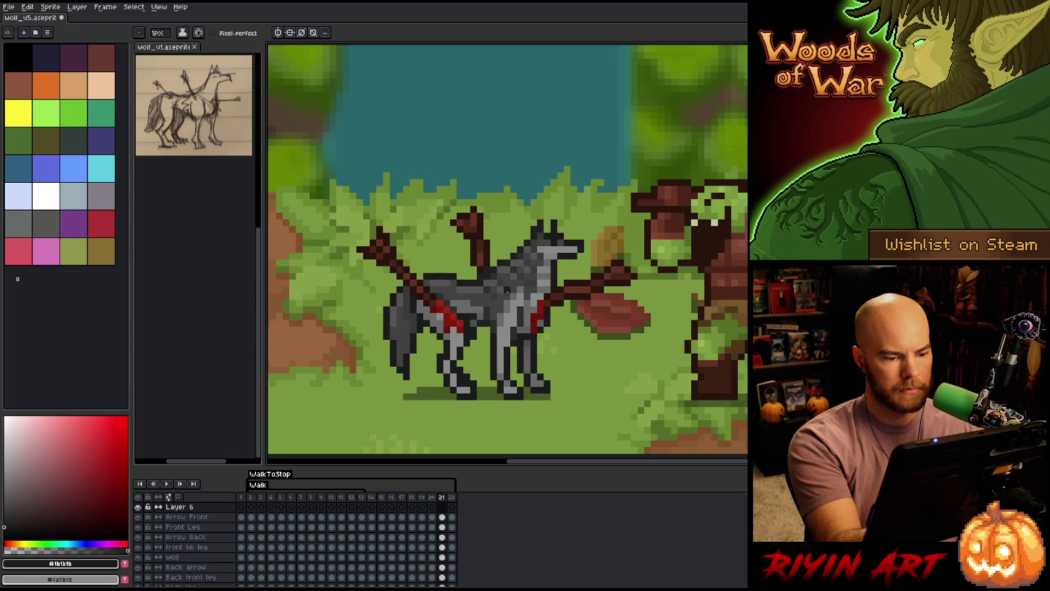
{"action": "left_click_drag", "start_coordinate": [501, 288], "coordinate": [532, 266]}
{"action": "key", "text": "ctrl+z"}
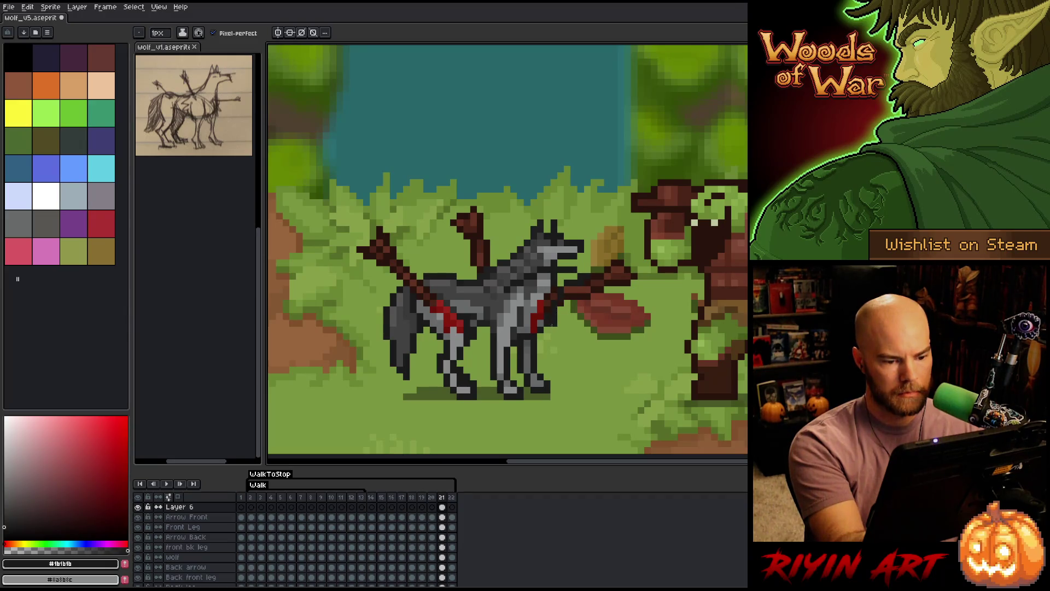
{"action": "left_click_drag", "start_coordinate": [549, 345], "coordinate": [547, 374]}
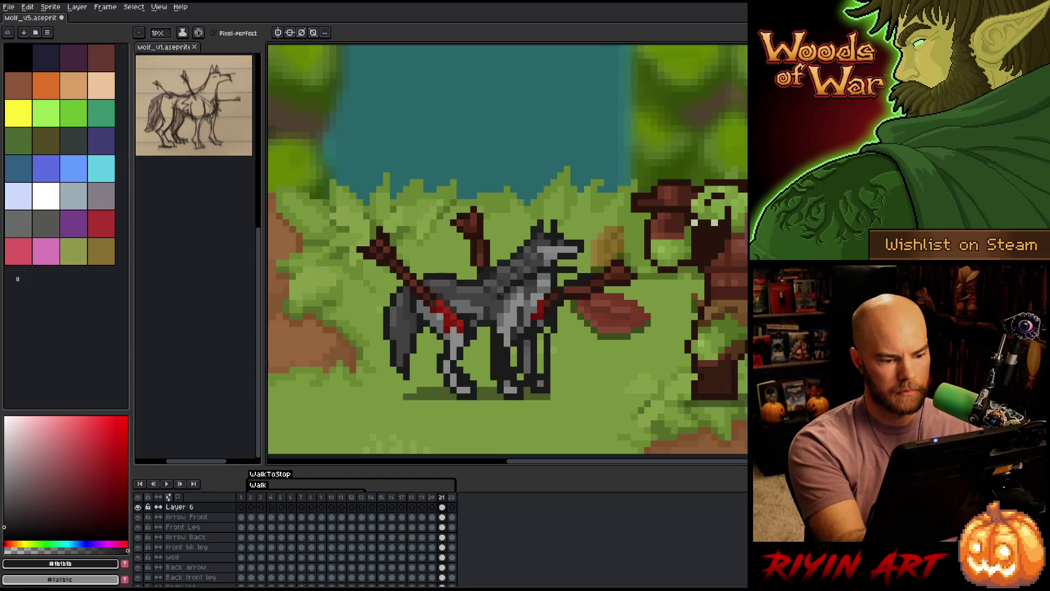
{"action": "left_click_drag", "start_coordinate": [499, 319], "coordinate": [500, 381]}
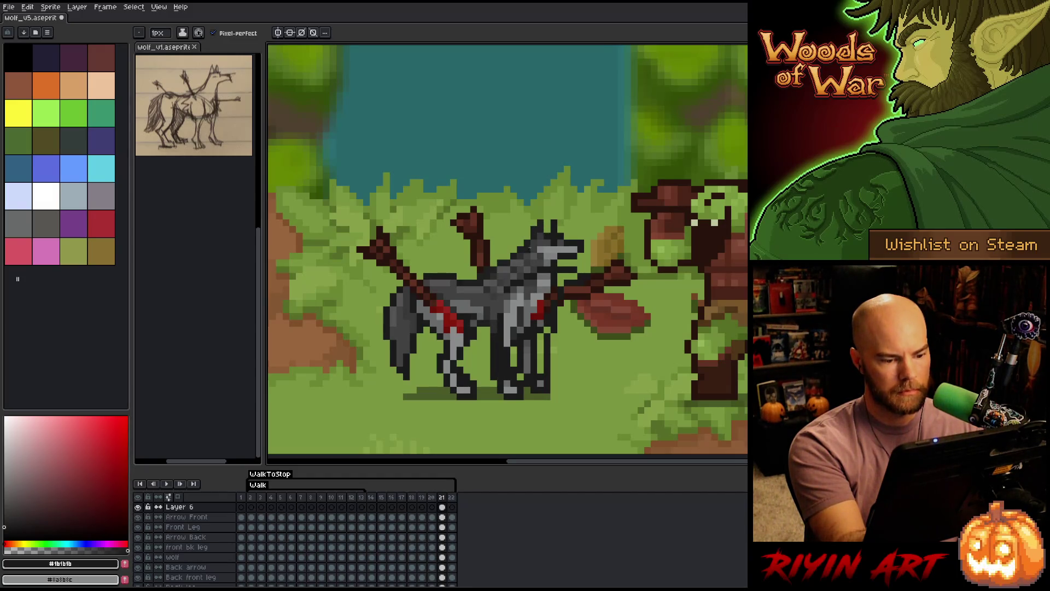
{"action": "key", "text": "ctrl+z"}
{"action": "left_click_drag", "start_coordinate": [495, 317], "coordinate": [499, 374]}
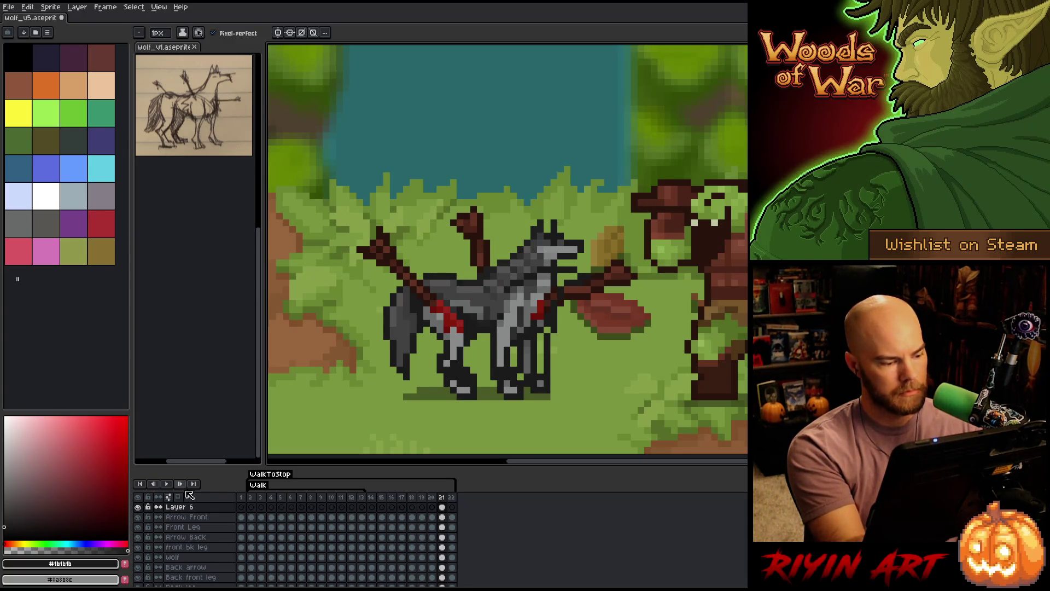
{"action": "key", "text": "ctrl+shift+h"}
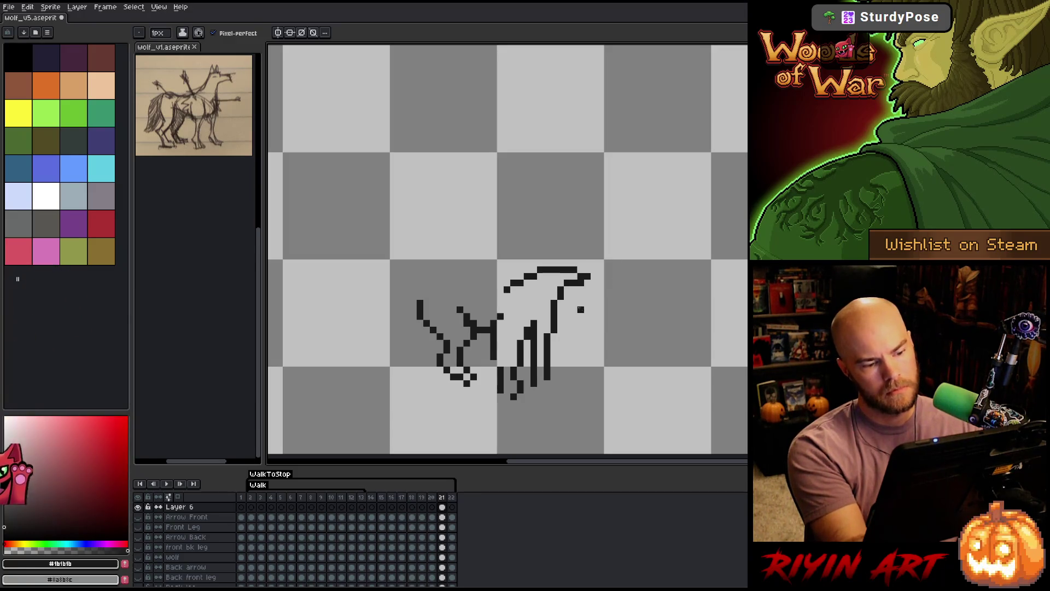
Erase the sketch's left leg with a freehand selection and redraw it as a black line.
{"action": "key", "text": "q"}
{"action": "mouse_move", "coordinate": [479, 268]}
{"action": "left_mouse_down"}
{"action": "mouse_move", "coordinate": [484, 328]}
{"action": "mouse_move", "coordinate": [396, 237]}
{"action": "left_mouse_up"}
{"action": "key", "text": "Delete"}
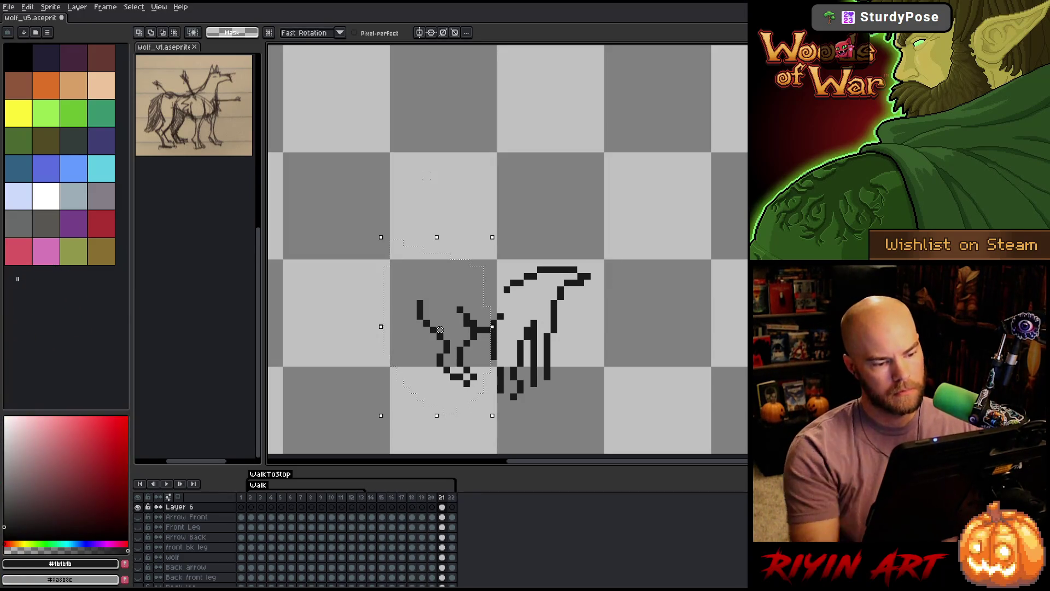
{"action": "key", "text": "b"}
{"action": "left_click_drag", "start_coordinate": [500, 349], "coordinate": [493, 385]}
Trim the lowest pixels of the right leg and save the wolf file.
{"action": "key", "text": "e"}
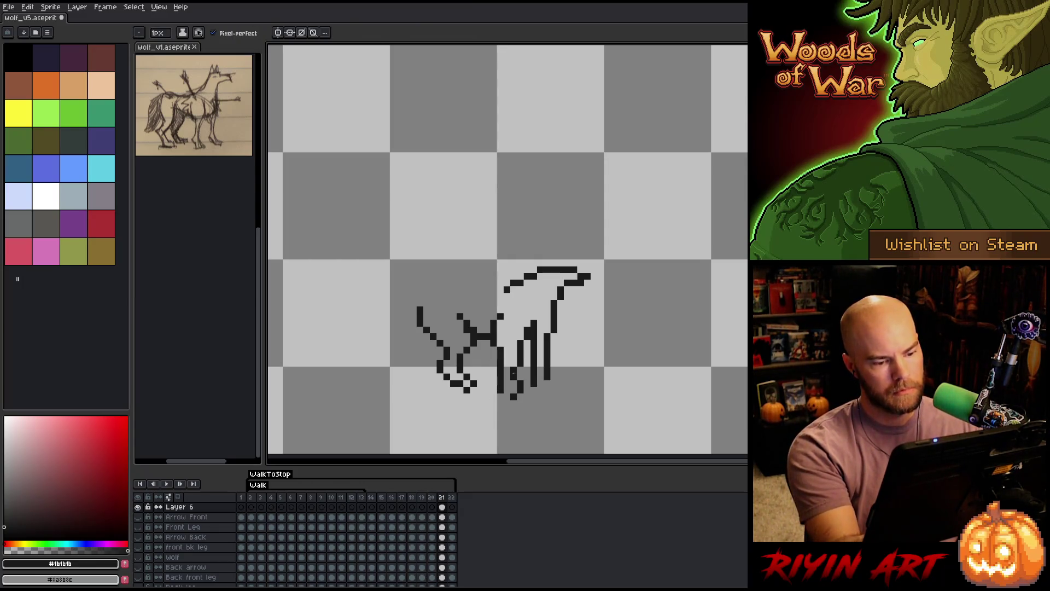
{"action": "key", "text": "ctrl+z"}
{"action": "key", "text": "b"}
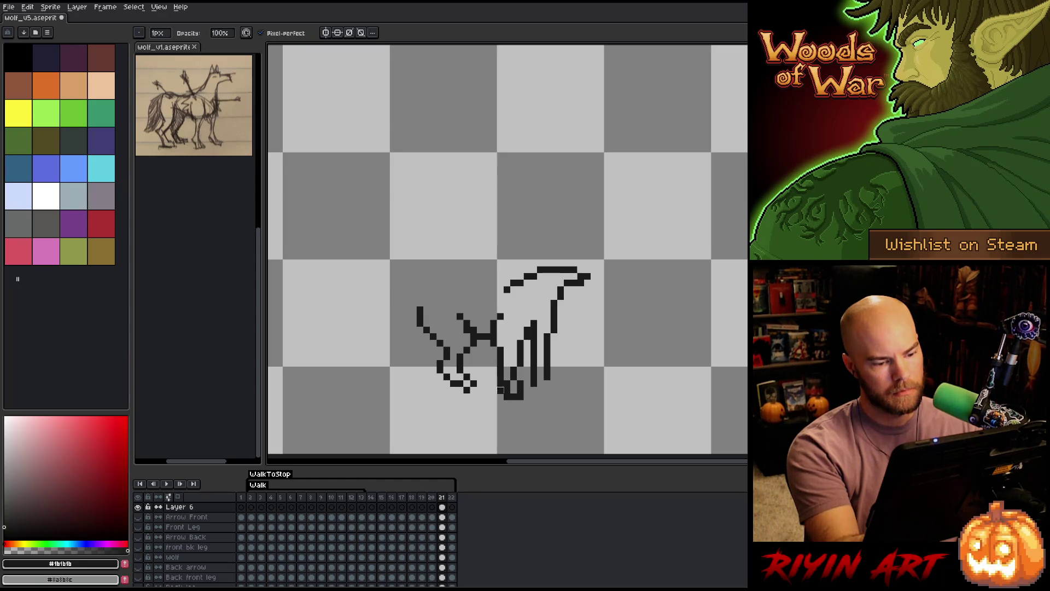
{"action": "key", "text": "e"}
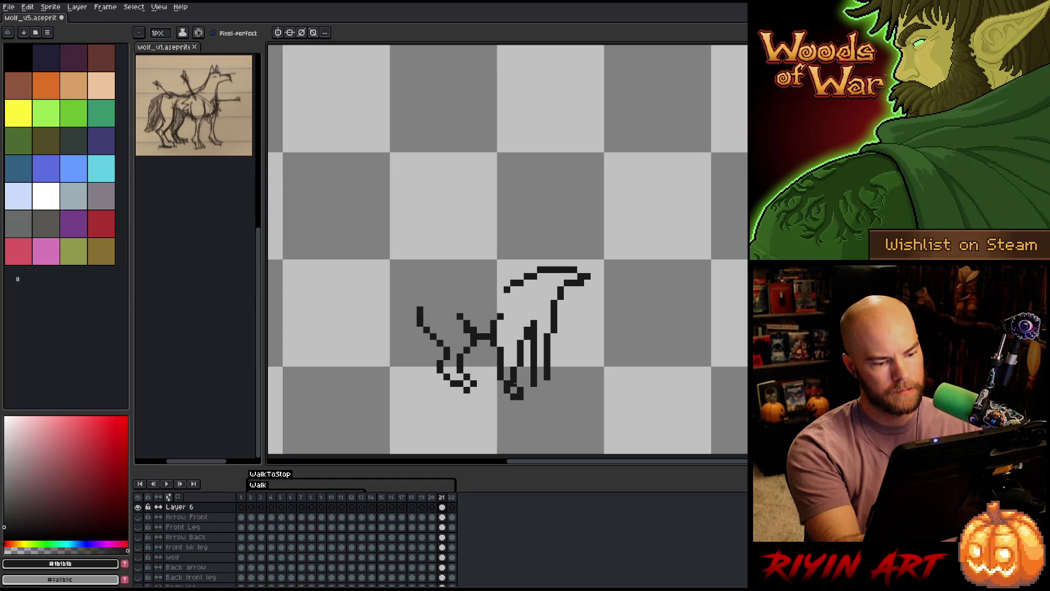
{"action": "key", "text": "b"}
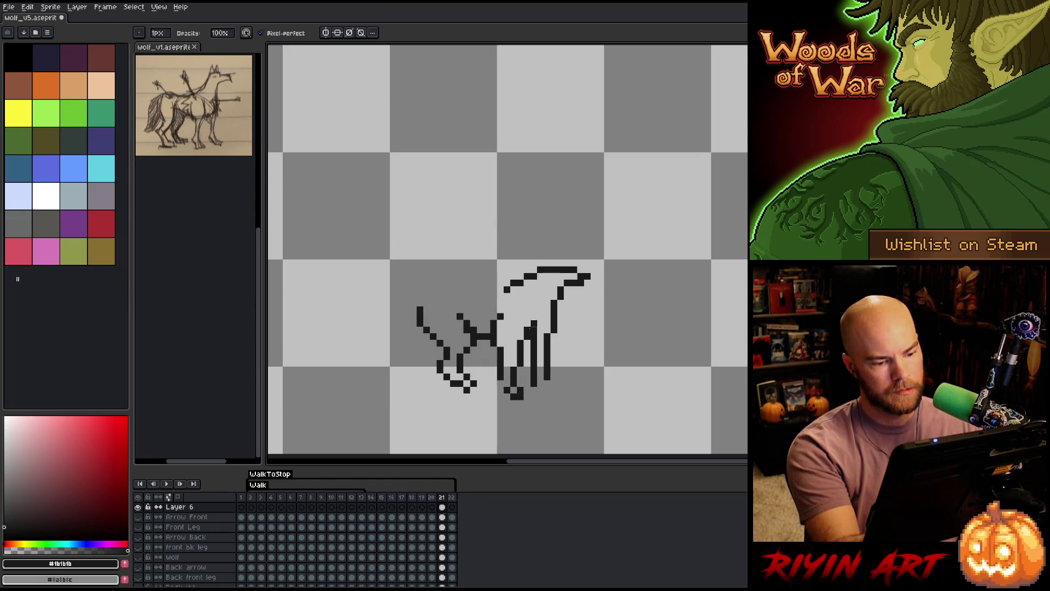
{"action": "key", "text": "e"}
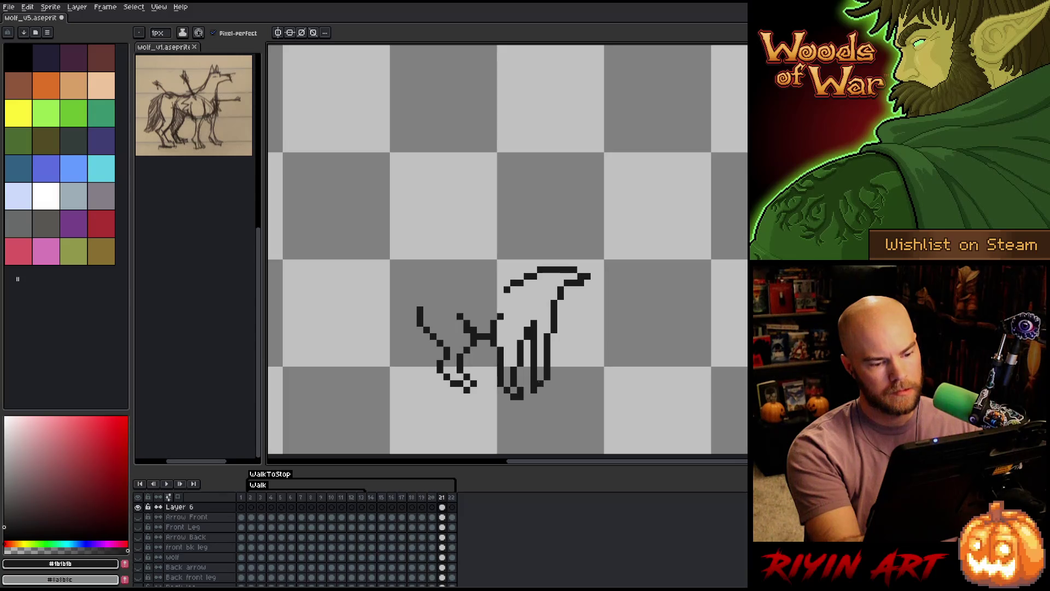
{"action": "left_click_drag", "start_coordinate": [534, 387], "coordinate": [539, 390]}
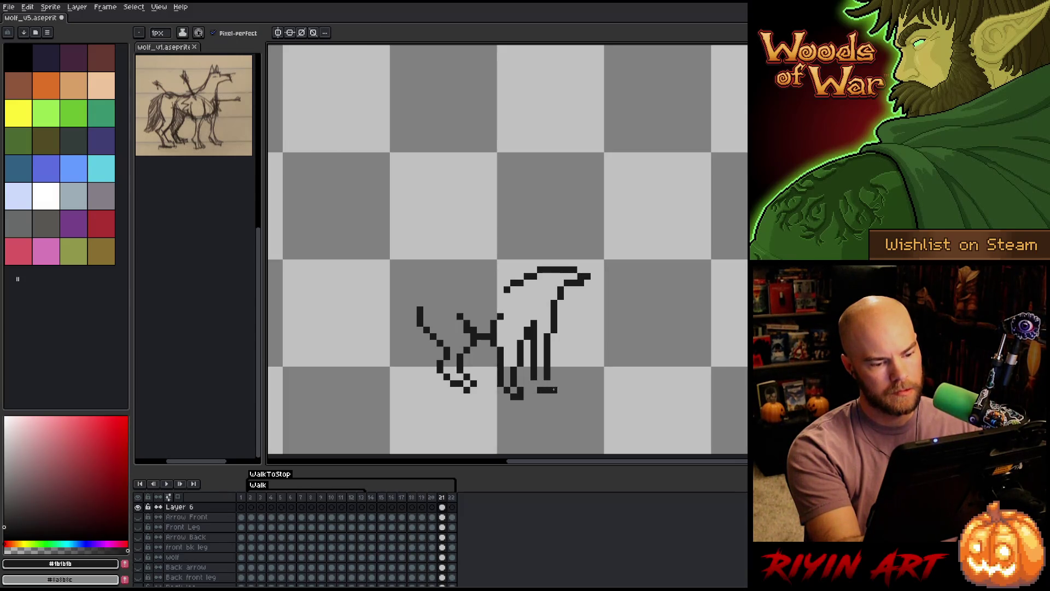
{"action": "key", "text": "b"}
{"action": "key", "text": "e"}
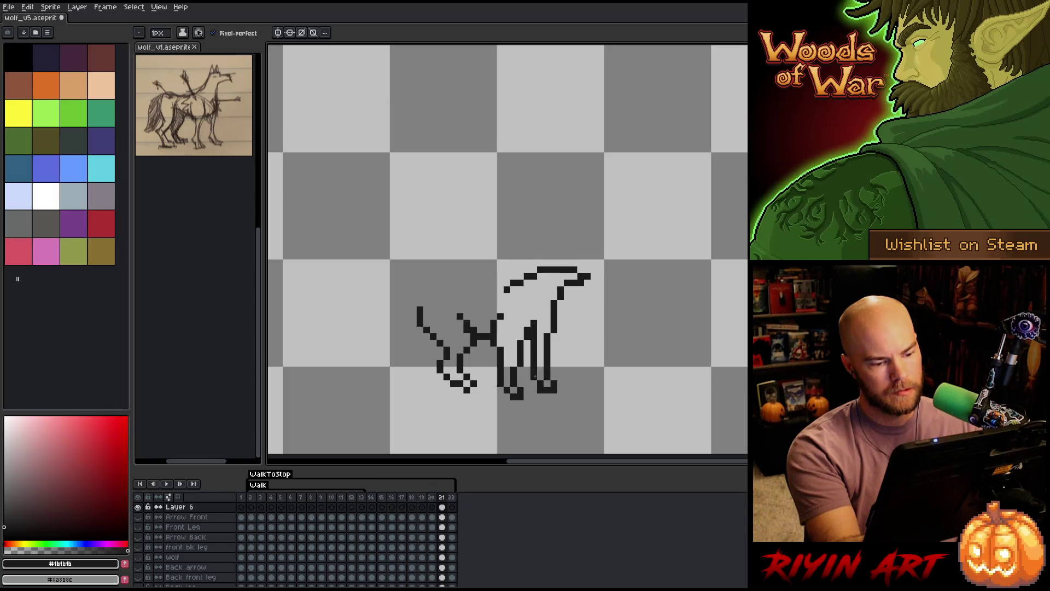
{"action": "key", "text": "m"}
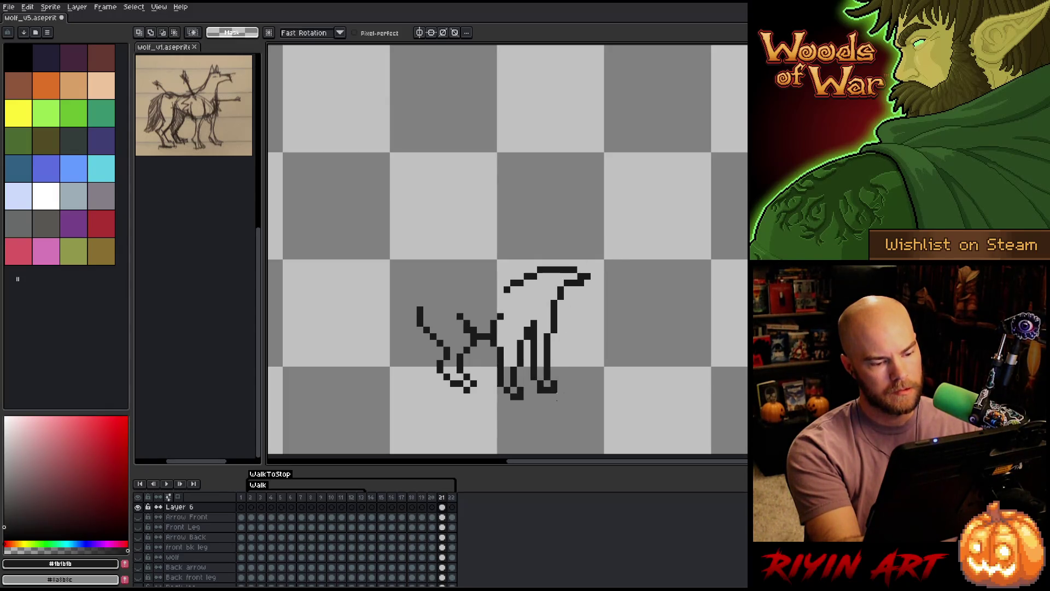
{"action": "key", "text": "b"}
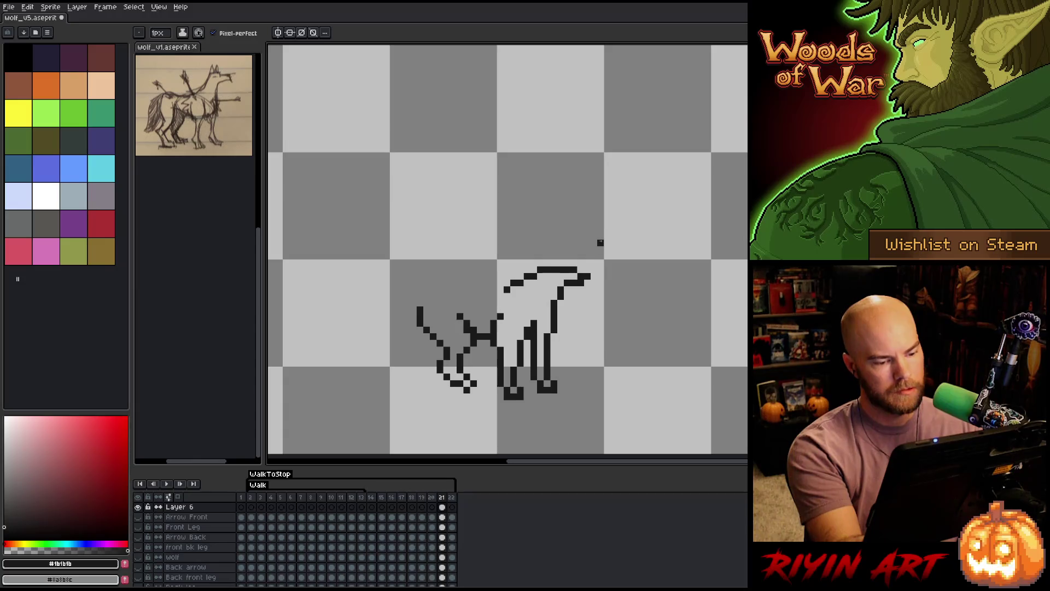
{"action": "key", "text": "ctrl+s"}
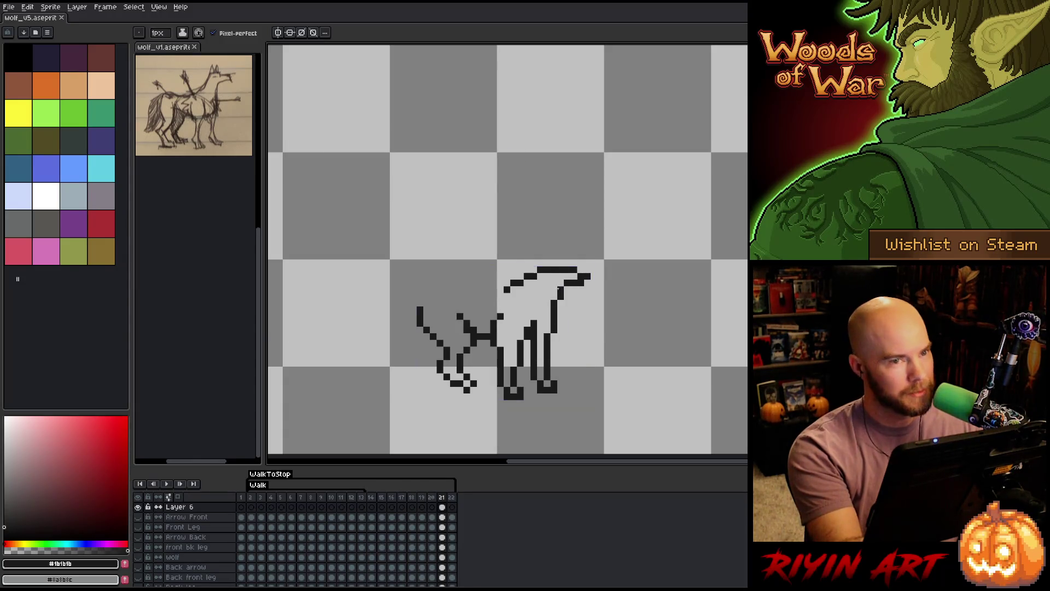
Touch up the back foot and draw the rear outline curving up into the back.
{"action": "left_click", "coordinate": [476, 384]}
{"action": "left_click", "coordinate": [486, 343]}
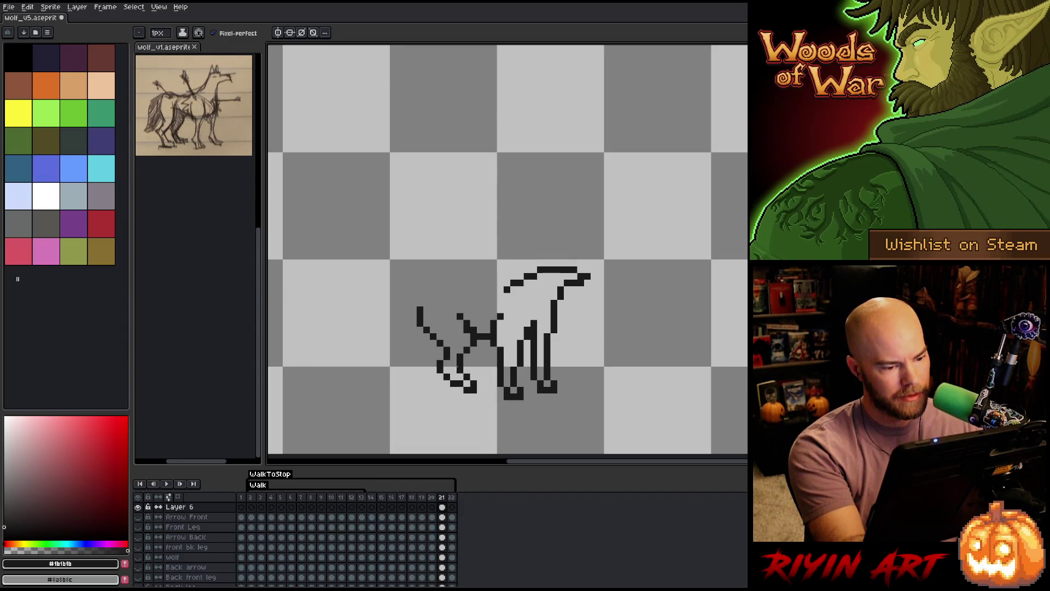
{"action": "key", "text": "b"}
{"action": "key", "text": "e"}
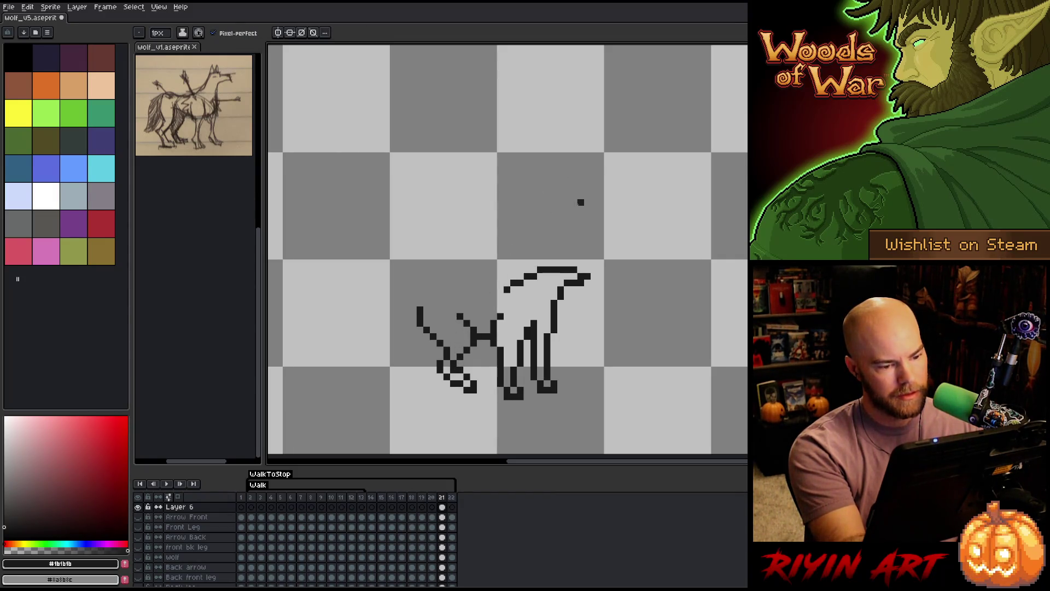
{"action": "mouse_move", "coordinate": [419, 306]}
{"action": "left_mouse_down"}
{"action": "mouse_move", "coordinate": [443, 296]}
{"action": "mouse_move", "coordinate": [487, 304]}
{"action": "left_mouse_up"}
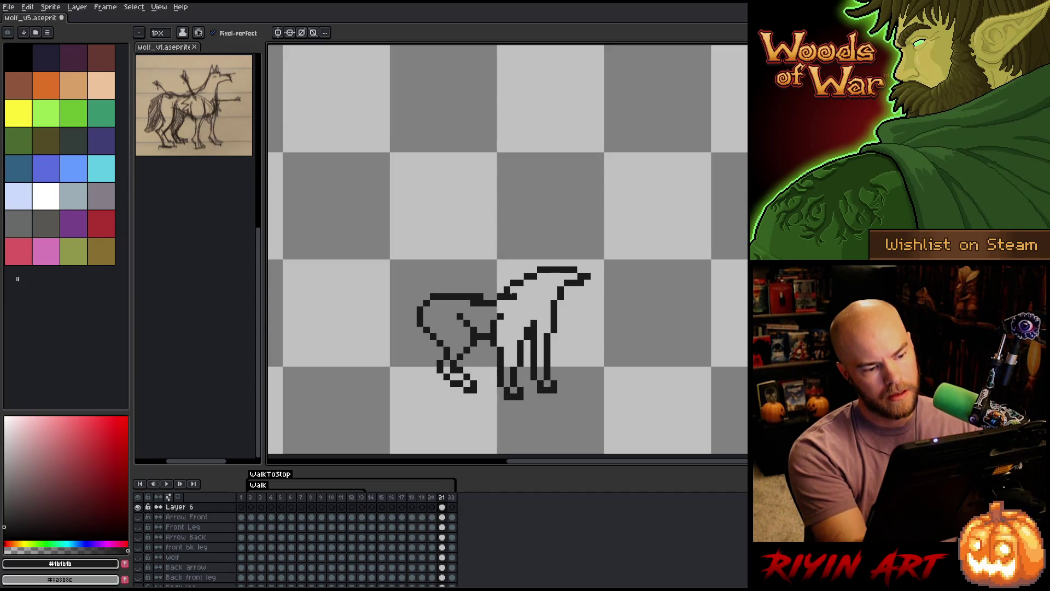
Touch up the neck and redraw the snout, extending its line further right.
{"action": "key", "text": "b"}
{"action": "left_click_drag", "start_coordinate": [505, 298], "coordinate": [518, 287]}
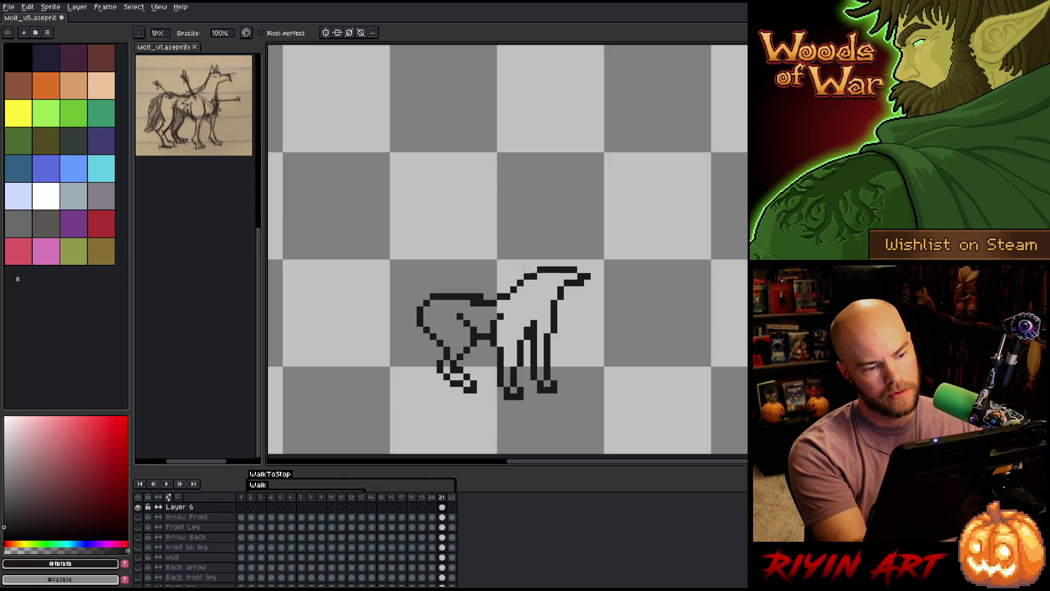
{"action": "key", "text": "e"}
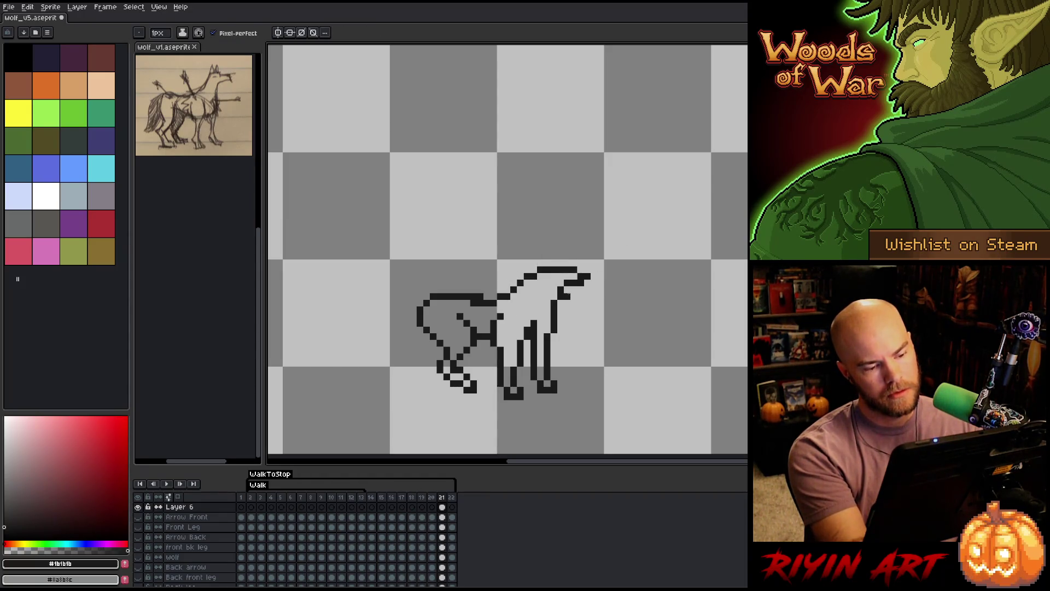
{"action": "key", "text": "b"}
{"action": "left_click_drag", "start_coordinate": [565, 296], "coordinate": [594, 279]}
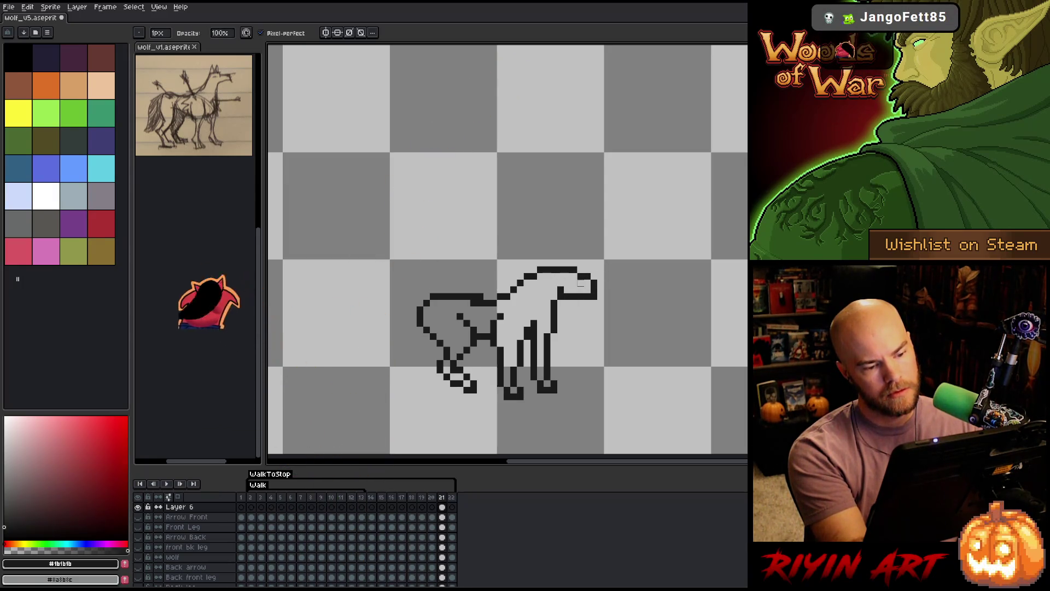
{"action": "key", "text": "e"}
{"action": "left_click_drag", "start_coordinate": [579, 275], "coordinate": [595, 282]}
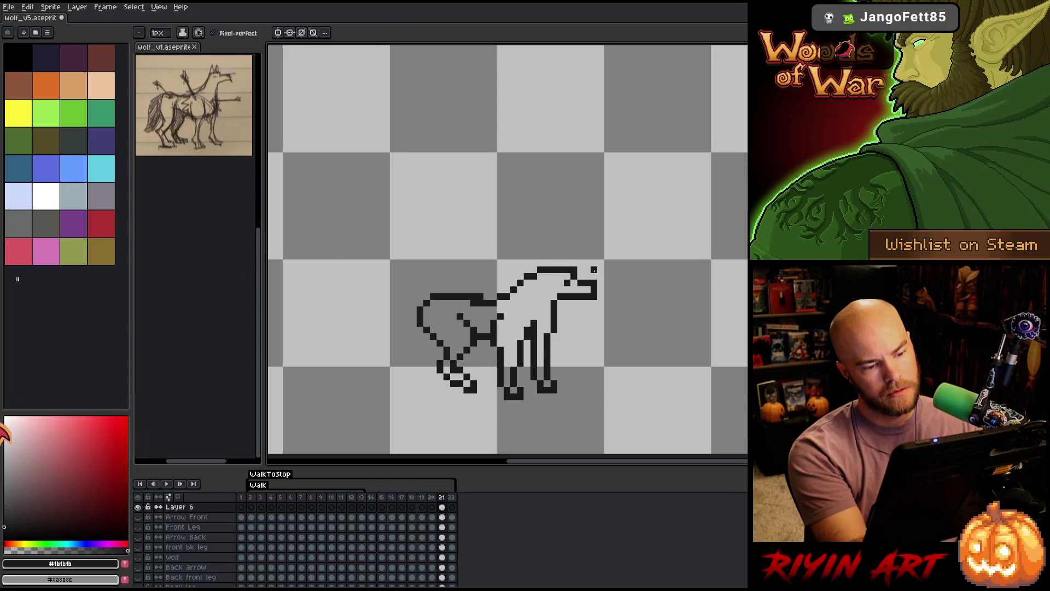
{"action": "key", "text": "ctrl+z"}
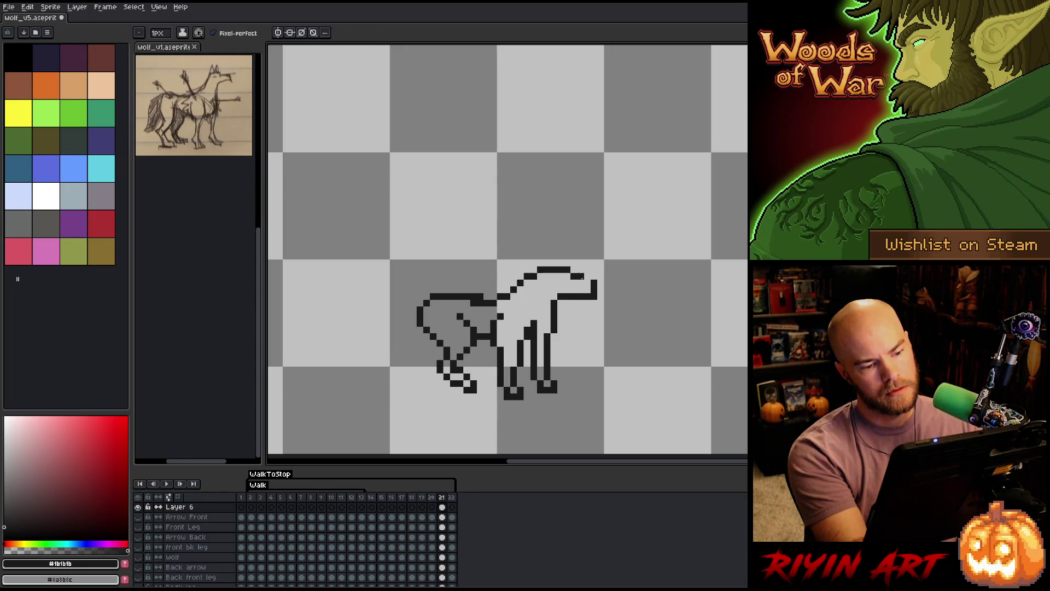
{"action": "left_click_drag", "start_coordinate": [577, 277], "coordinate": [601, 282]}
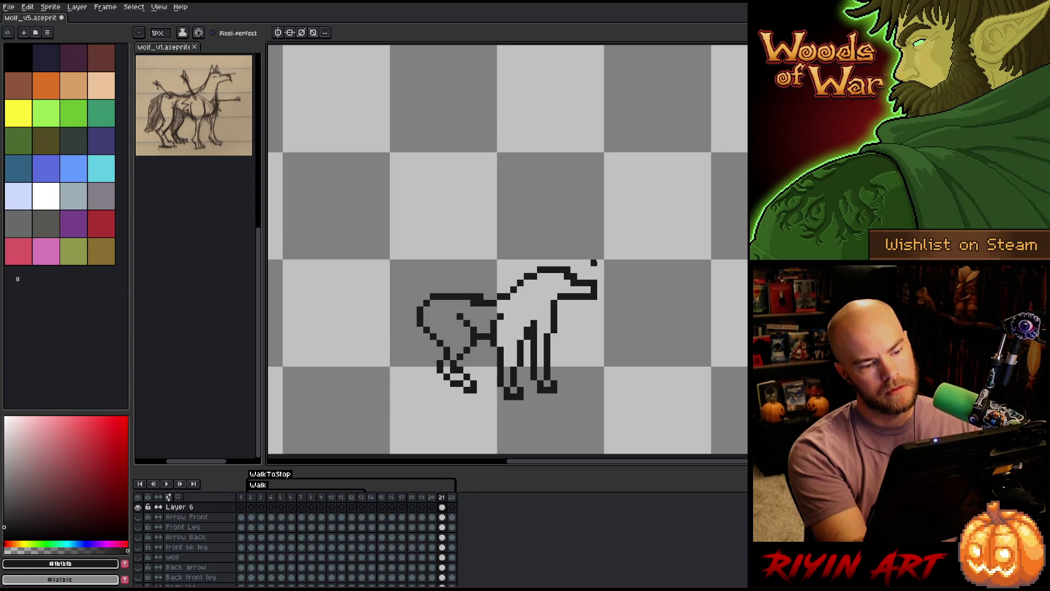
Flatten the top of the head and add an ear bump pixel on top.
{"action": "mouse_move", "coordinate": [525, 277]}
{"action": "left_mouse_down"}
{"action": "mouse_move", "coordinate": [569, 276]}
{"action": "mouse_move", "coordinate": [549, 268]}
{"action": "mouse_move", "coordinate": [563, 269]}
{"action": "left_mouse_up"}
{"action": "key", "text": "e"}
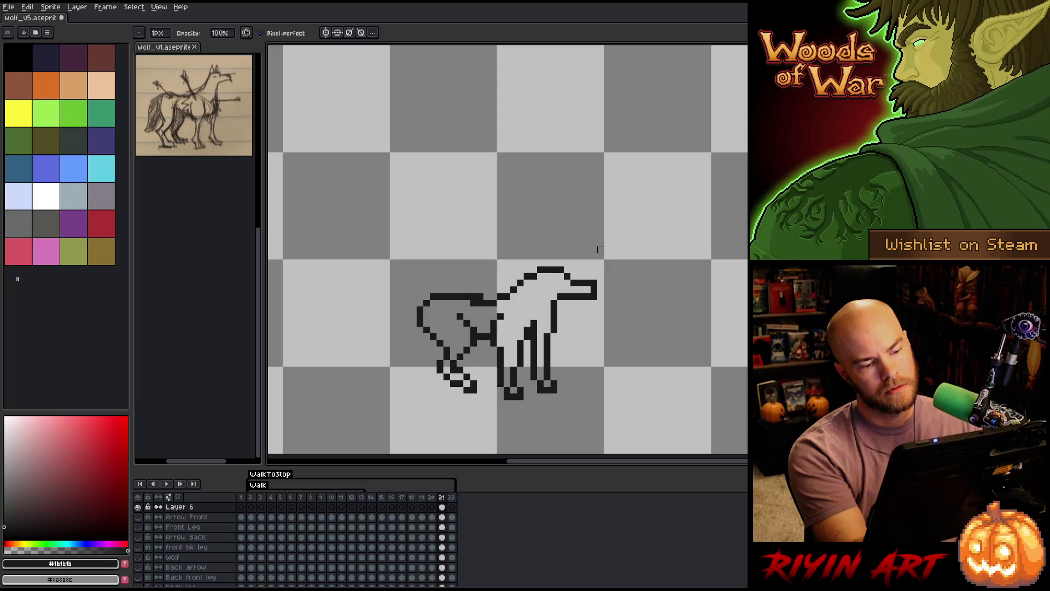
{"action": "key", "text": "b"}
{"action": "left_click", "coordinate": [547, 263]}
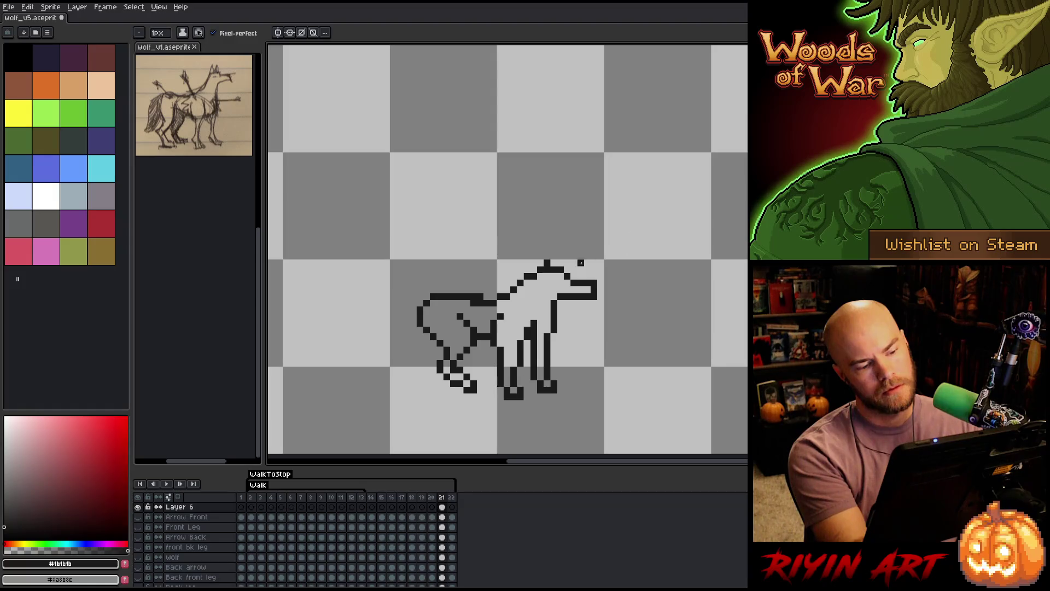
{"action": "key", "text": "e"}
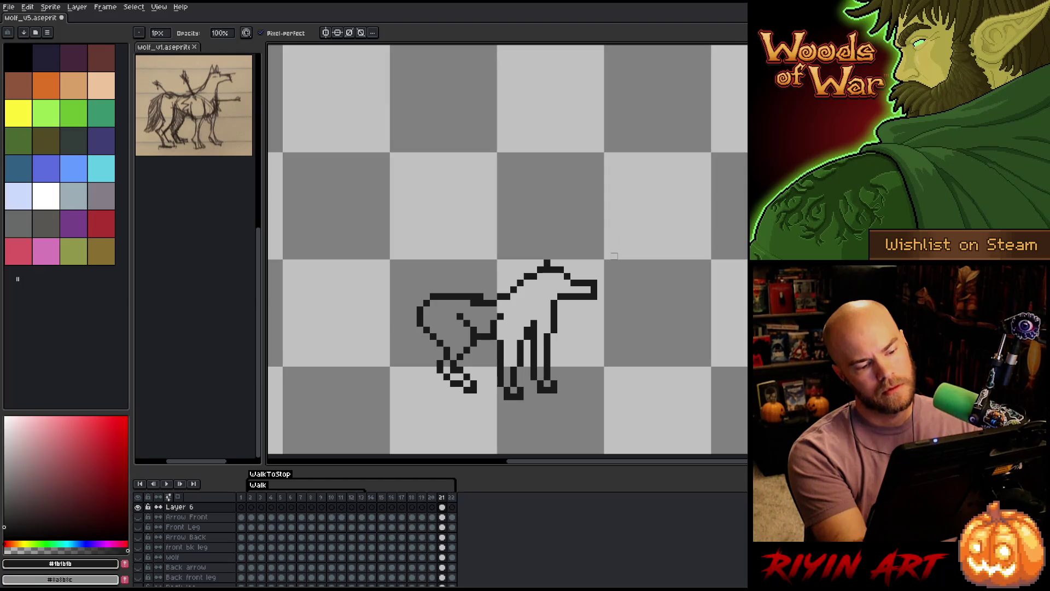
Select frames 21–22 across all layers and turn every layer's visibility back on.
{"action": "key", "text": "b"}
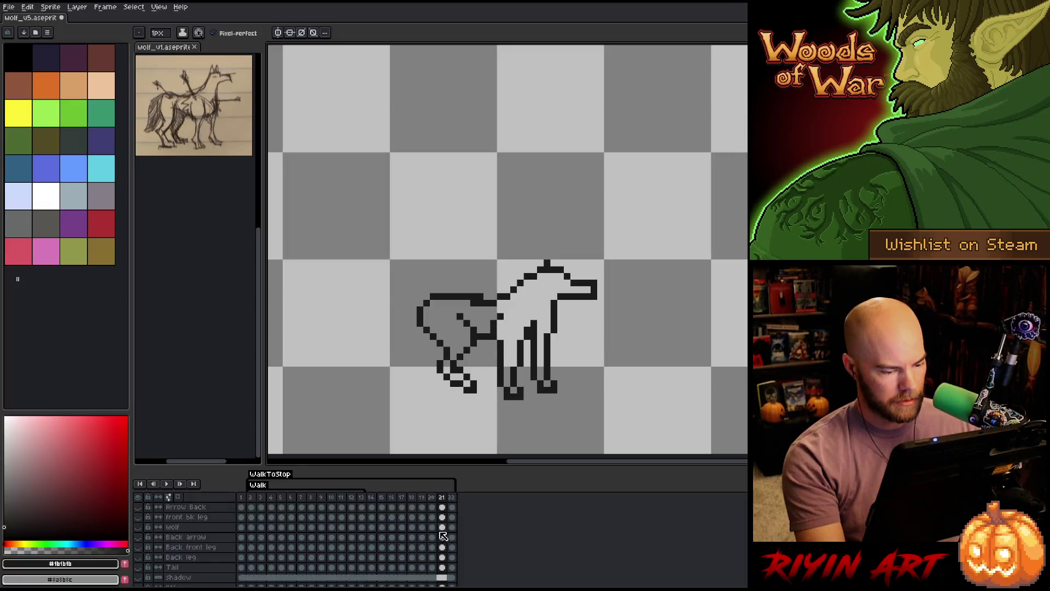
{"action": "scroll", "coordinate": [445, 570], "scroll_direction": "down", "scroll_amount": 1}
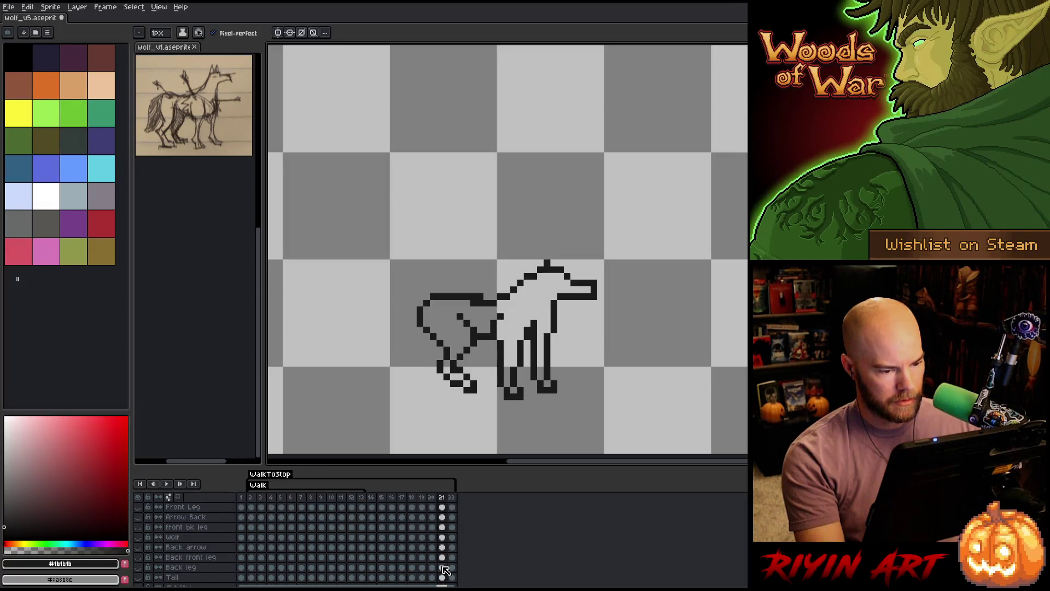
{"action": "mouse_move", "coordinate": [445, 570]}
{"action": "left_mouse_down"}
{"action": "mouse_move", "coordinate": [461, 564]}
{"action": "mouse_move", "coordinate": [461, 502]}
{"action": "left_mouse_up"}
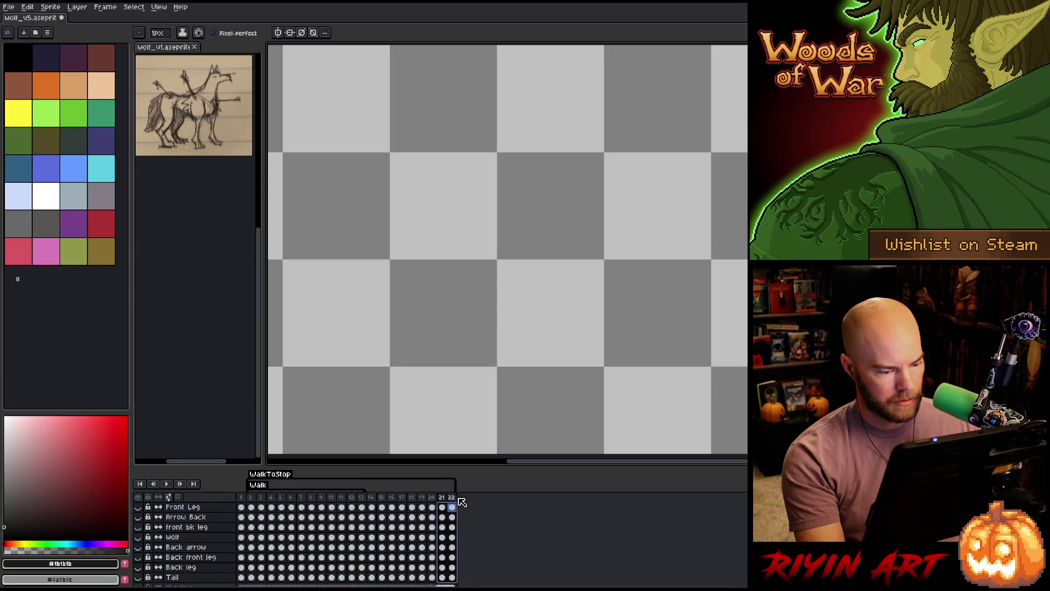
{"action": "scroll", "coordinate": [462, 514], "scroll_direction": "up", "scroll_amount": 1}
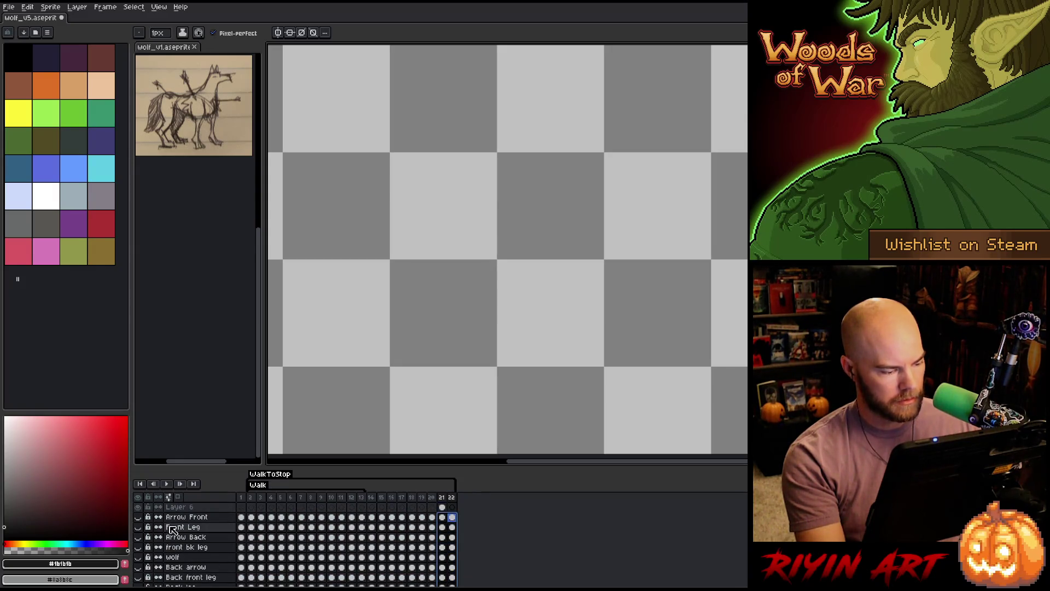
{"action": "scroll", "coordinate": [152, 552], "scroll_direction": "down", "scroll_amount": 2}
{"action": "scroll", "coordinate": [152, 552], "scroll_direction": "up", "scroll_amount": 2}
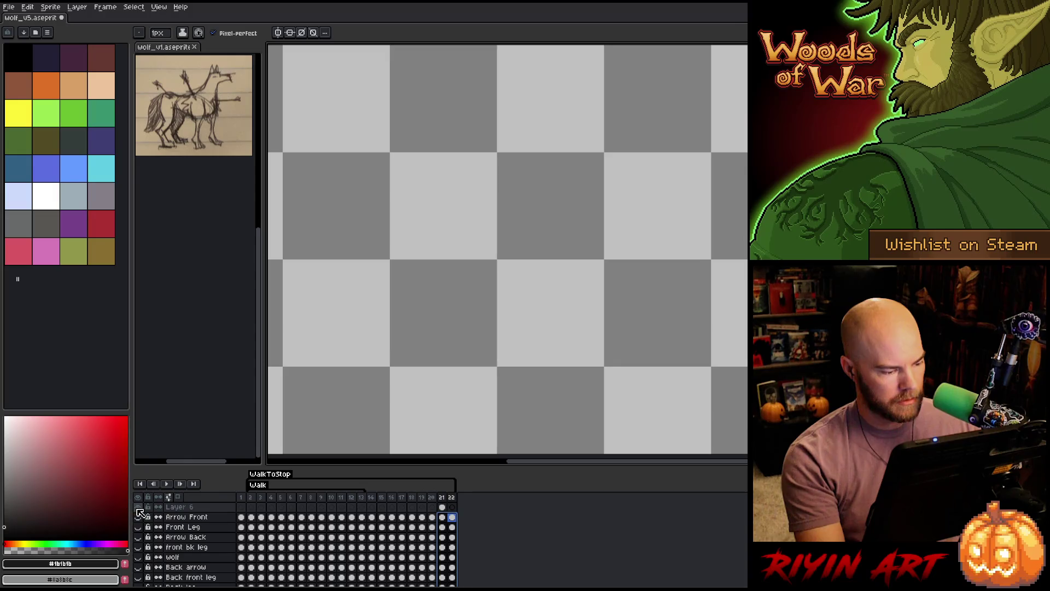
{"action": "left_click", "coordinate": [139, 511]}
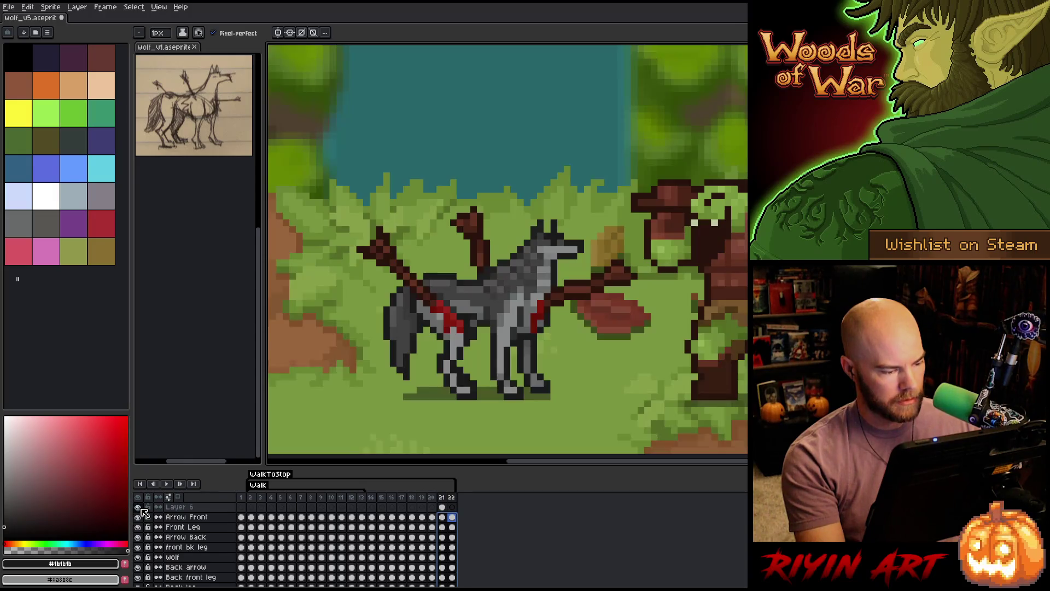
Delete the wolf and arrow cels on frames 21–22.
{"action": "left_click", "coordinate": [431, 498]}
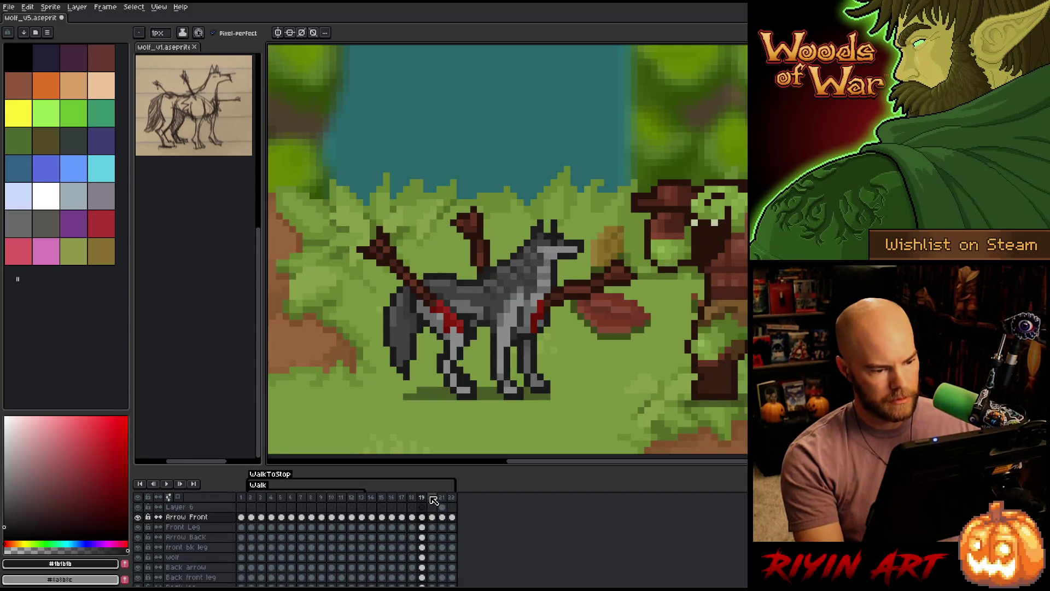
{"action": "key", "text": "Right"}
{"action": "mouse_move", "coordinate": [442, 517]}
{"action": "left_mouse_down"}
{"action": "mouse_move", "coordinate": [459, 579]}
{"action": "mouse_move", "coordinate": [450, 525]}
{"action": "left_mouse_up"}
{"action": "scroll", "coordinate": [454, 528], "scroll_direction": "up", "scroll_amount": 2}
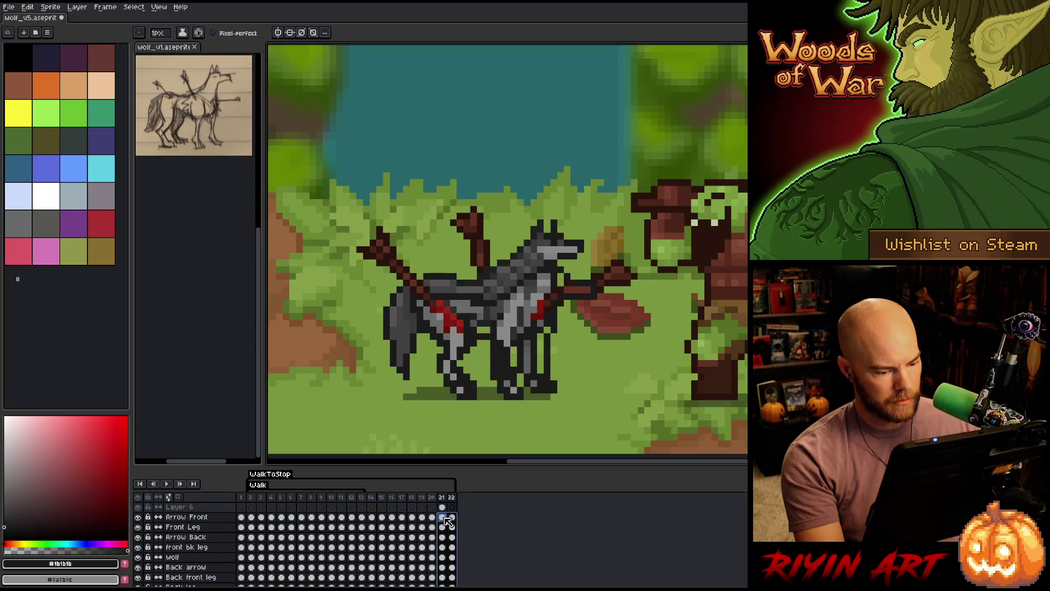
{"action": "key", "text": "Delete"}
Compare frame 20's full wolf with frame 21's sketch, then pick Layer 6 on frame 21 with the Pencil.
{"action": "left_click", "coordinate": [432, 497]}
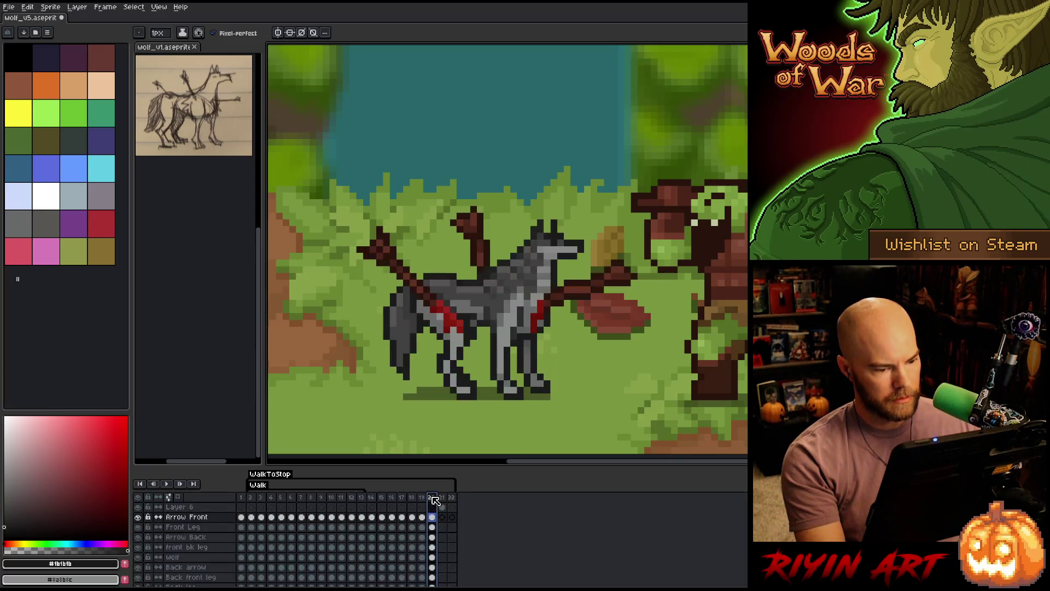
{"action": "key", "text": "Right"}
{"action": "key", "text": "Left"}
{"action": "key", "text": "Right"}
{"action": "key", "text": "Left"}
{"action": "key", "text": "Right"}
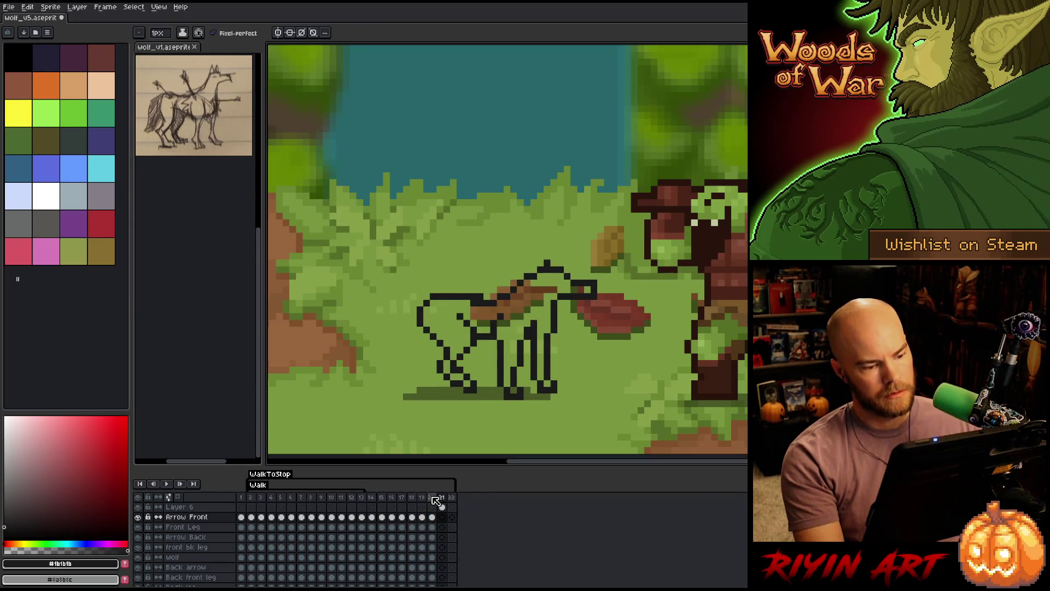
{"action": "key", "text": "Left"}
{"action": "key", "text": "Right"}
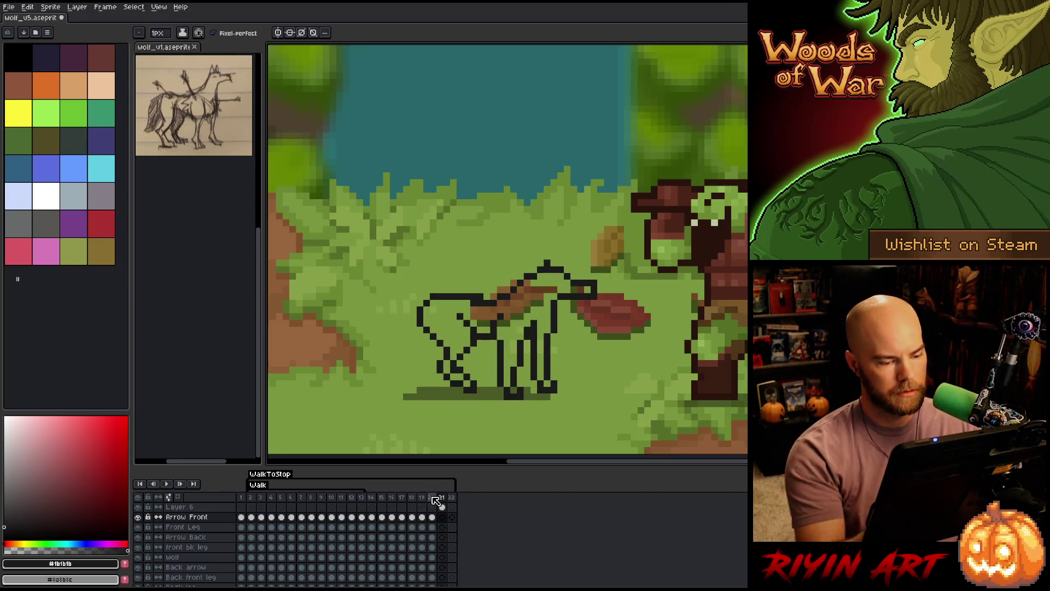
{"action": "left_click", "coordinate": [442, 507]}
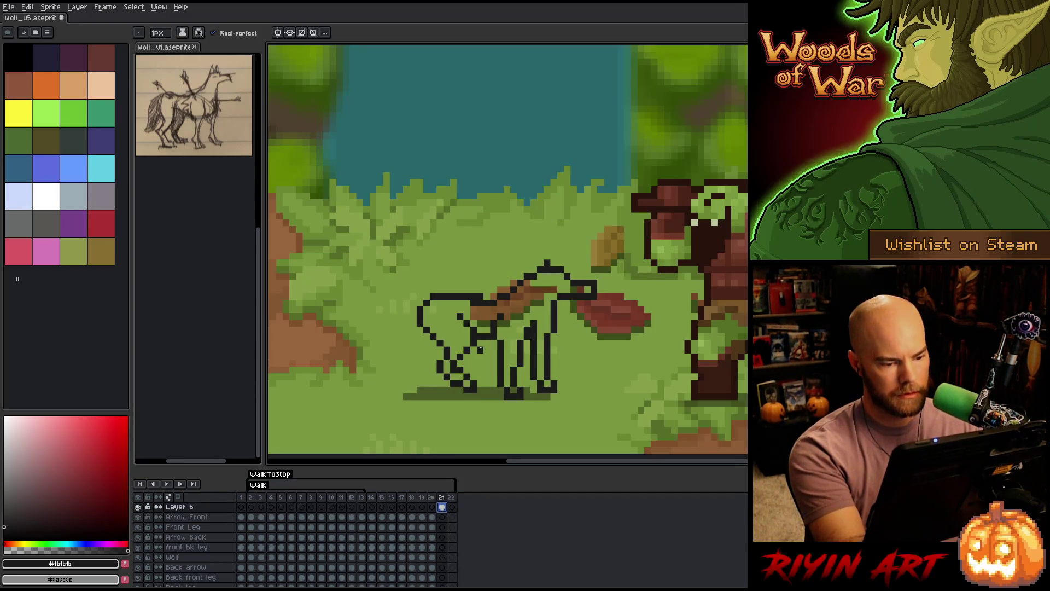
{"action": "key", "text": "b"}
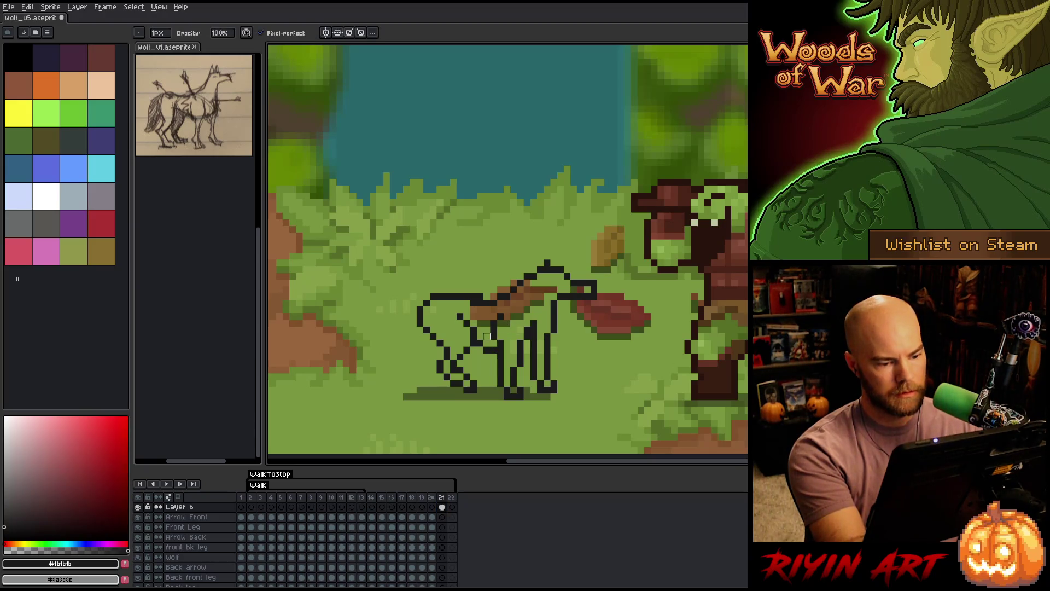
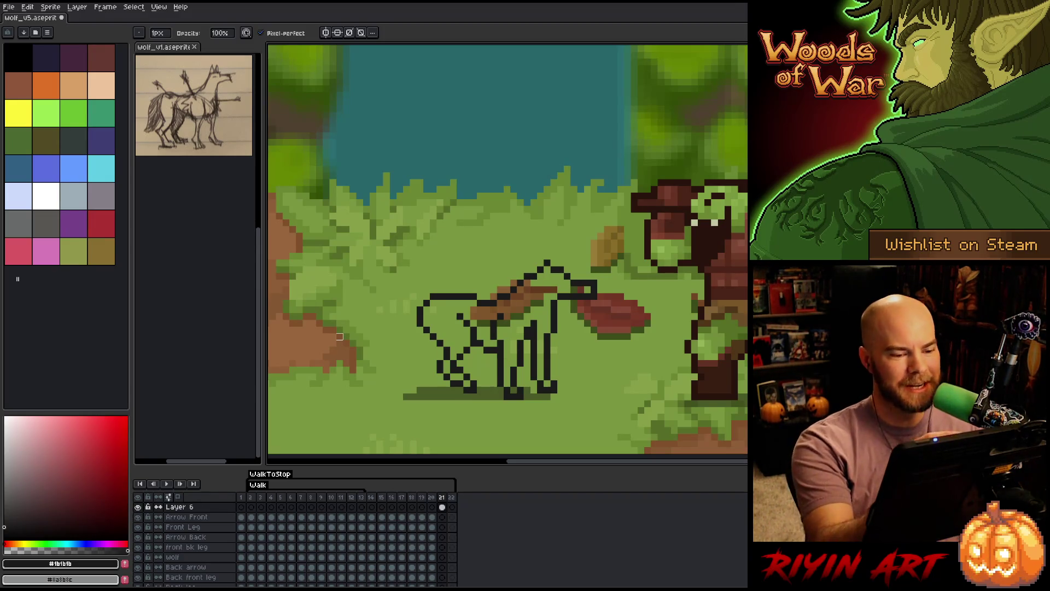
Erase and rework the wolf's head and ear outline on frame 21, comparing against frame 20.
{"action": "key", "text": "e"}
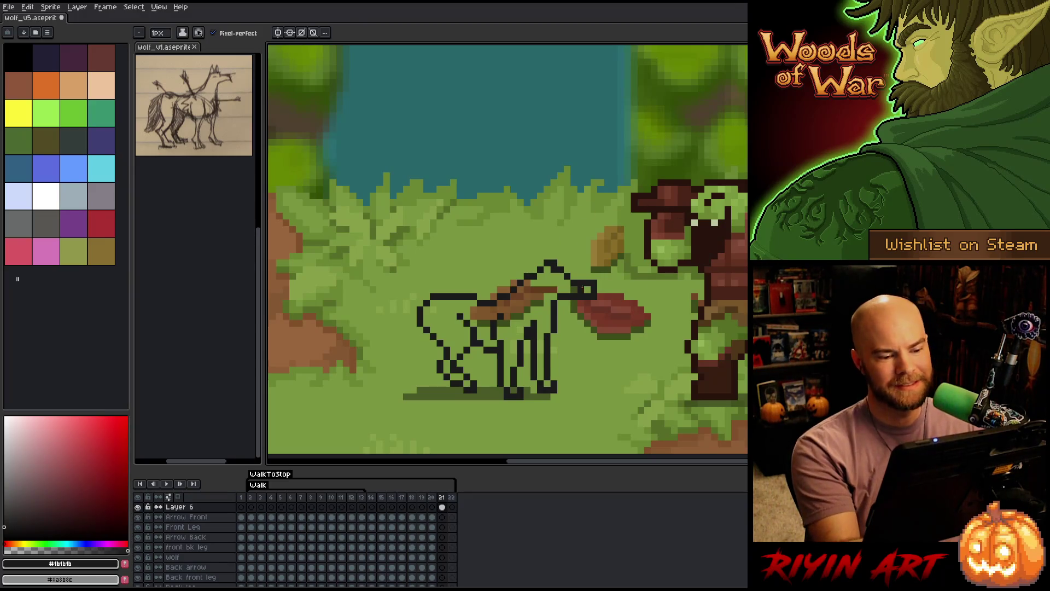
{"action": "left_click", "coordinate": [569, 276]}
{"action": "left_click", "coordinate": [567, 279]}
{"action": "left_click", "coordinate": [574, 272]}
{"action": "left_click", "coordinate": [570, 269]}
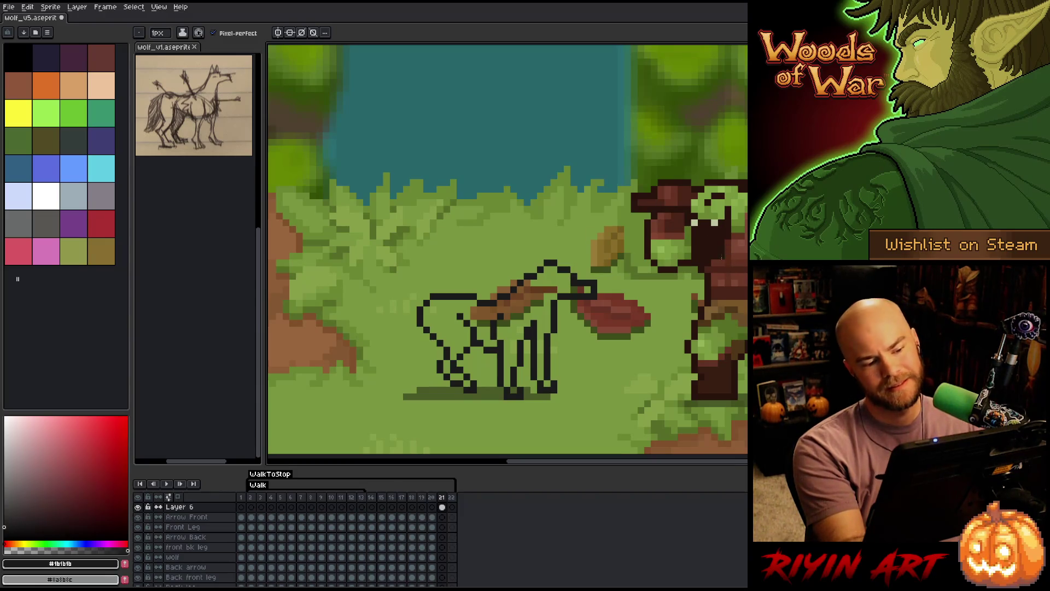
{"action": "key", "text": "Left"}
{"action": "key", "text": "Right"}
{"action": "key", "text": "Left"}
{"action": "key", "text": "Right"}
{"action": "key", "text": "Left"}
{"action": "key", "text": "Right"}
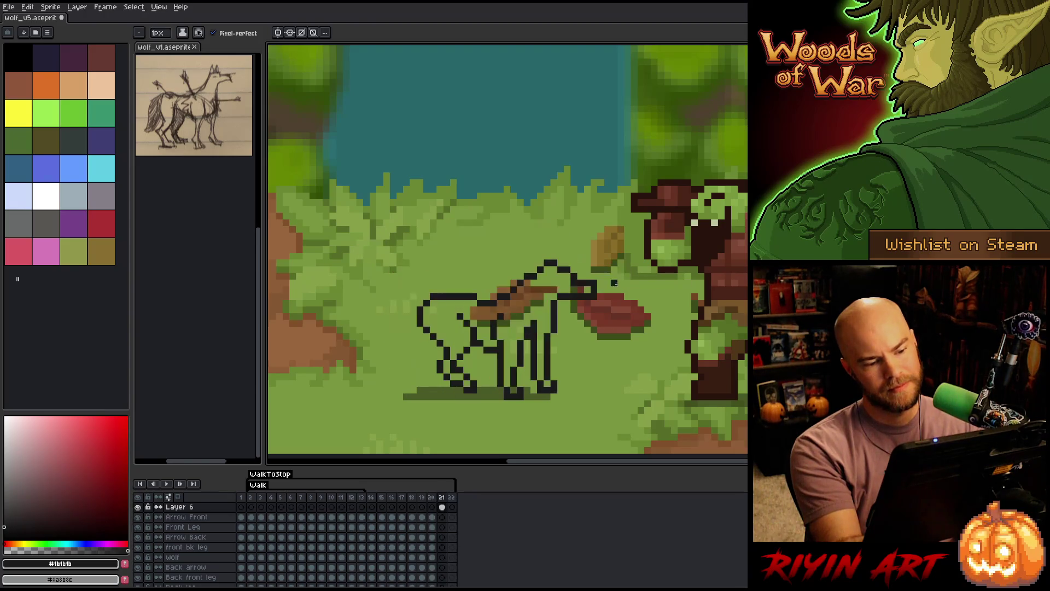
Draw the wolf's front leg line downward and touch it up, checking it against frame 20.
{"action": "left_click_drag", "start_coordinate": [562, 308], "coordinate": [554, 352]}
{"action": "key", "text": "e"}
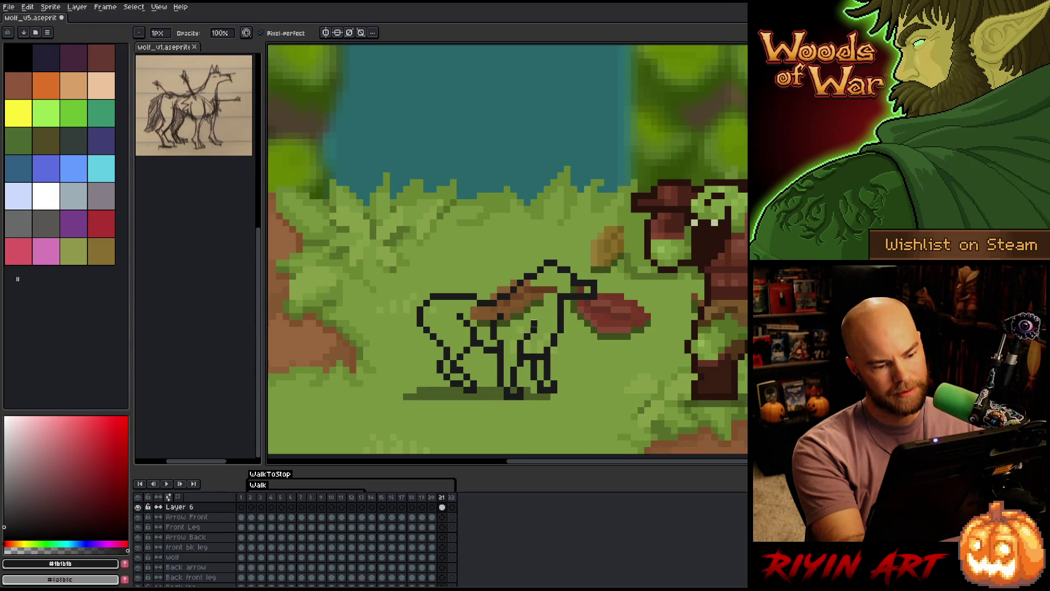
{"action": "key", "text": "Left"}
{"action": "key", "text": "Right"}
{"action": "key", "text": "Left"}
{"action": "key", "text": "Right"}
{"action": "key", "text": "Left"}
{"action": "key", "text": "Right"}
{"action": "key", "text": "b"}
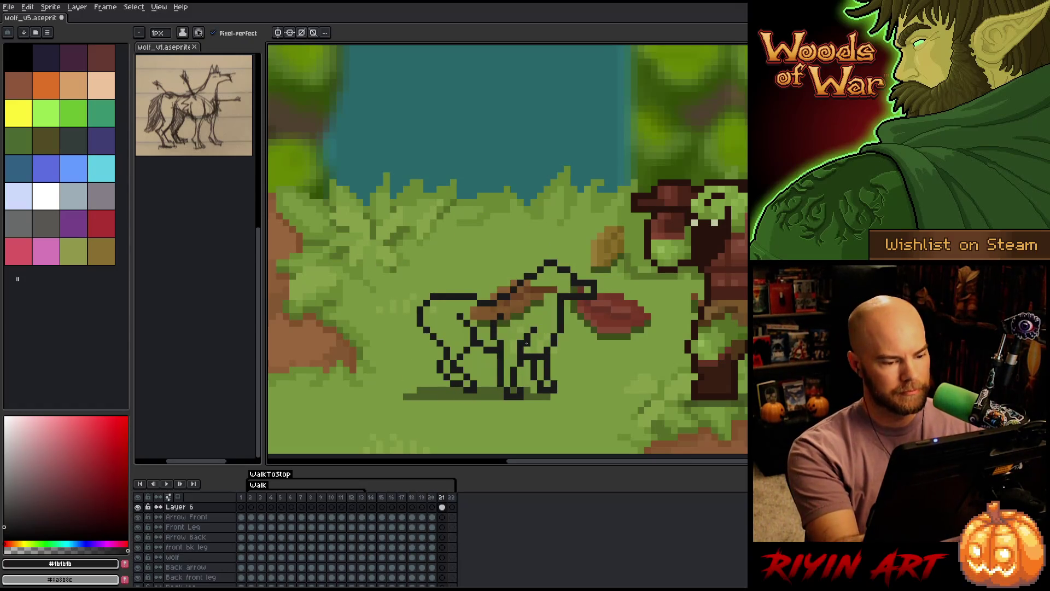
{"action": "key", "text": "e"}
{"action": "key", "text": "Left"}
{"action": "key", "text": "Right"}
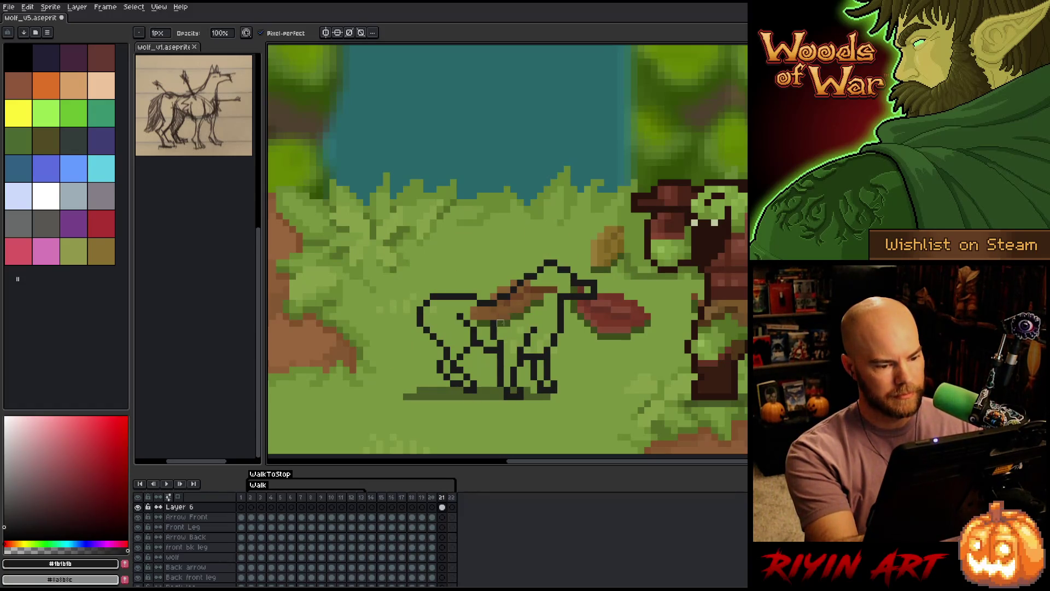
Flip between frames 20 and 21 to compare the new front leg with the previous pose.
{"action": "key", "text": "Left"}
{"action": "key", "text": "Right"}
{"action": "key", "text": "Left"}
{"action": "key", "text": "Right"}
{"action": "key", "text": "Left"}
{"action": "key", "text": "Right"}
{"action": "key", "text": "Left"}
{"action": "key", "text": "Right"}
{"action": "key", "text": "b"}
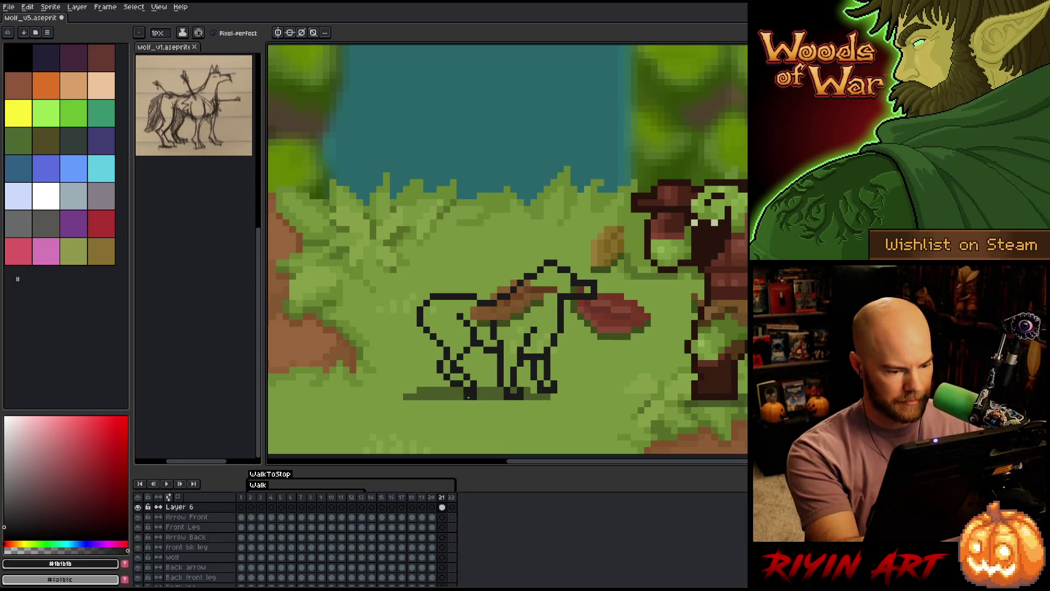
{"action": "key", "text": "Left"}
{"action": "key", "text": "Right"}
Add dark pixels at the wolf's rear foot and compare the result with frame 20.
{"action": "left_click", "coordinate": [459, 396]}
{"action": "left_click", "coordinate": [460, 389]}
{"action": "key", "text": "e"}
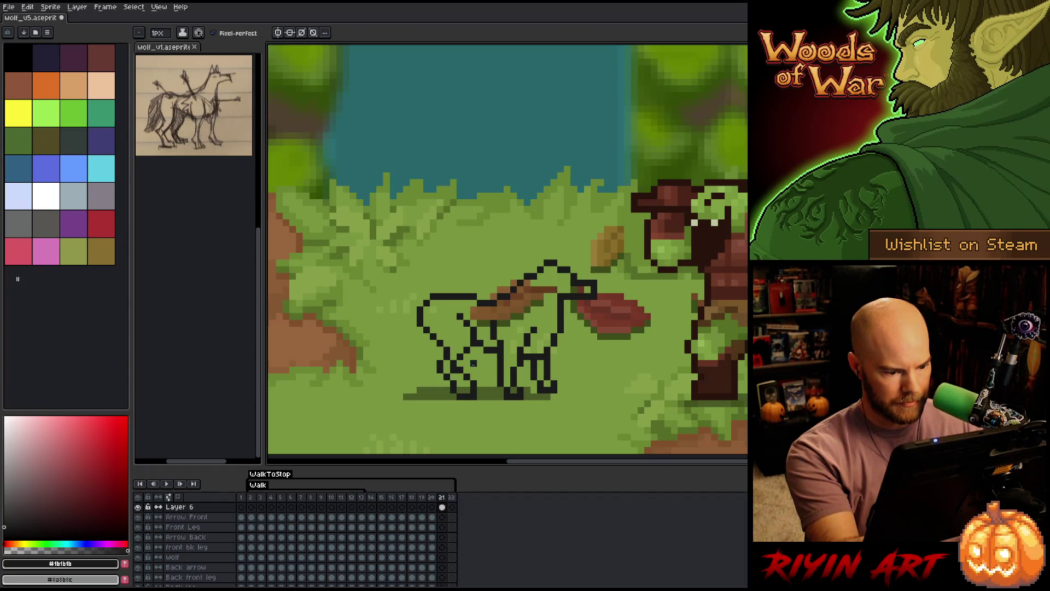
{"action": "key", "text": "b"}
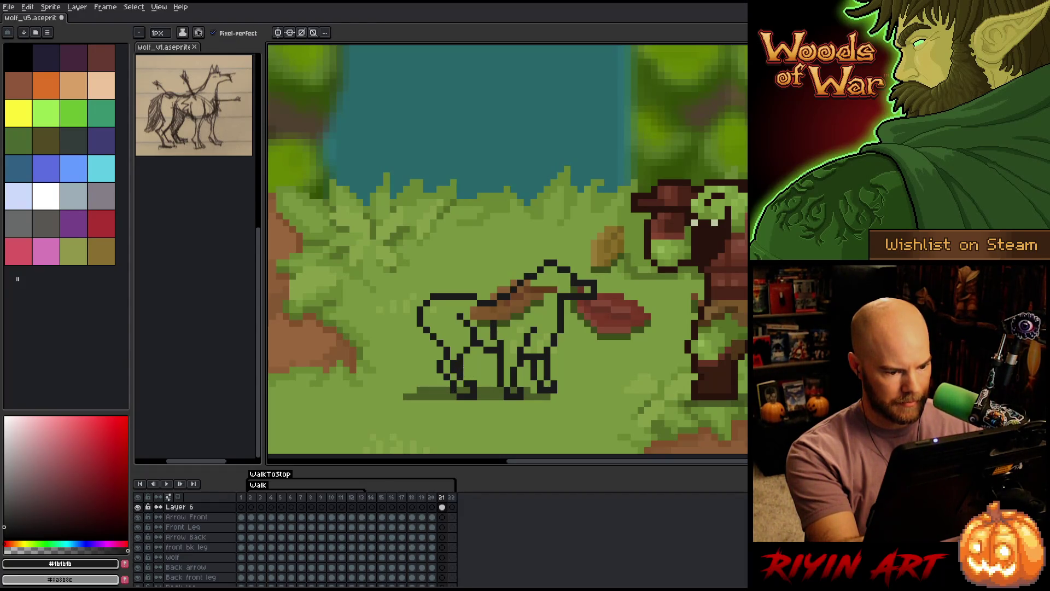
{"action": "key", "text": "Left"}
{"action": "key", "text": "Right"}
{"action": "key", "text": "Left"}
{"action": "key", "text": "Right"}
{"action": "key", "text": "Left"}
{"action": "key", "text": "Right"}
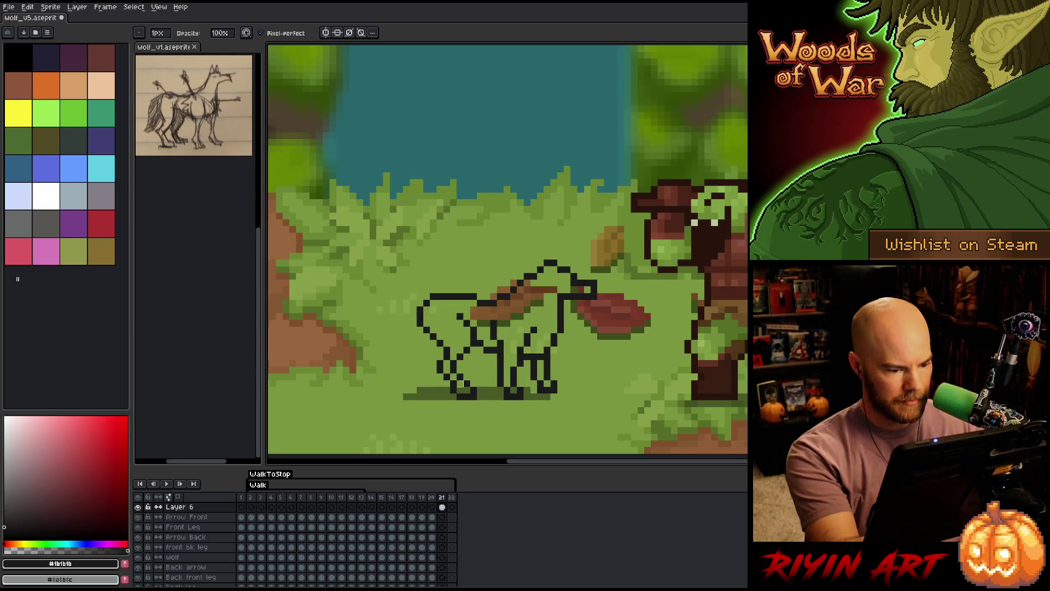
Compare frame 21's wolf head against frame 20 before reshaping it.
{"action": "key", "text": "e"}
{"action": "key", "text": "b"}
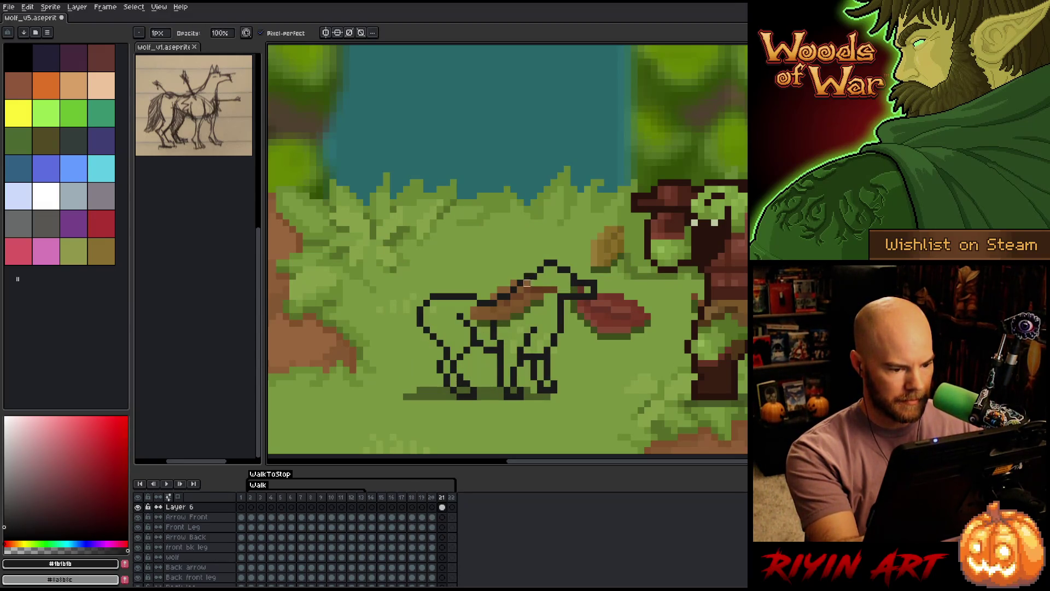
{"action": "key", "text": "Left"}
{"action": "key", "text": "Right"}
{"action": "key", "text": "Left"}
{"action": "key", "text": "Right"}
{"action": "key", "text": "Left"}
{"action": "key", "text": "Right"}
{"action": "key", "text": "Left"}
{"action": "key", "text": "Right"}
{"action": "key", "text": "Left"}
{"action": "key", "text": "Right"}
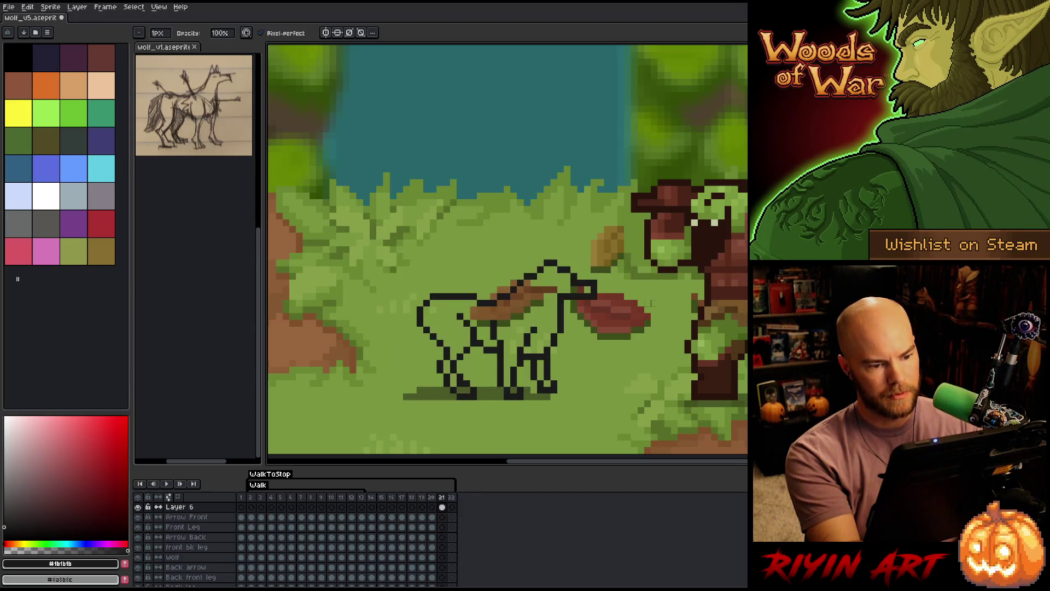
Erase the outline pixels at the wolf's snout on frame 21.
{"action": "key", "text": "e"}
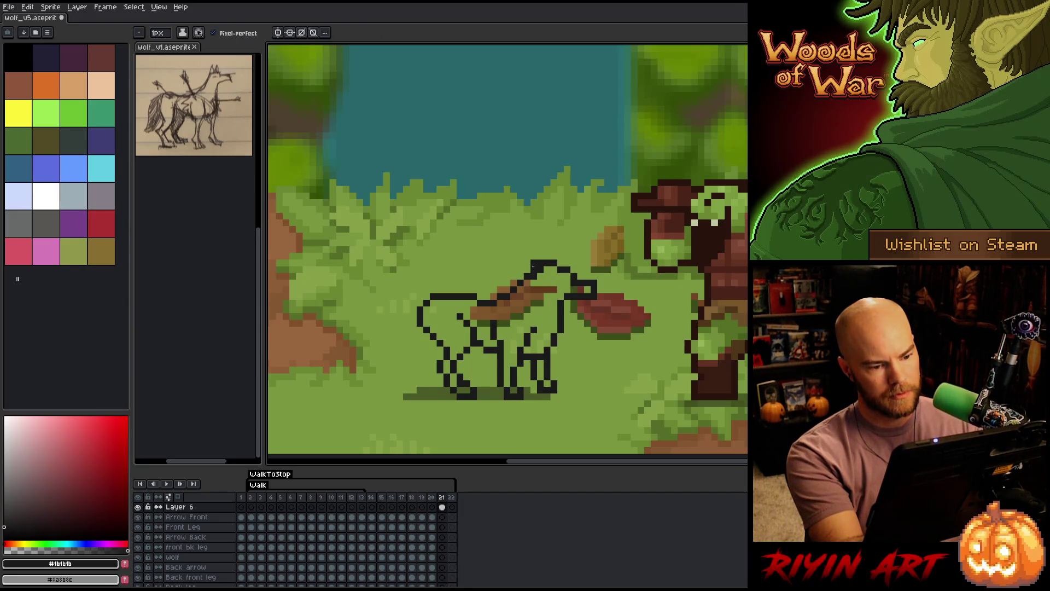
{"action": "key", "text": "b"}
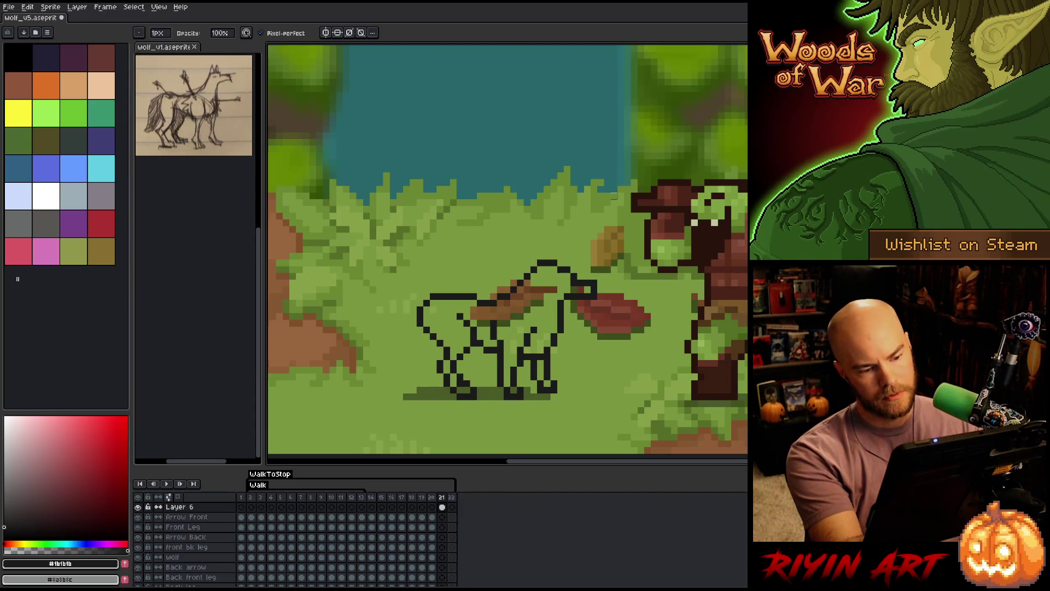
{"action": "key", "text": "e"}
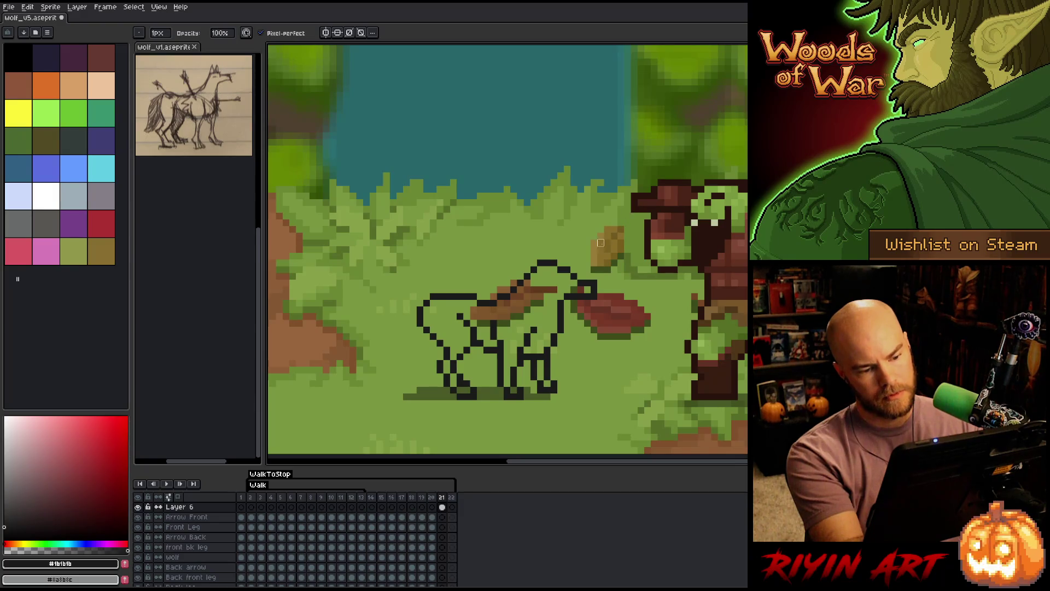
{"action": "key", "text": "b"}
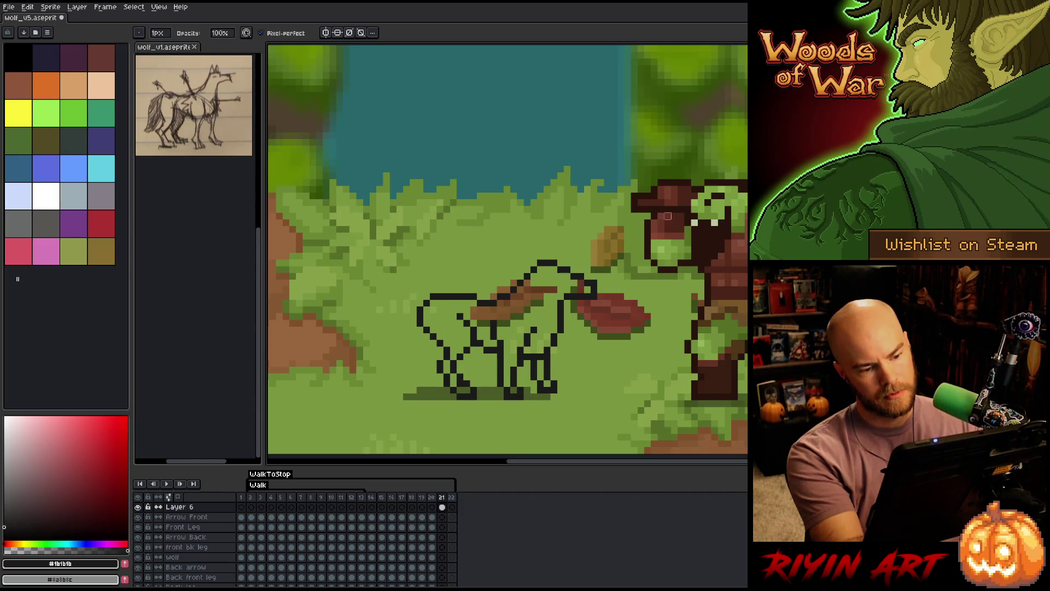
{"action": "key", "text": "e"}
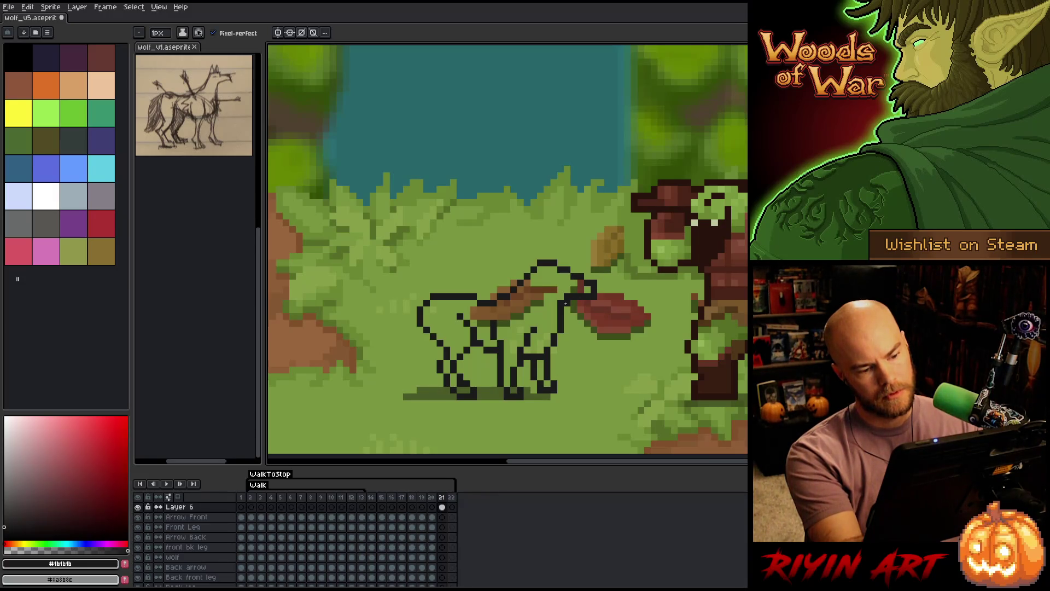
{"action": "left_click_drag", "start_coordinate": [581, 301], "coordinate": [569, 309]}
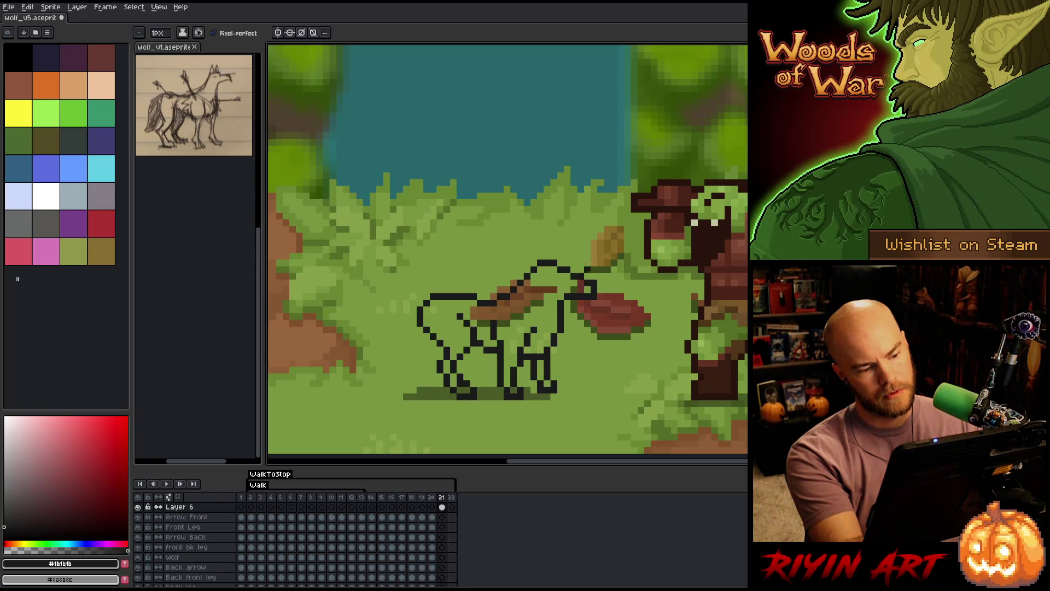
{"action": "key", "text": "b"}
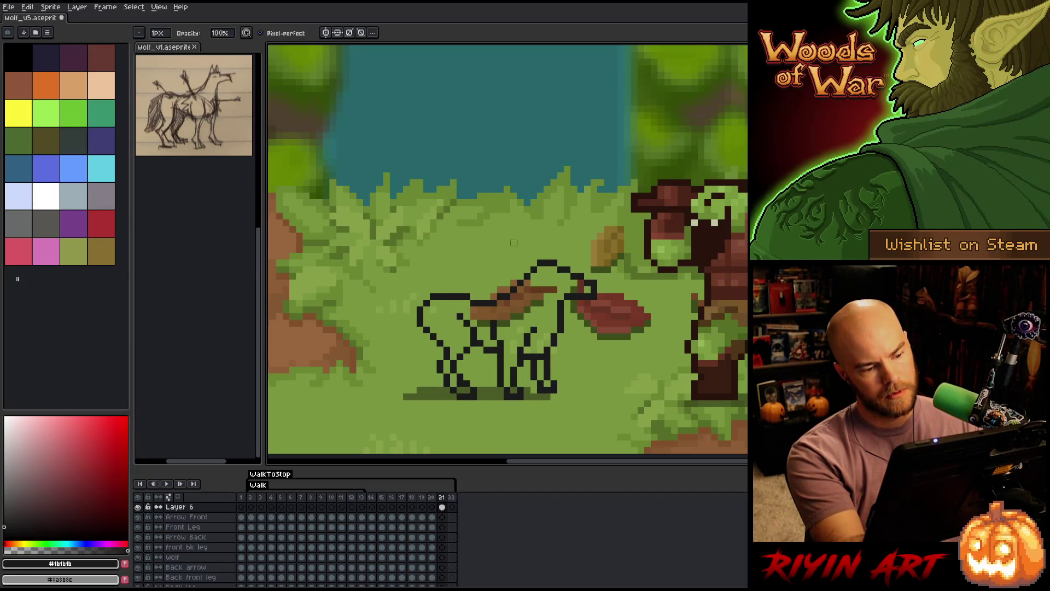
{"action": "key", "text": "e"}
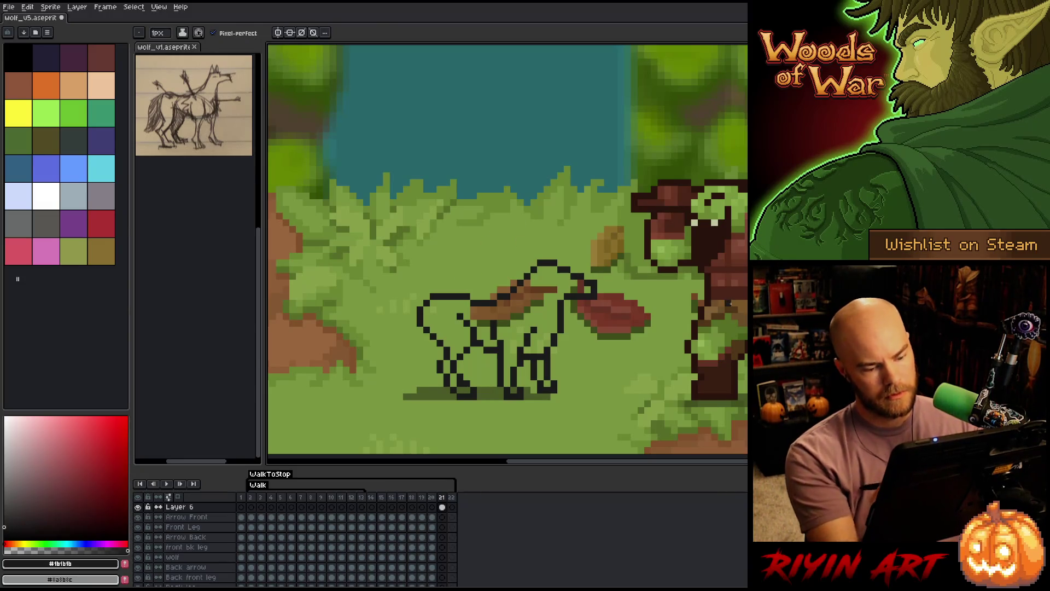
Check the head against frame 20, then erase stray outline pixels on the wolf's head.
{"action": "key", "text": "Left"}
{"action": "key", "text": "Right"}
{"action": "key", "text": "Left"}
{"action": "key", "text": "Right"}
{"action": "key", "text": "Left"}
{"action": "key", "text": "Right"}
{"action": "key", "text": "Left"}
{"action": "key", "text": "Right"}
{"action": "key", "text": "Left"}
{"action": "key", "text": "Right"}
{"action": "key", "text": "Left"}
{"action": "key", "text": "Right"}
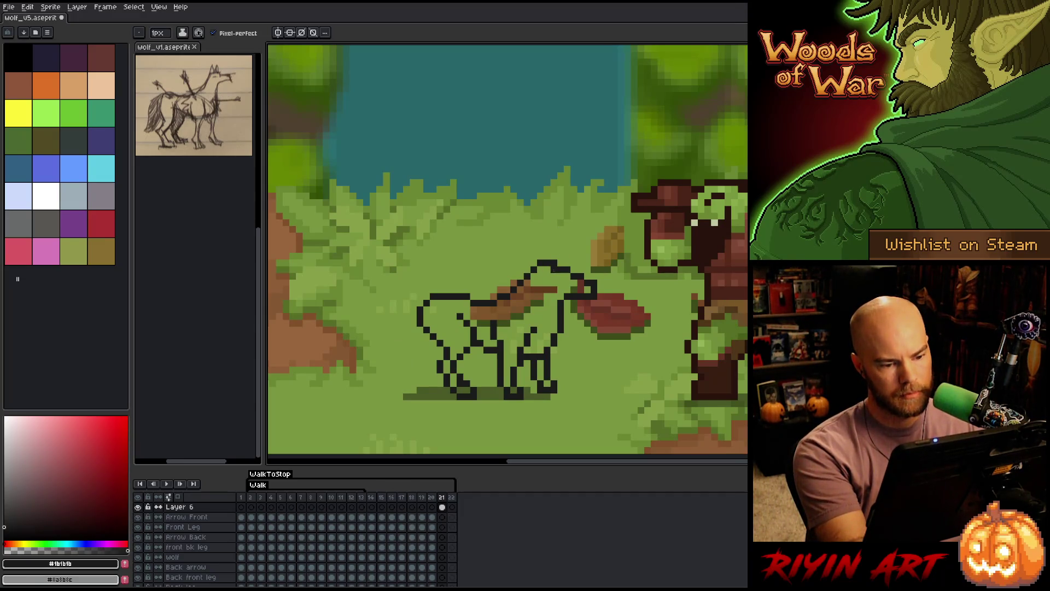
{"action": "key", "text": "e"}
{"action": "left_click_drag", "start_coordinate": [547, 263], "coordinate": [520, 276]}
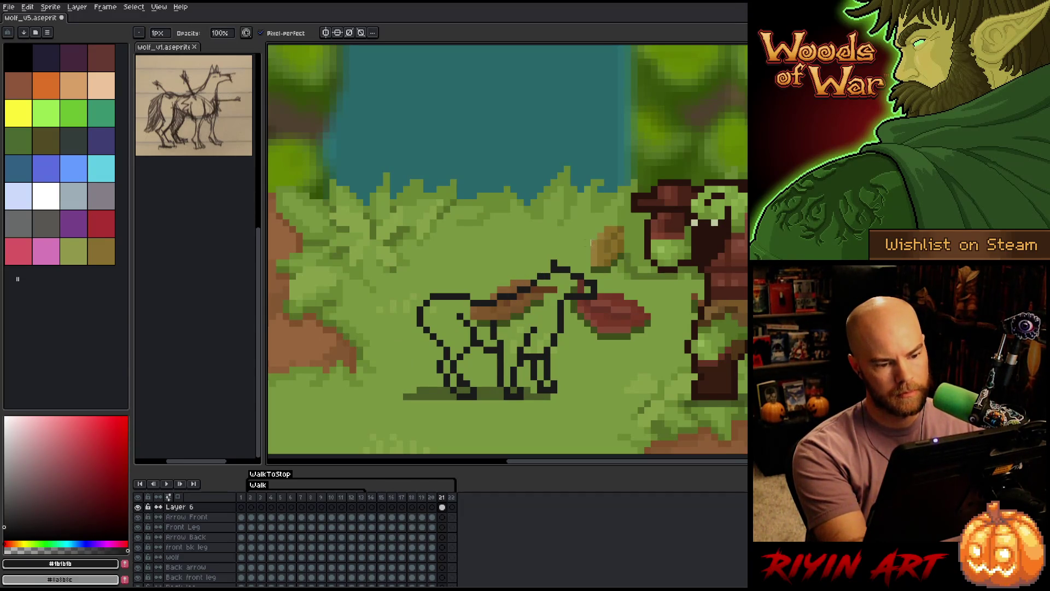
Flip between frames 20 and 21 to compare the wolf's outline sketch.
{"action": "key", "text": "Left"}
{"action": "key", "text": "Right"}
{"action": "key", "text": "Left"}
{"action": "key", "text": "Right"}
{"action": "key", "text": "Left"}
{"action": "key", "text": "Right"}
{"action": "key", "text": "Left"}
{"action": "key", "text": "Right"}
{"action": "key", "text": "Left"}
{"action": "key", "text": "Right"}
{"action": "key", "text": "Left"}
{"action": "key", "text": "Right"}
{"action": "key", "text": "Left"}
{"action": "key", "text": "Right"}
Compare frame 21's lineart with the coloured wolf frame before it.
{"action": "key", "text": "e"}
{"action": "key", "text": "b"}
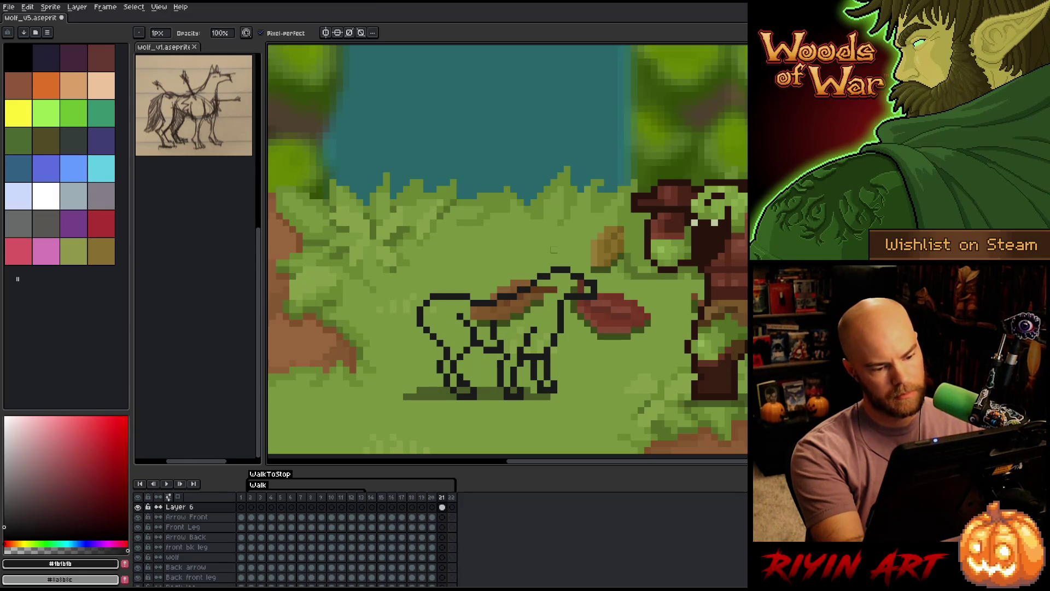
{"action": "key", "text": "e"}
{"action": "key", "text": "b"}
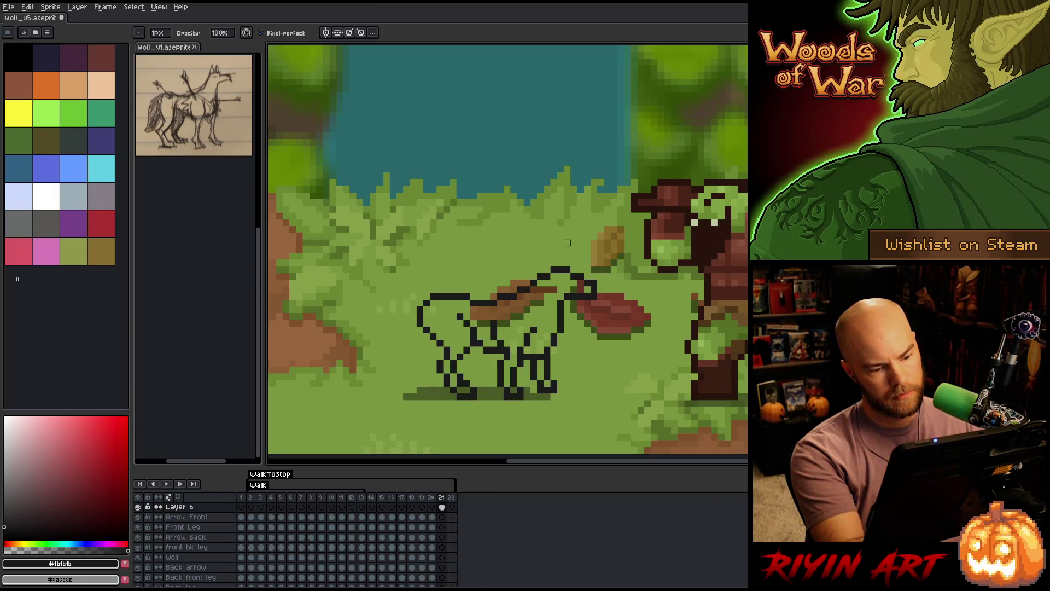
{"action": "key", "text": "e"}
{"action": "key", "text": "b"}
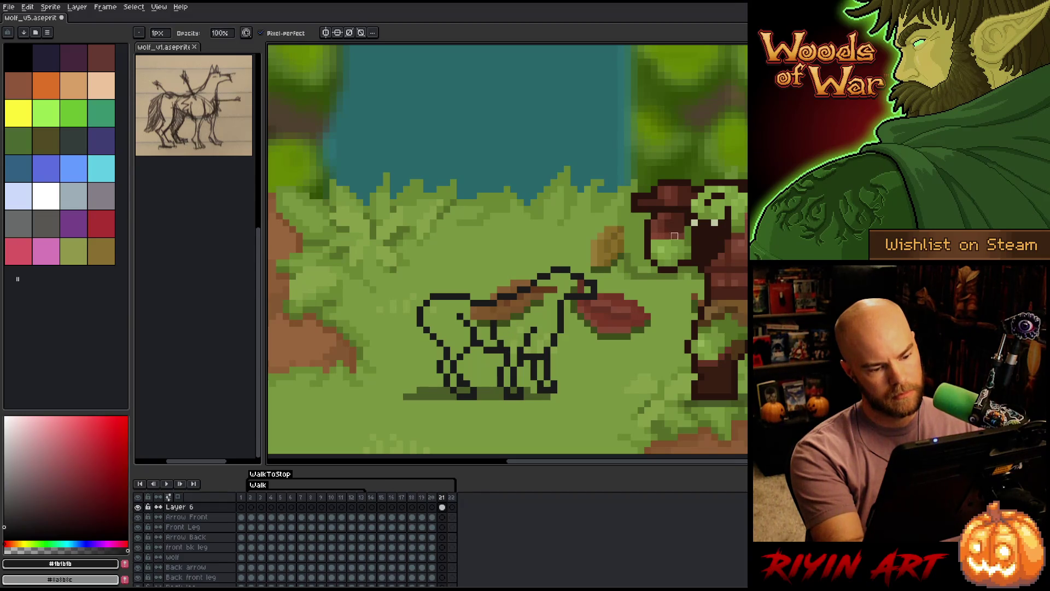
{"action": "key", "text": "Left"}
{"action": "key", "text": "Right"}
{"action": "key", "text": "Left"}
{"action": "key", "text": "Right"}
{"action": "key", "text": "Left"}
{"action": "key", "text": "Right"}
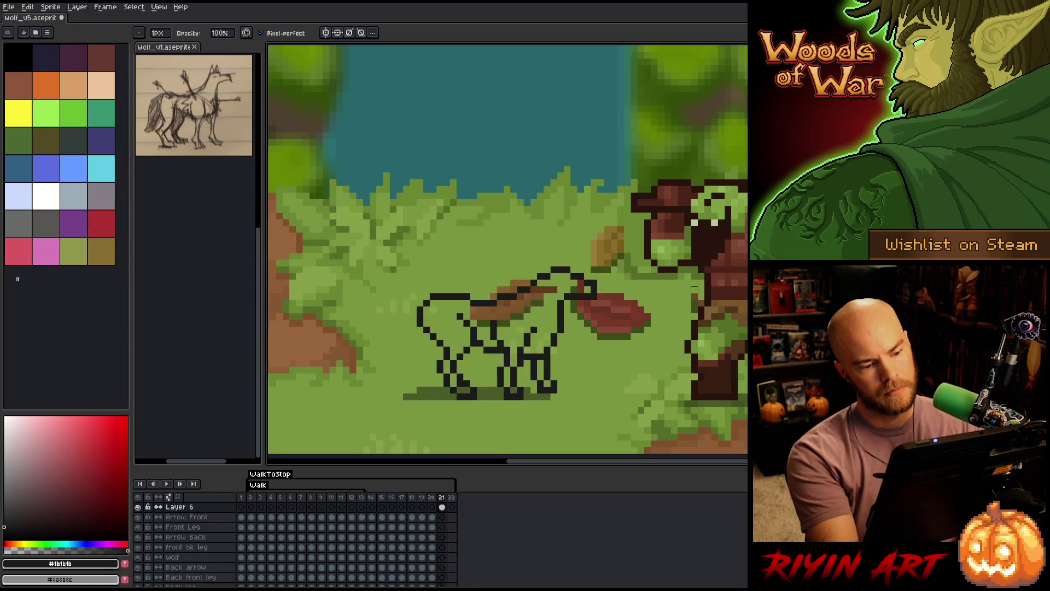
Nudge the wolf's back legs slightly left using a rectangular selection, then compare with frame 20.
{"action": "key", "text": "m"}
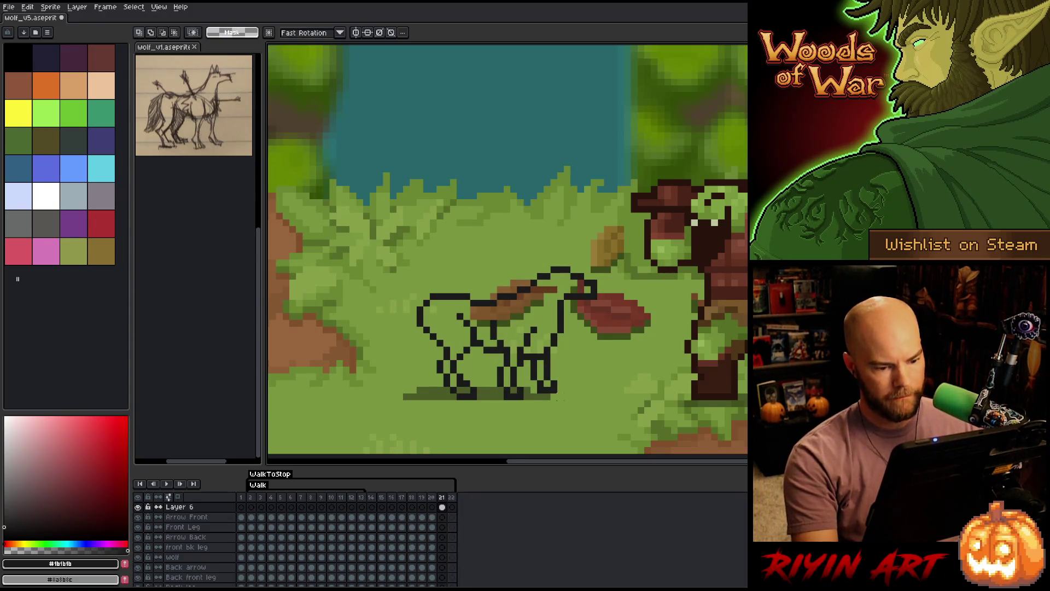
{"action": "mouse_move", "coordinate": [577, 373]}
{"action": "left_mouse_down"}
{"action": "mouse_move", "coordinate": [537, 408]}
{"action": "mouse_move", "coordinate": [527, 402]}
{"action": "mouse_move", "coordinate": [547, 390]}
{"action": "left_mouse_up"}
{"action": "key", "text": "ctrl+d"}
{"action": "key", "text": "b"}
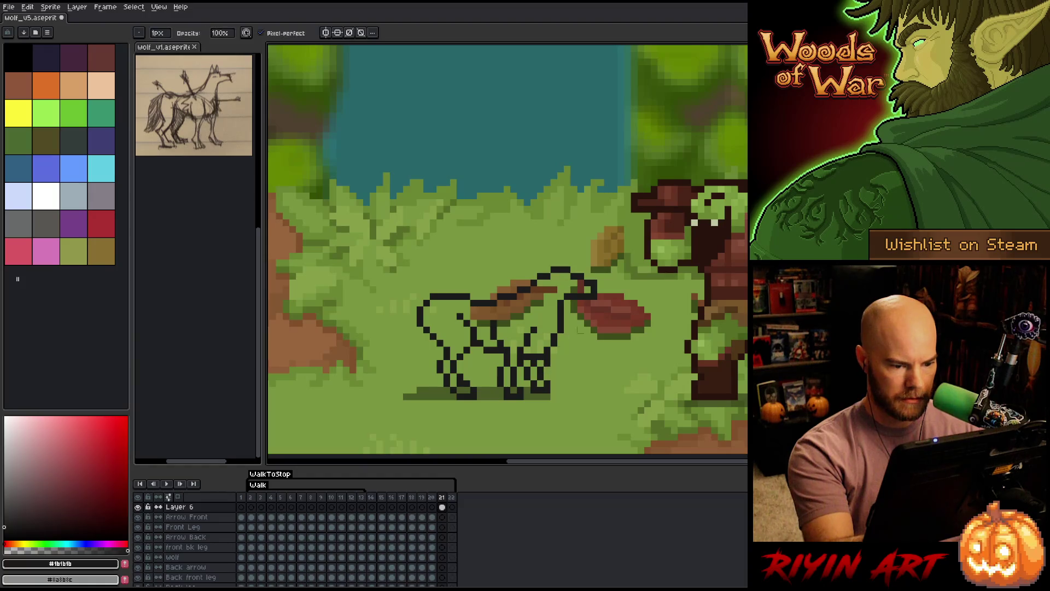
{"action": "key", "text": "Left"}
{"action": "key", "text": "Right"}
{"action": "key", "text": "Left"}
{"action": "key", "text": "Right"}
Erase the black fill between the wolf's front legs and save the file with Ctrl+S.
{"action": "key", "text": "e"}
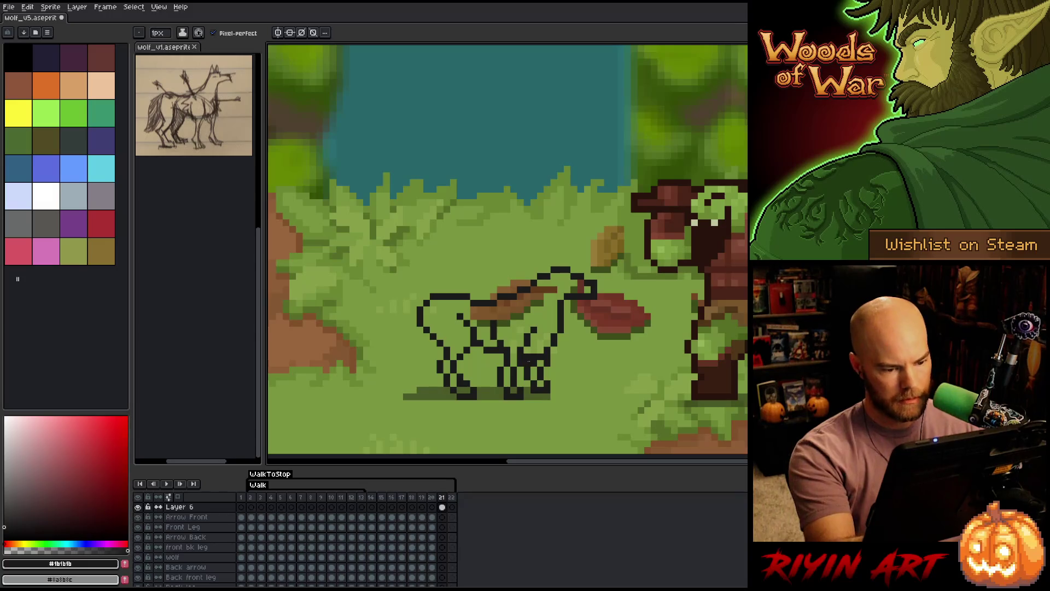
{"action": "left_click_drag", "start_coordinate": [528, 360], "coordinate": [542, 362]}
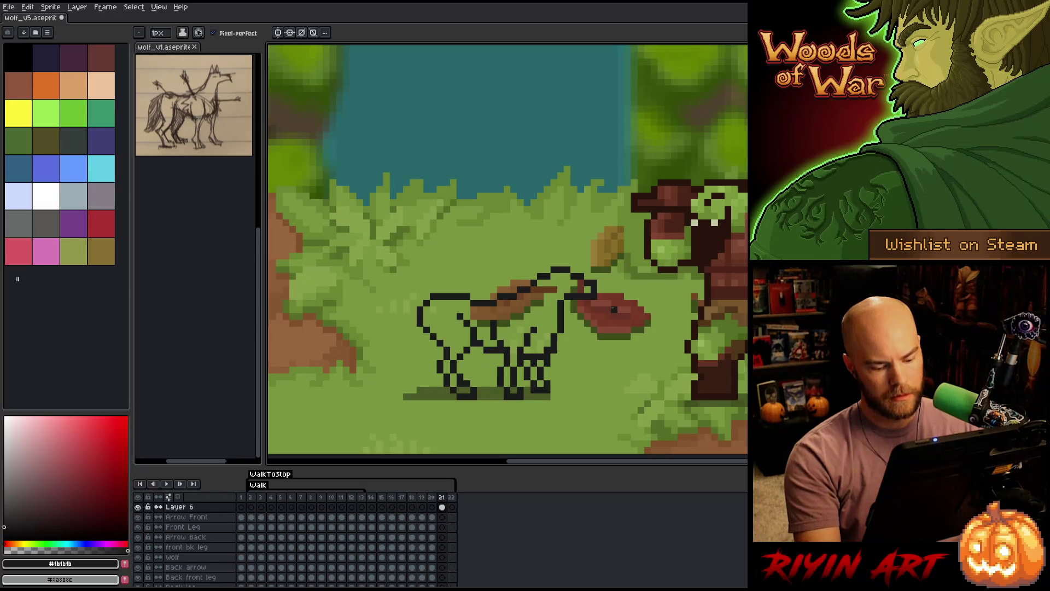
{"action": "key", "text": "Left"}
{"action": "key", "text": "Right"}
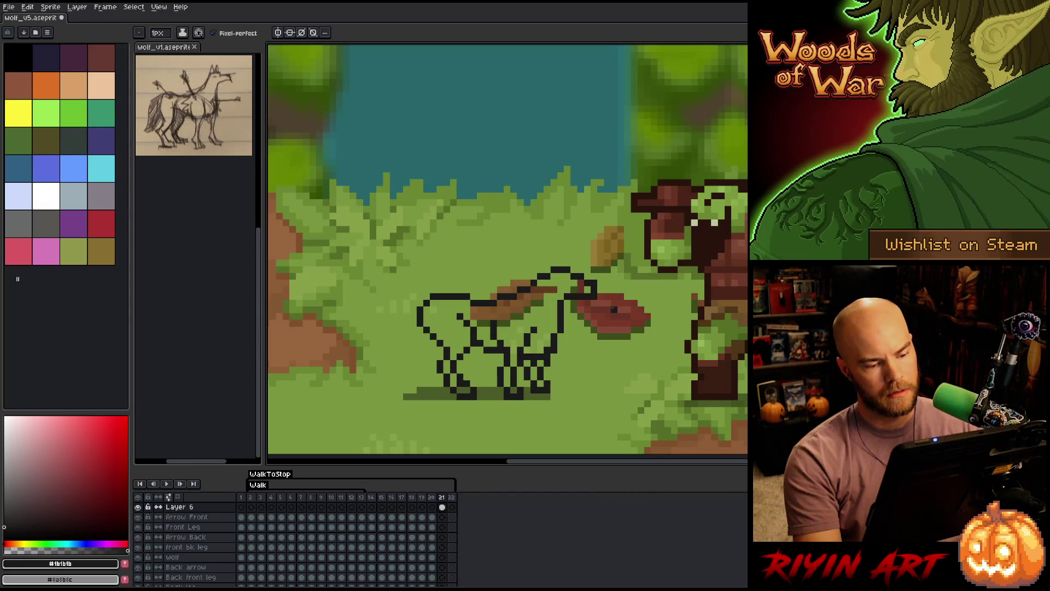
{"action": "key", "text": "ctrl+s"}
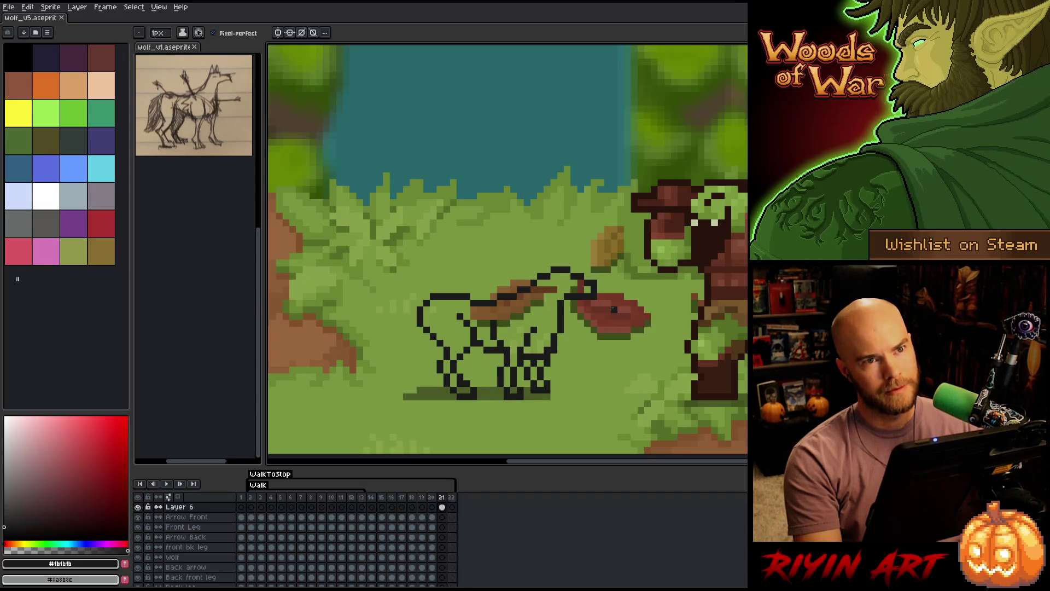
{"action": "key", "text": "Left"}
{"action": "key", "text": "Return"}
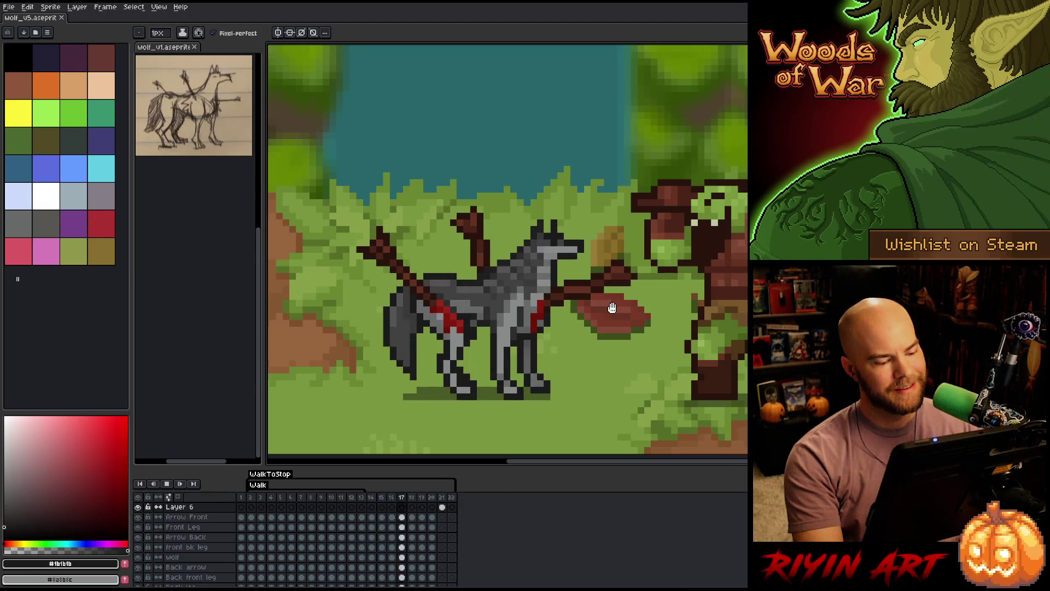
Stop playback and return to frame 21's lineart after glancing at frame 20.
{"action": "key", "text": "End"}
{"action": "key", "text": "Left"}
{"action": "key", "text": "Right"}
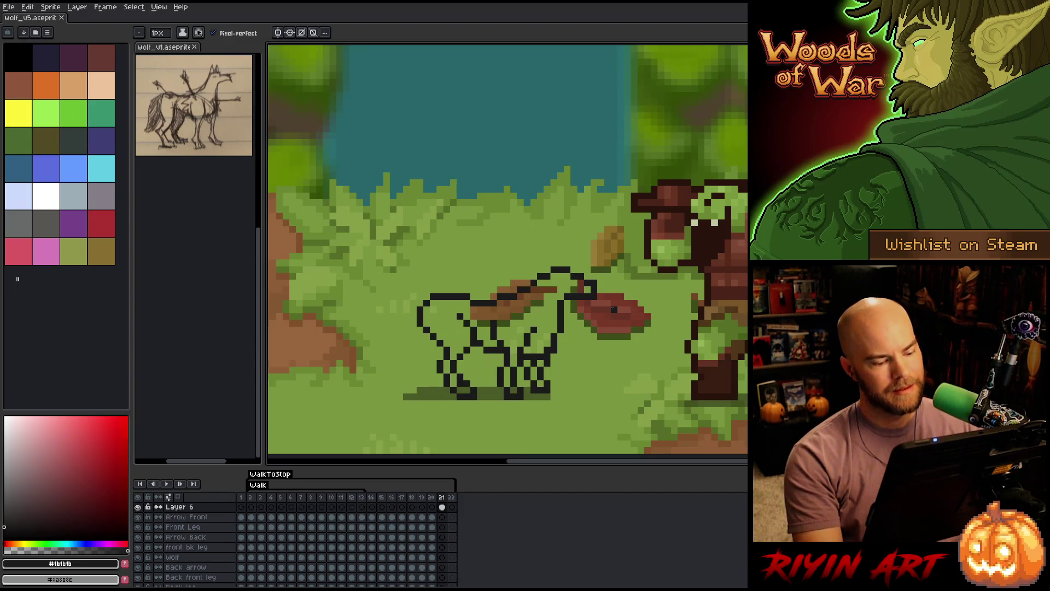
Paste the frame 21 wolf lineart into frame 22 on Layer 6 and shift the head down-left.
{"action": "left_click", "coordinate": [442, 507]}
{"action": "left_click", "coordinate": [452, 507]}
{"action": "key", "text": "ctrl+v"}
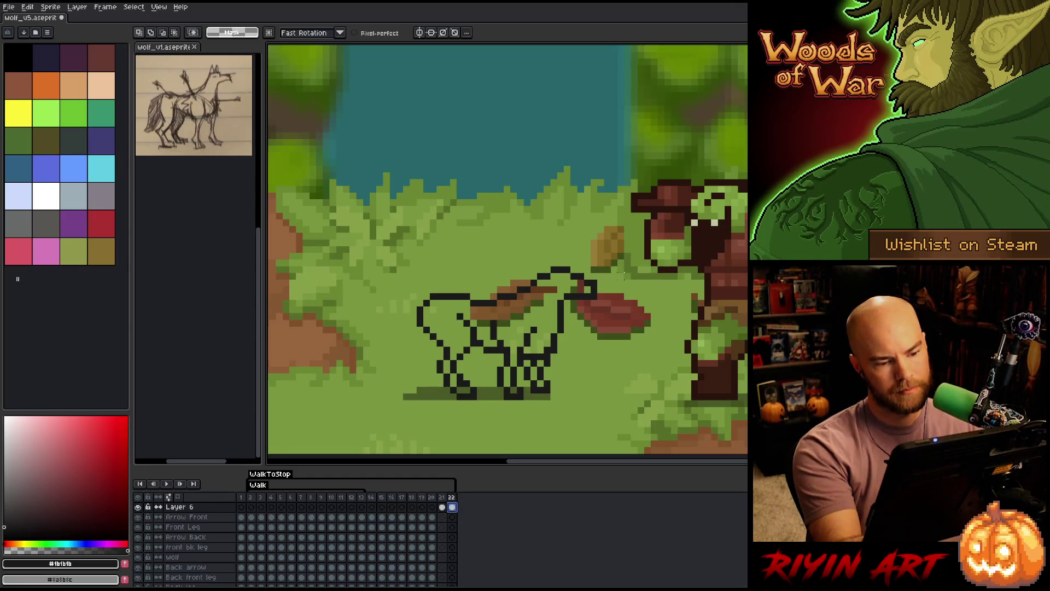
{"action": "key", "text": "m"}
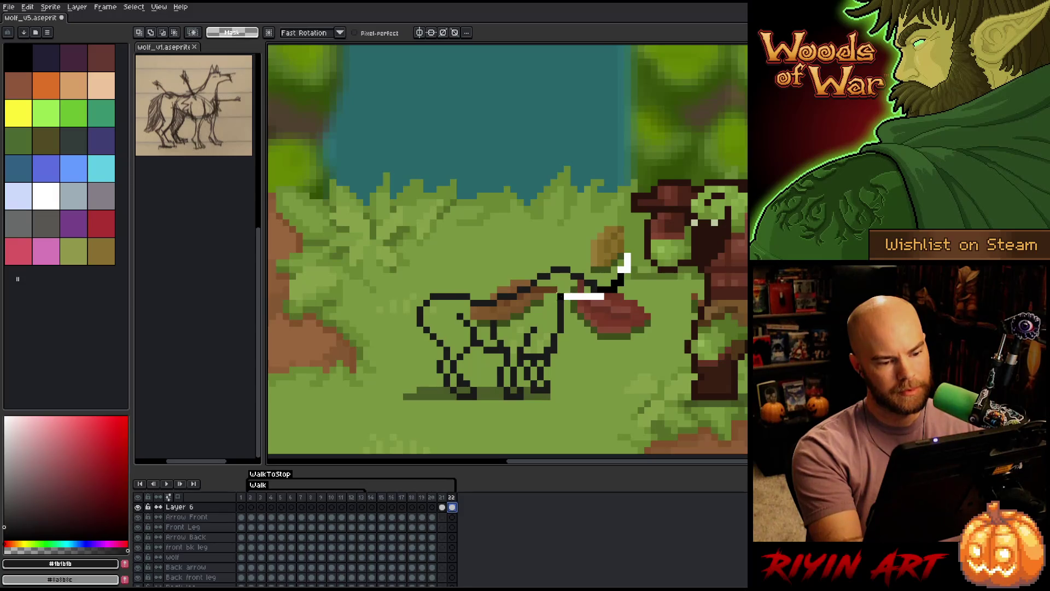
{"action": "mouse_move", "coordinate": [535, 237]}
{"action": "left_mouse_down"}
{"action": "mouse_move", "coordinate": [640, 301]}
{"action": "mouse_move", "coordinate": [590, 304]}
{"action": "left_mouse_up"}
{"action": "left_click", "coordinate": [629, 257]}
{"action": "key", "text": "b"}
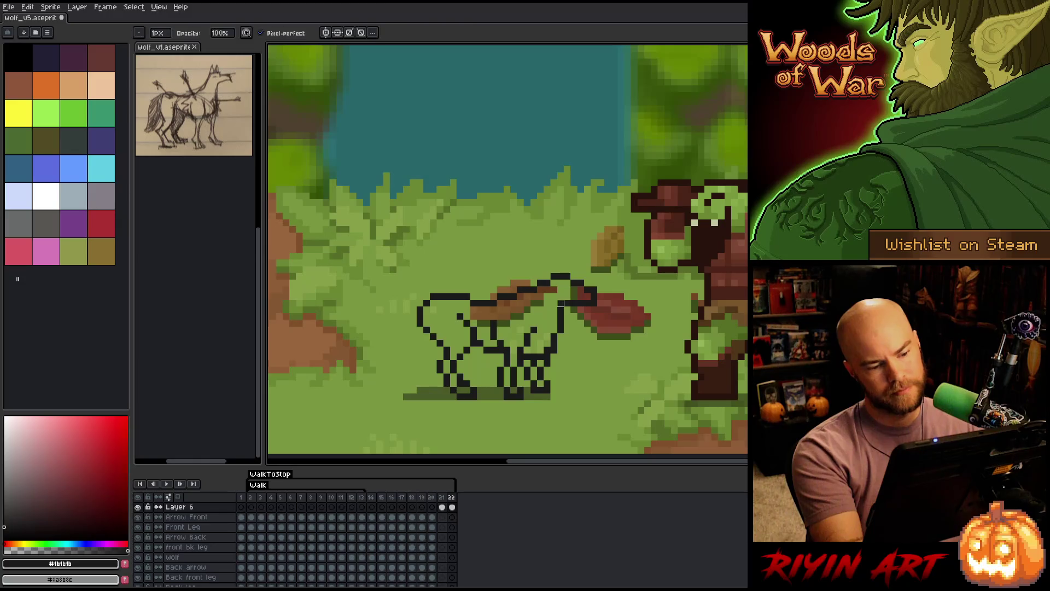
Lasso-select the wolf's upper body and move it down toward the lying pose.
{"action": "key", "text": "e"}
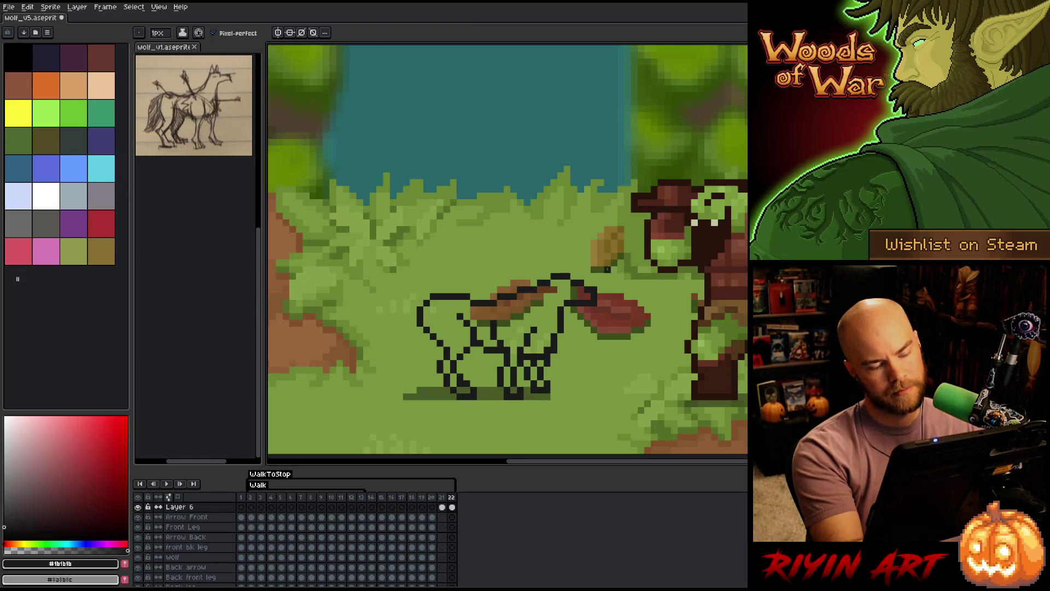
{"action": "key", "text": "q"}
{"action": "mouse_move", "coordinate": [634, 282]}
{"action": "left_mouse_down"}
{"action": "mouse_move", "coordinate": [564, 259]}
{"action": "mouse_move", "coordinate": [523, 293]}
{"action": "mouse_move", "coordinate": [561, 310]}
{"action": "mouse_move", "coordinate": [644, 286]}
{"action": "left_mouse_up"}
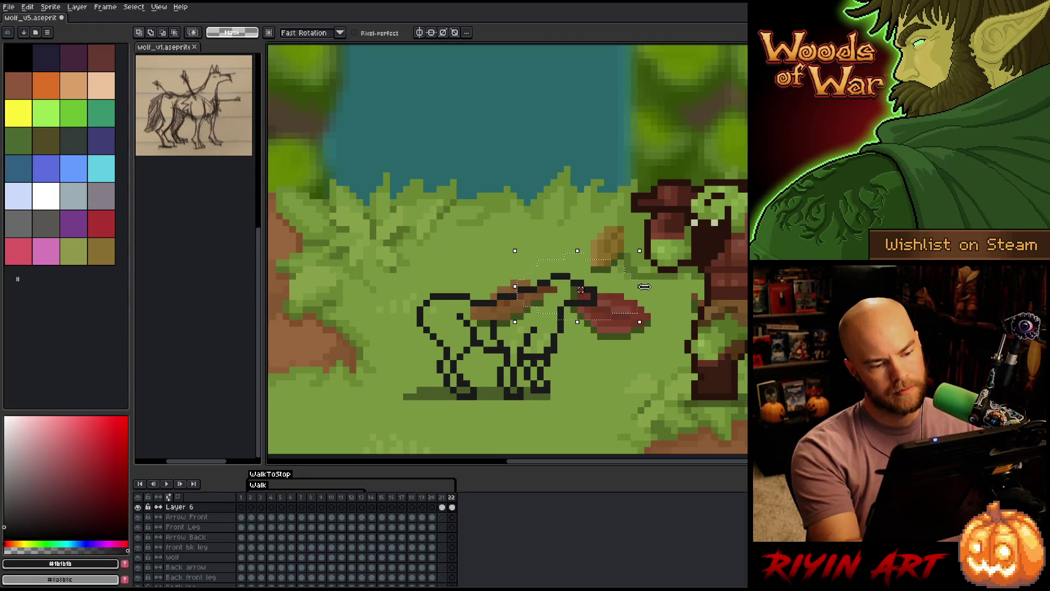
{"action": "key", "text": "ctrl+z"}
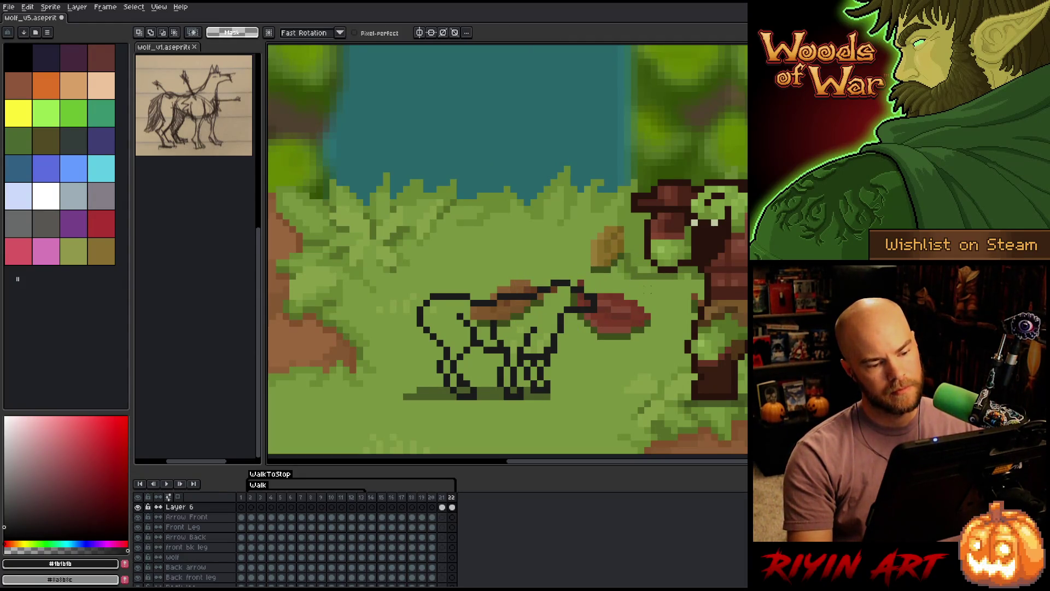
{"action": "left_click_drag", "start_coordinate": [640, 267], "coordinate": [404, 334]}
{"action": "mouse_move", "coordinate": [640, 240]}
{"action": "left_mouse_down"}
{"action": "mouse_move", "coordinate": [633, 272]}
{"action": "mouse_move", "coordinate": [549, 362]}
{"action": "left_mouse_up"}
{"action": "mouse_move", "coordinate": [628, 276]}
{"action": "left_mouse_down"}
{"action": "mouse_move", "coordinate": [544, 358]}
{"action": "mouse_move", "coordinate": [471, 356]}
{"action": "mouse_move", "coordinate": [443, 239]}
{"action": "mouse_move", "coordinate": [626, 273]}
{"action": "left_mouse_up"}
{"action": "left_click_drag", "start_coordinate": [507, 277], "coordinate": [506, 283]}
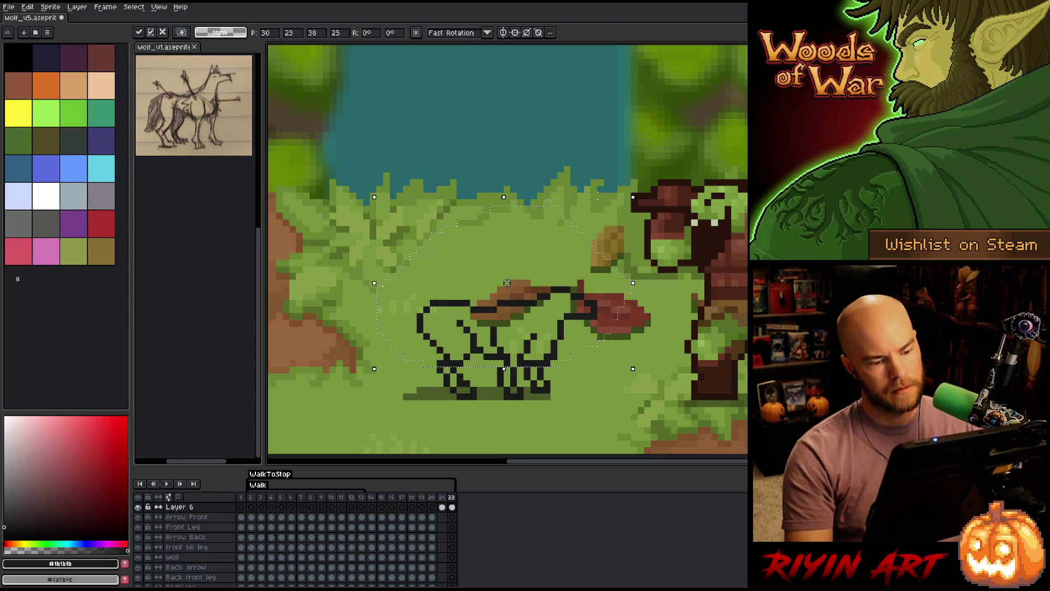
{"action": "key", "text": "ctrl+d"}
{"action": "key", "text": "b"}
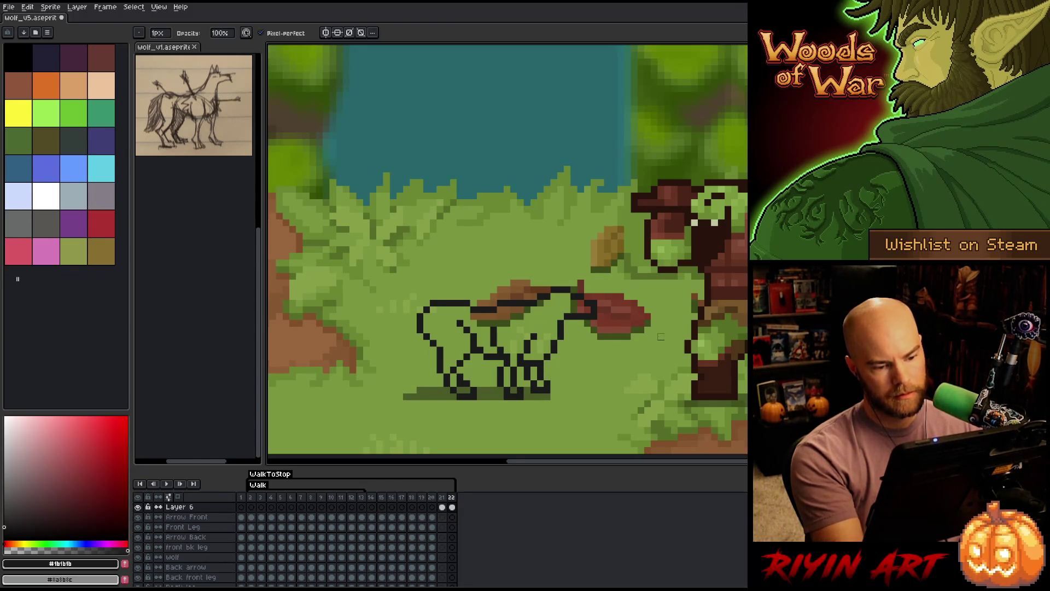
{"action": "key", "text": "Left"}
{"action": "key", "text": "Right"}
{"action": "key", "text": "Left"}
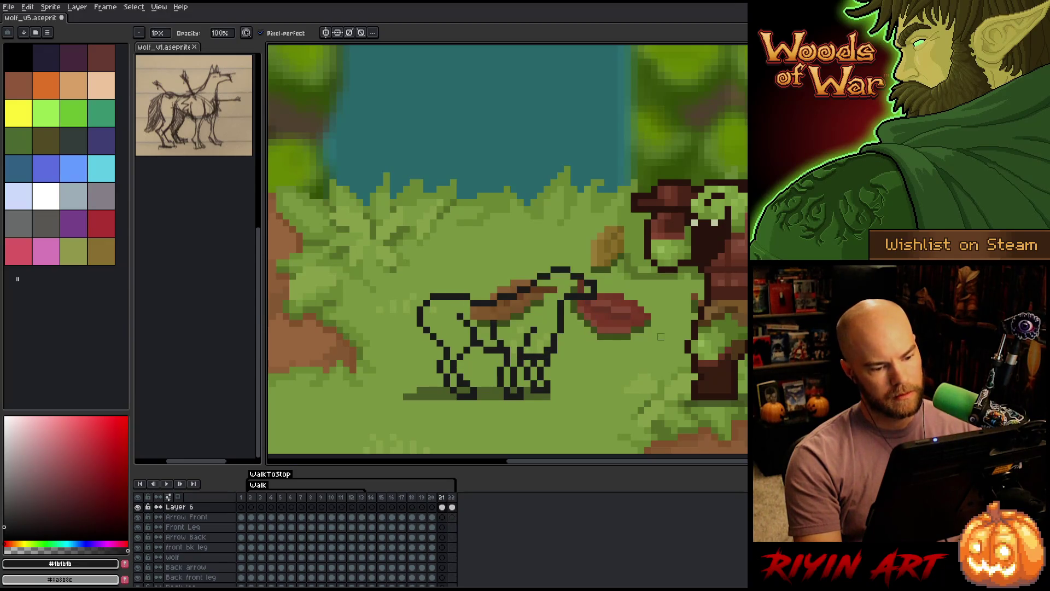
{"action": "key", "text": "Left"}
{"action": "key", "text": "Right"}
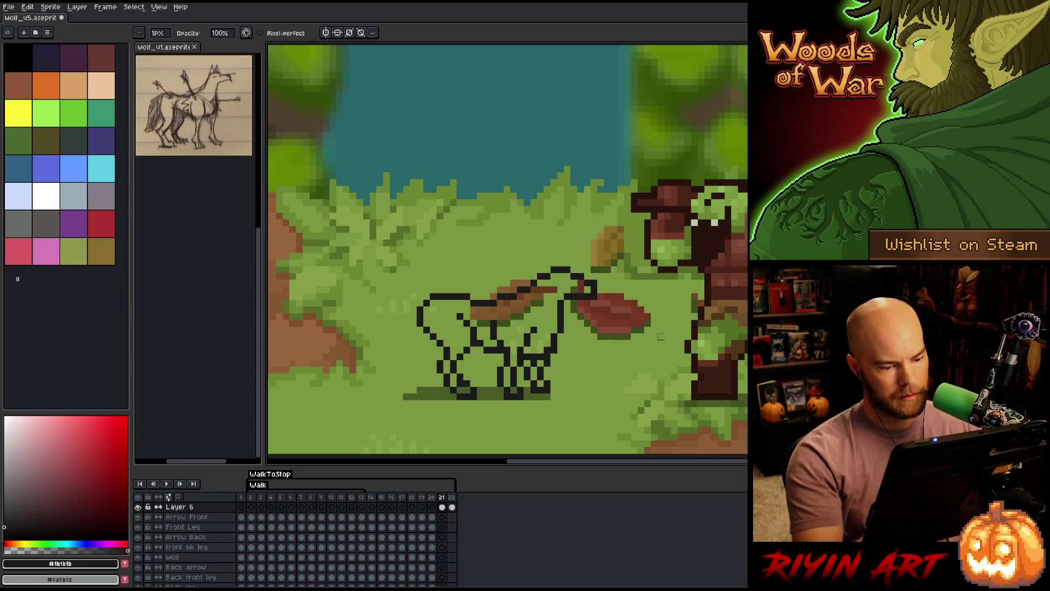
{"action": "key", "text": "e"}
{"action": "key", "text": "b"}
{"action": "key", "text": "e"}
{"action": "key", "text": "b"}
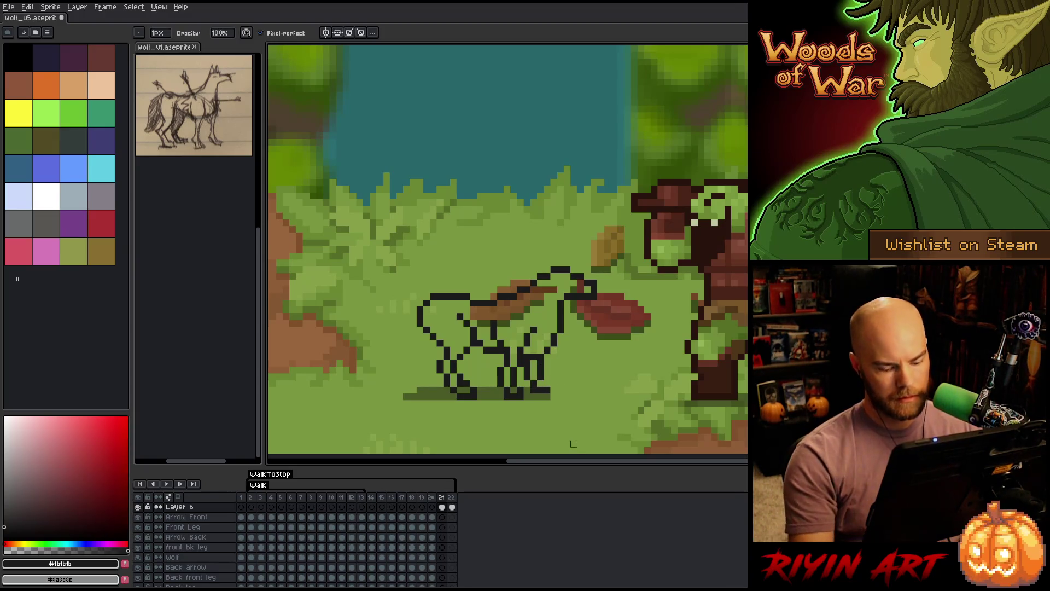
{"action": "key", "text": "period"}
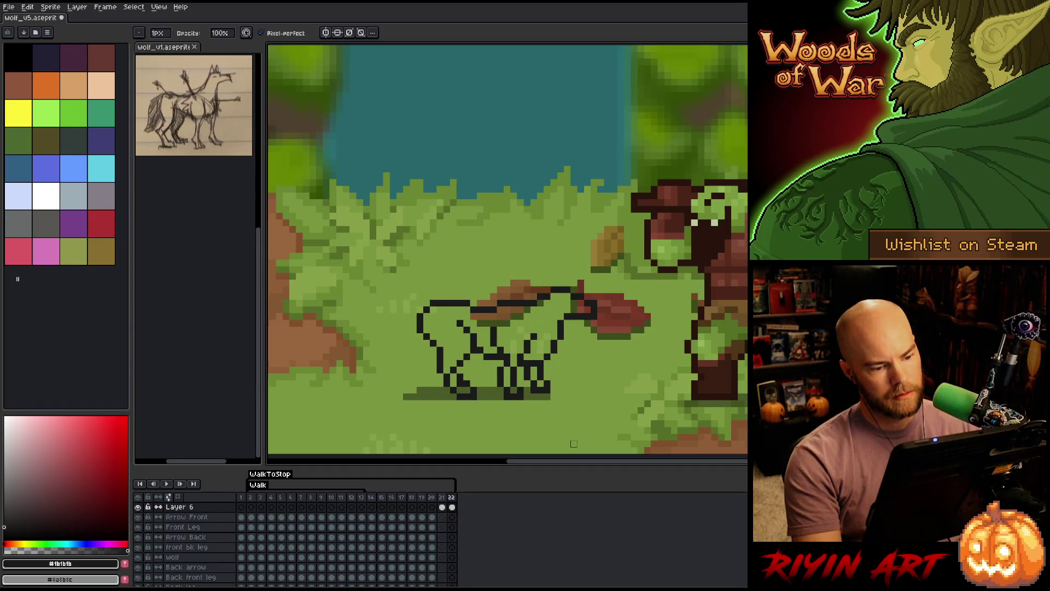
{"action": "key", "text": "comma"}
{"action": "key", "text": "e"}
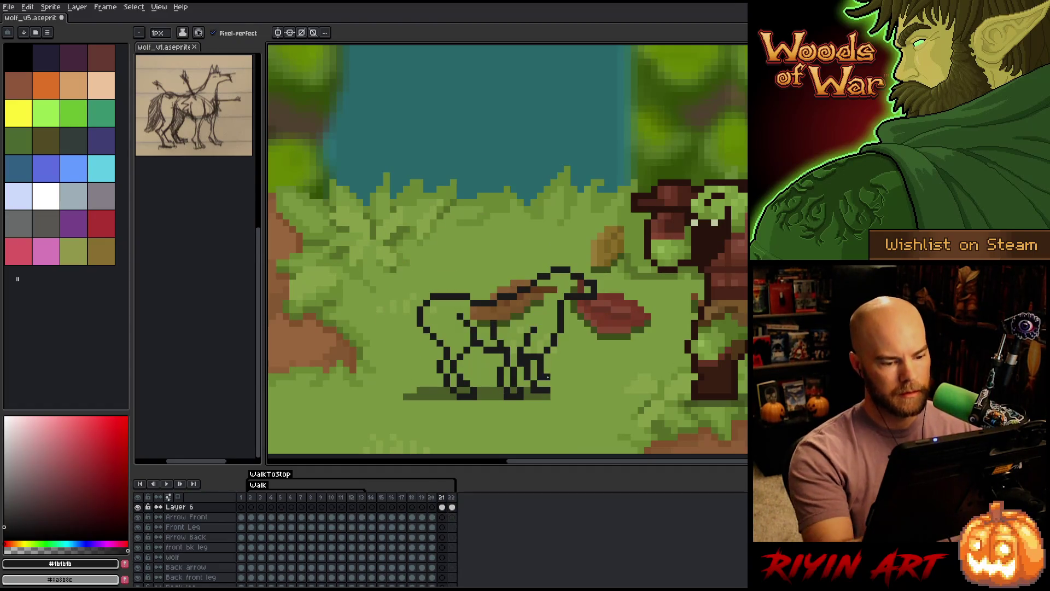
{"action": "key", "text": "comma"}
{"action": "key", "text": "period"}
{"action": "key", "text": "comma"}
{"action": "key", "text": "period"}
{"action": "key", "text": "b"}
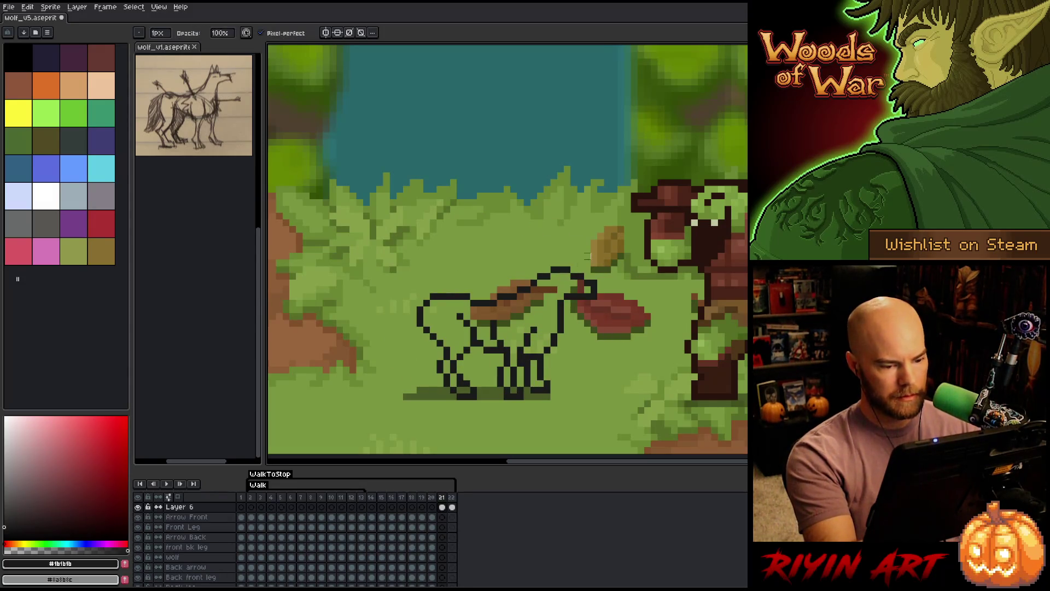
{"action": "key", "text": "comma"}
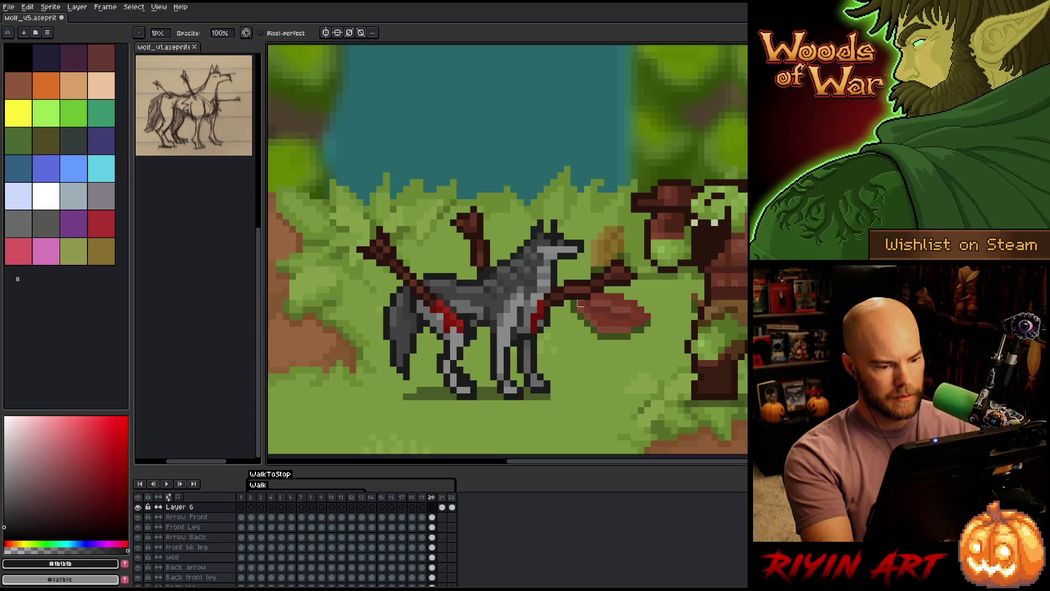
{"action": "key", "text": "period"}
{"action": "key", "text": "comma"}
{"action": "key", "text": "period"}
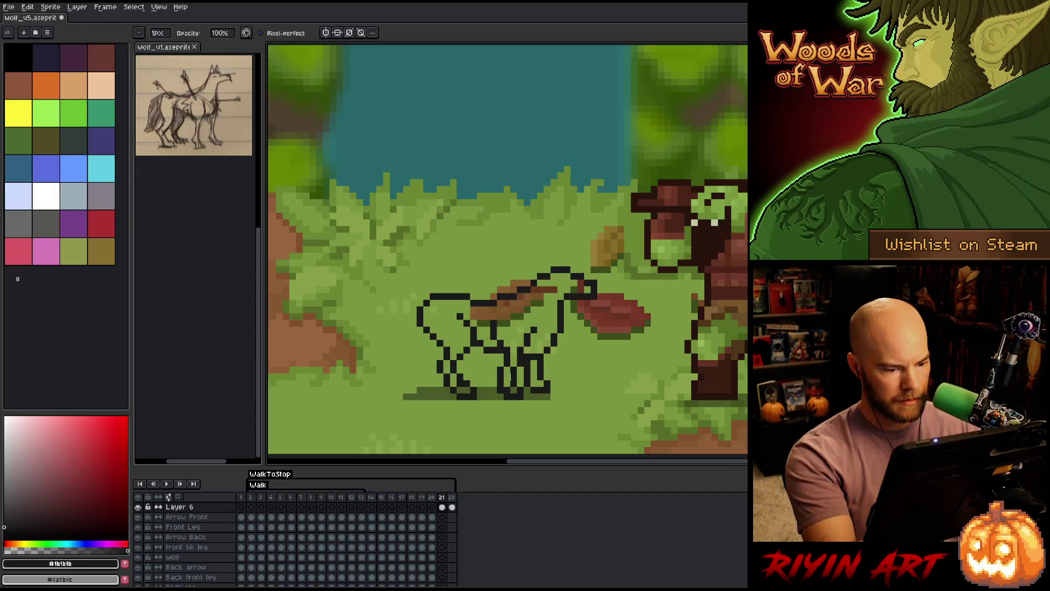
{"action": "key", "text": "e"}
{"action": "key", "text": "comma"}
{"action": "key", "text": "period"}
{"action": "key", "text": "comma"}
{"action": "key", "text": "period"}
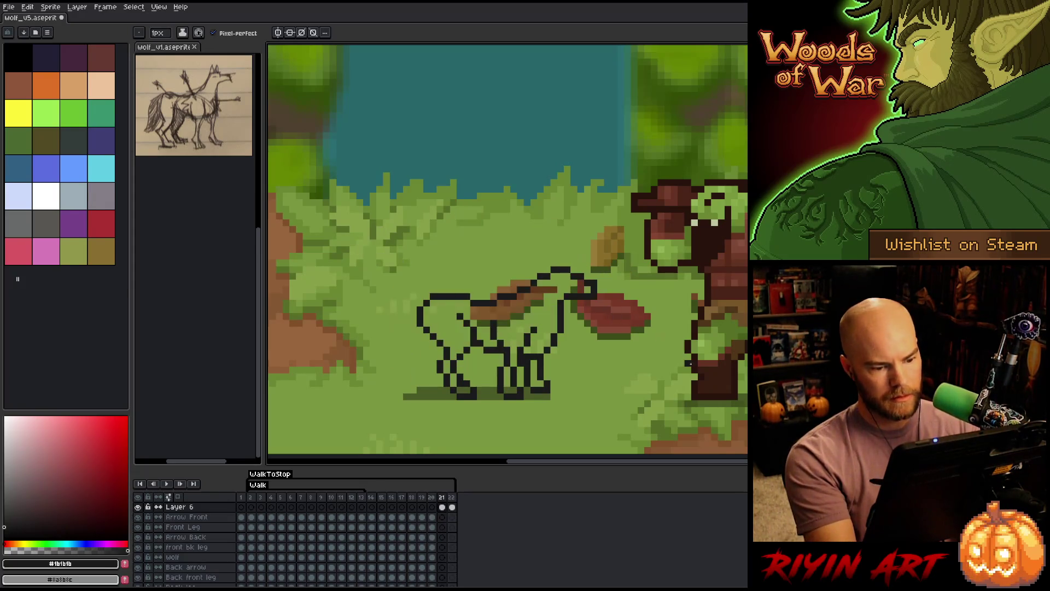
{"action": "key", "text": "comma"}
{"action": "key", "text": "period"}
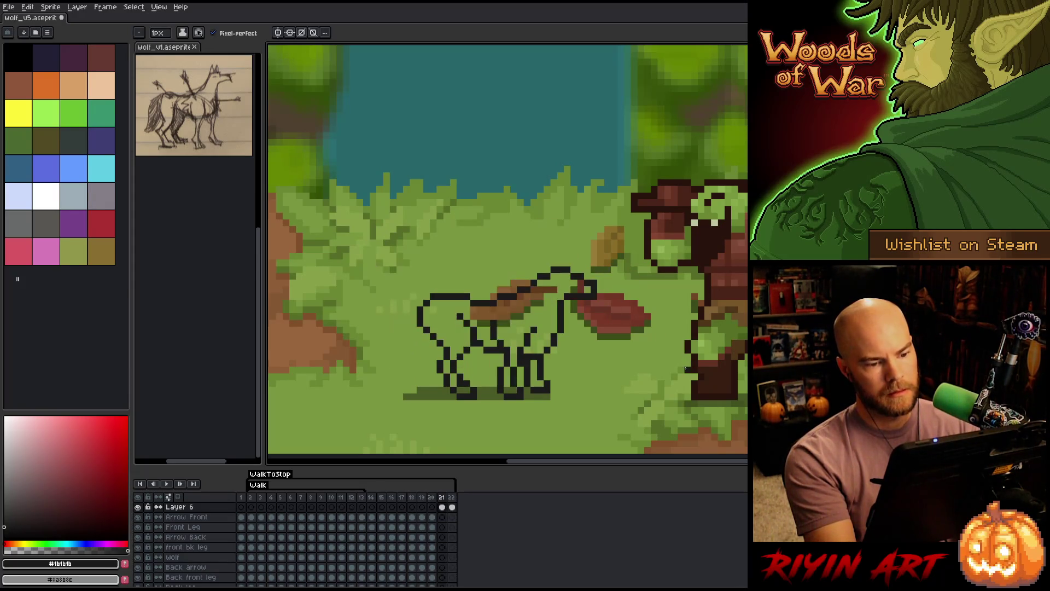
{"action": "key", "text": "comma"}
{"action": "key", "text": "period"}
{"action": "key", "text": "comma"}
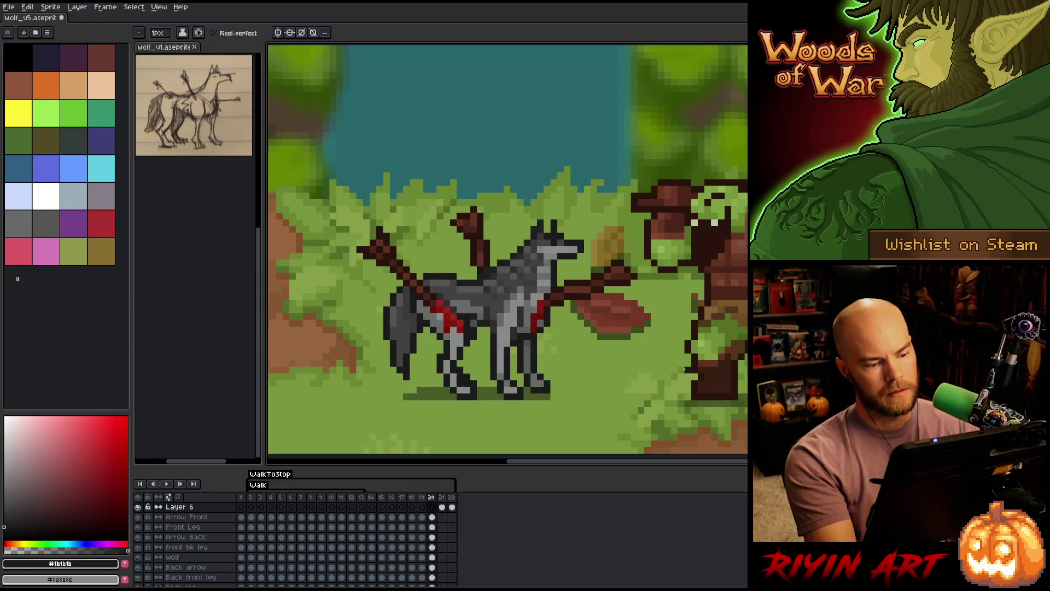
{"action": "key", "text": "period"}
{"action": "key", "text": "period"}
{"action": "key", "text": "comma"}
{"action": "key", "text": "comma"}
{"action": "key", "text": "period"}
{"action": "key", "text": "period"}
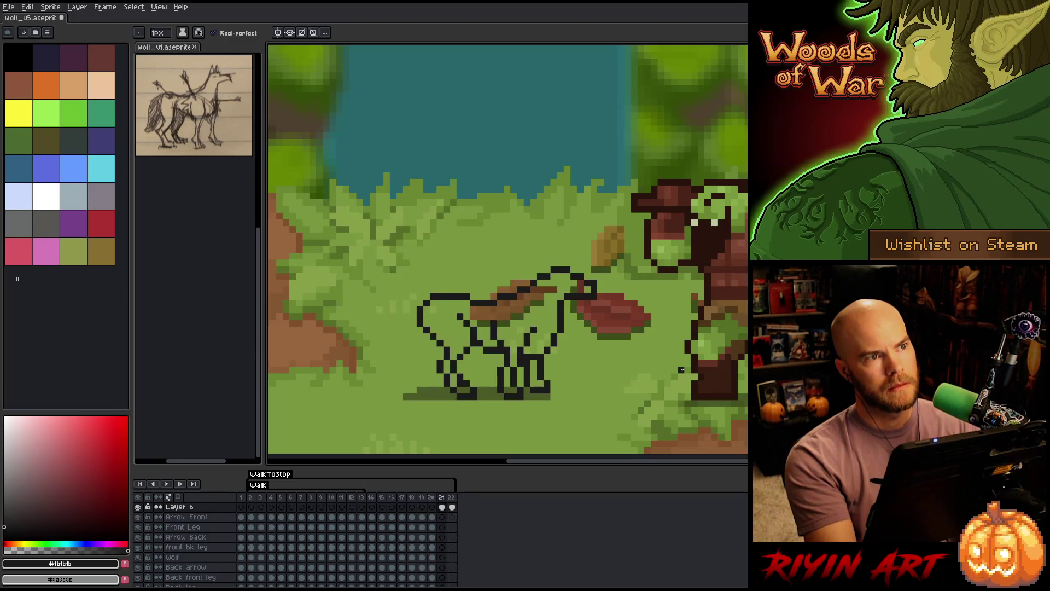
{"action": "key", "text": "period"}
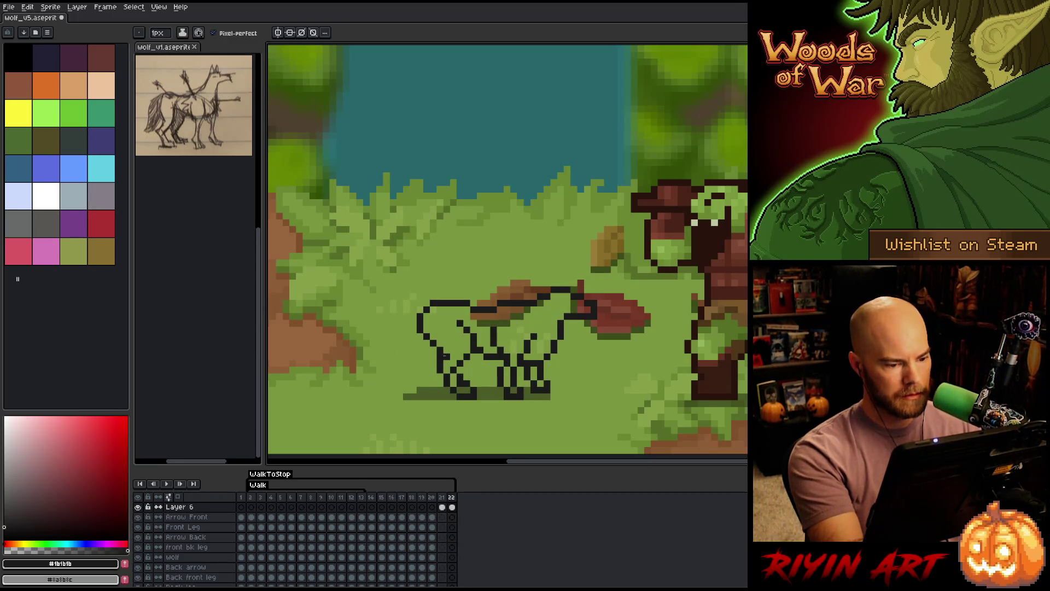
{"action": "key", "text": "b"}
{"action": "key", "text": "comma"}
{"action": "key", "text": "period"}
{"action": "key", "text": "comma"}
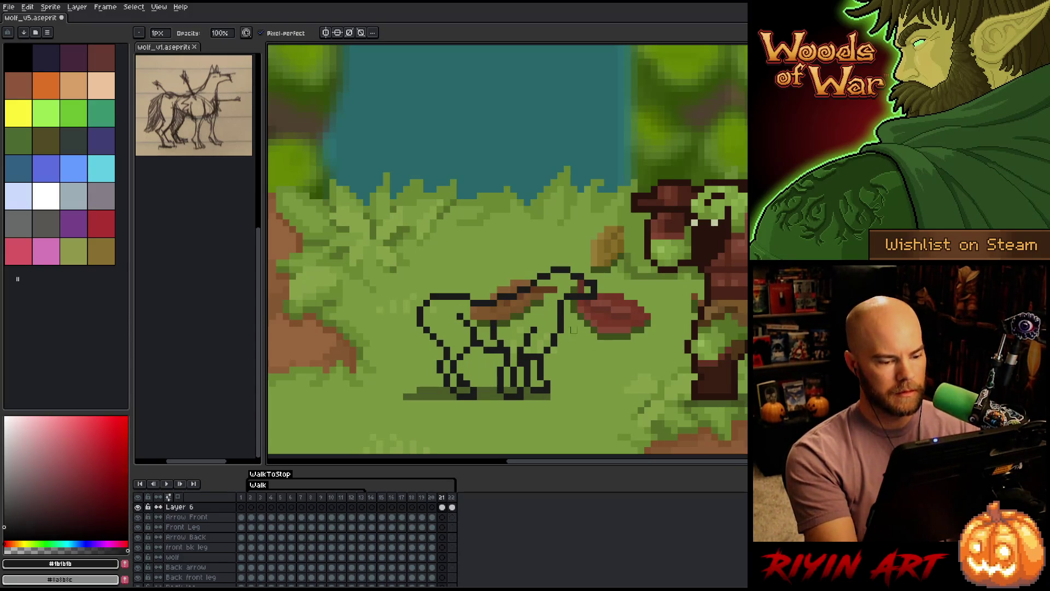
{"action": "key", "text": "period"}
{"action": "key", "text": "comma"}
{"action": "key", "text": "comma"}
{"action": "key", "text": "period"}
{"action": "key", "text": "m"}
Carry the selected feet to frame 22, adjust their position, and drop them in place.
{"action": "left_click_drag", "start_coordinate": [629, 450], "coordinate": [402, 378]}
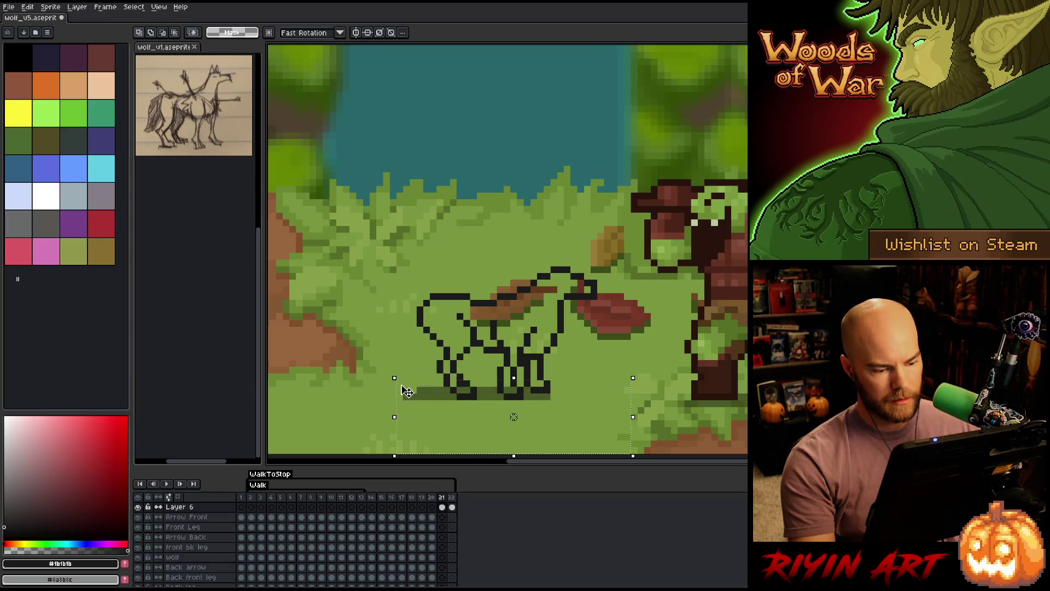
{"action": "key", "text": "period"}
{"action": "key", "text": "ctrl+v"}
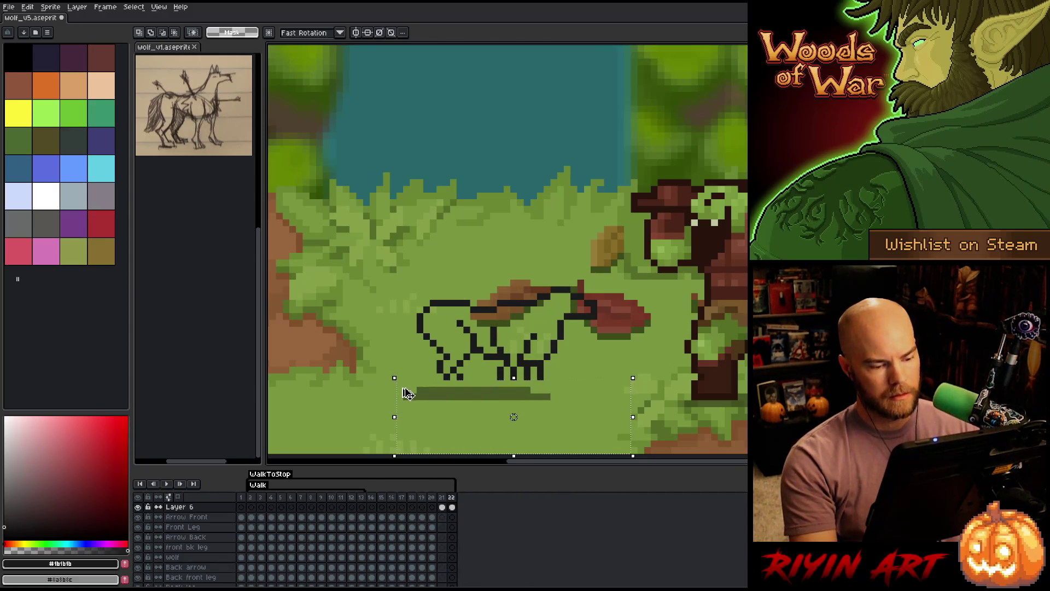
{"action": "key", "text": "ctrl+d"}
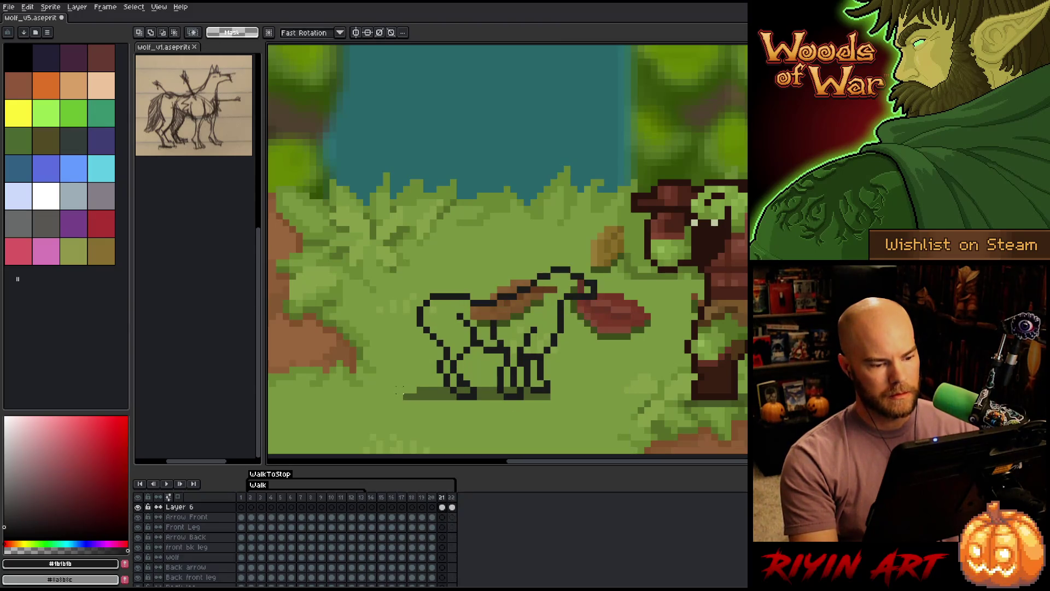
Preview the walk, stop on frame 22, and add new frame 23.
{"action": "key", "text": "Return"}
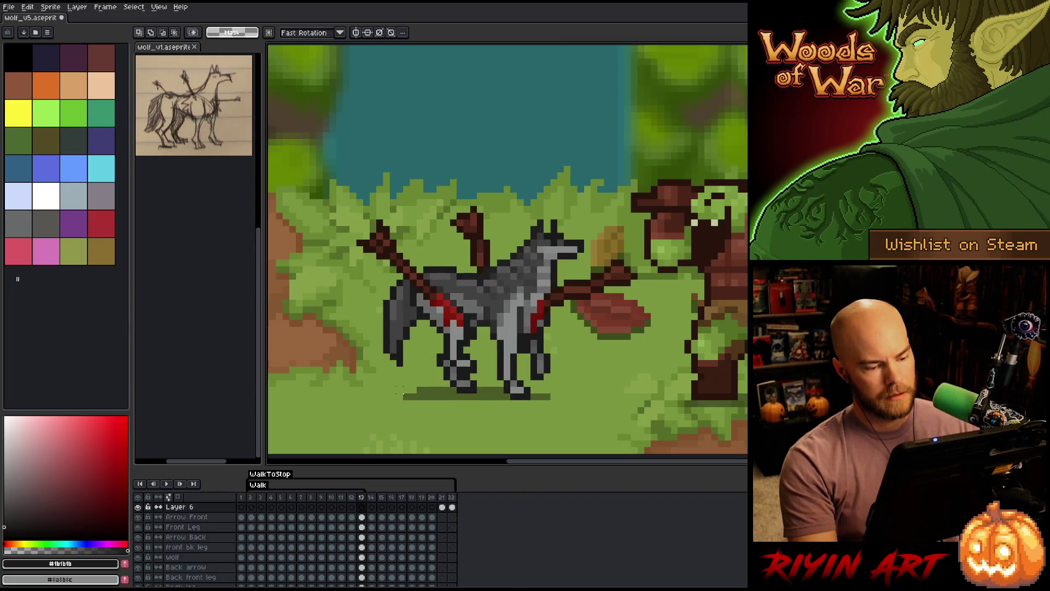
{"action": "left_click", "coordinate": [451, 497]}
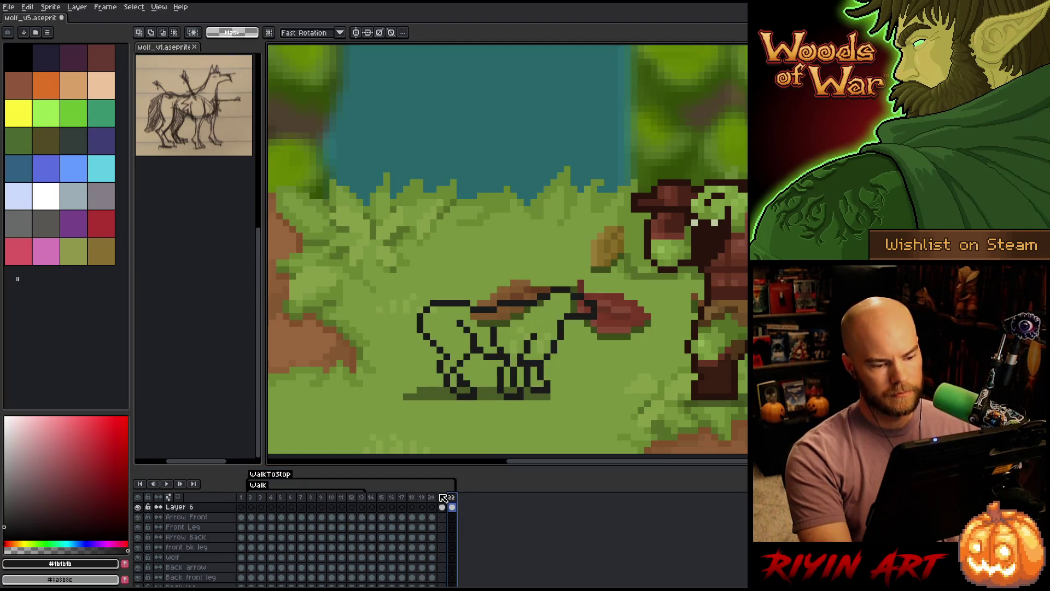
{"action": "key", "text": "alt+n"}
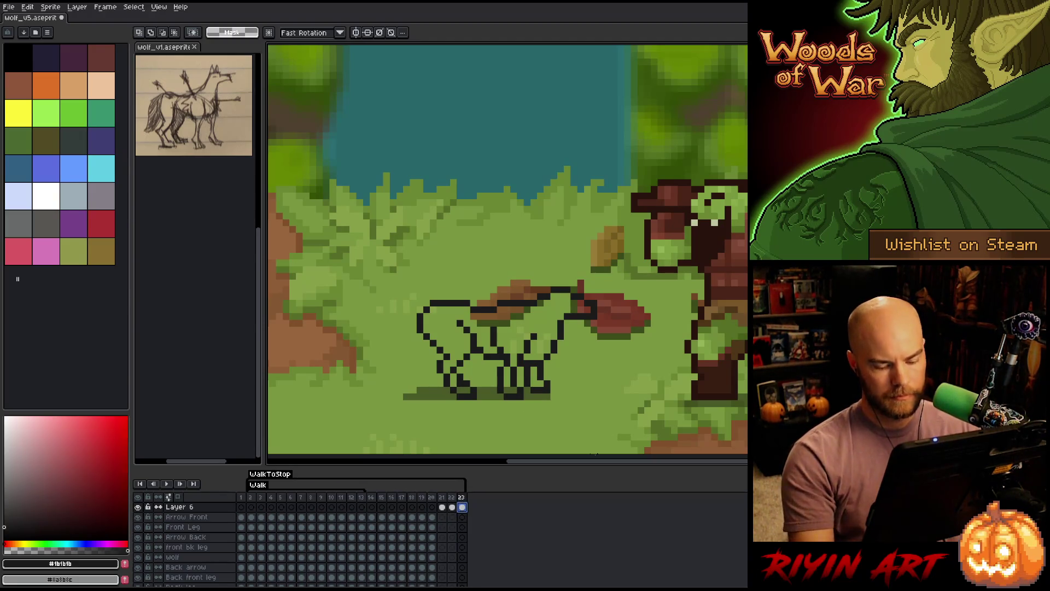
Clear frame 23's copied outline, check frame 20, and return to Layer 6's frame 23 cel.
{"action": "key", "text": "Delete"}
{"action": "key", "text": "b"}
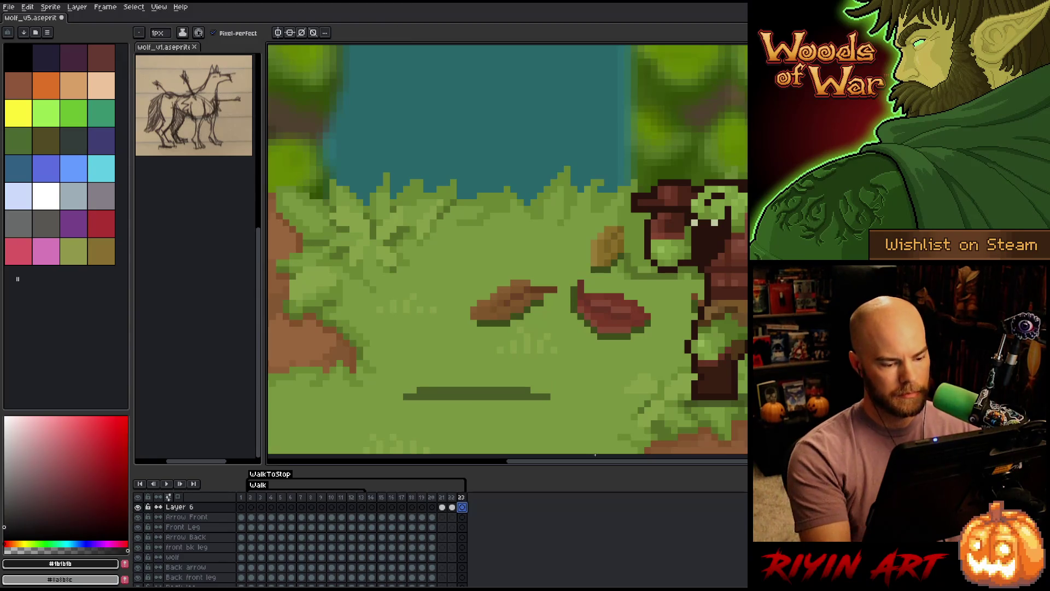
{"action": "left_click", "coordinate": [432, 517]}
{"action": "left_click", "coordinate": [432, 557]}
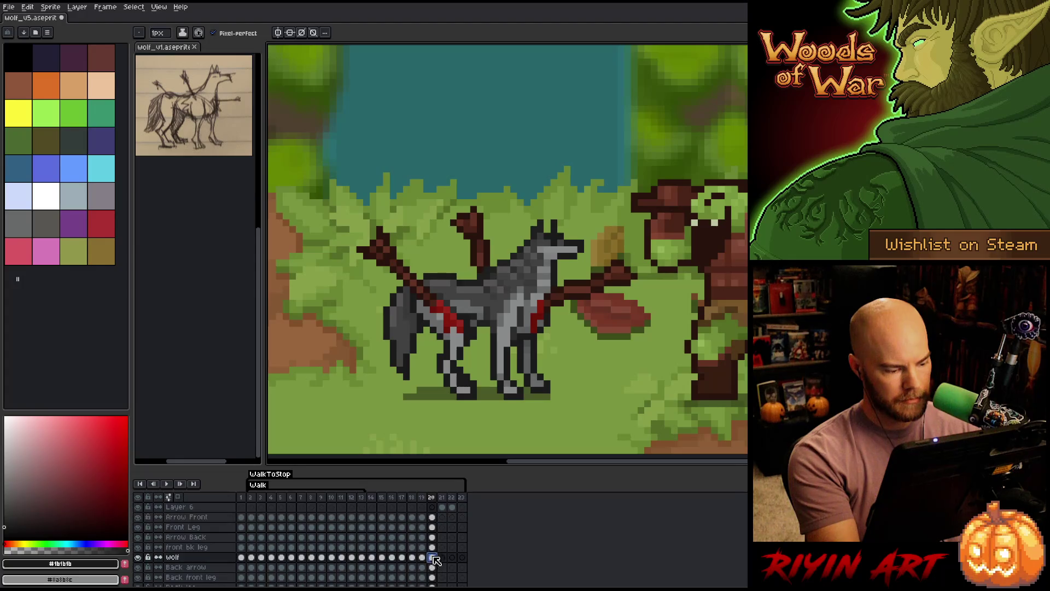
{"action": "left_click", "coordinate": [462, 557]}
{"action": "key", "text": "ctrl+z"}
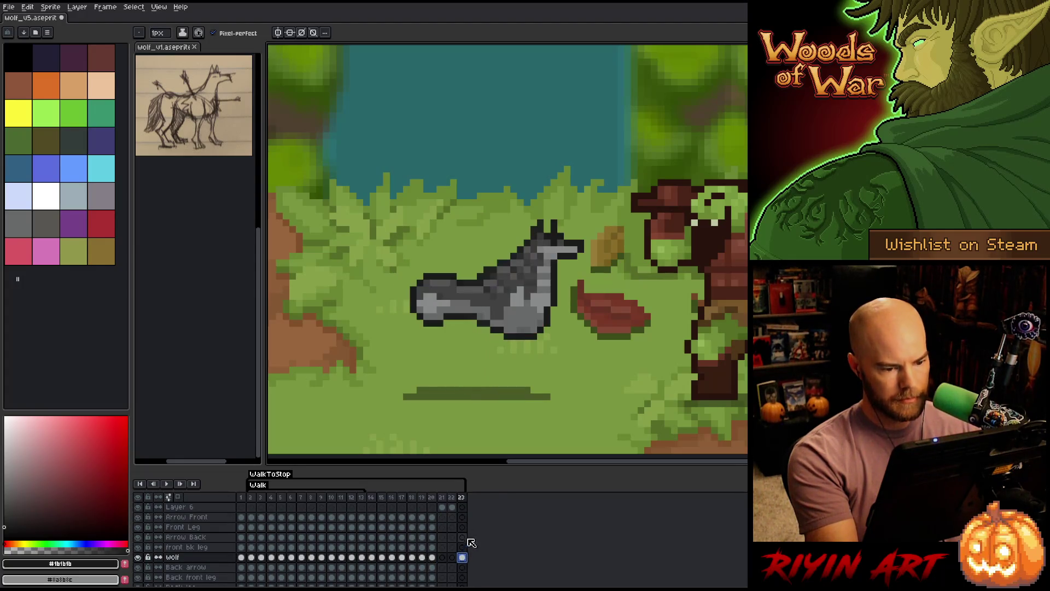
{"action": "left_click", "coordinate": [462, 508]}
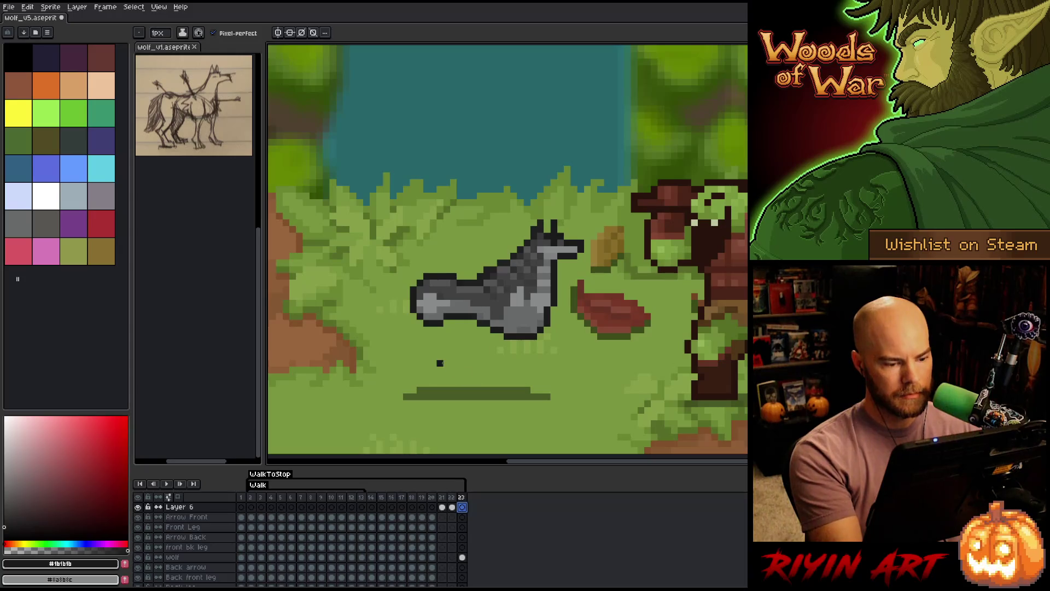
Trace the lying wolf's upper, diagonal and lower leg lines in black, erasing strays.
{"action": "left_click_drag", "start_coordinate": [413, 363], "coordinate": [571, 350]}
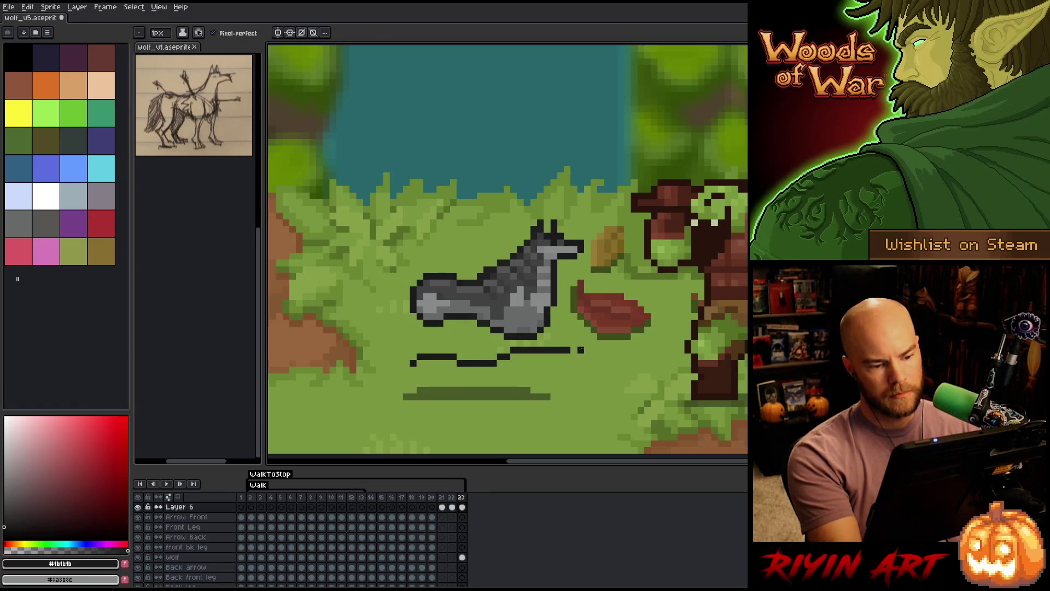
{"action": "mouse_move", "coordinate": [571, 350]}
{"action": "left_mouse_down"}
{"action": "mouse_move", "coordinate": [543, 351]}
{"action": "mouse_move", "coordinate": [576, 363]}
{"action": "mouse_move", "coordinate": [549, 353]}
{"action": "mouse_move", "coordinate": [571, 357]}
{"action": "mouse_move", "coordinate": [561, 343]}
{"action": "mouse_move", "coordinate": [568, 350]}
{"action": "mouse_move", "coordinate": [550, 353]}
{"action": "mouse_move", "coordinate": [591, 343]}
{"action": "left_mouse_up"}
{"action": "left_click", "coordinate": [553, 350]}
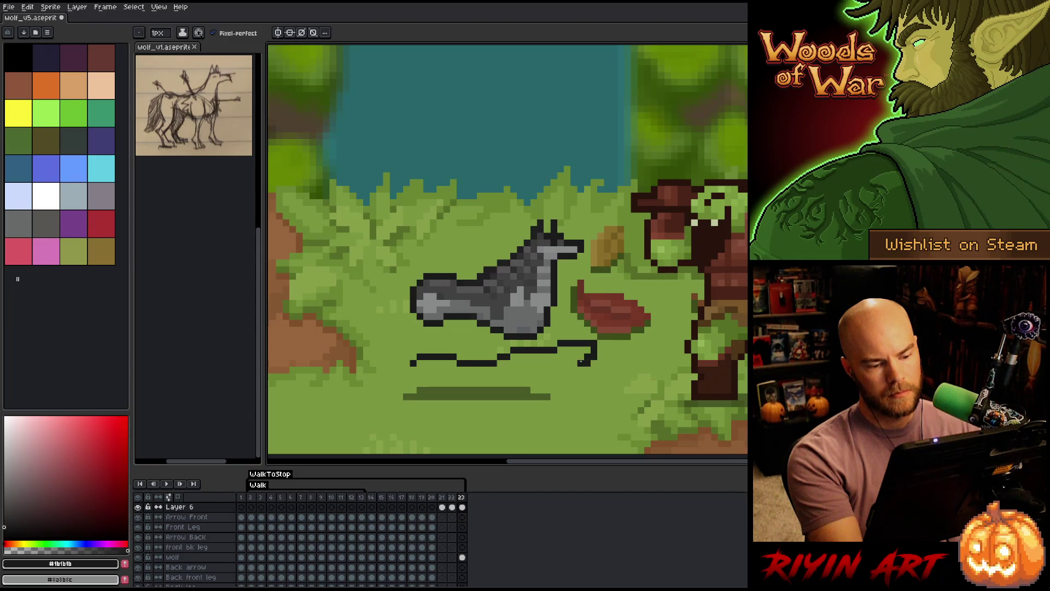
{"action": "left_click_drag", "start_coordinate": [584, 363], "coordinate": [573, 363]}
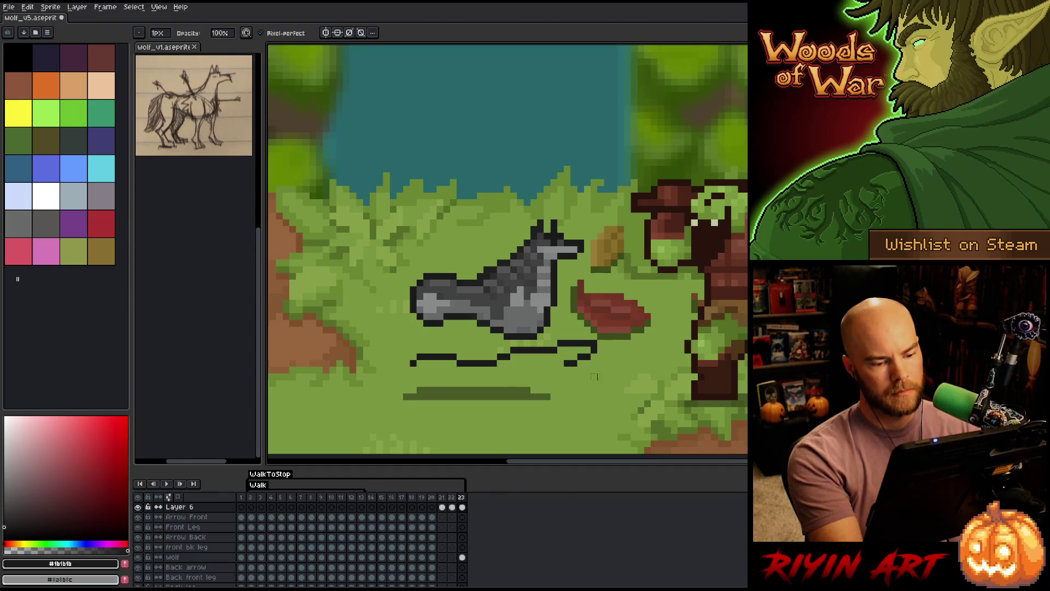
{"action": "mouse_move", "coordinate": [591, 353]}
{"action": "left_mouse_down"}
{"action": "mouse_move", "coordinate": [566, 370]}
{"action": "mouse_move", "coordinate": [579, 350]}
{"action": "mouse_move", "coordinate": [560, 383]}
{"action": "left_mouse_up"}
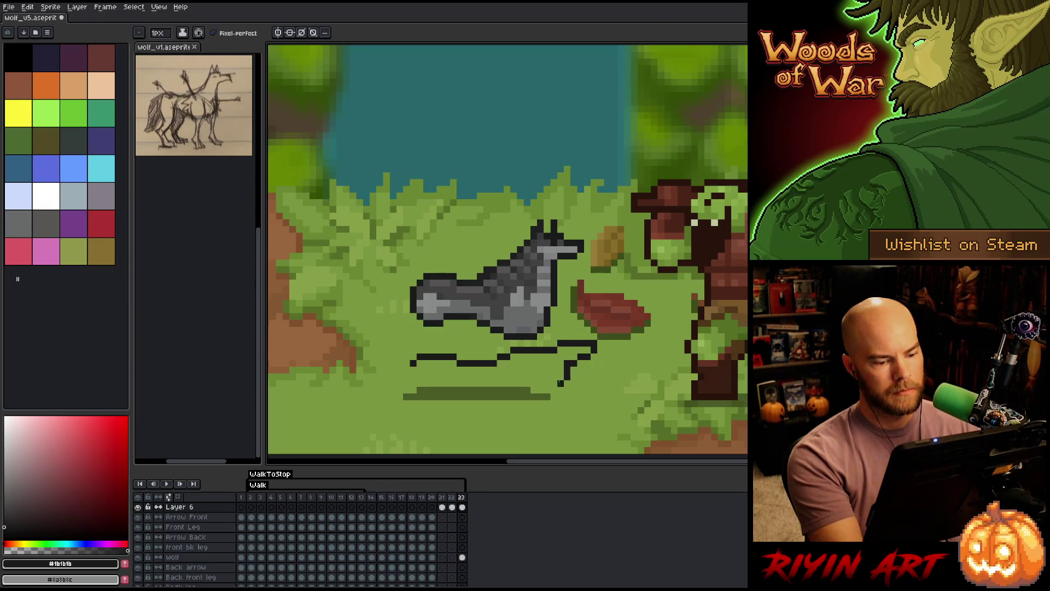
{"action": "key", "text": "ctrl+z"}
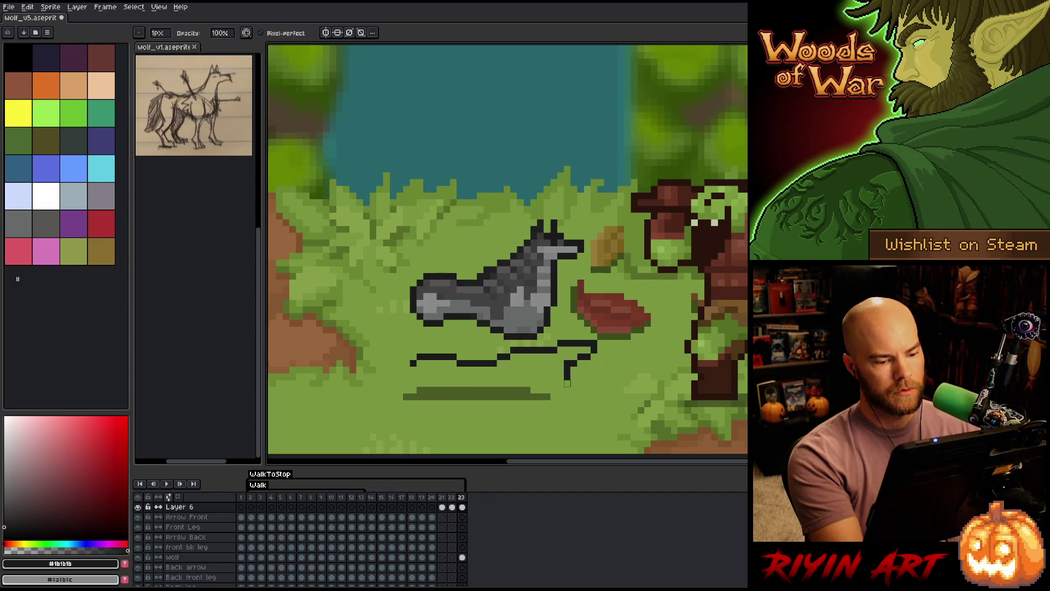
{"action": "key", "text": "b"}
{"action": "left_click_drag", "start_coordinate": [559, 384], "coordinate": [549, 393]}
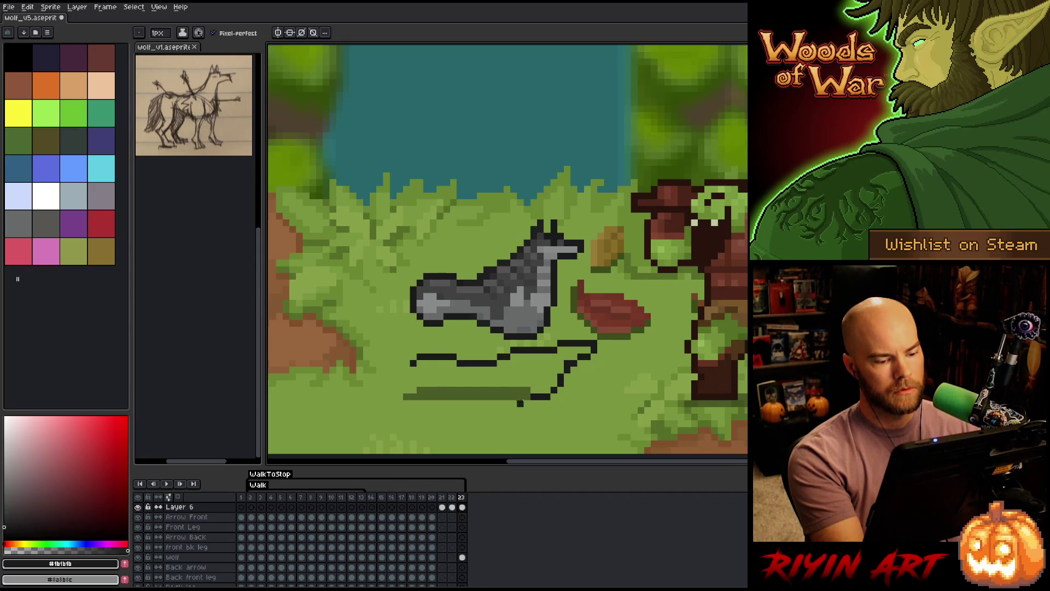
{"action": "left_click_drag", "start_coordinate": [525, 390], "coordinate": [457, 390]}
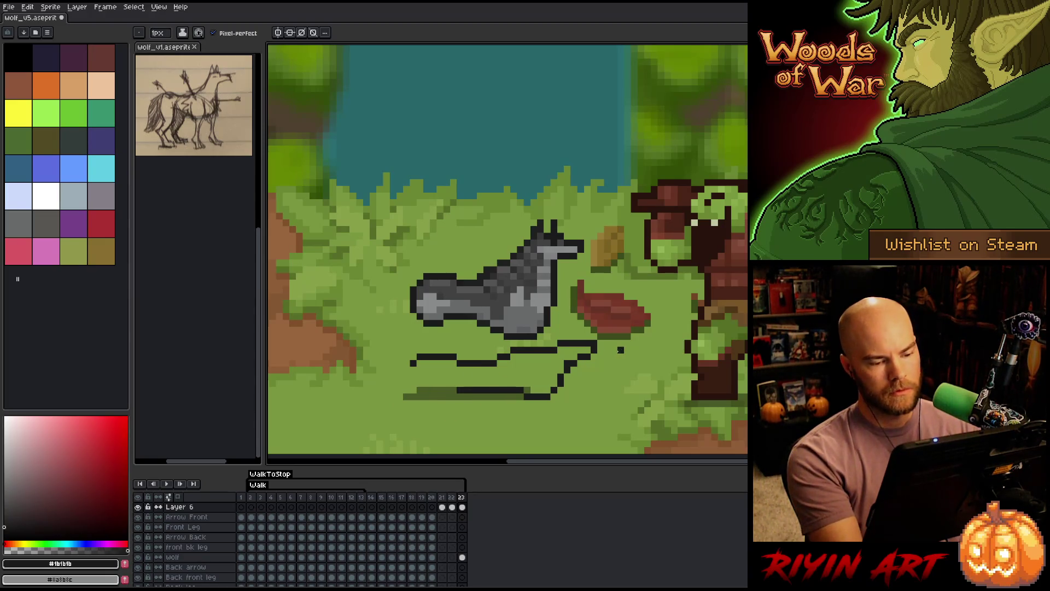
{"action": "key", "text": "ctrl"}
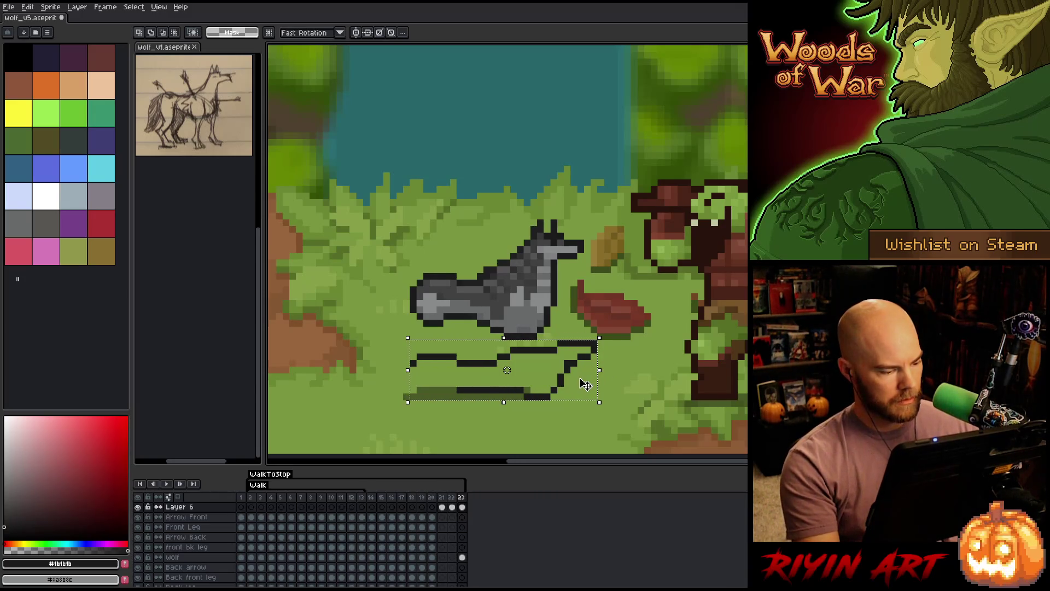
Raise frame 23's selected leg lines by one pixel and deselect them.
{"action": "key", "text": "Up"}
{"action": "key", "text": "Up"}
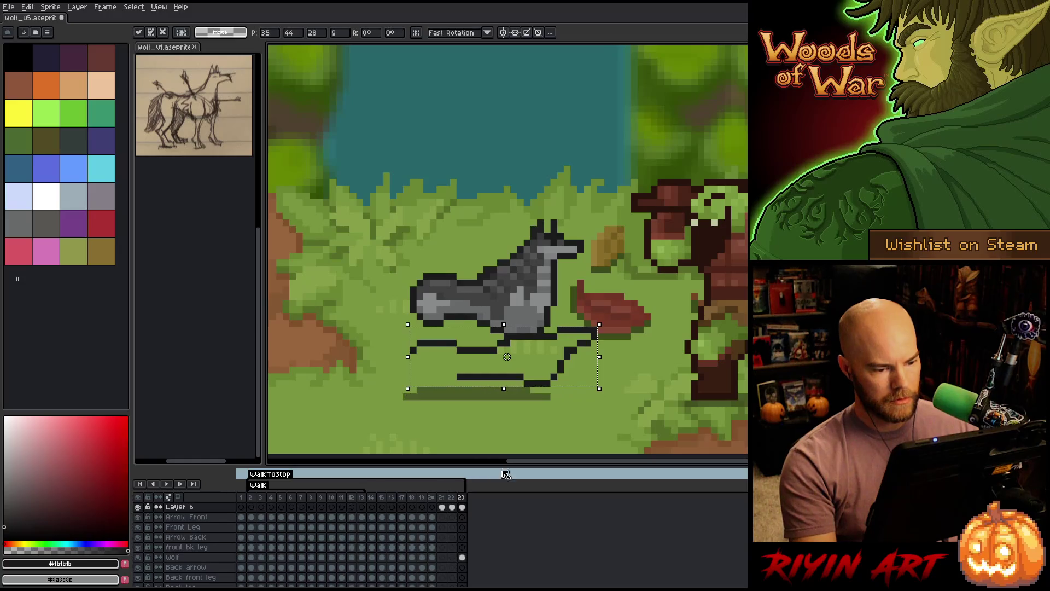
{"action": "key", "text": "b"}
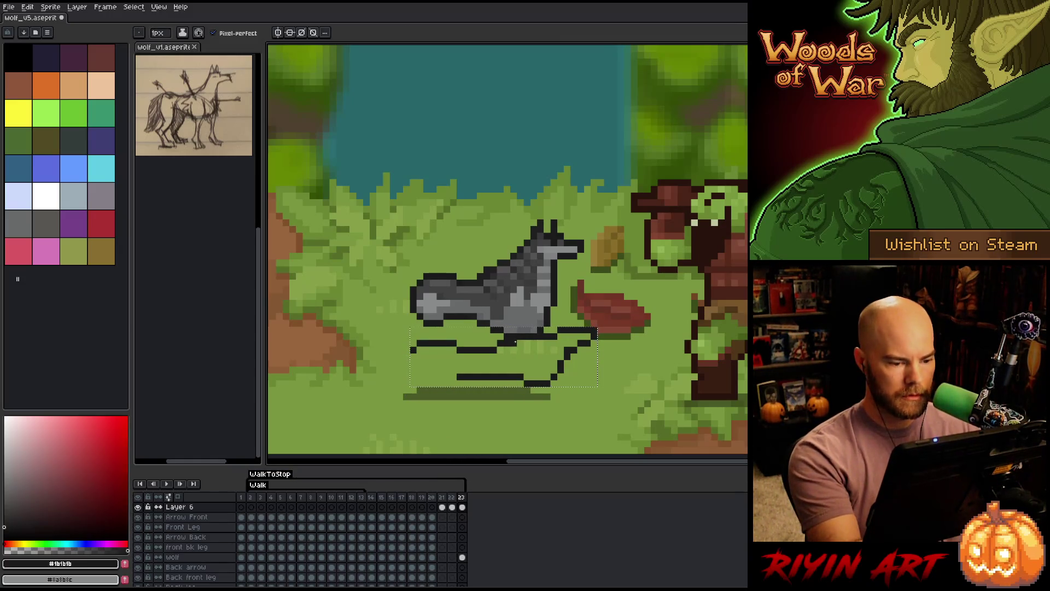
{"action": "key", "text": "ctrl+d"}
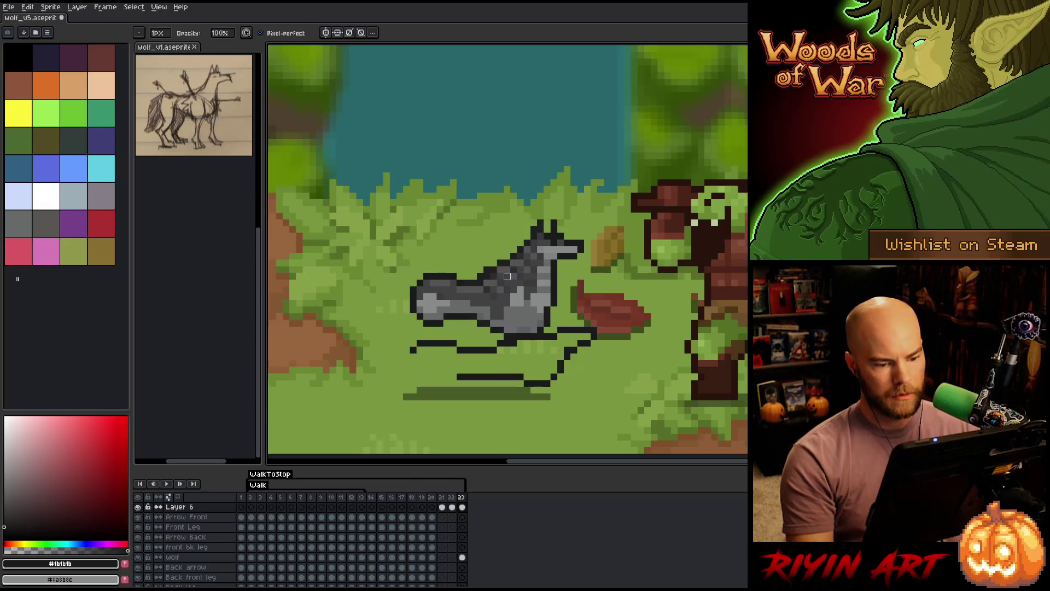
{"action": "key", "text": "e"}
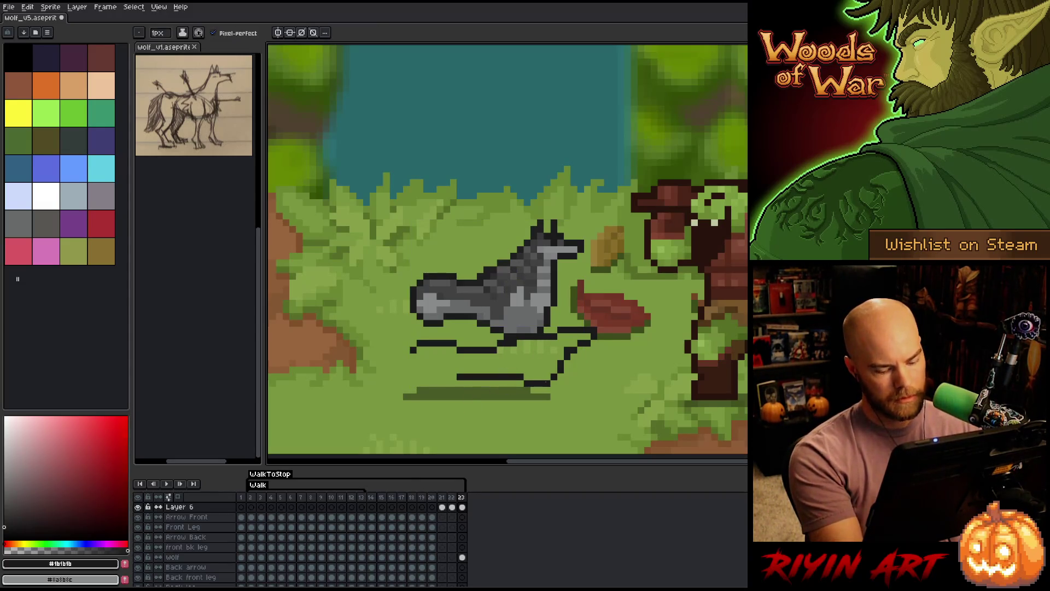
Bring the wolf outline into frame 23, move it above the legs, and reselect Layer 6.
{"action": "key", "text": "comma"}
{"action": "left_click", "coordinate": [452, 507]}
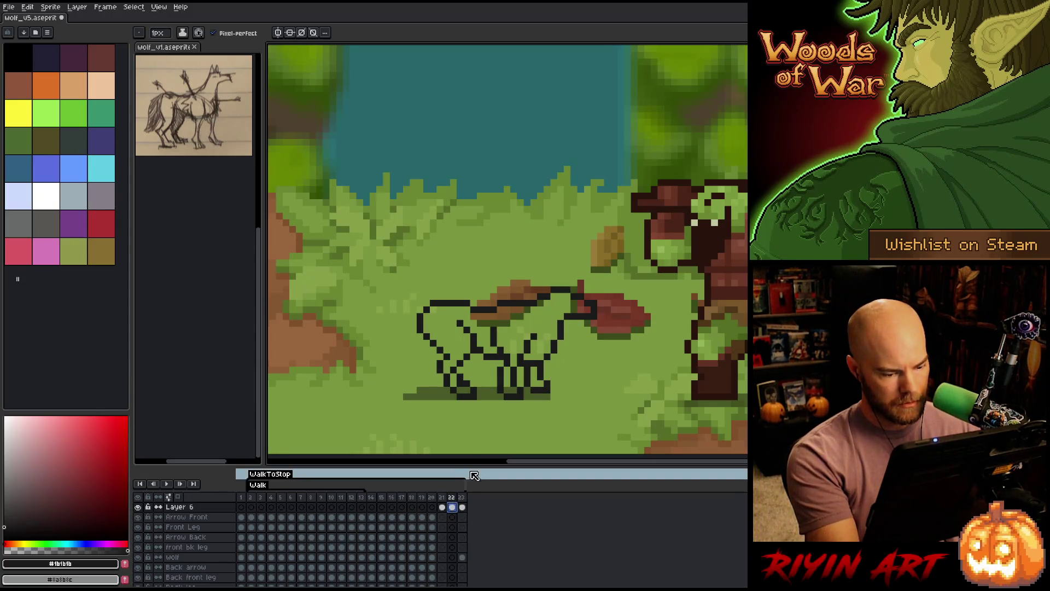
{"action": "left_click", "coordinate": [462, 557]}
{"action": "key", "text": "ctrl+z"}
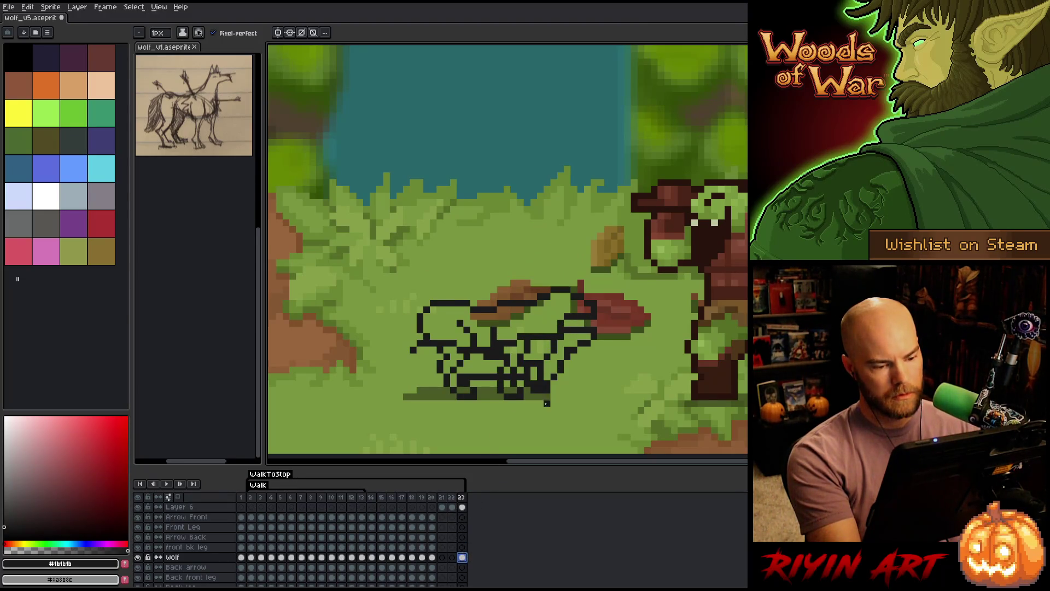
{"action": "key", "text": "v"}
{"action": "mouse_move", "coordinate": [548, 347]}
{"action": "left_mouse_down"}
{"action": "mouse_move", "coordinate": [527, 342]}
{"action": "mouse_move", "coordinate": [537, 304]}
{"action": "mouse_move", "coordinate": [545, 343]}
{"action": "mouse_move", "coordinate": [530, 291]}
{"action": "mouse_move", "coordinate": [537, 305]}
{"action": "mouse_move", "coordinate": [542, 218]}
{"action": "mouse_move", "coordinate": [613, 246]}
{"action": "left_mouse_up"}
{"action": "left_click", "coordinate": [545, 343]}
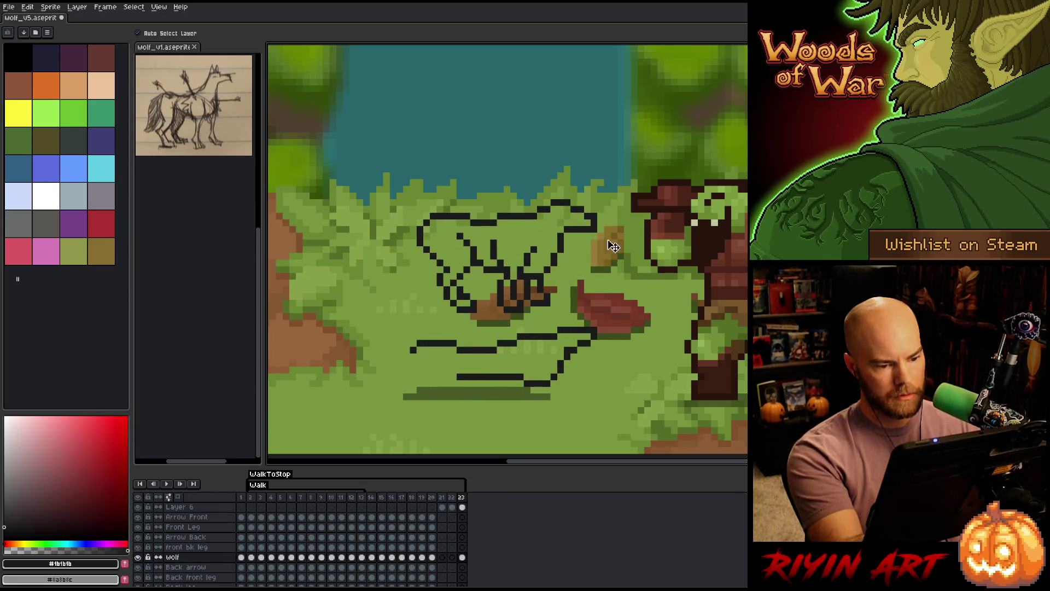
{"action": "left_click", "coordinate": [462, 506]}
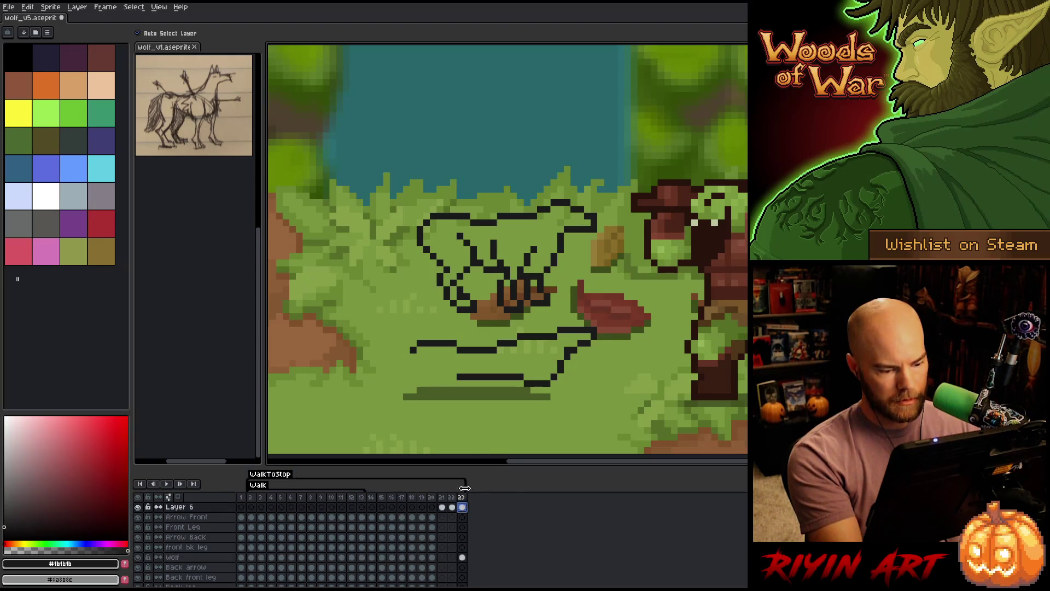
Add connecting pixels and a short vertical line down to the lower leg lines' left end.
{"action": "key", "text": "b"}
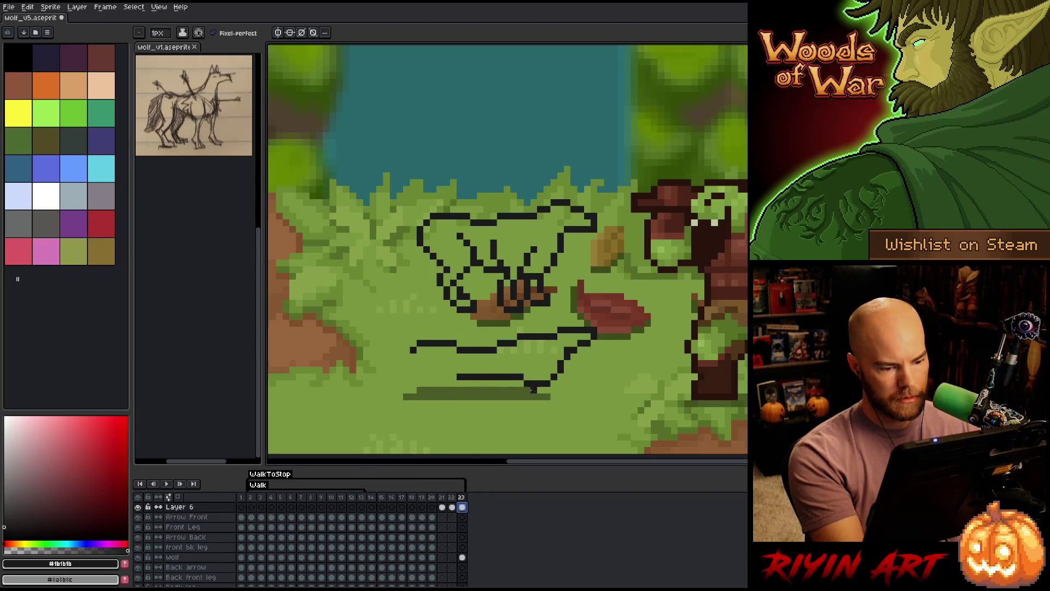
{"action": "left_click", "coordinate": [458, 369]}
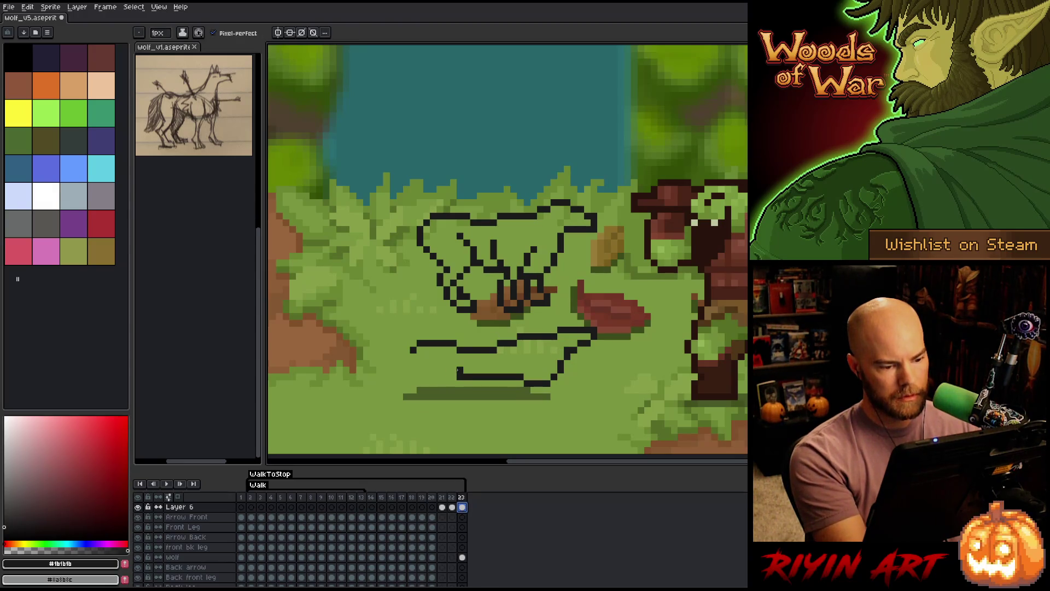
{"action": "mouse_move", "coordinate": [460, 363]}
{"action": "left_mouse_down"}
{"action": "mouse_move", "coordinate": [459, 375]}
{"action": "mouse_move", "coordinate": [414, 402]}
{"action": "left_mouse_up"}
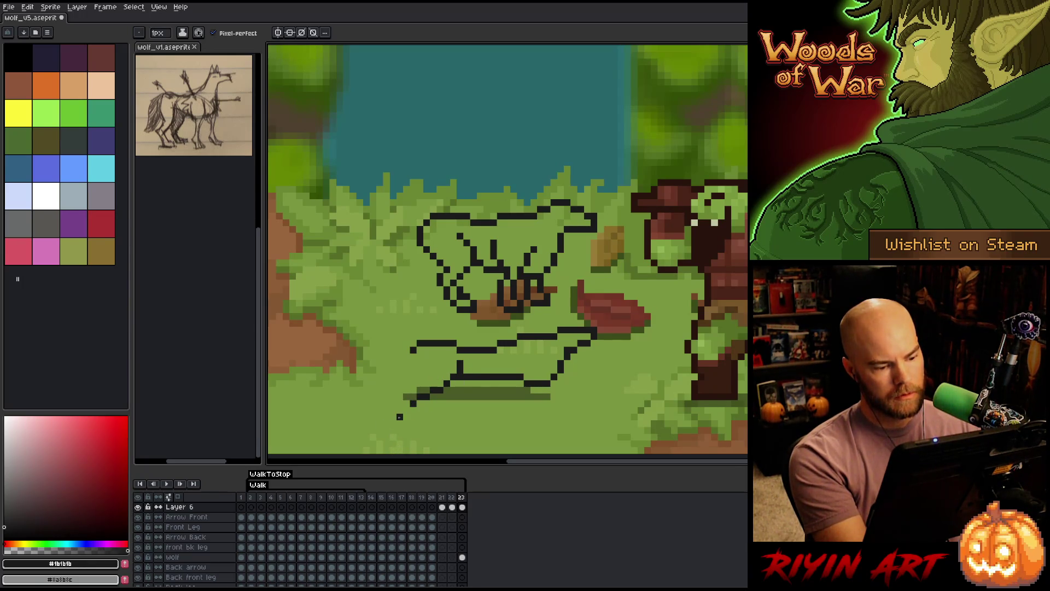
{"action": "left_click", "coordinate": [399, 397]}
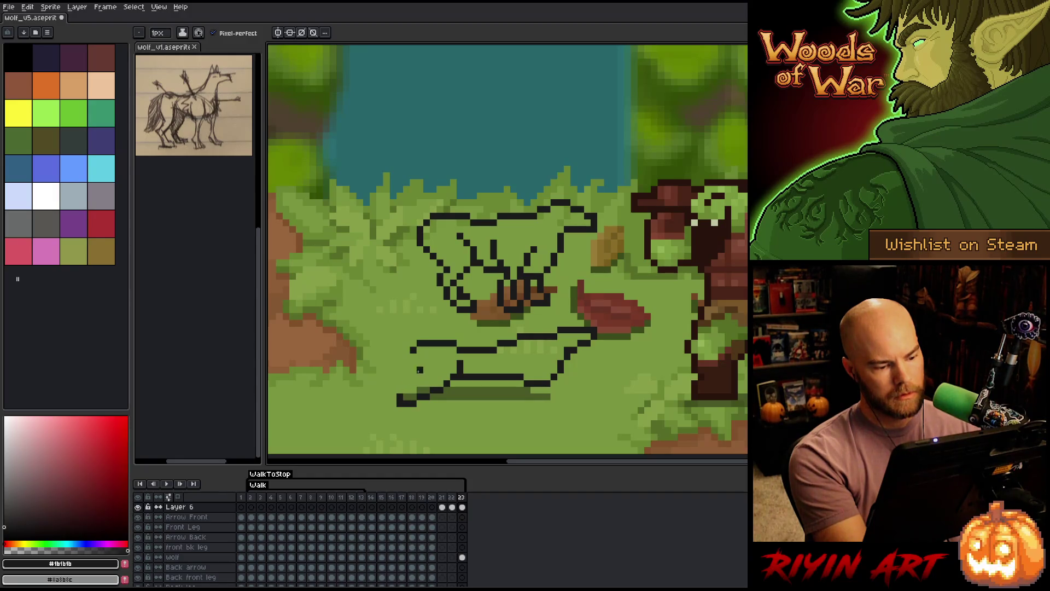
{"action": "key", "text": "ctrl+z"}
{"action": "left_click", "coordinate": [406, 390]}
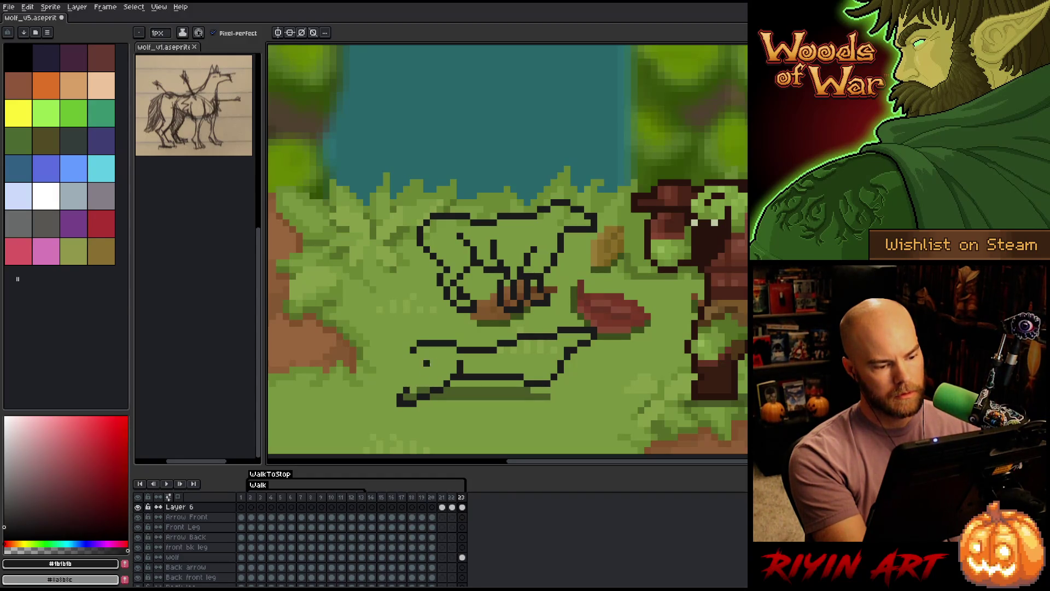
{"action": "left_click", "coordinate": [426, 376]}
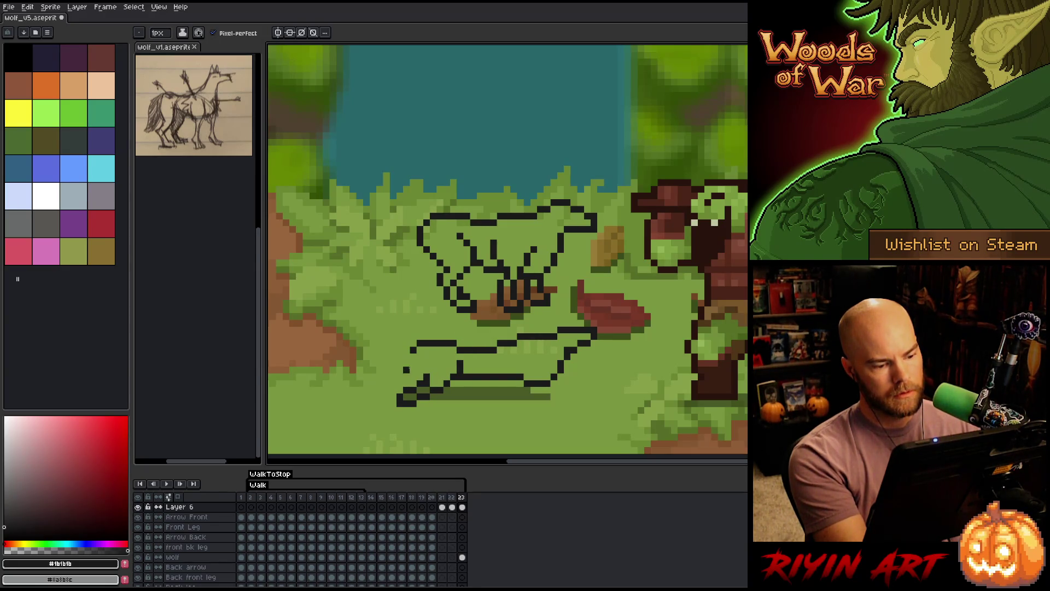
Extend the lower-left outline down to the leg and sketch a leg segment on the lower body.
{"action": "left_click_drag", "start_coordinate": [406, 357], "coordinate": [421, 379]}
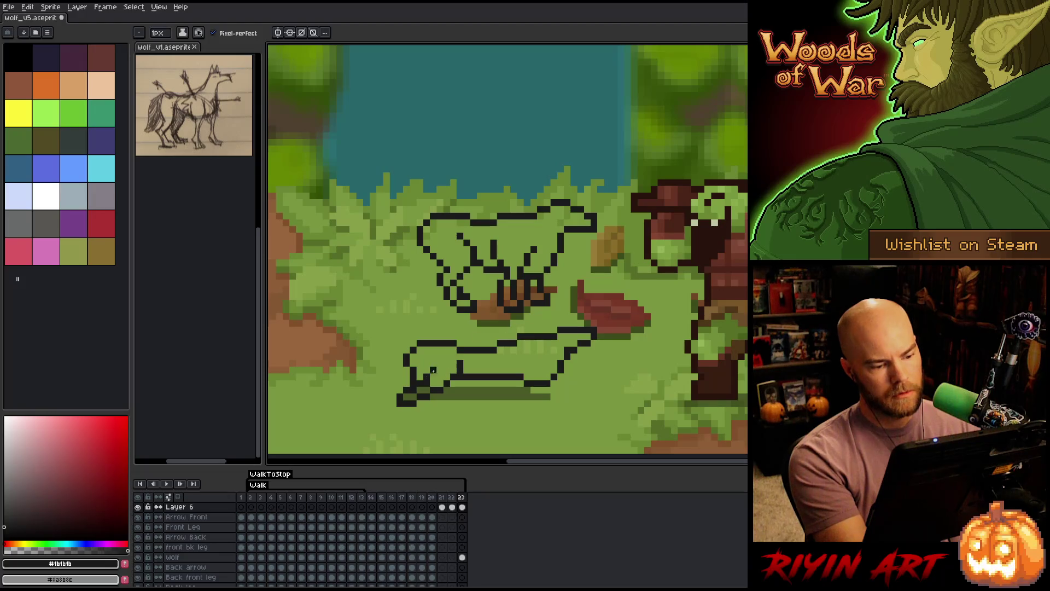
{"action": "key", "text": "b"}
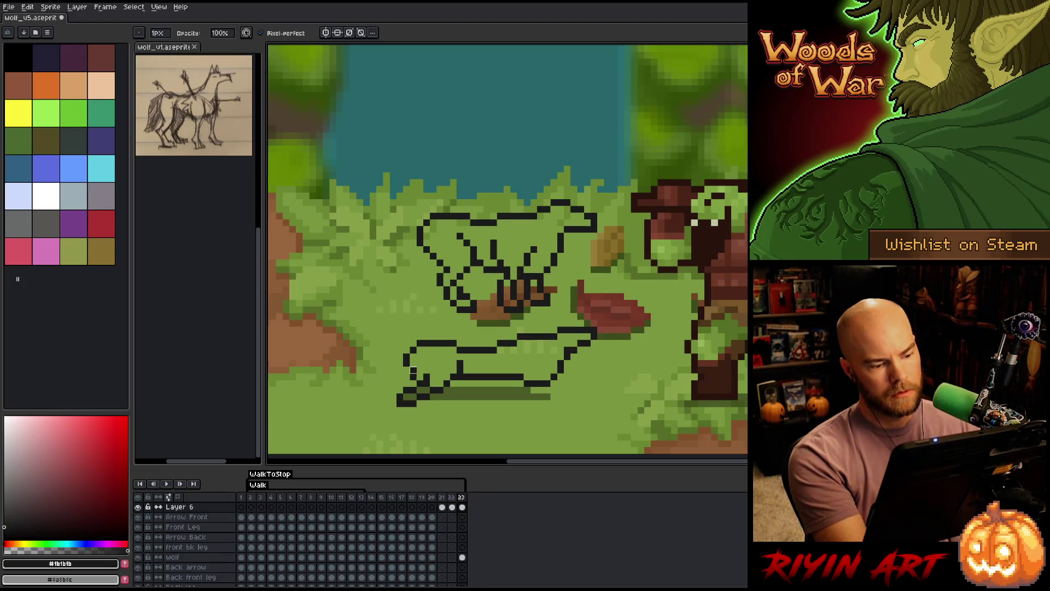
{"action": "key", "text": "e"}
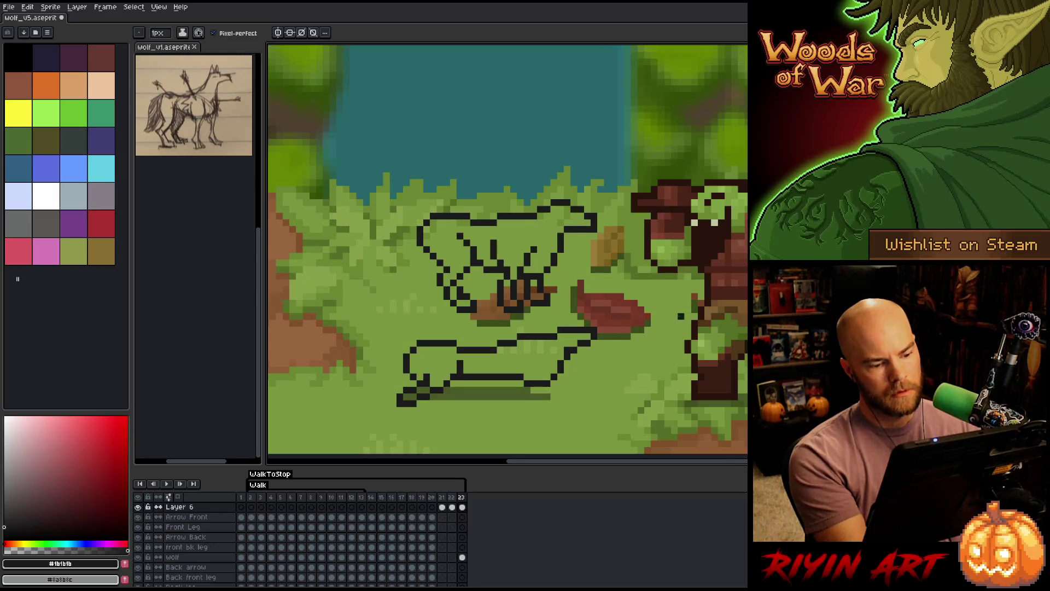
{"action": "left_click_drag", "start_coordinate": [421, 363], "coordinate": [420, 374]}
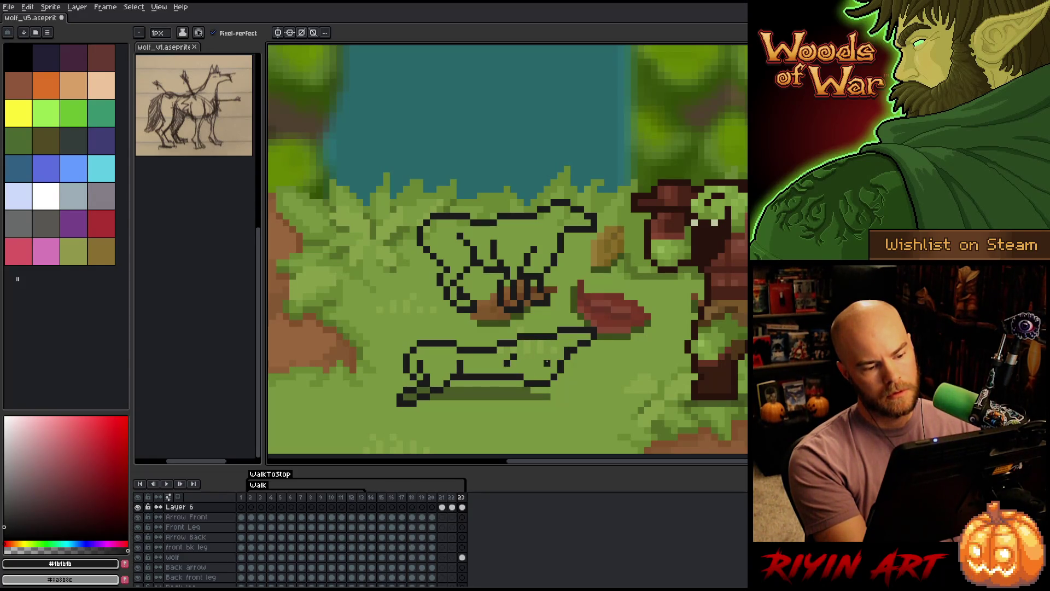
{"action": "left_click_drag", "start_coordinate": [546, 361], "coordinate": [500, 398]}
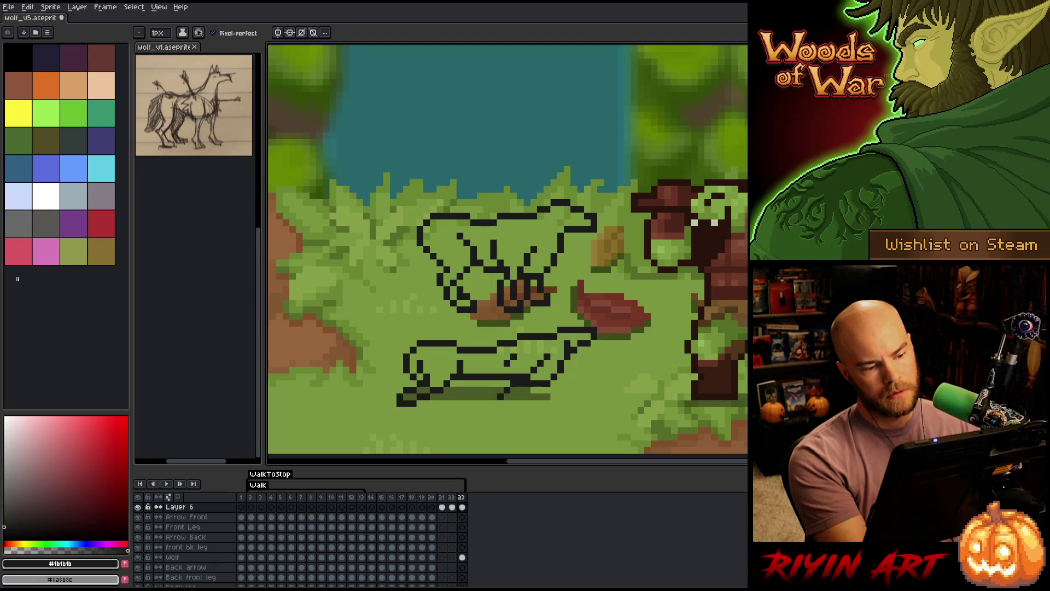
{"action": "key", "text": "e"}
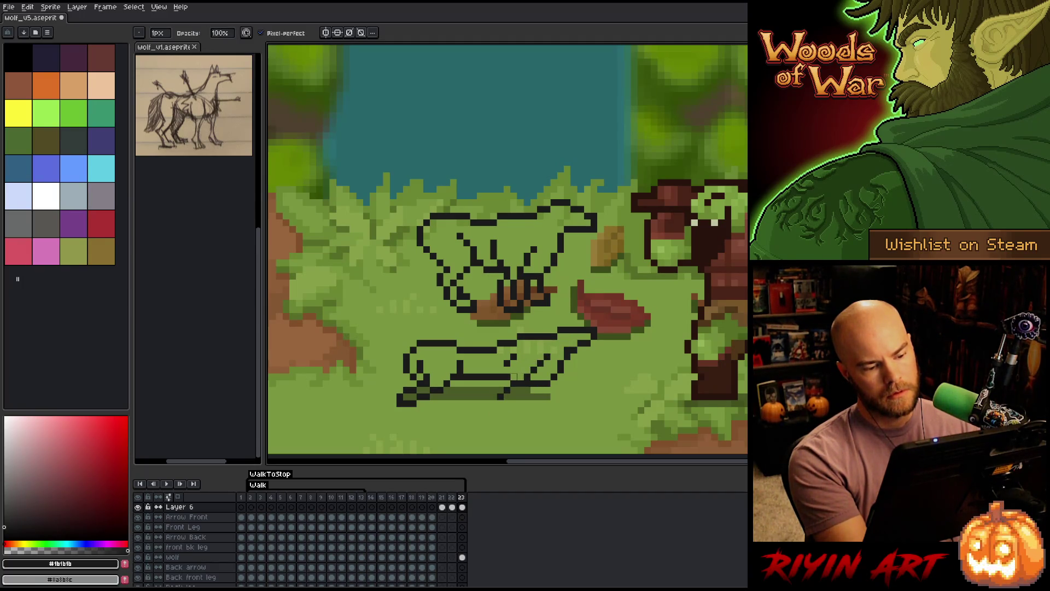
{"action": "key", "text": "b"}
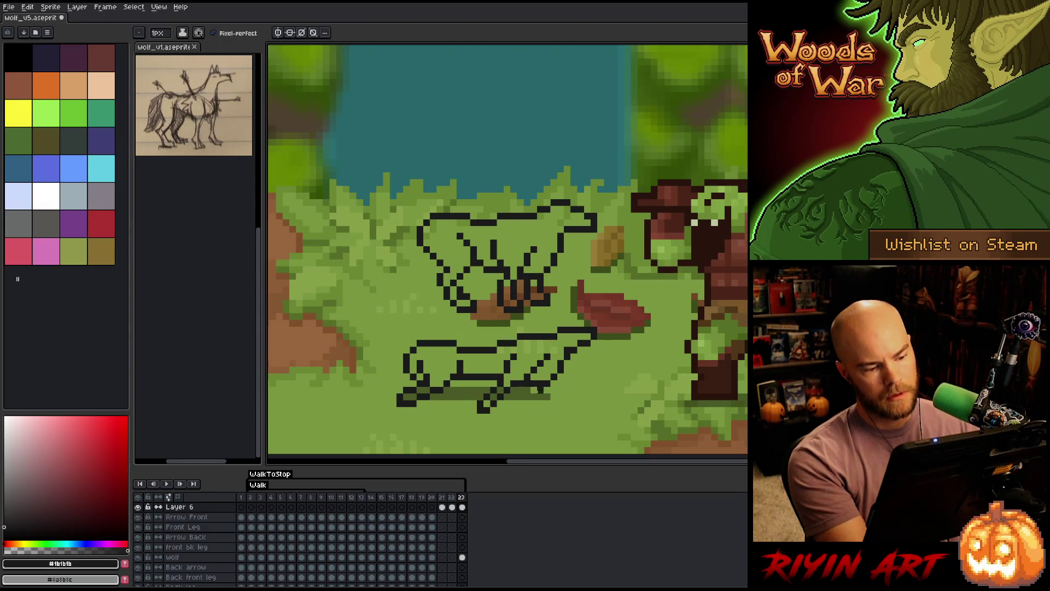
Extend a leg line rightward and tidy the bottom-left foot into a short flat segment.
{"action": "key", "text": "e"}
{"action": "key", "text": "b"}
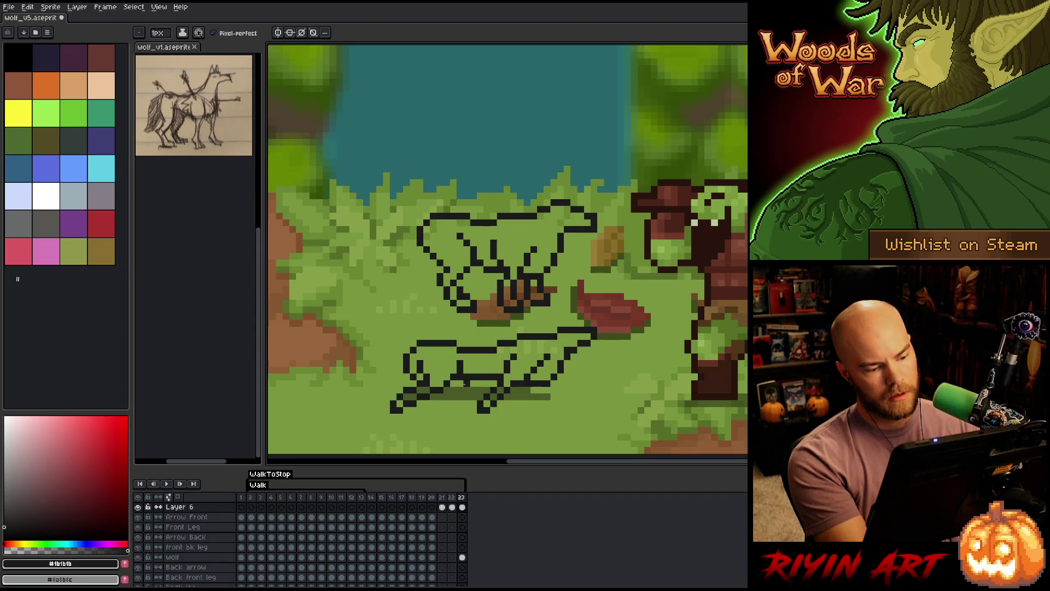
{"action": "left_click", "coordinate": [480, 383]}
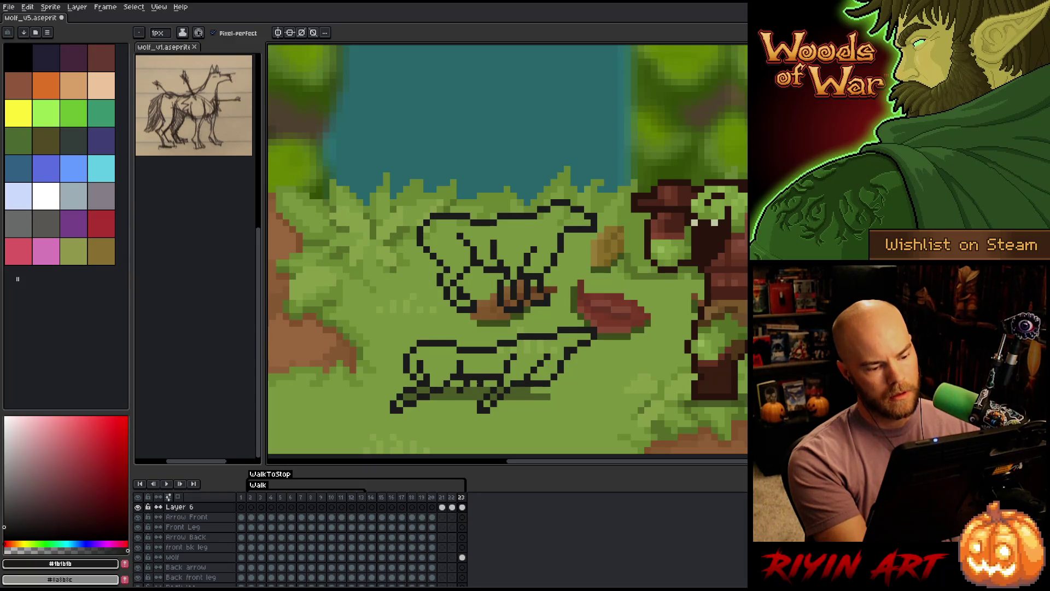
{"action": "left_click_drag", "start_coordinate": [481, 382], "coordinate": [496, 383]}
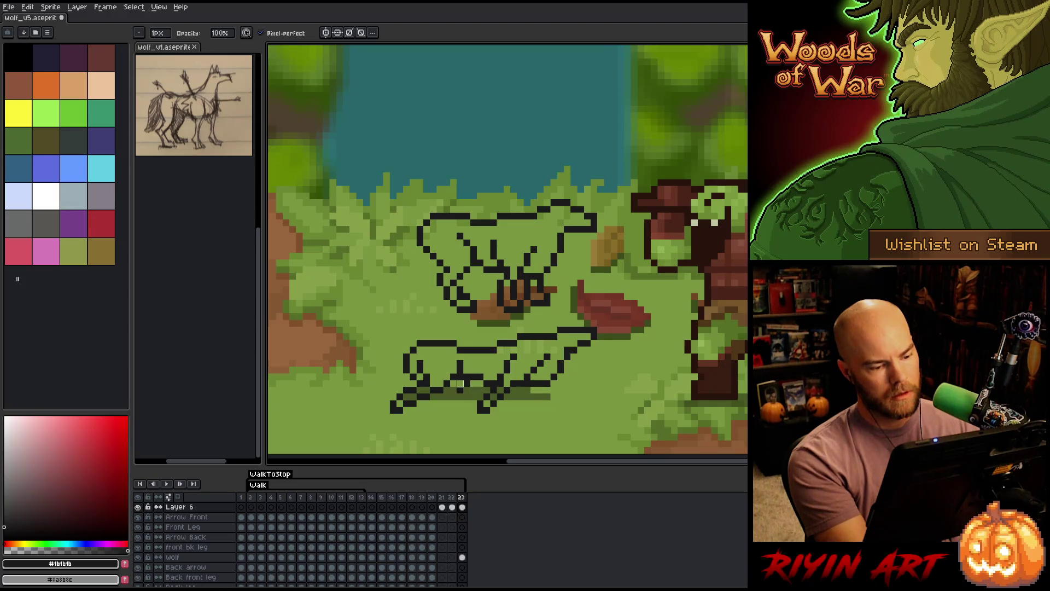
{"action": "key", "text": "e"}
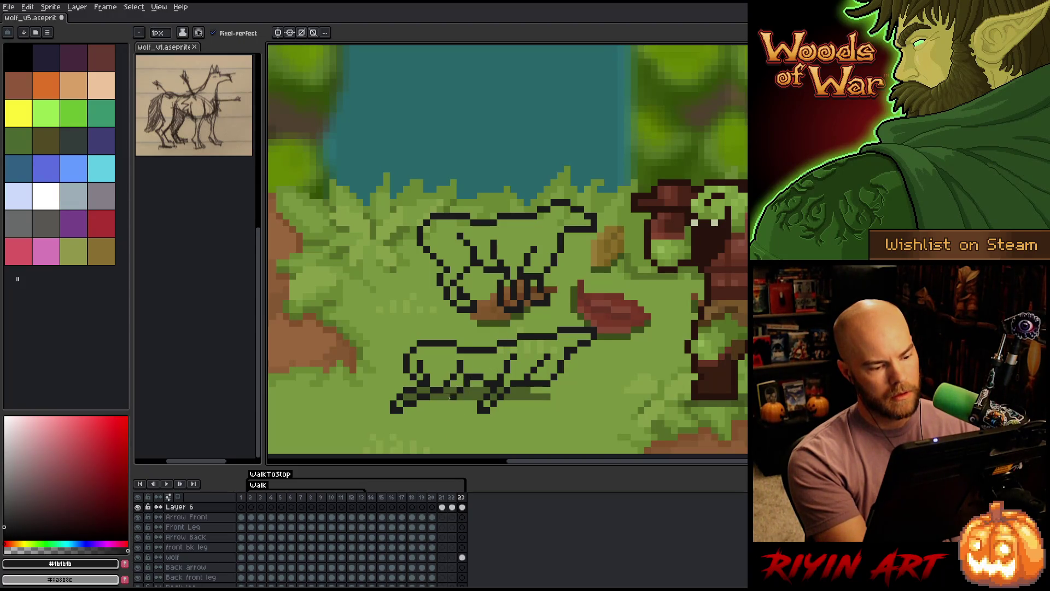
{"action": "left_click_drag", "start_coordinate": [440, 409], "coordinate": [432, 410]}
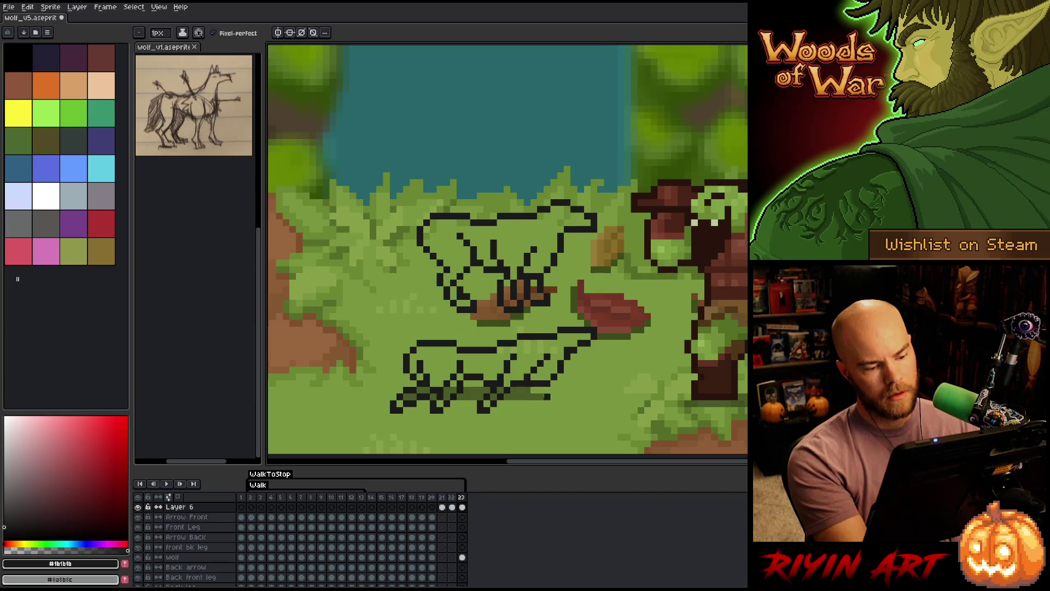
Draw the belly as a diagonal stroke and outline the right hind foot.
{"action": "left_click_drag", "start_coordinate": [536, 388], "coordinate": [557, 397]}
{"action": "key", "text": "ctrl+z"}
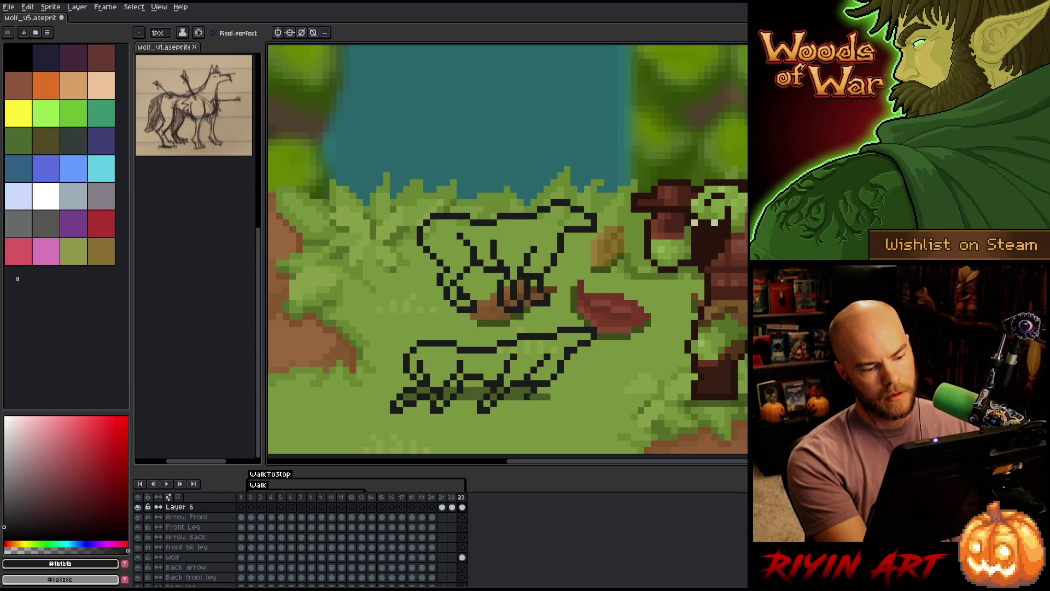
{"action": "left_click_drag", "start_coordinate": [519, 403], "coordinate": [536, 389]}
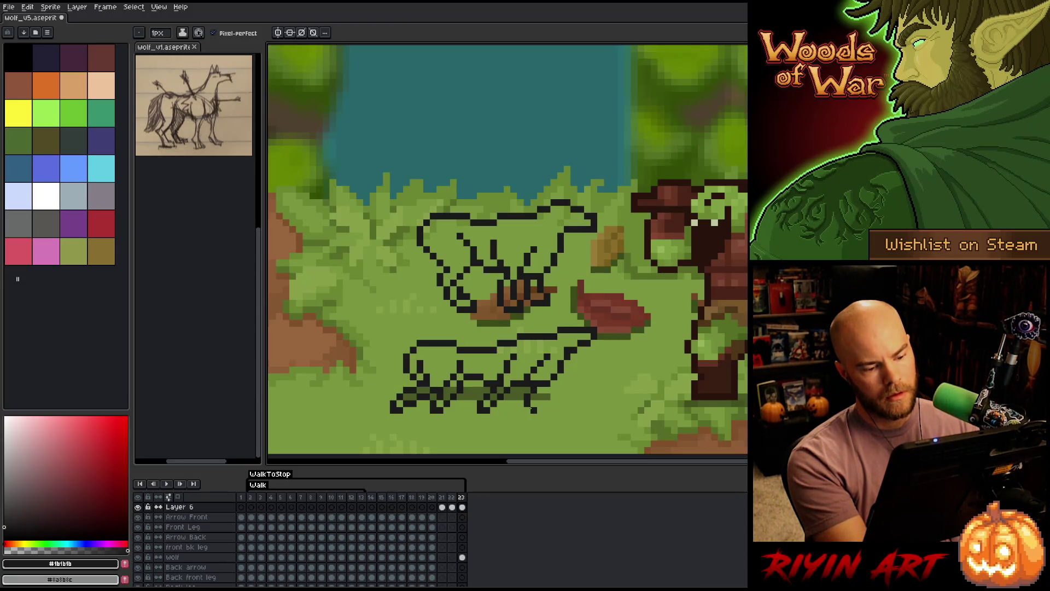
{"action": "key", "text": "ctrl+z"}
{"action": "left_click_drag", "start_coordinate": [547, 389], "coordinate": [541, 387]}
{"action": "key", "text": "e"}
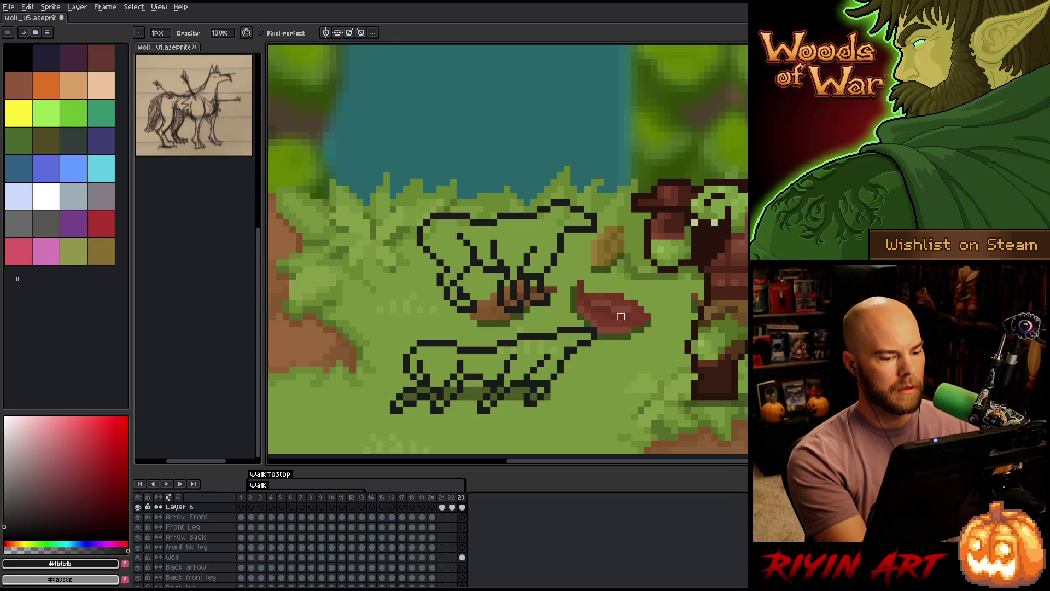
Add pixels at the lying wolf's hind foot.
{"action": "key", "text": "b"}
{"action": "left_click", "coordinate": [522, 395]}
{"action": "key", "text": "e"}
{"action": "key", "text": "b"}
Draw the tail leftward from the rear, trim its tip, and outline its underside.
{"action": "left_click_drag", "start_coordinate": [405, 354], "coordinate": [304, 376]}
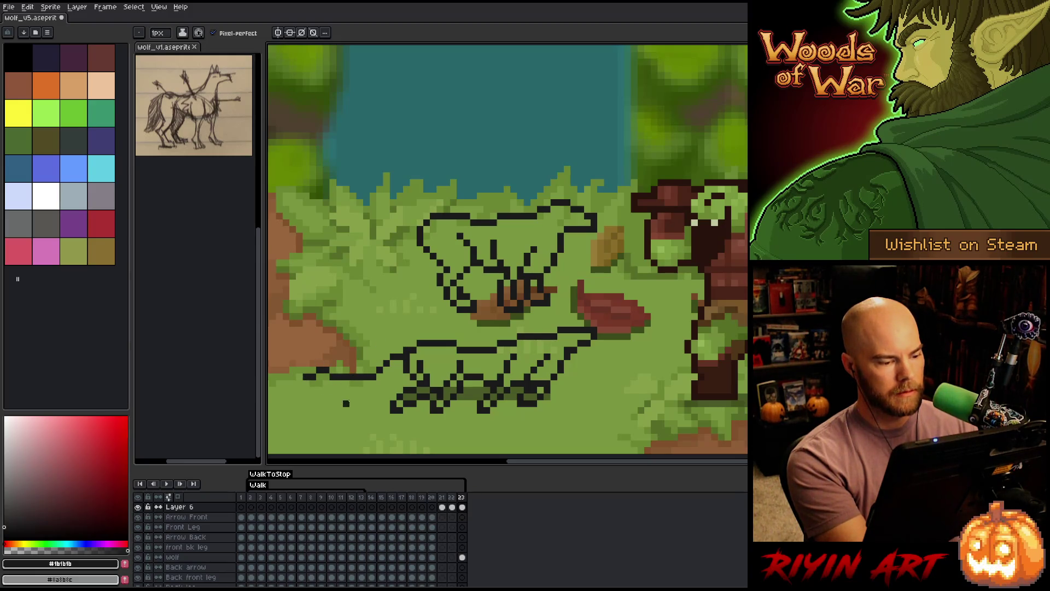
{"action": "key", "text": "ctrl+z"}
{"action": "left_click_drag", "start_coordinate": [386, 360], "coordinate": [324, 377]}
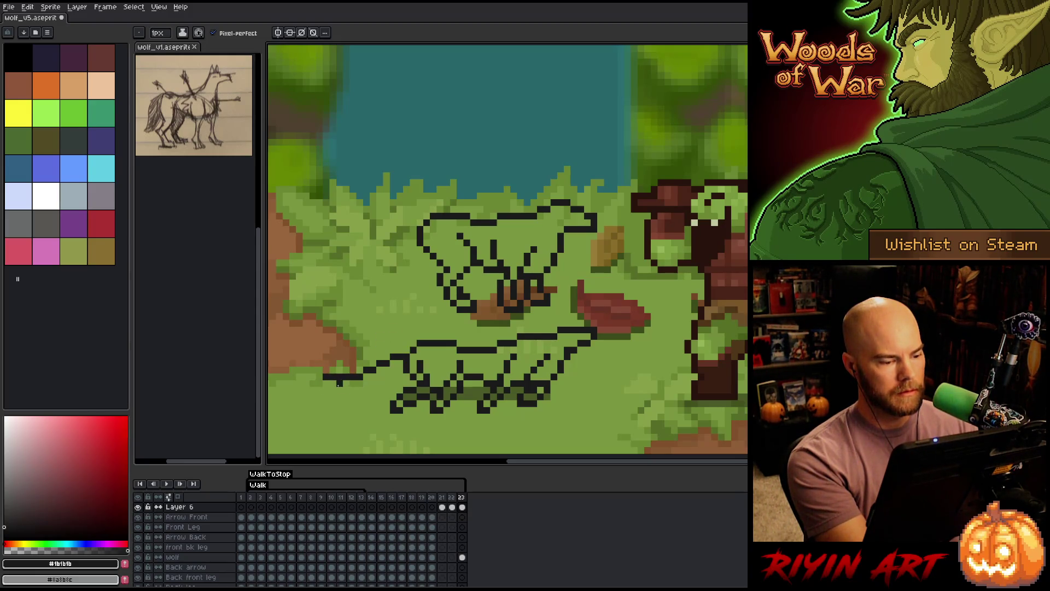
{"action": "key", "text": "e"}
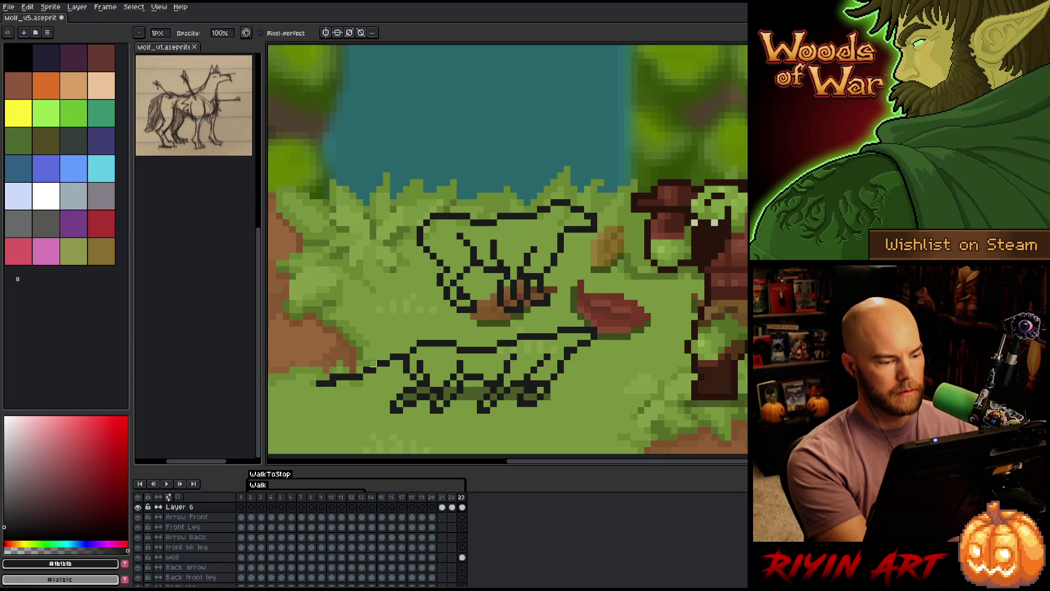
{"action": "left_click", "coordinate": [332, 383]}
{"action": "key", "text": "b"}
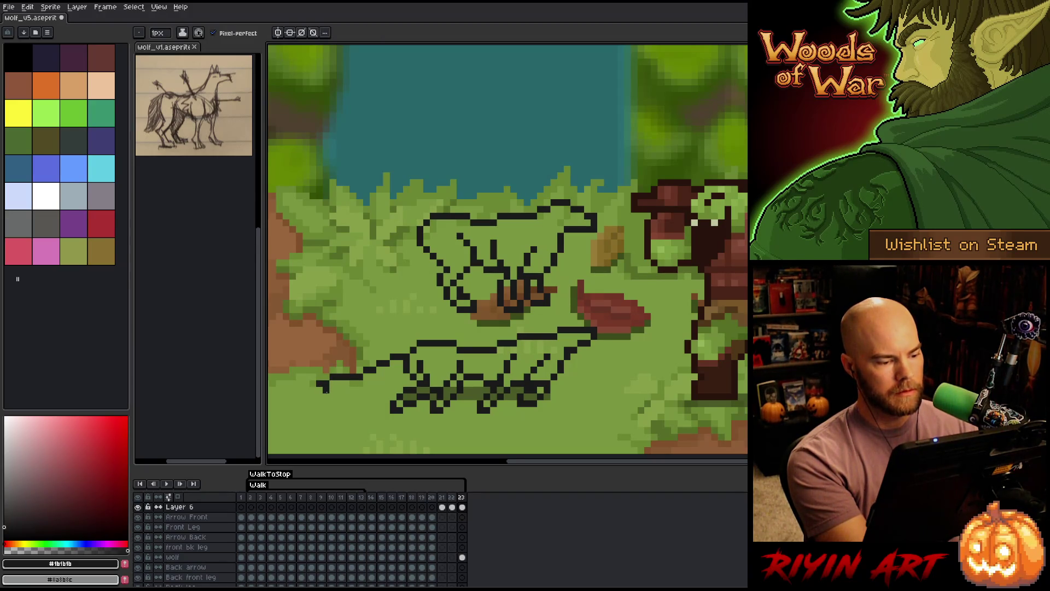
{"action": "left_click_drag", "start_coordinate": [339, 389], "coordinate": [382, 389]}
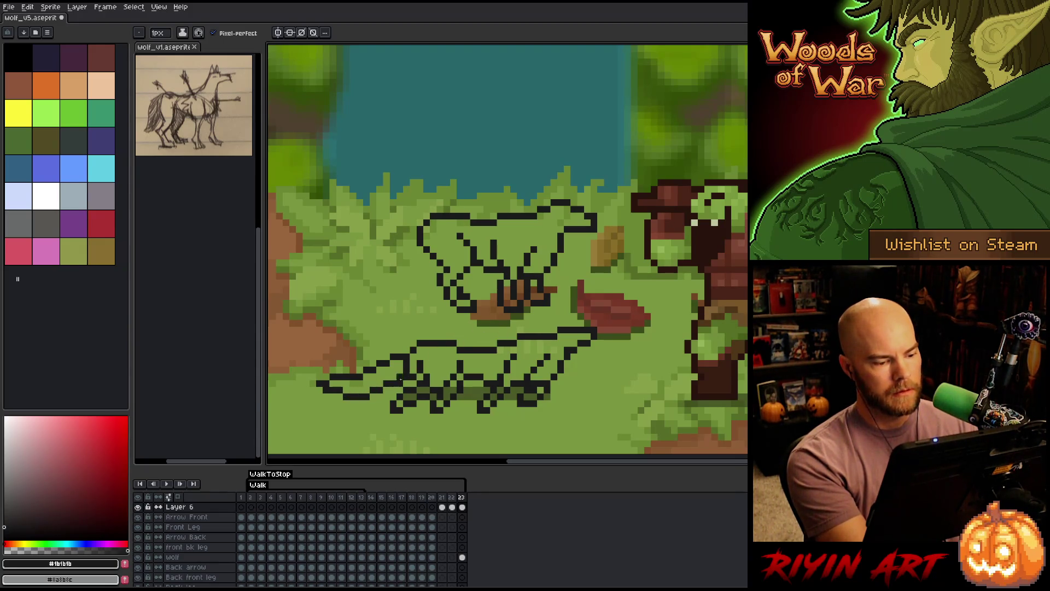
{"action": "key", "text": "e"}
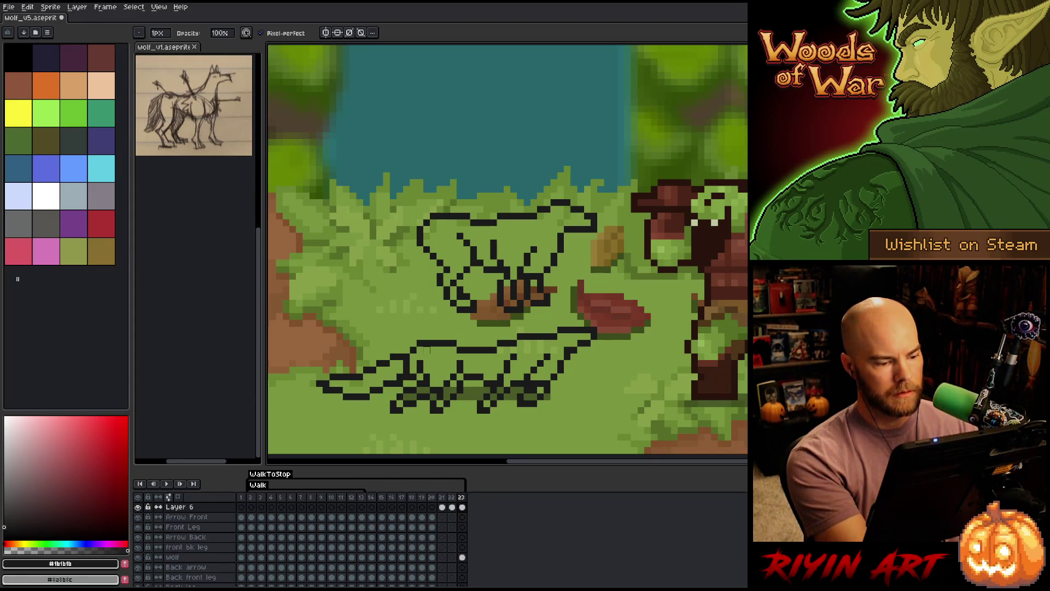
{"action": "key", "text": "b"}
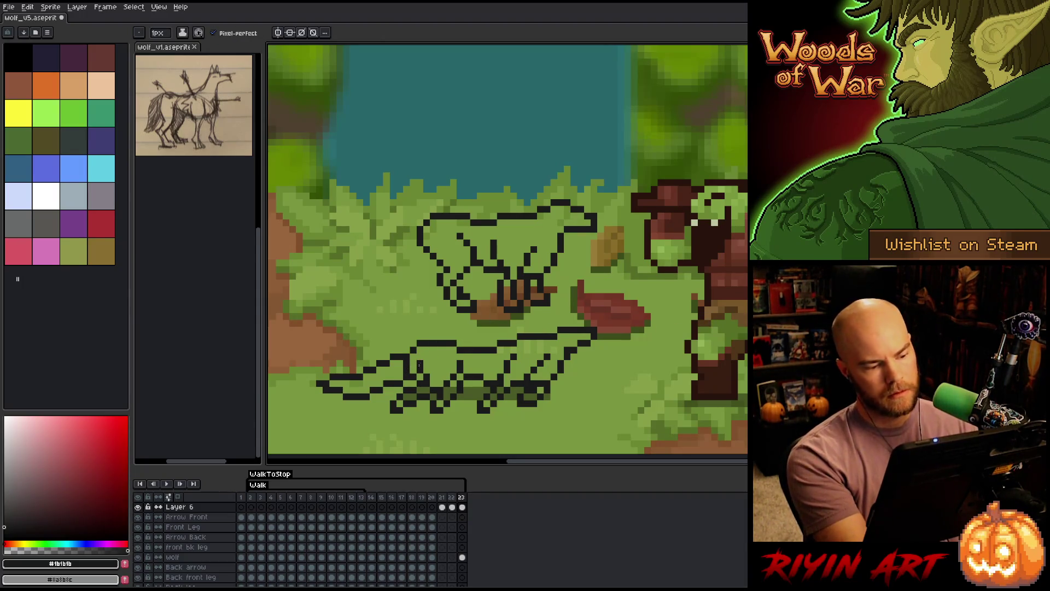
{"action": "key", "text": "e"}
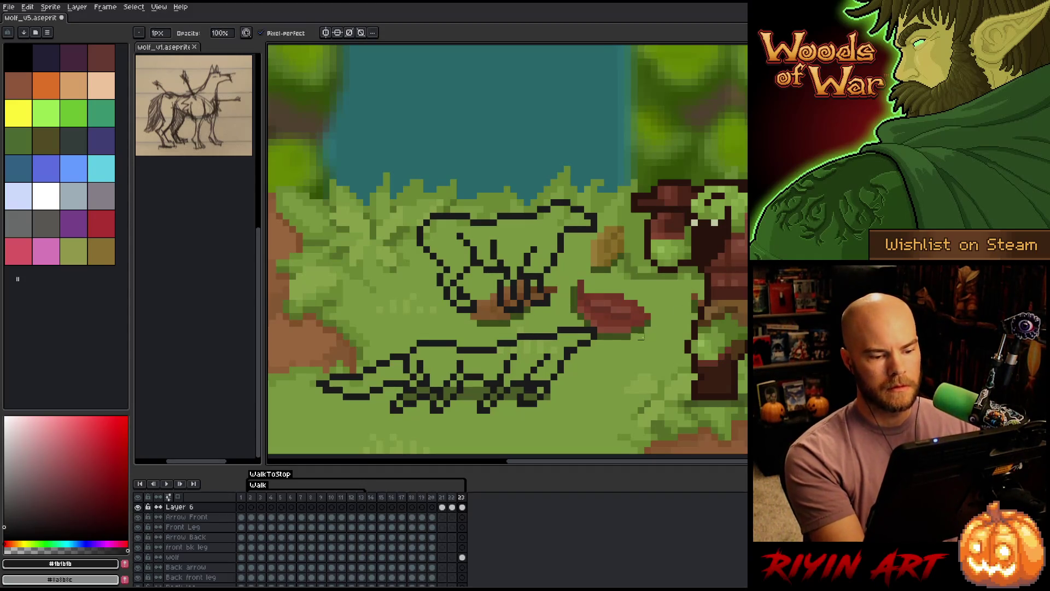
{"action": "key", "text": "b"}
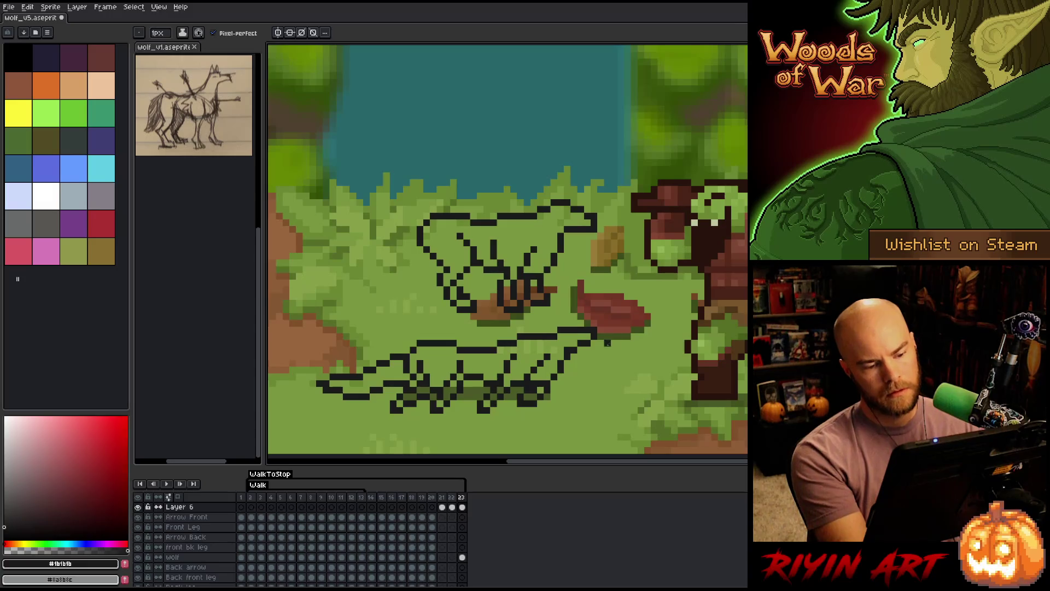
Rework the head line at the right end near the log using a freehand selection.
{"action": "key", "text": "q"}
{"action": "mouse_move", "coordinate": [596, 320]}
{"action": "left_mouse_down"}
{"action": "mouse_move", "coordinate": [588, 355]}
{"action": "mouse_move", "coordinate": [598, 322]}
{"action": "left_mouse_up"}
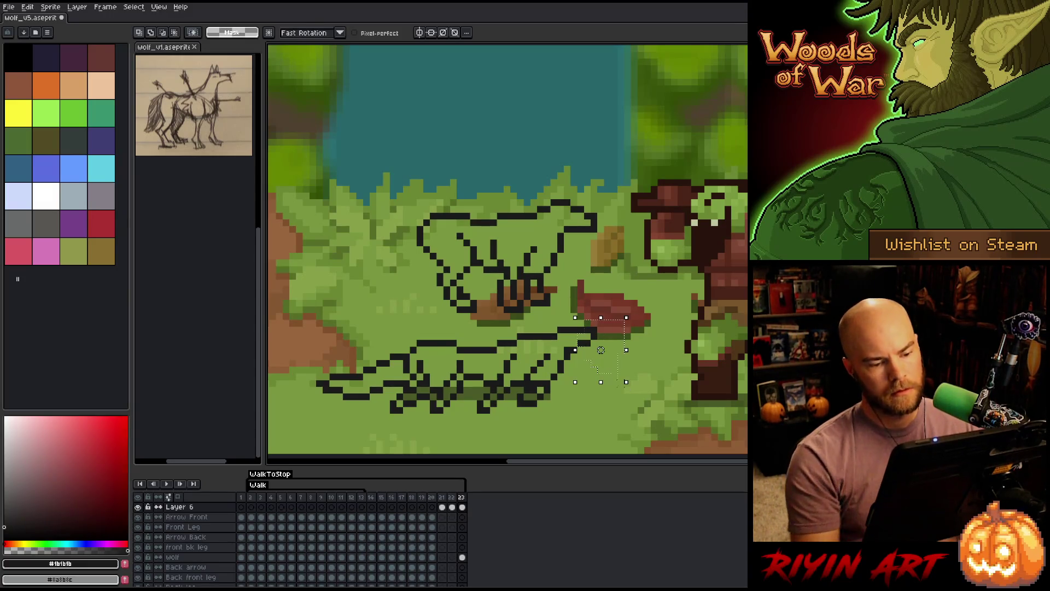
{"action": "left_click", "coordinate": [607, 350]}
{"action": "key", "text": "ctrl+d"}
{"action": "key", "text": "b"}
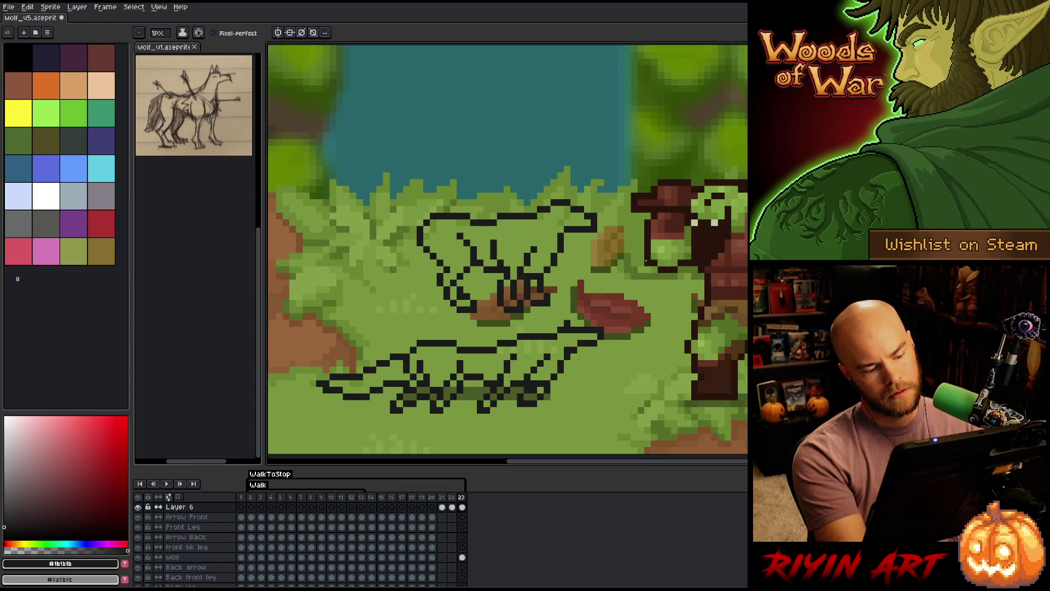
Add new frames after frame 23 so the animation runs to frame 27.
{"action": "left_click", "coordinate": [463, 507]}
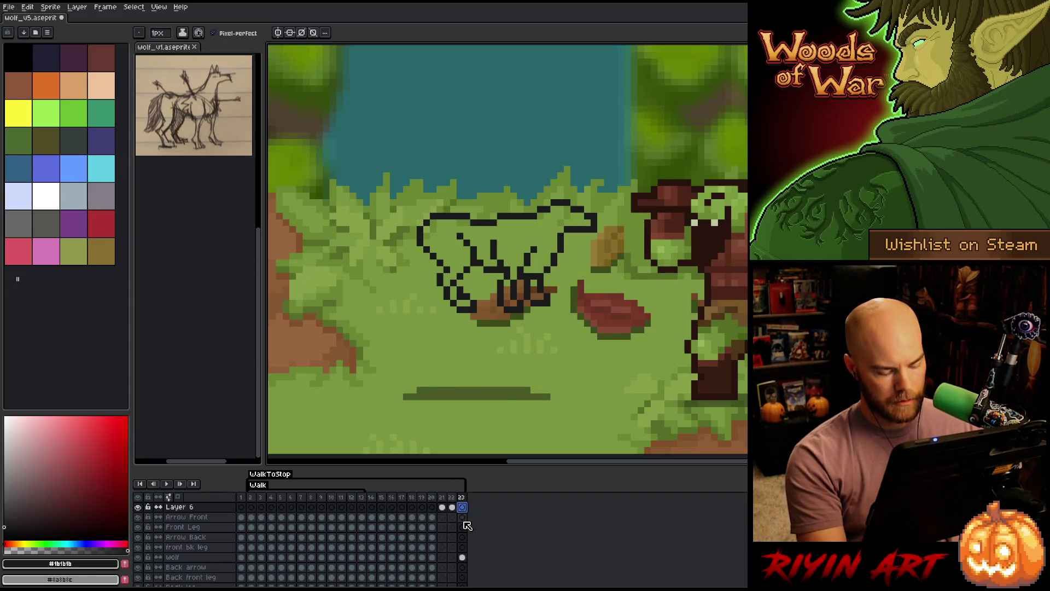
{"action": "left_click", "coordinate": [462, 556]}
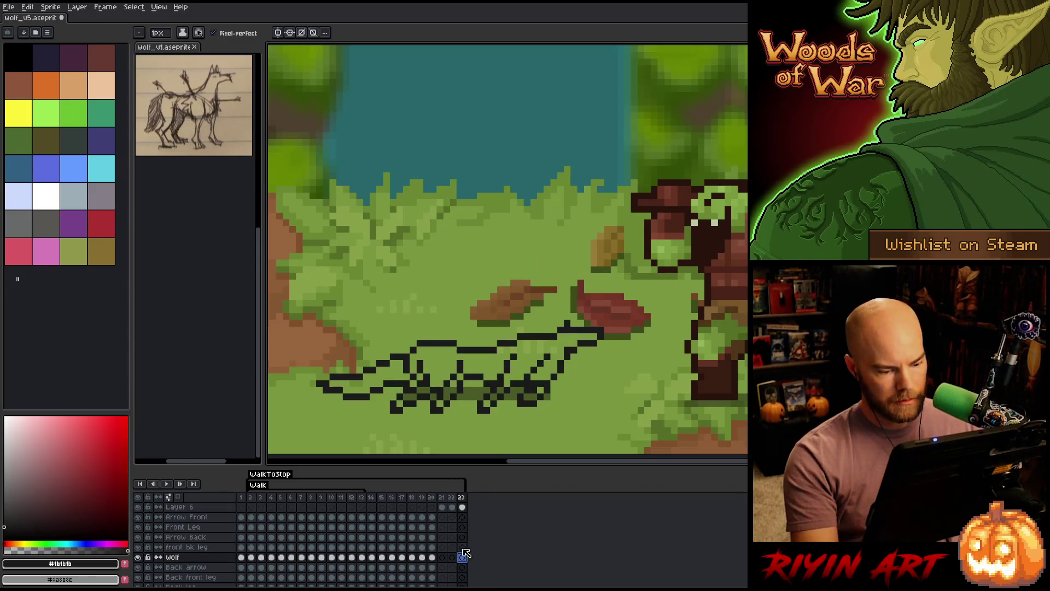
{"action": "key", "text": "alt+n"}
{"action": "key", "text": "alt+n"}
{"action": "key", "text": "alt+n"}
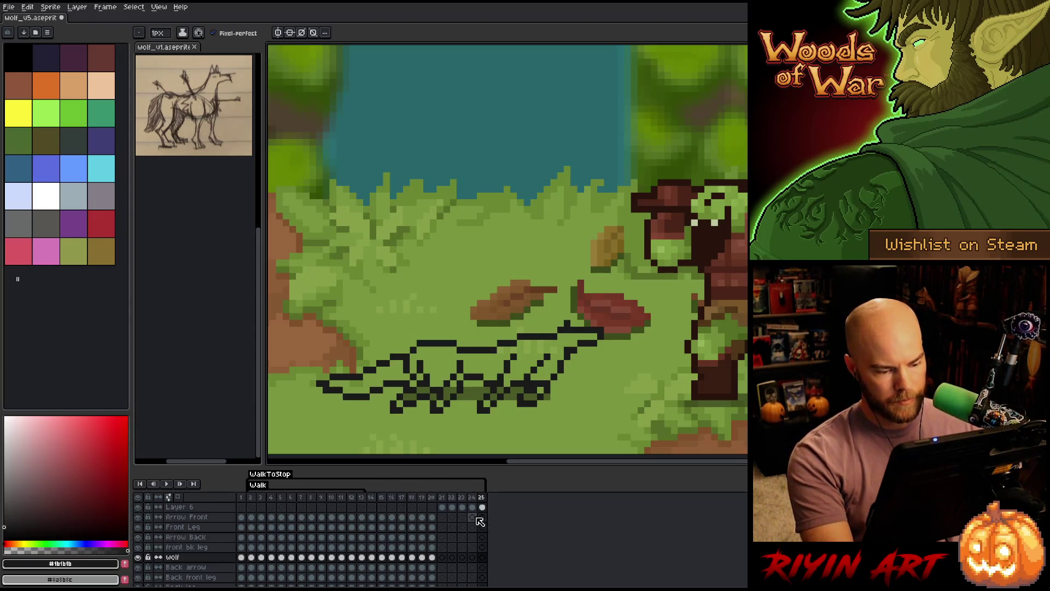
Play the walk animation, stop it, and go to frame 24 on Layer 6.
{"action": "key", "text": "Return"}
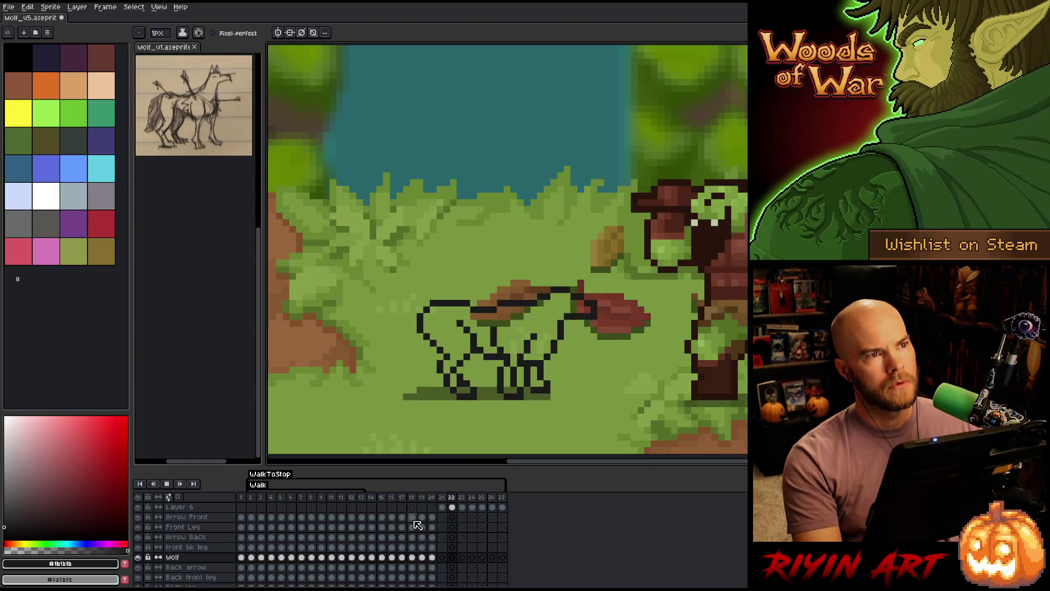
{"action": "left_click", "coordinate": [482, 498]}
{"action": "key", "text": "Left"}
{"action": "key", "text": "Left"}
{"action": "key", "text": "Left"}
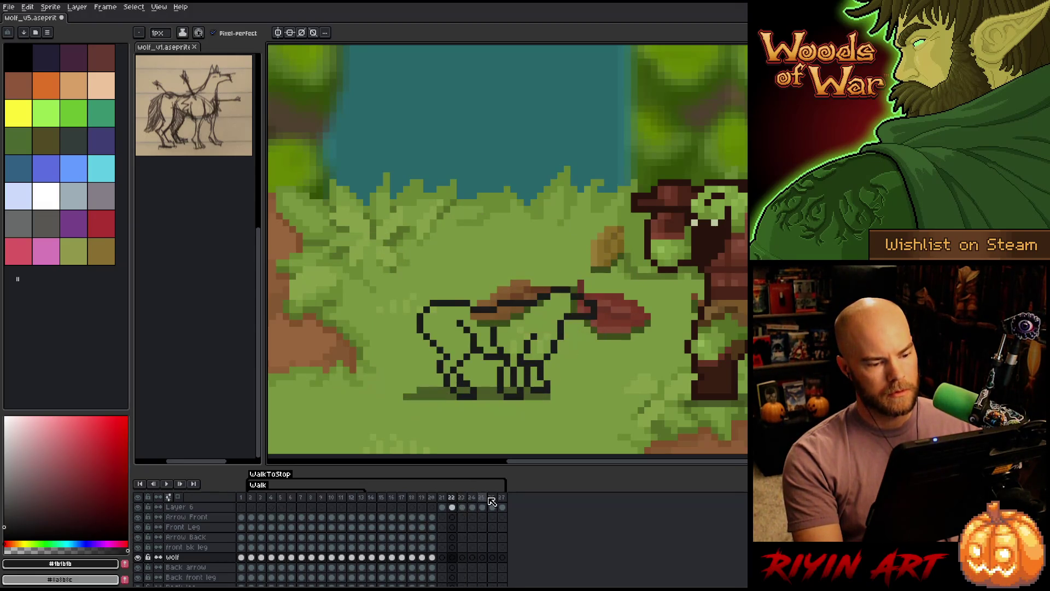
{"action": "left_click", "coordinate": [471, 507]}
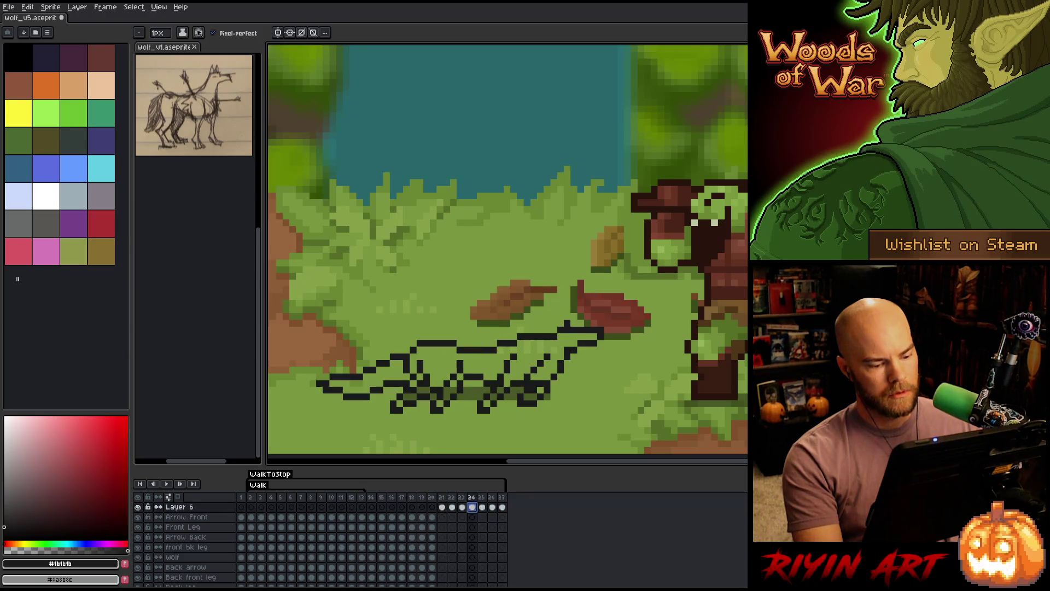
Link Layer 6's cels across frames 23–27 via Link Cels.
{"action": "left_click", "coordinate": [464, 507]}
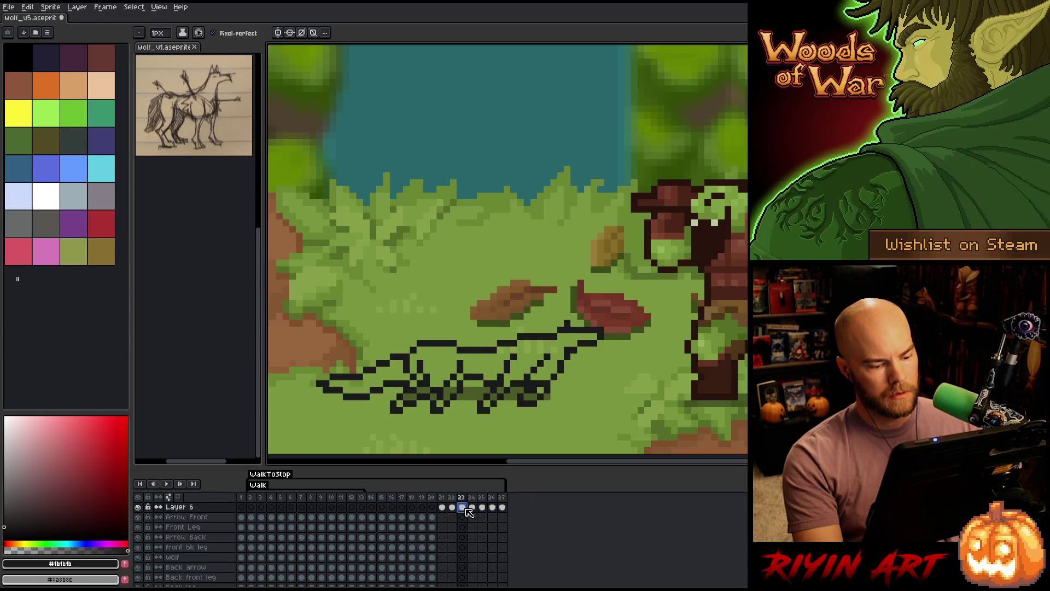
{"action": "left_click", "coordinate": [451, 507]}
{"action": "left_click_drag", "start_coordinate": [461, 507], "coordinate": [502, 507]}
{"action": "right_click", "coordinate": [503, 508]}
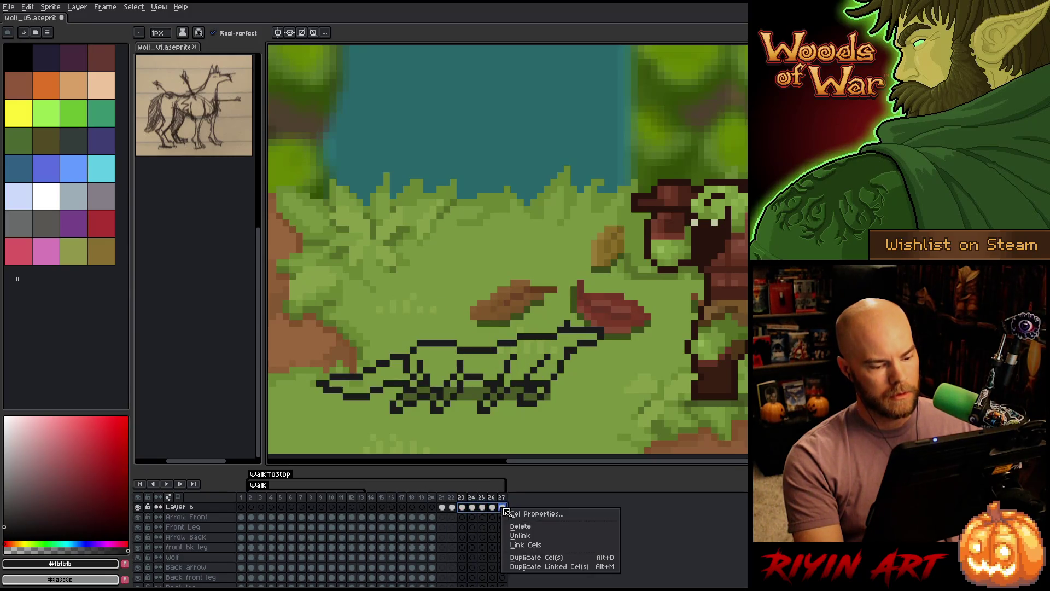
{"action": "left_click", "coordinate": [520, 546]}
Select frame 23's wolf lineart and nudge it up one pixel.
{"action": "left_click", "coordinate": [442, 507]}
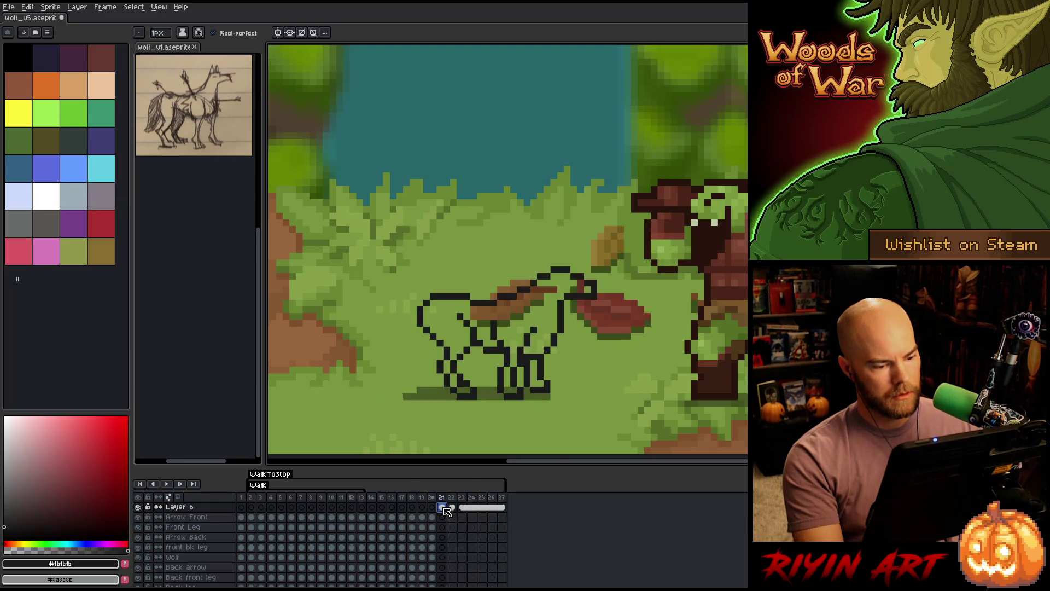
{"action": "left_click", "coordinate": [451, 507]}
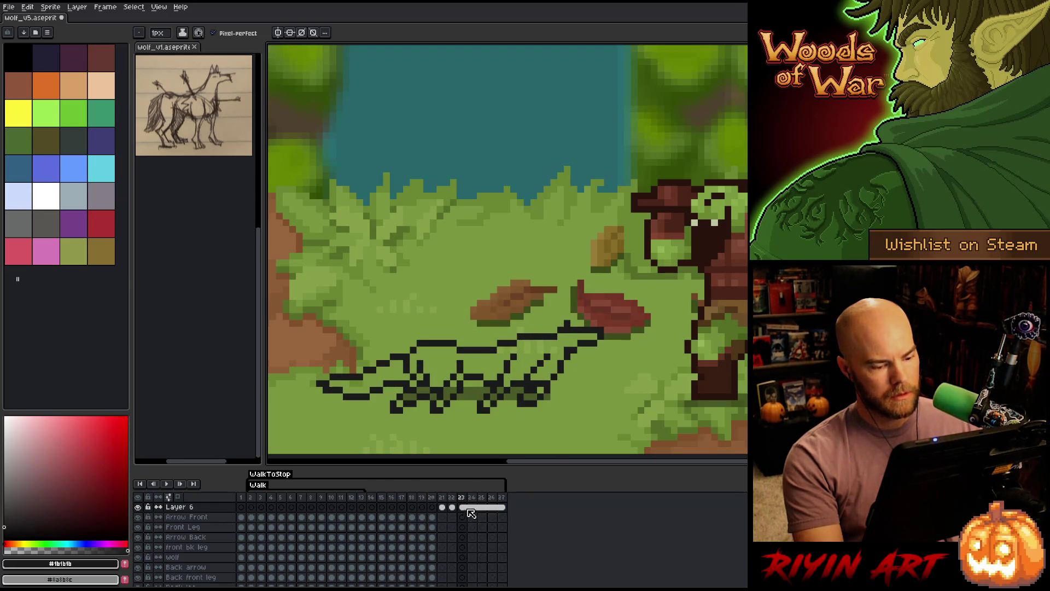
{"action": "left_click", "coordinate": [462, 507], "text": "ctrl"}
{"action": "key", "text": "Up"}
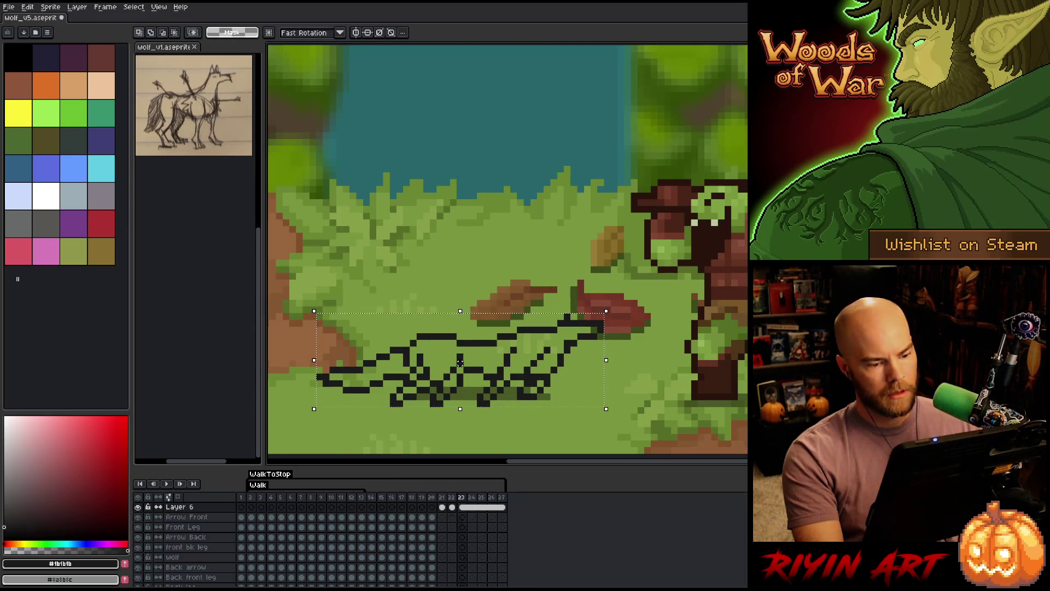
Shift frame 23's wolf lineart right, flipping against frame 22 to compare poses.
{"action": "key", "text": "comma"}
{"action": "key", "text": "period"}
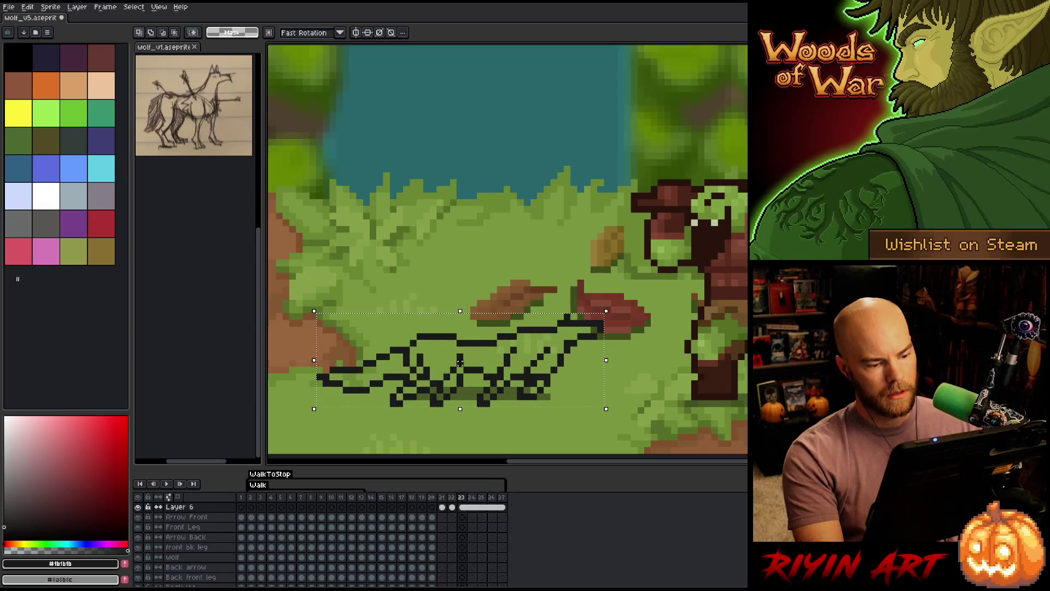
{"action": "left_click_drag", "start_coordinate": [460, 362], "coordinate": [480, 363]}
{"action": "key", "text": "comma"}
{"action": "key", "text": "period"}
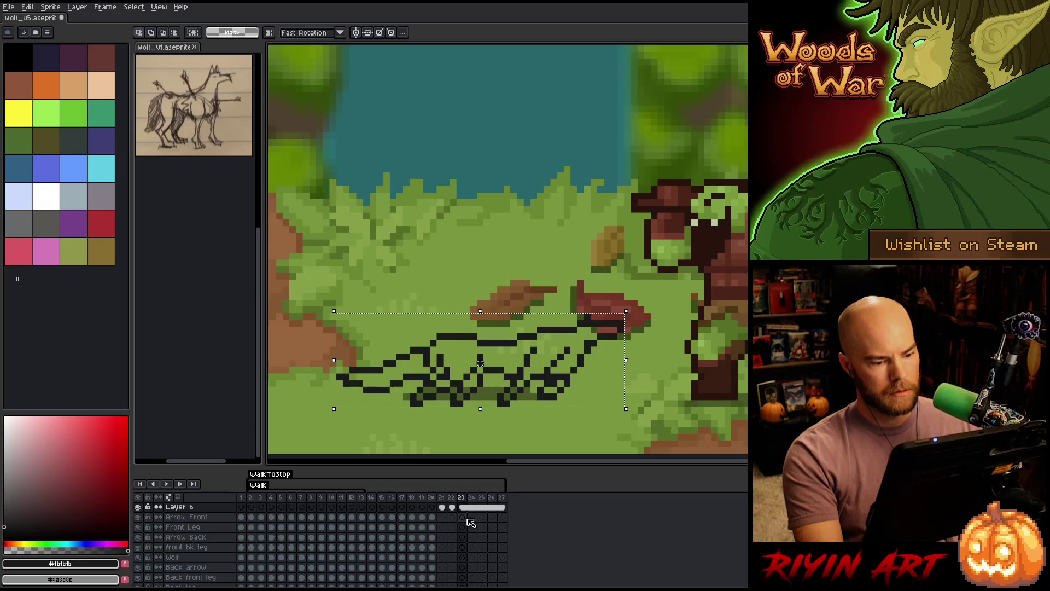
{"action": "key", "text": "comma"}
{"action": "key", "text": "comma"}
{"action": "key", "text": "comma"}
{"action": "key", "text": "period"}
{"action": "key", "text": "period"}
{"action": "key", "text": "period"}
{"action": "key", "text": "comma"}
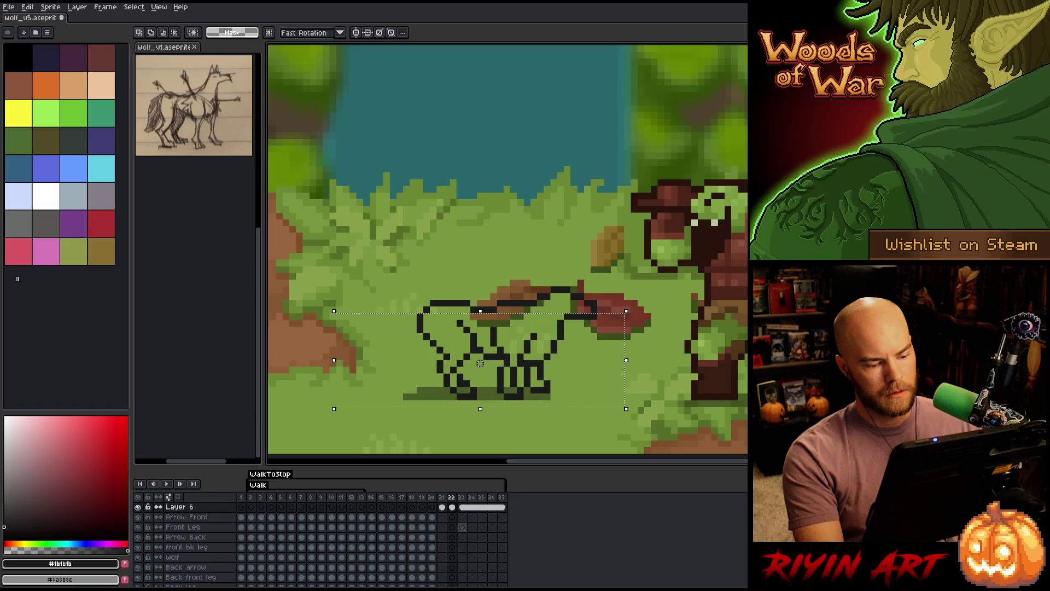
Move the lineart further right and up, checking alignment against frame 22.
{"action": "key", "text": "period"}
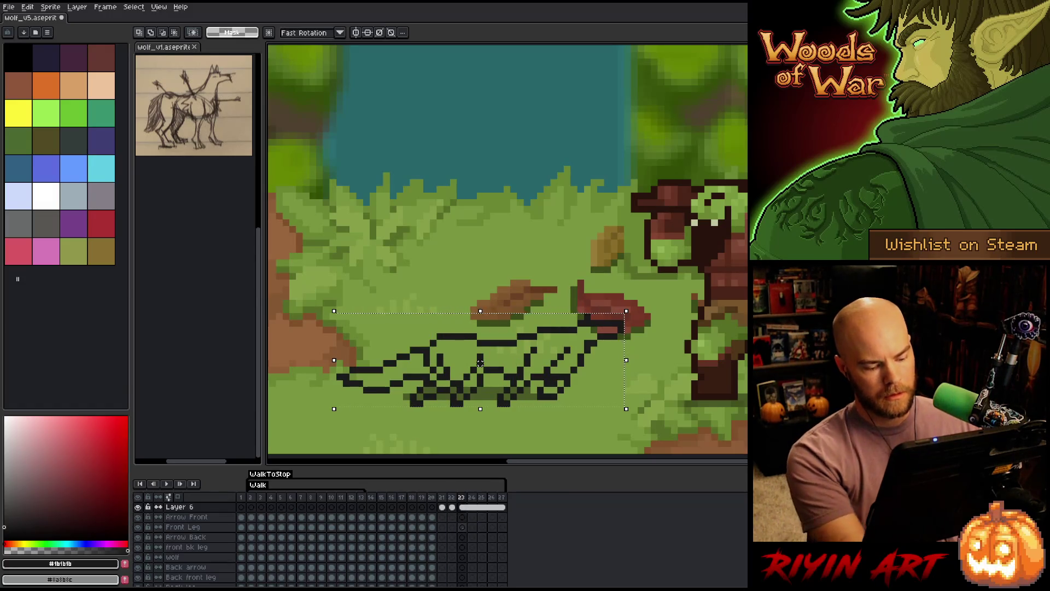
{"action": "left_click_drag", "start_coordinate": [480, 363], "coordinate": [500, 356]}
{"action": "key", "text": "comma"}
{"action": "key", "text": "period"}
{"action": "key", "text": "comma"}
{"action": "key", "text": "period"}
{"action": "key", "text": "comma"}
{"action": "key", "text": "period"}
{"action": "key", "text": "comma"}
{"action": "key", "text": "period"}
{"action": "key", "text": "comma"}
Nudge the lineart slightly left, save the file, and play the animation.
{"action": "key", "text": "period"}
{"action": "left_click_drag", "start_coordinate": [500, 356], "coordinate": [493, 356]}
{"action": "key", "text": "comma"}
{"action": "key", "text": "period"}
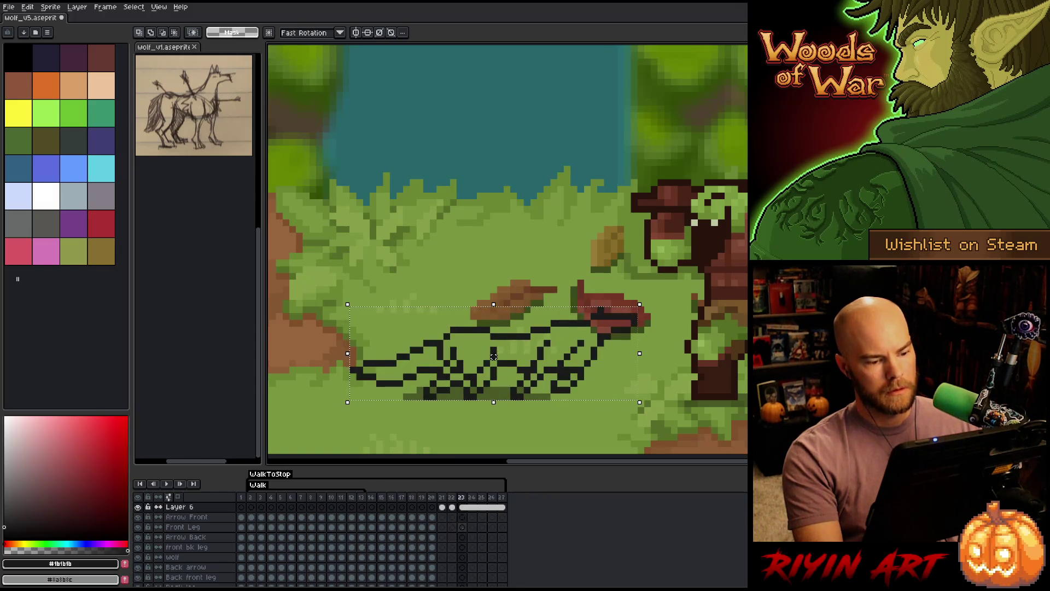
{"action": "key", "text": "comma"}
{"action": "key", "text": "period"}
{"action": "key", "text": "comma"}
{"action": "key", "text": "period"}
{"action": "key", "text": "ctrl+s"}
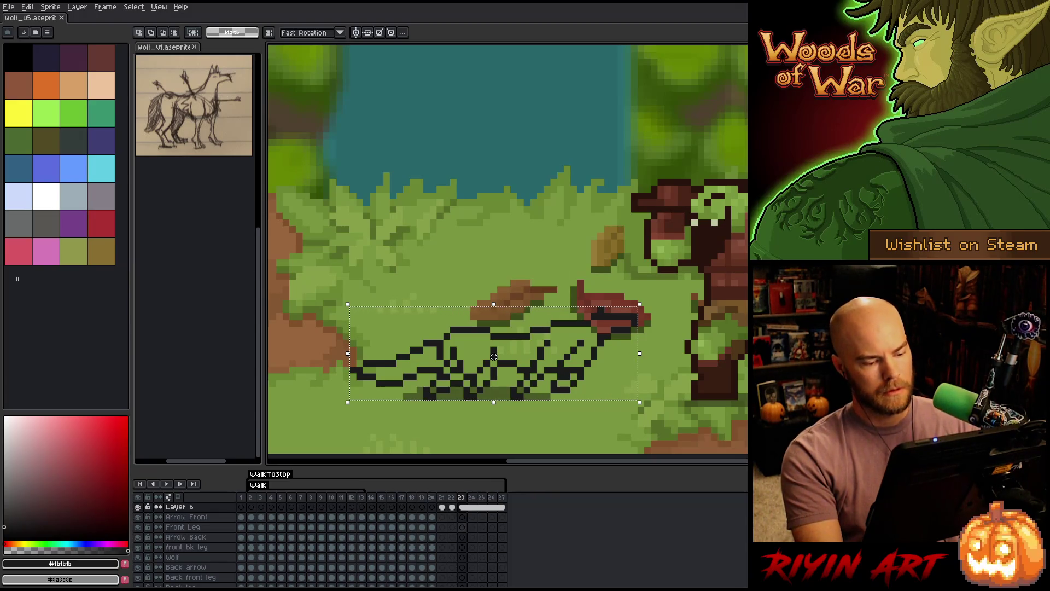
{"action": "key", "text": "Return"}
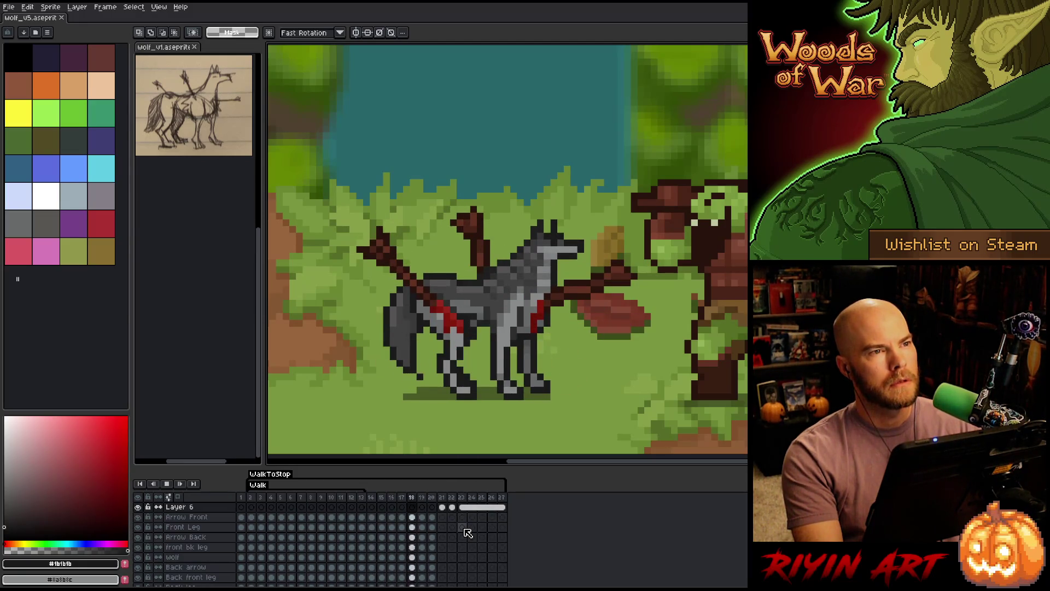
Stop playback, insert an empty frame 23 after frame 22, and show only Layer 6.
{"action": "key", "text": "Return"}
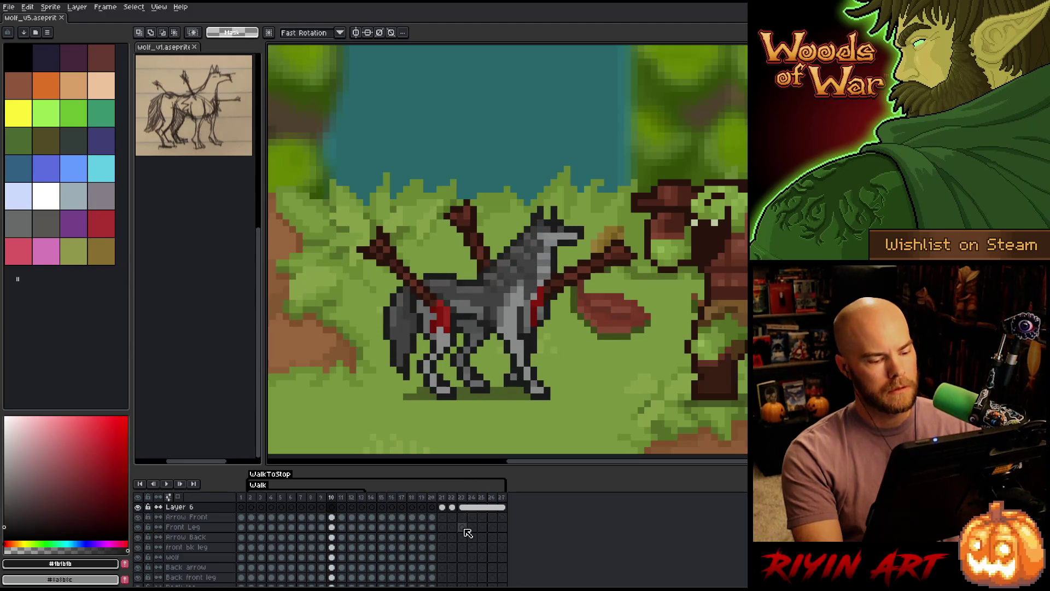
{"action": "left_click", "coordinate": [452, 497]}
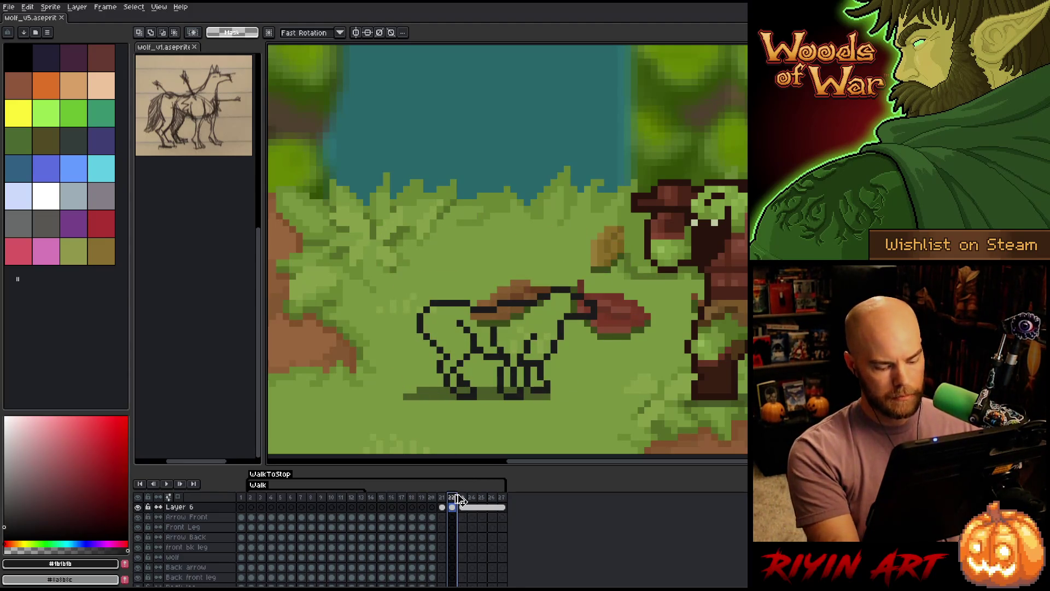
{"action": "key", "text": "alt+n"}
{"action": "left_click", "coordinate": [462, 507]}
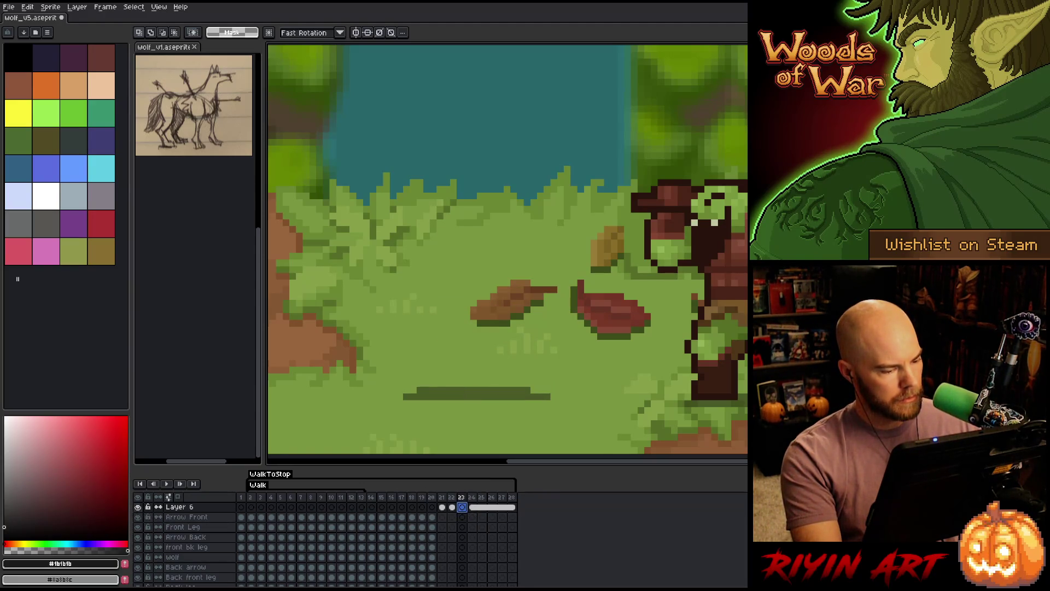
{"action": "left_click", "coordinate": [138, 507], "text": "alt"}
{"action": "left_click", "coordinate": [178, 497]}
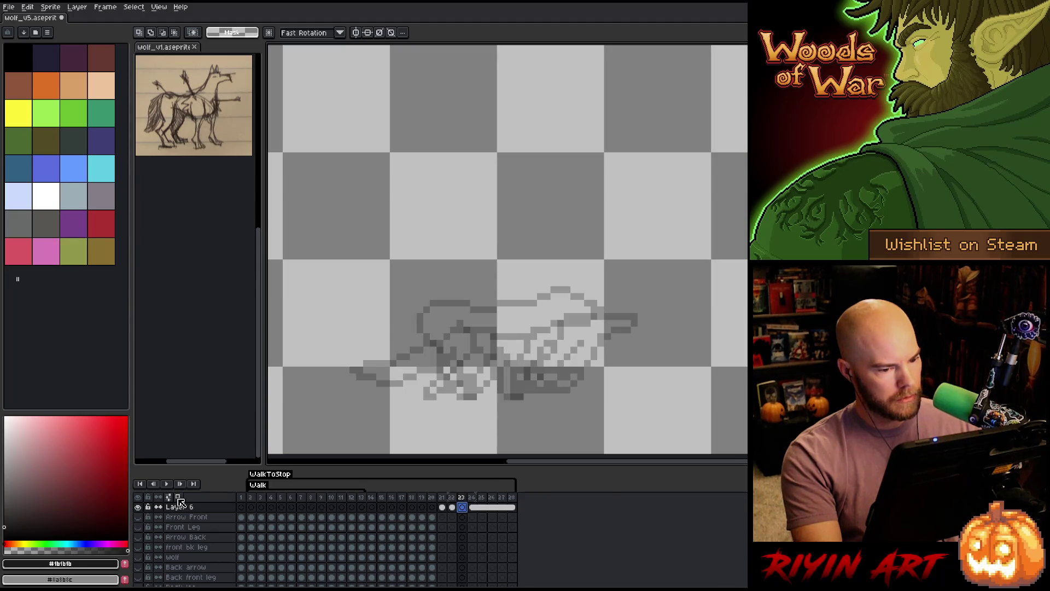
Turn on Red/Blue Tint in the onion-skin settings.
{"action": "right_click", "coordinate": [178, 497]}
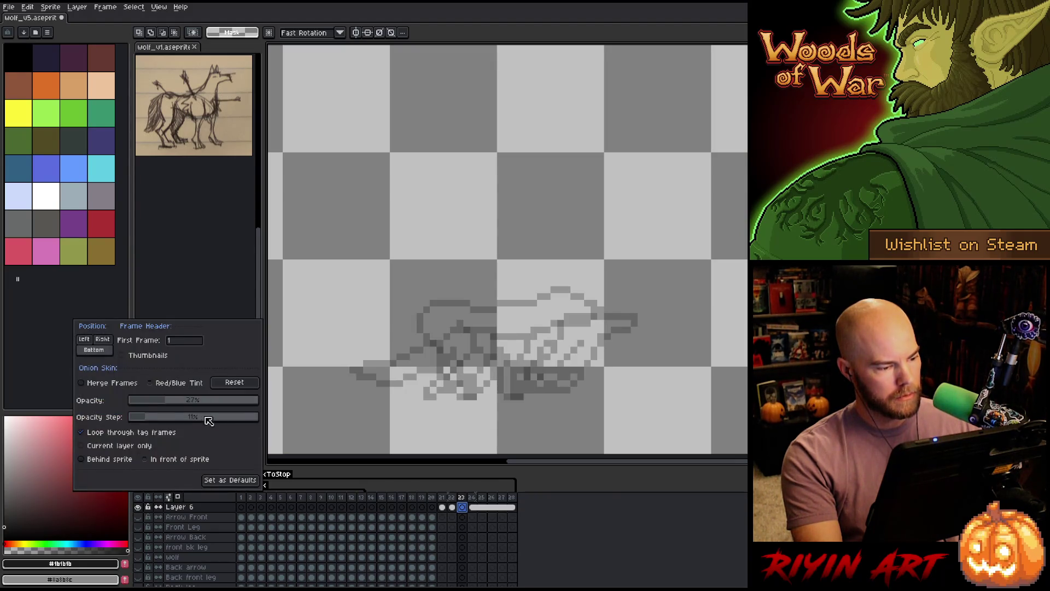
{"action": "left_click", "coordinate": [174, 383]}
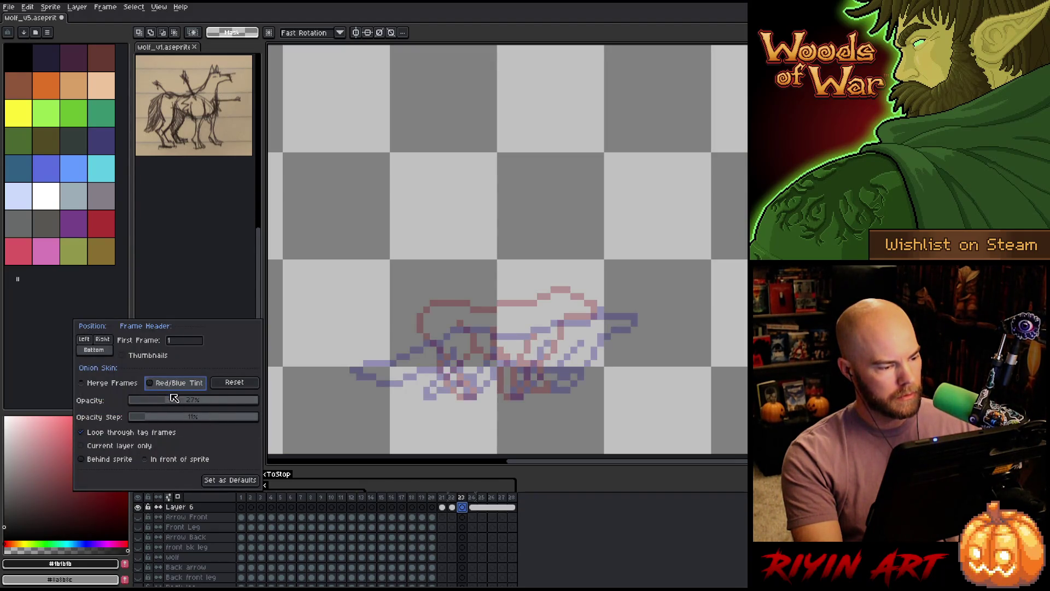
{"action": "left_click", "coordinate": [463, 508]}
Zoom in on the tinted wolf ghosts and switch to the Pencil tool.
{"action": "scroll", "coordinate": [504, 340], "scroll_direction": "up", "scroll_amount": 3}
{"action": "left_click_drag", "start_coordinate": [504, 340], "coordinate": [516, 218]}
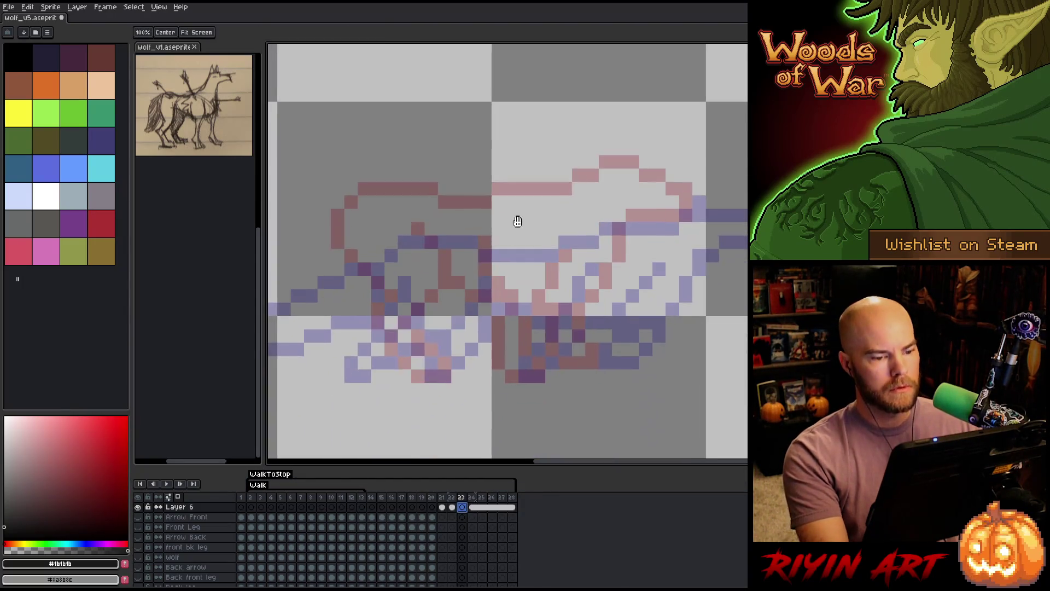
{"action": "scroll", "coordinate": [519, 326], "scroll_direction": "down", "scroll_amount": 1}
{"action": "key", "text": "m"}
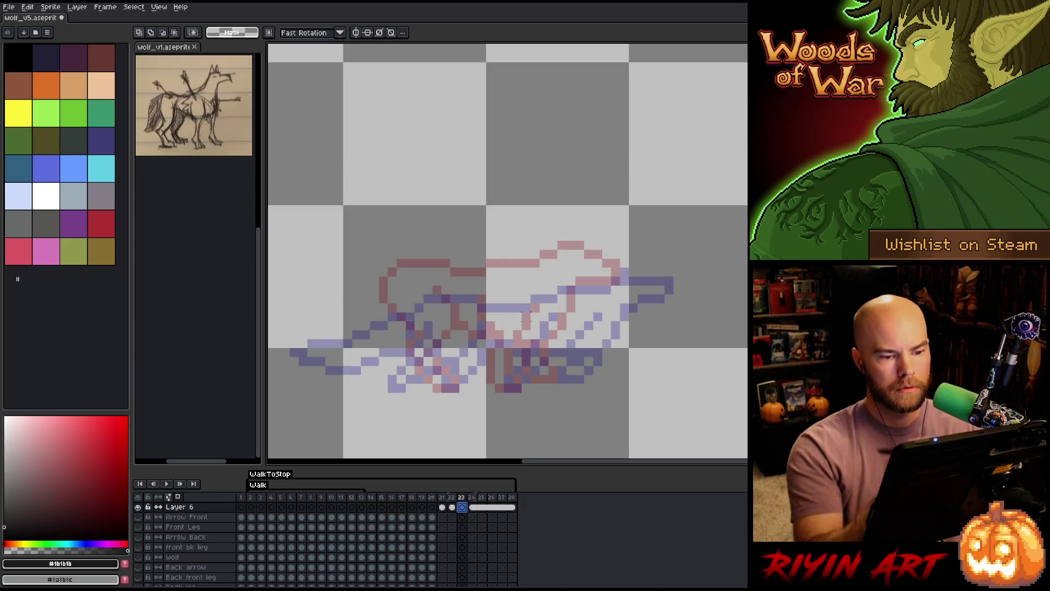
{"action": "key", "text": "b"}
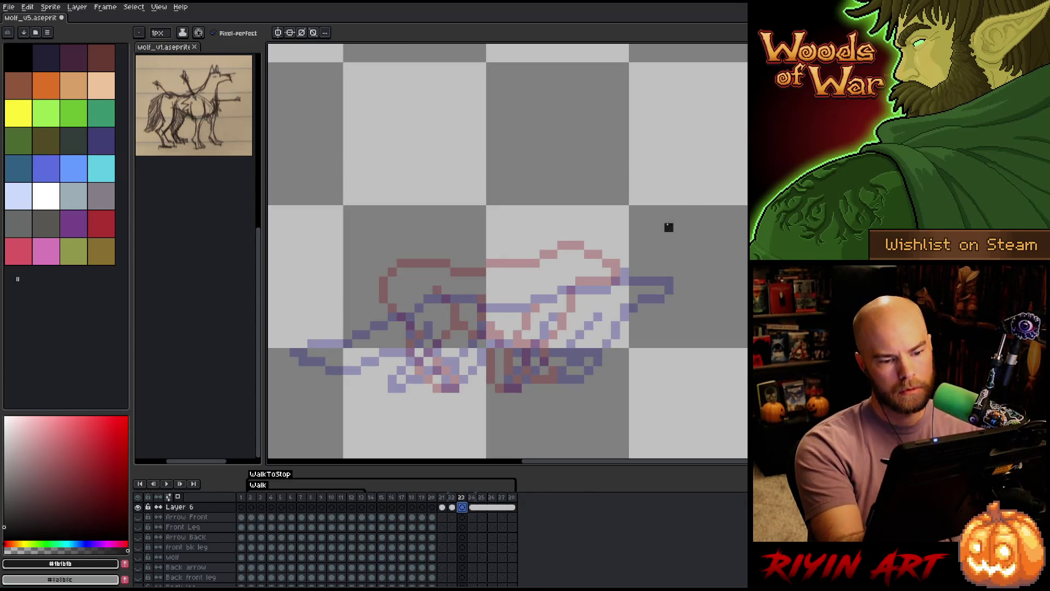
Trace the first black diagonal stroke on frame 23, undoing stray pixels.
{"action": "left_click", "coordinate": [651, 276]}
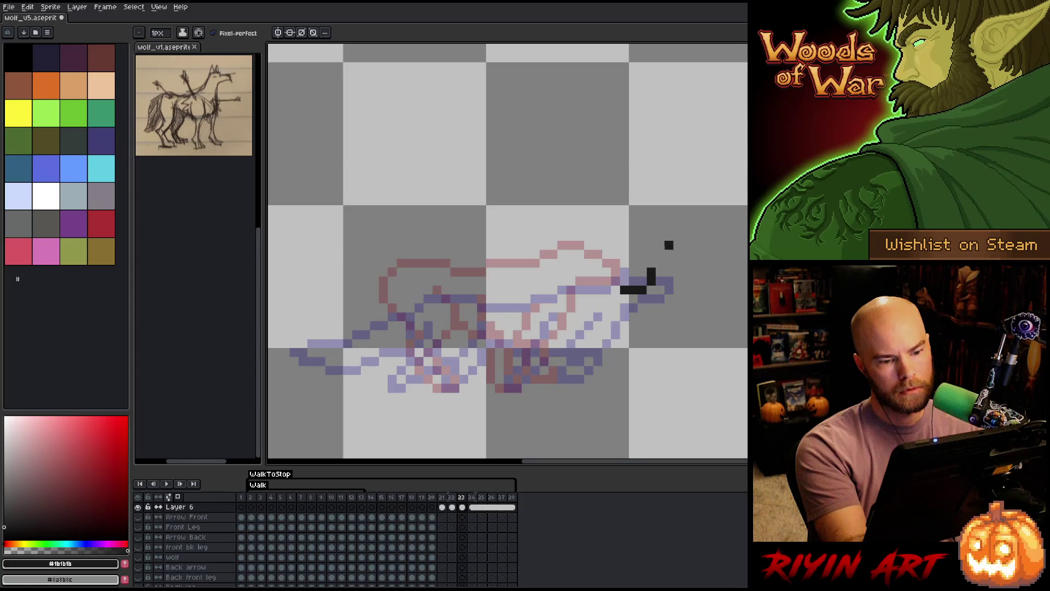
{"action": "left_click_drag", "start_coordinate": [605, 298], "coordinate": [583, 316]}
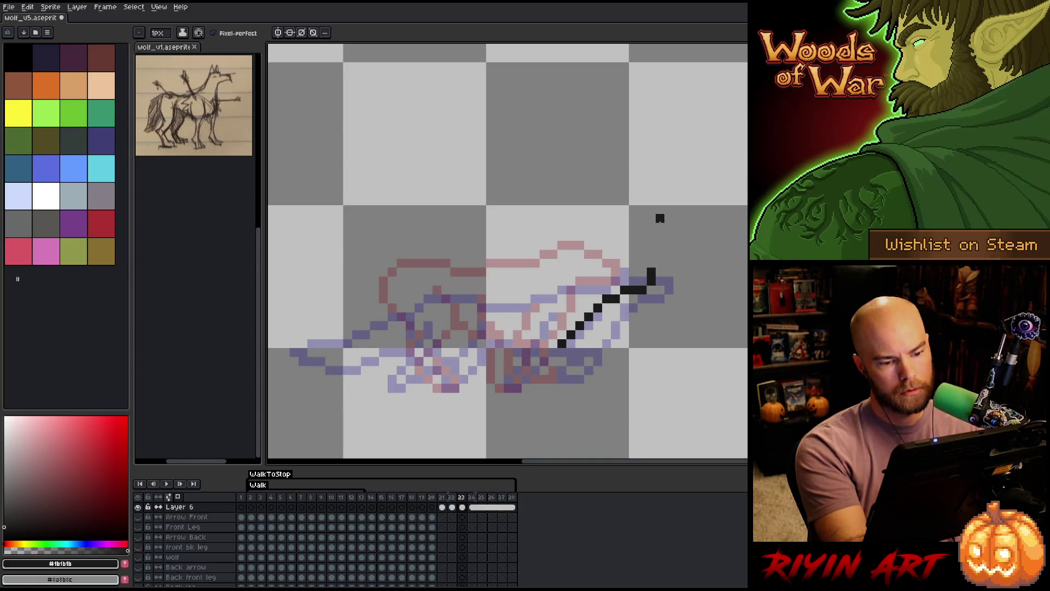
{"action": "key", "text": "ctrl+z"}
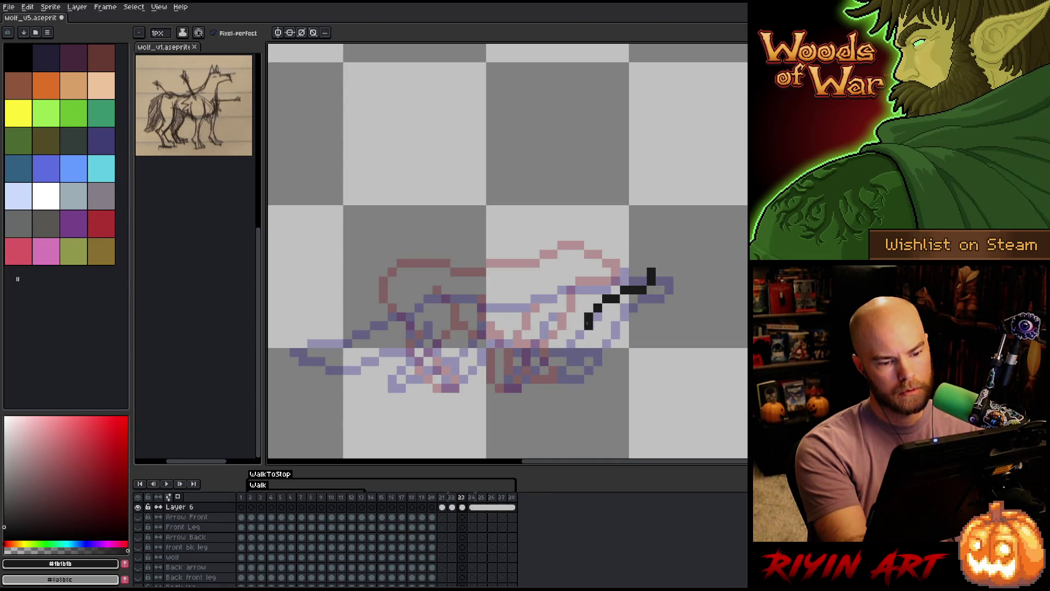
{"action": "left_click_drag", "start_coordinate": [587, 316], "coordinate": [588, 325]}
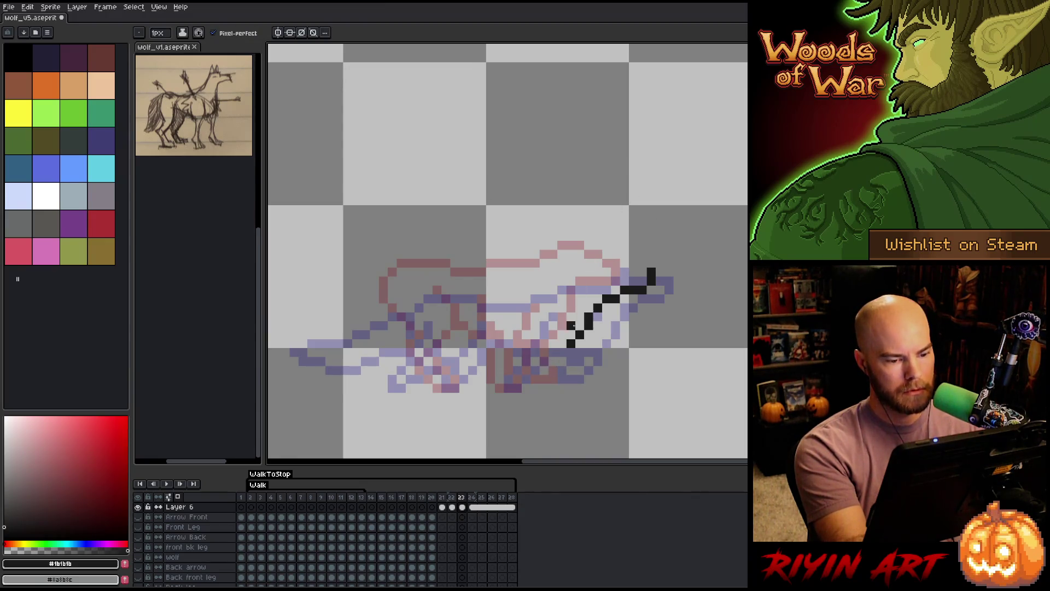
{"action": "left_click_drag", "start_coordinate": [516, 388], "coordinate": [552, 343]}
{"action": "left_click", "coordinate": [552, 334]}
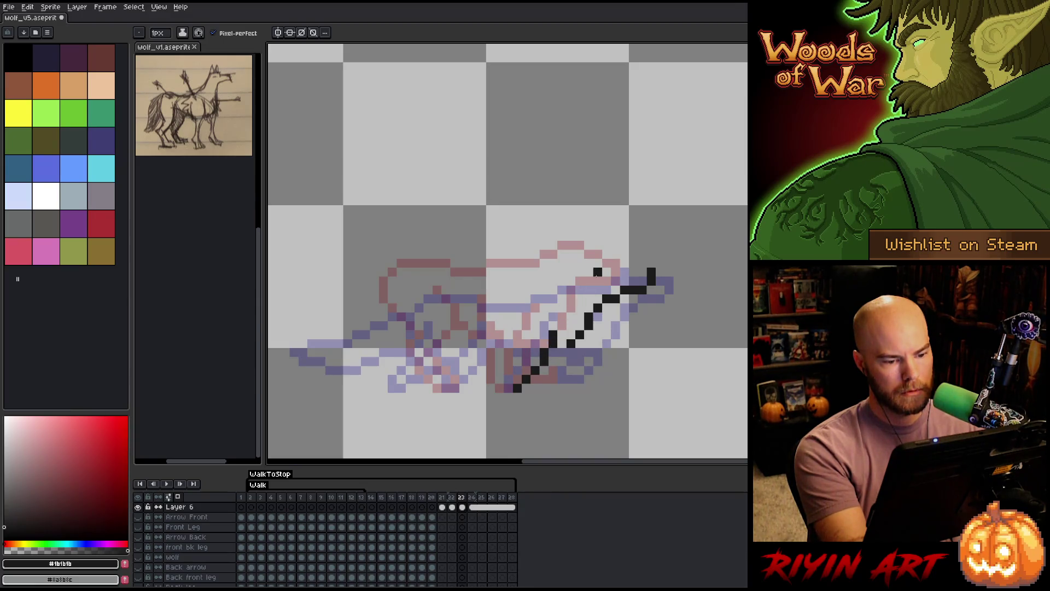
{"action": "key", "text": "ctrl+z"}
{"action": "key", "text": "ctrl+z"}
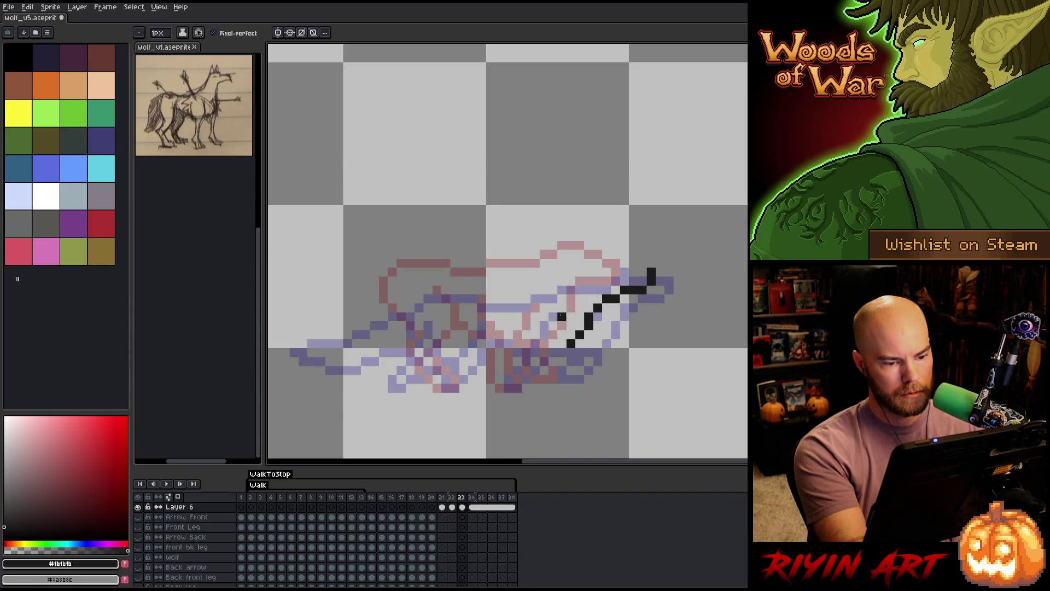
{"action": "key", "text": "ctrl+y"}
{"action": "key", "text": "ctrl+z"}
{"action": "key", "text": "ctrl+z"}
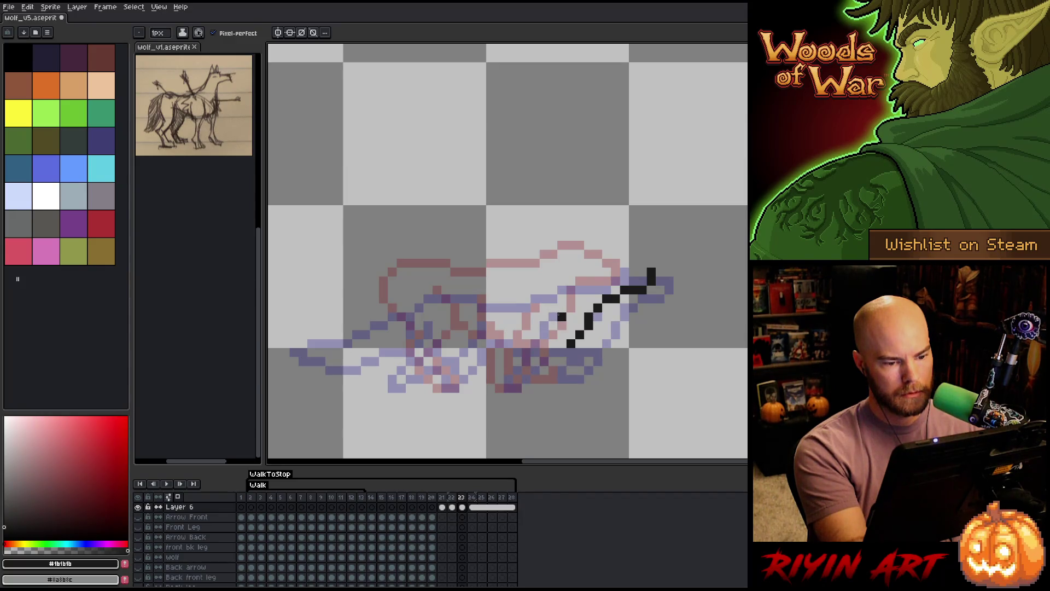
Extend the diagonal down-left into a small foot and start the head's top edge.
{"action": "left_click", "coordinate": [552, 323]}
{"action": "key", "text": "ctrl+z"}
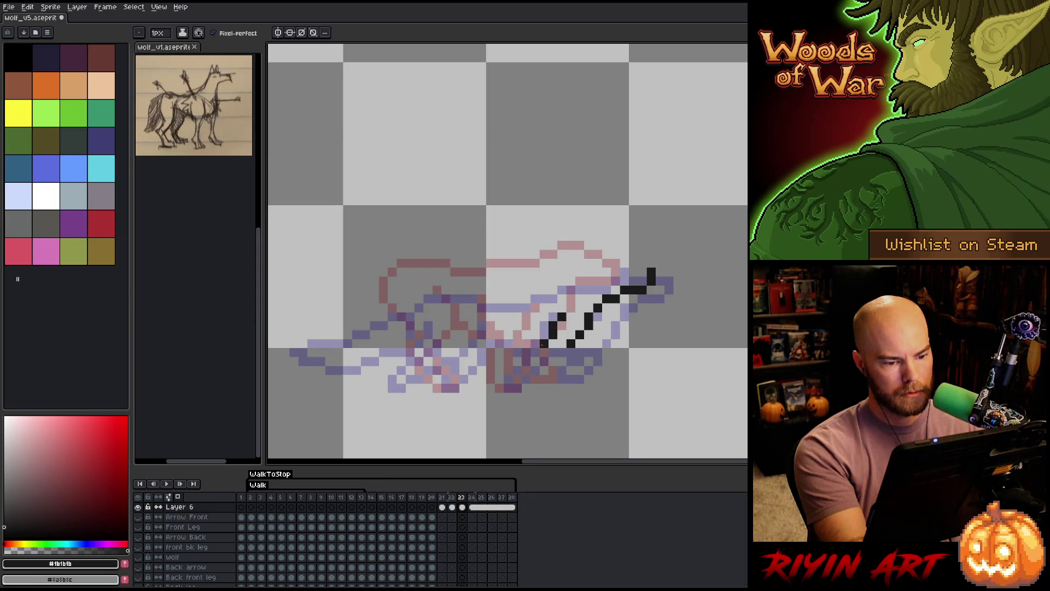
{"action": "left_click_drag", "start_coordinate": [529, 361], "coordinate": [526, 371]}
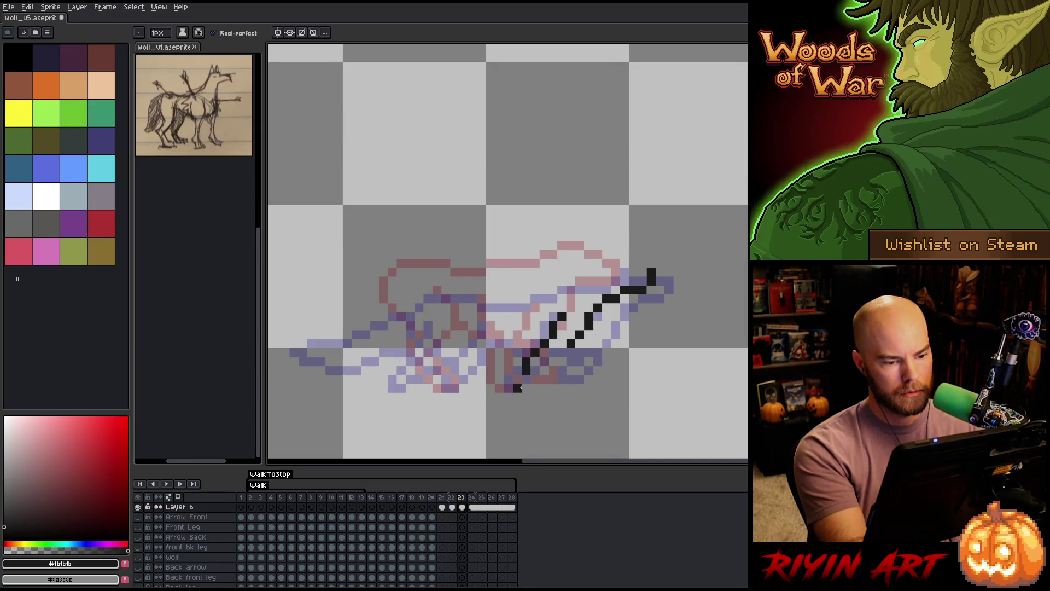
{"action": "left_click", "coordinate": [500, 379]}
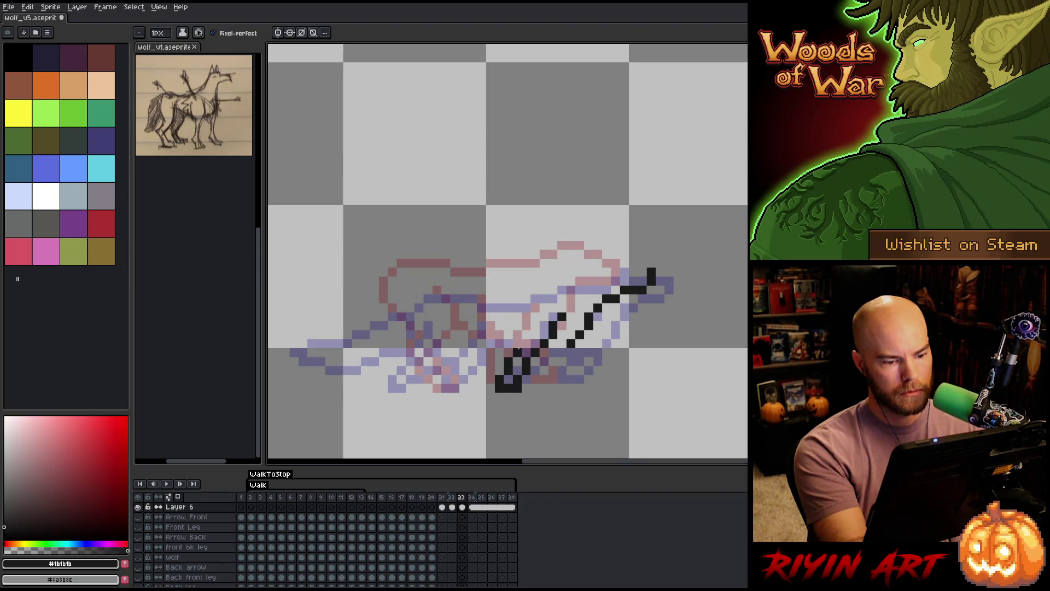
{"action": "left_click", "coordinate": [525, 334]}
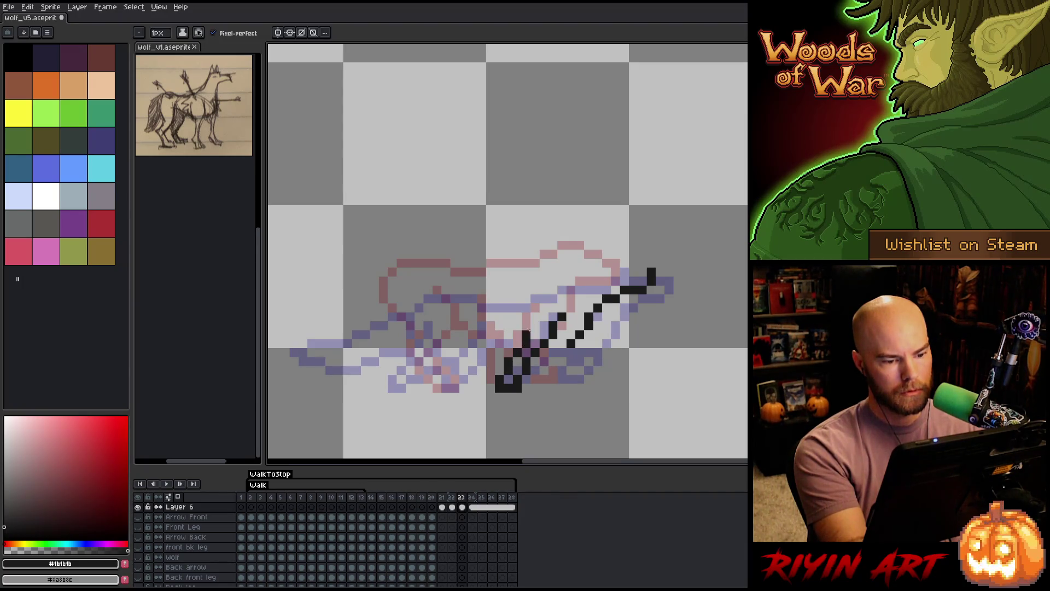
{"action": "left_click", "coordinate": [517, 326]}
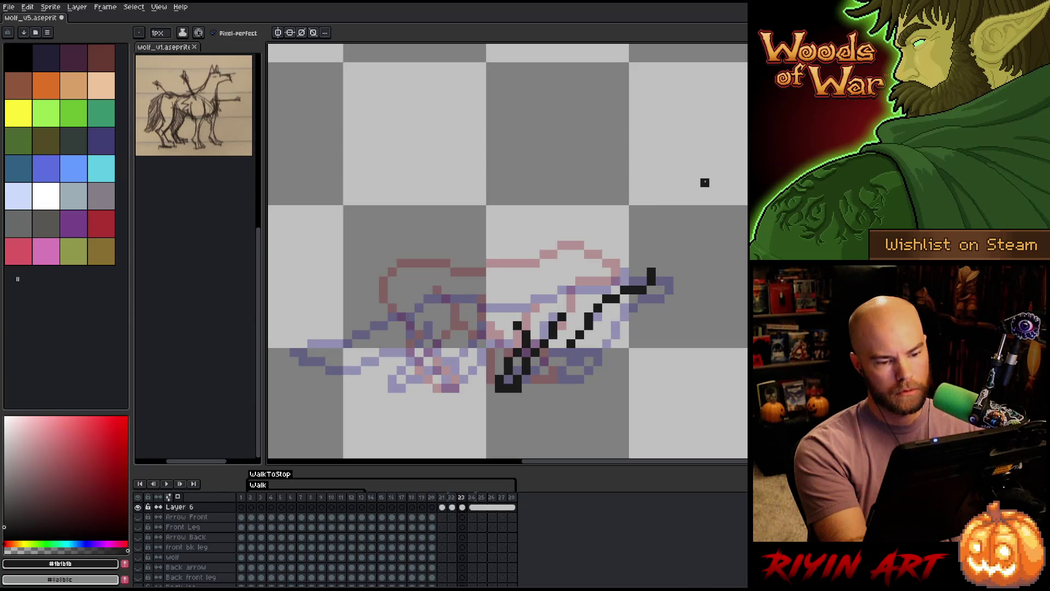
{"action": "left_click_drag", "start_coordinate": [614, 272], "coordinate": [652, 272]}
Fix the head outline on frames 22 and 21, nudging the lassoed head up-right one pixel.
{"action": "key", "text": "comma"}
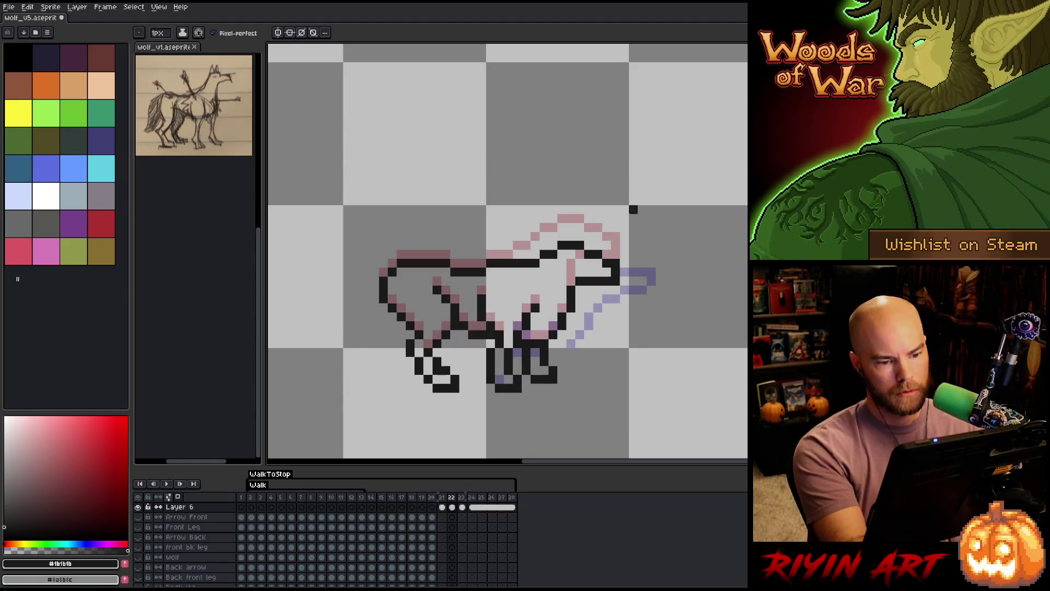
{"action": "mouse_move", "coordinate": [601, 258]}
{"action": "left_mouse_down"}
{"action": "mouse_move", "coordinate": [588, 264]}
{"action": "mouse_move", "coordinate": [610, 273]}
{"action": "mouse_move", "coordinate": [588, 280]}
{"action": "left_mouse_up"}
{"action": "key", "text": "e"}
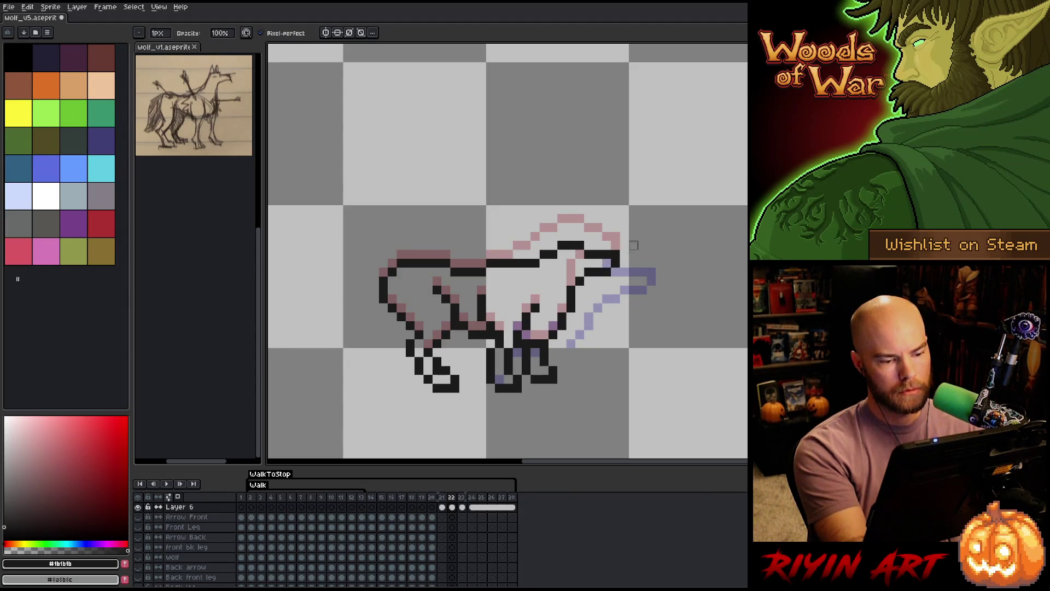
{"action": "key", "text": "comma"}
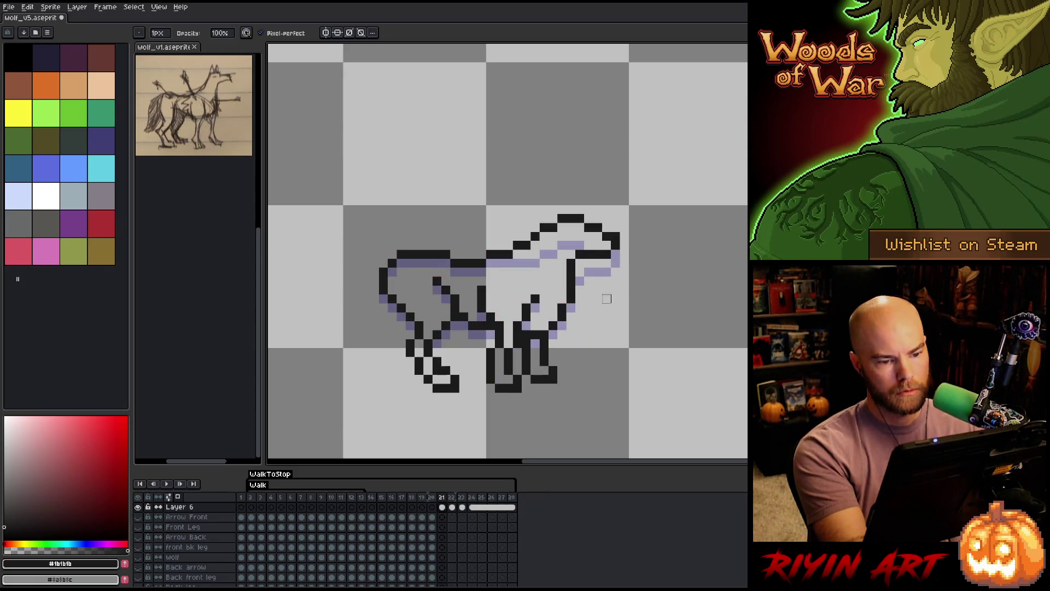
{"action": "key", "text": "b"}
{"action": "left_click", "coordinate": [597, 236]}
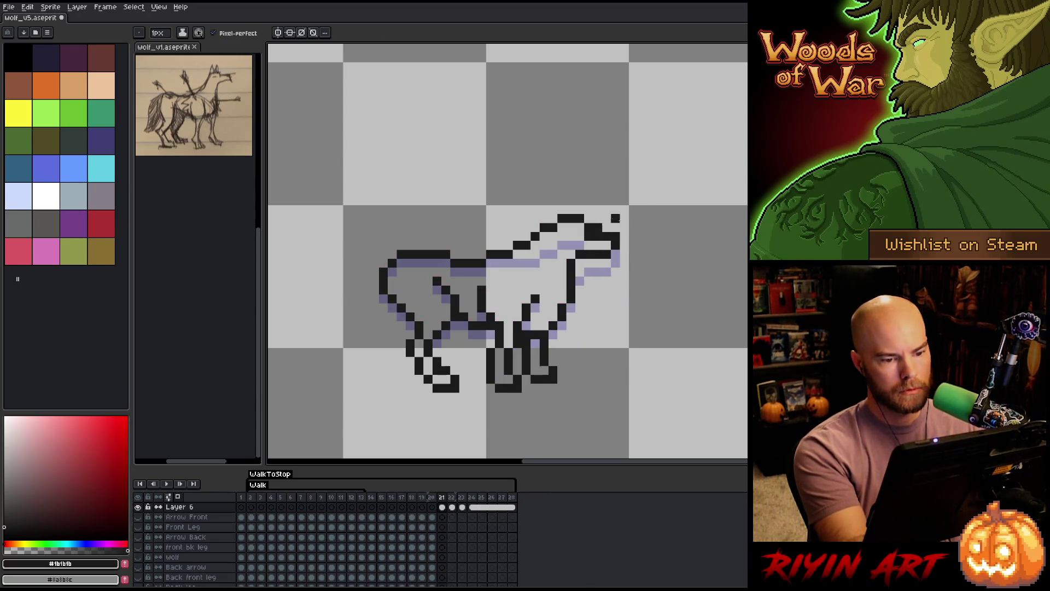
{"action": "key", "text": "e"}
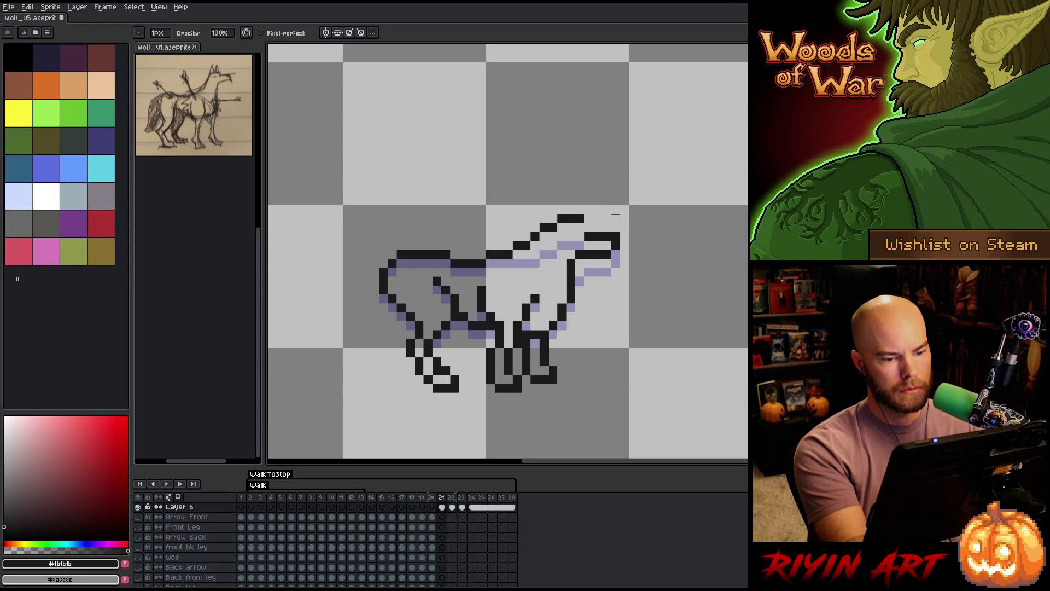
{"action": "key", "text": "q"}
{"action": "mouse_move", "coordinate": [615, 221]}
{"action": "left_mouse_down"}
{"action": "mouse_move", "coordinate": [639, 235]}
{"action": "mouse_move", "coordinate": [601, 268]}
{"action": "mouse_move", "coordinate": [621, 284]}
{"action": "left_mouse_up"}
{"action": "key", "text": "b"}
{"action": "left_click", "coordinate": [589, 228]}
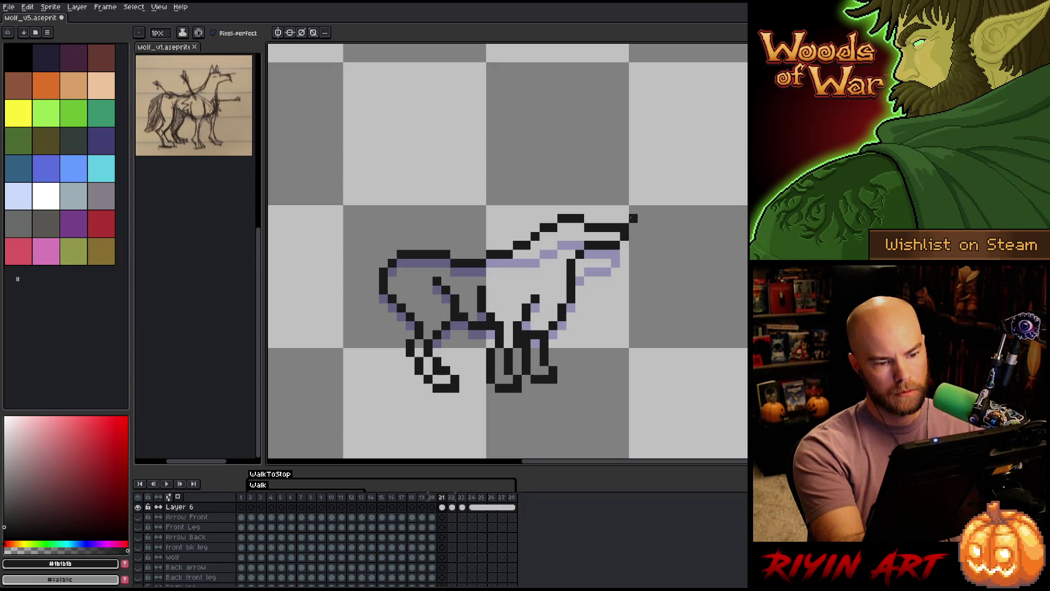
Flip between frames 20, 21 and 22 to preview the motion.
{"action": "key", "text": "q"}
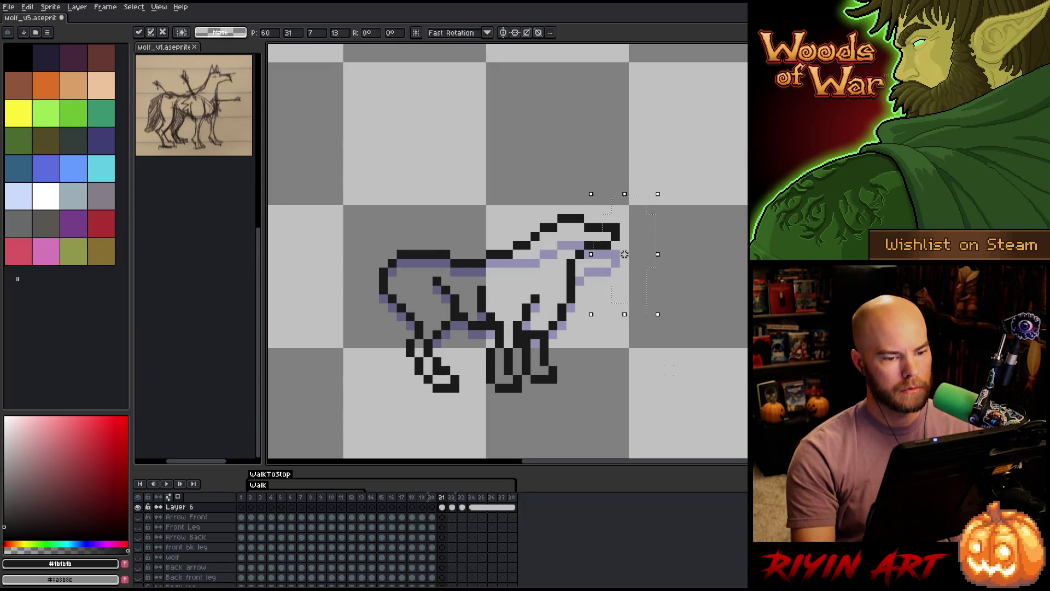
{"action": "key", "text": "Left"}
{"action": "key", "text": "Right"}
{"action": "key", "text": "Left"}
{"action": "key", "text": "Right"}
{"action": "key", "text": "Right"}
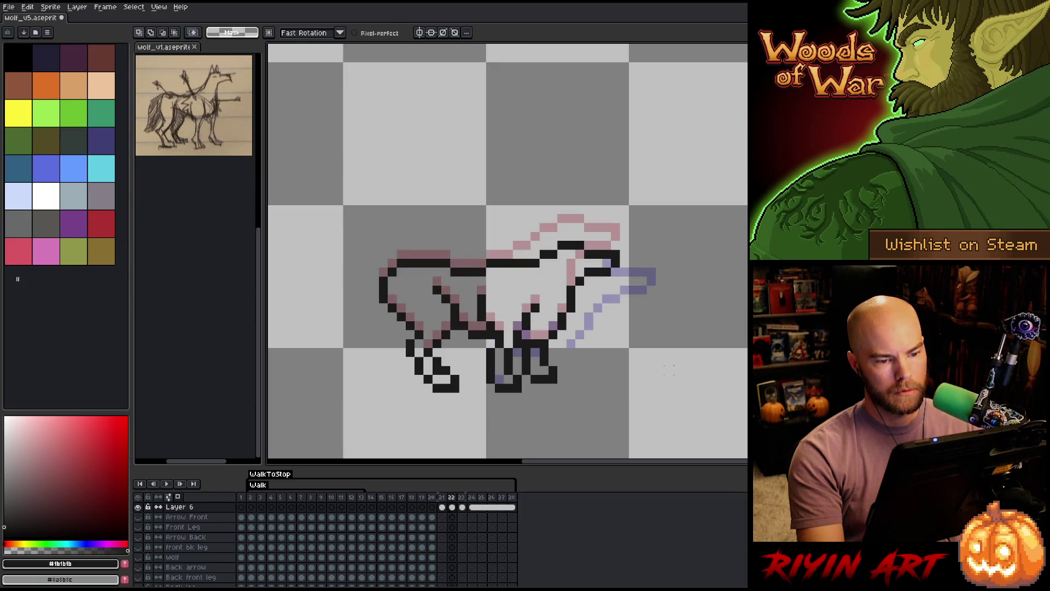
{"action": "key", "text": "Left"}
{"action": "key", "text": "Right"}
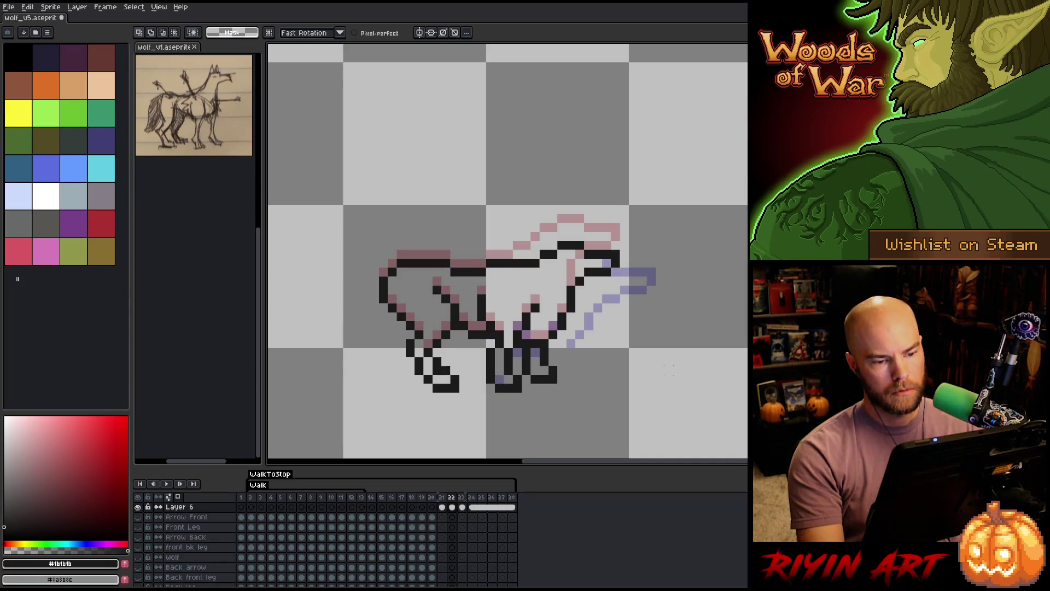
On frame 23, add head pixels and extend the head's dark row leftward.
{"action": "key", "text": "Right"}
{"action": "key", "text": "b"}
{"action": "left_click", "coordinate": [596, 264]}
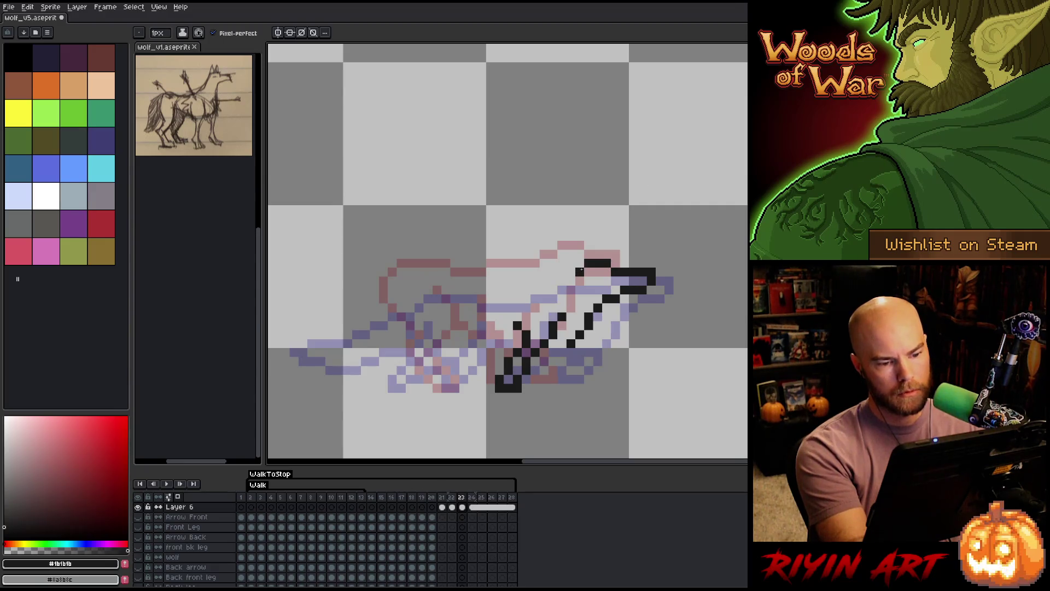
{"action": "left_click", "coordinate": [562, 272]}
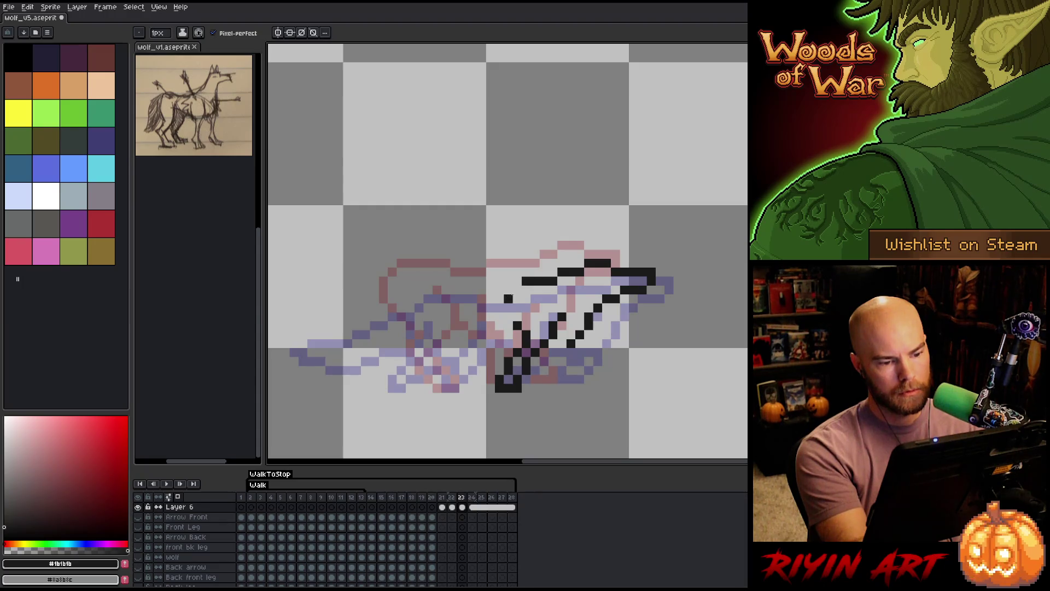
Extend the back line leftward and draw the front leg lines on frame 23.
{"action": "left_click", "coordinate": [419, 280]}
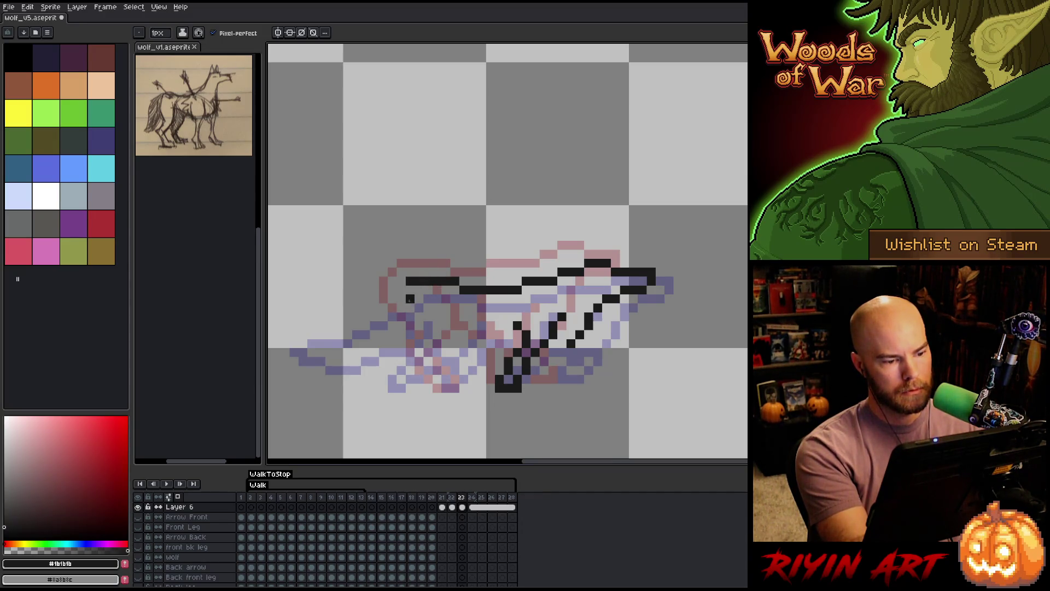
{"action": "left_click_drag", "start_coordinate": [409, 290], "coordinate": [401, 337]}
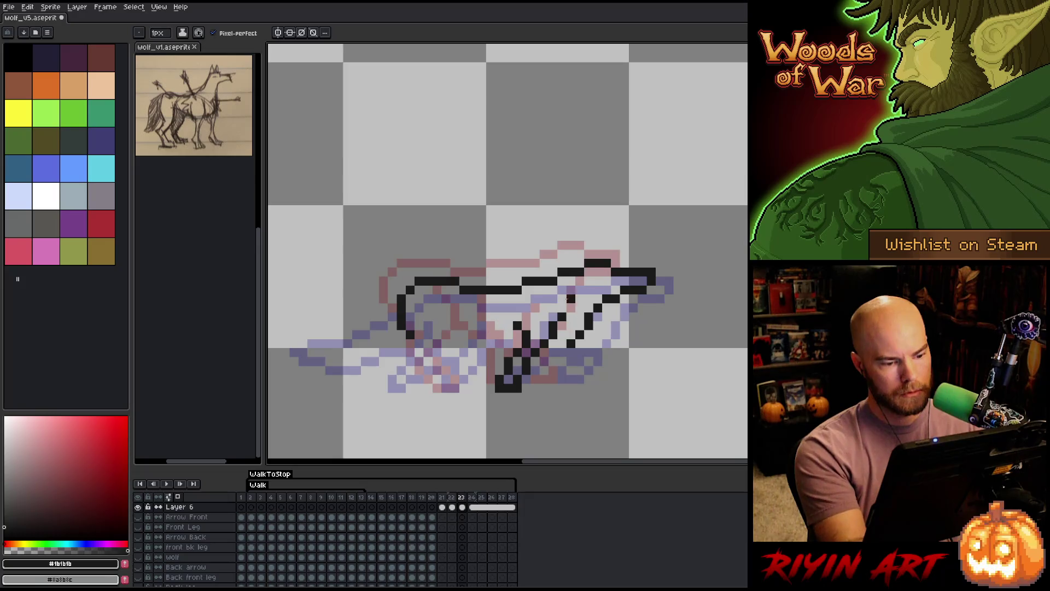
{"action": "left_click_drag", "start_coordinate": [428, 388], "coordinate": [435, 378]}
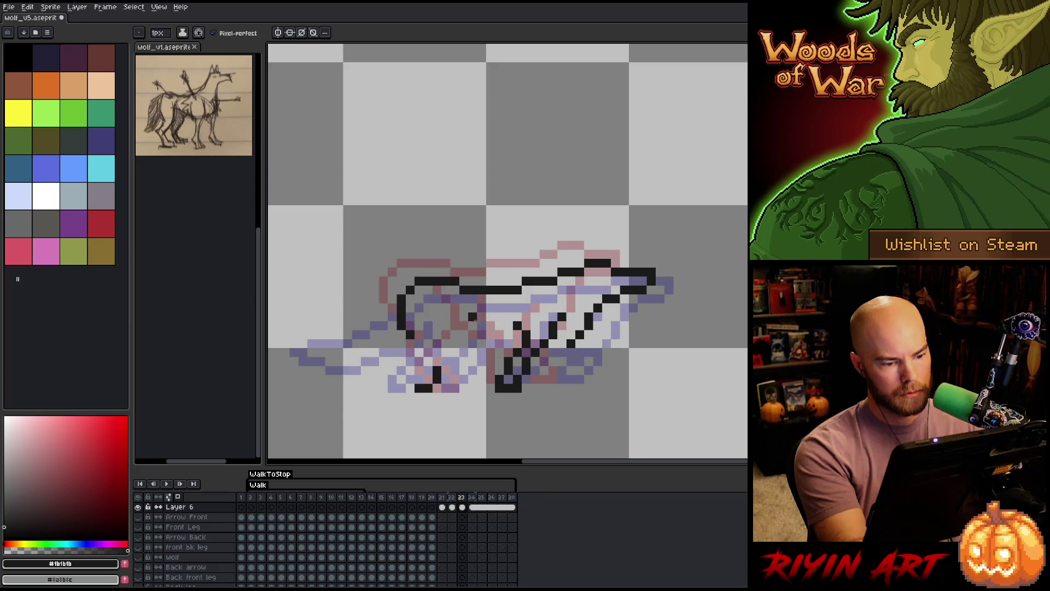
{"action": "left_click_drag", "start_coordinate": [475, 320], "coordinate": [436, 361]}
{"action": "left_click", "coordinate": [446, 361]}
{"action": "left_click", "coordinate": [446, 334]}
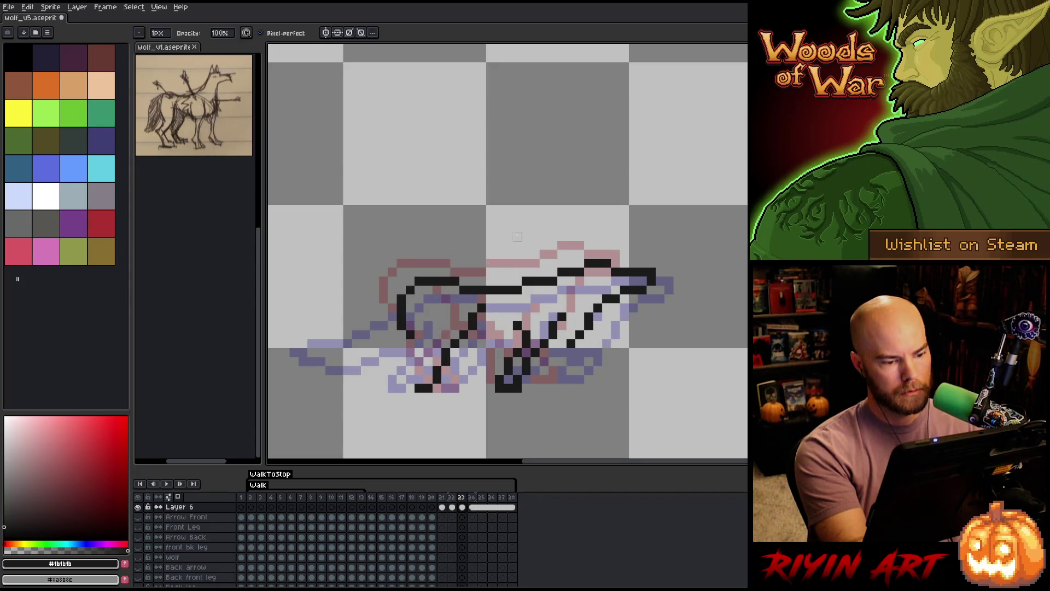
{"action": "left_click_drag", "start_coordinate": [418, 305], "coordinate": [410, 381]}
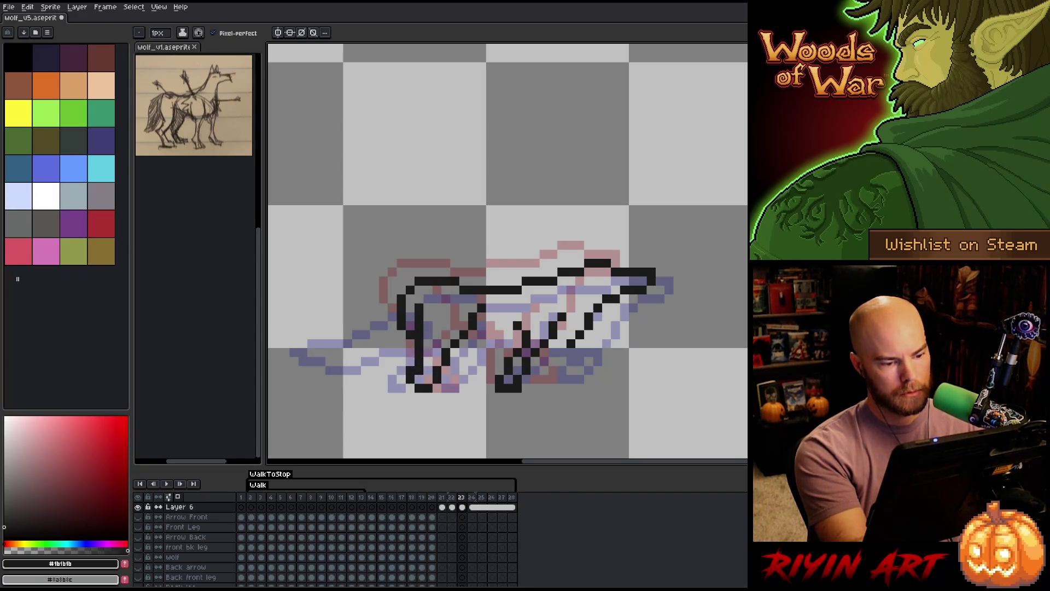
{"action": "left_click", "coordinate": [428, 361]}
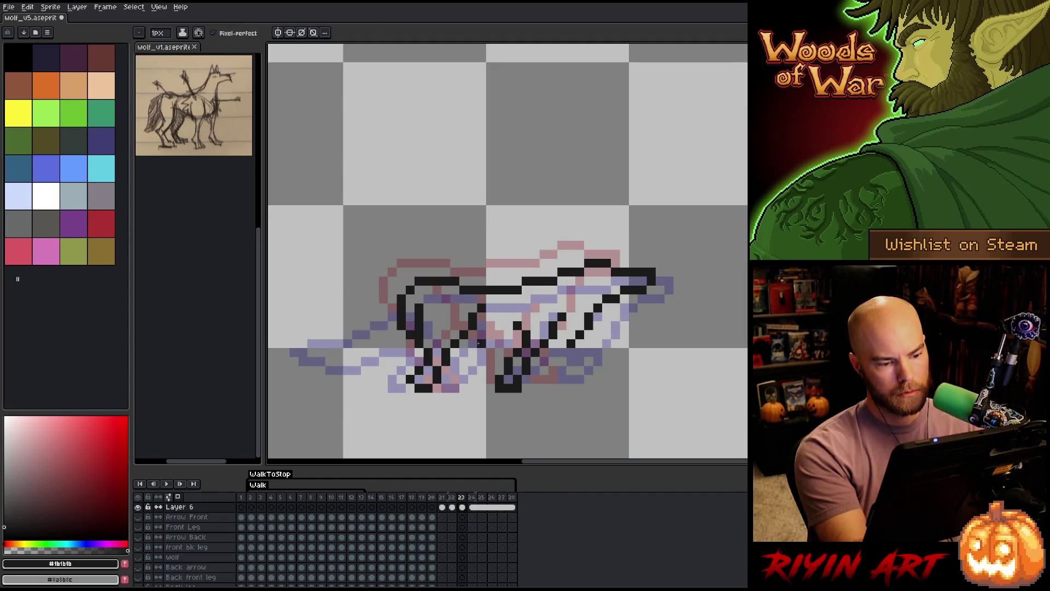
{"action": "left_click_drag", "start_coordinate": [487, 343], "coordinate": [573, 352]}
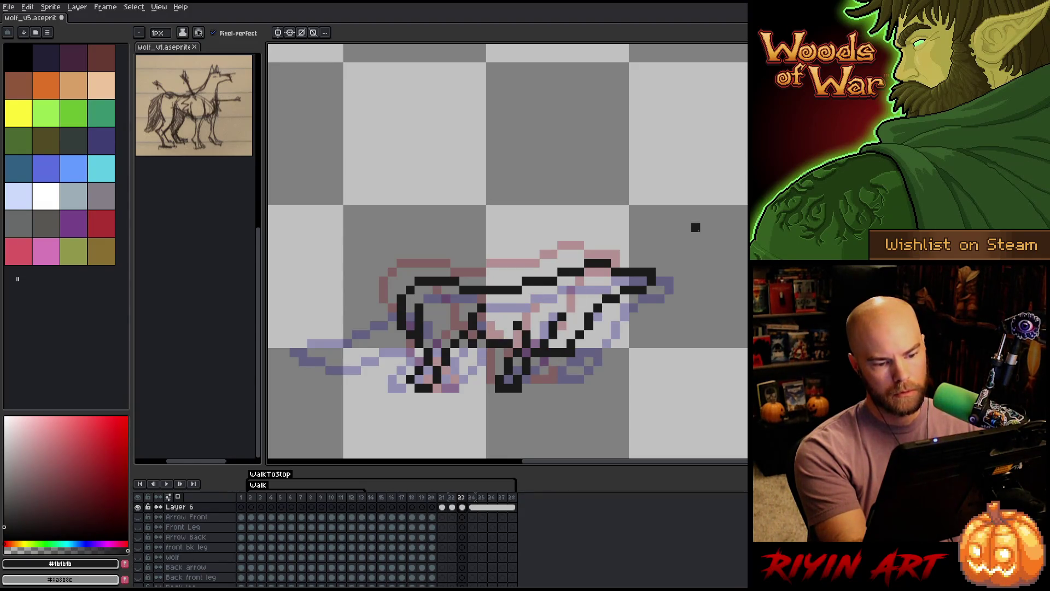
Add rear-leg pixels, darken the belly line and draw the front foot.
{"action": "key", "text": "e"}
{"action": "key", "text": "b"}
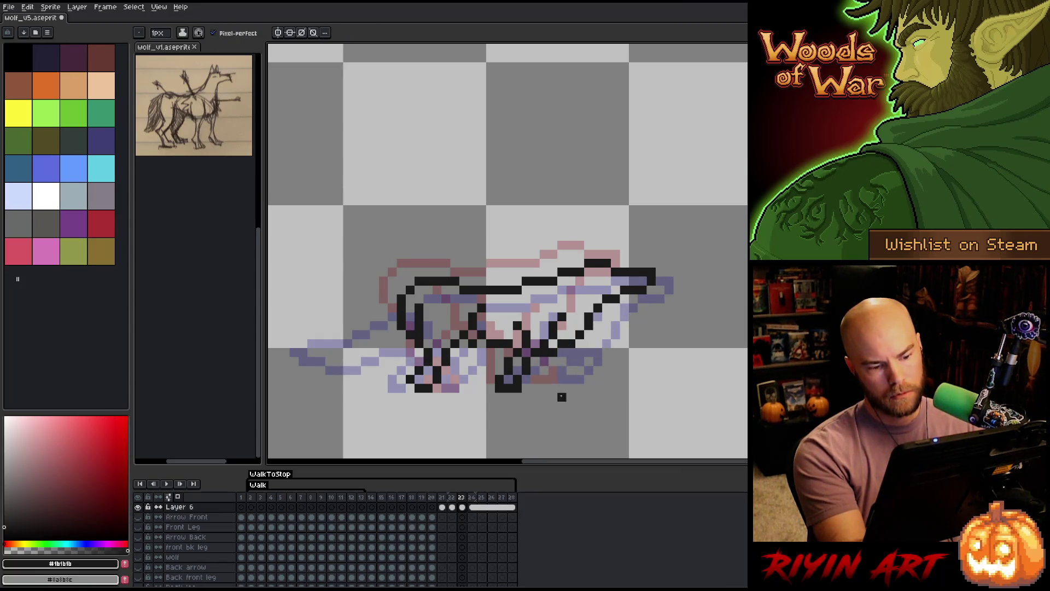
{"action": "left_click", "coordinate": [558, 379]}
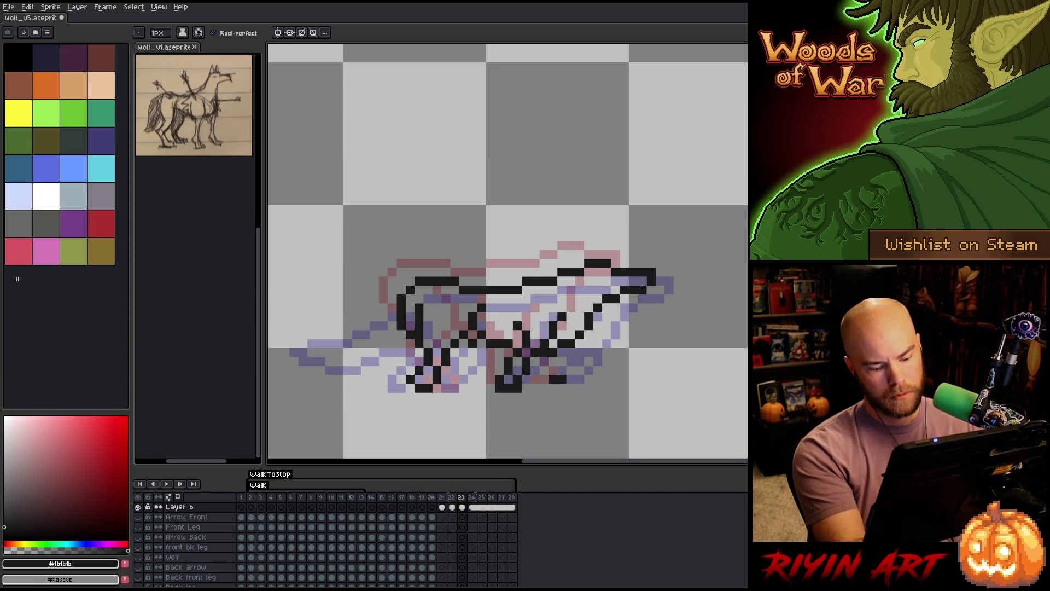
{"action": "left_click", "coordinate": [615, 306]}
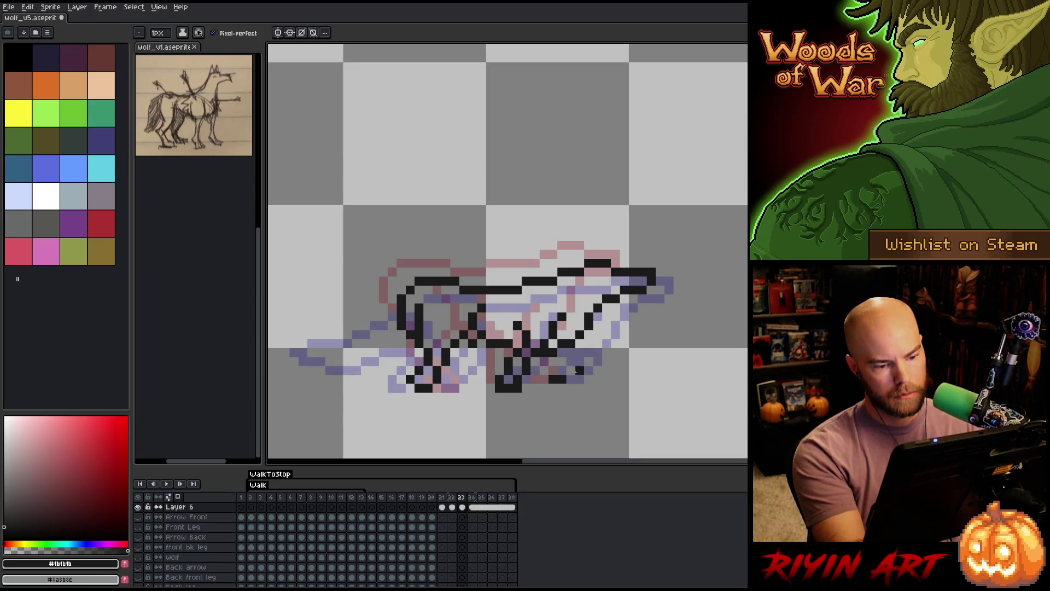
{"action": "left_click", "coordinate": [596, 333]}
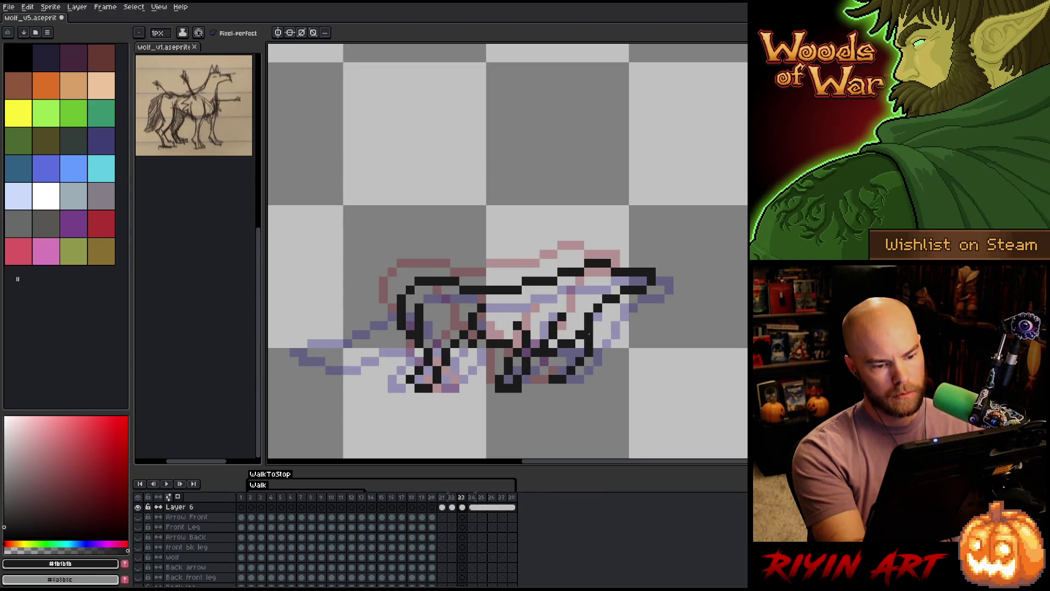
{"action": "left_click_drag", "start_coordinate": [572, 353], "coordinate": [560, 361]}
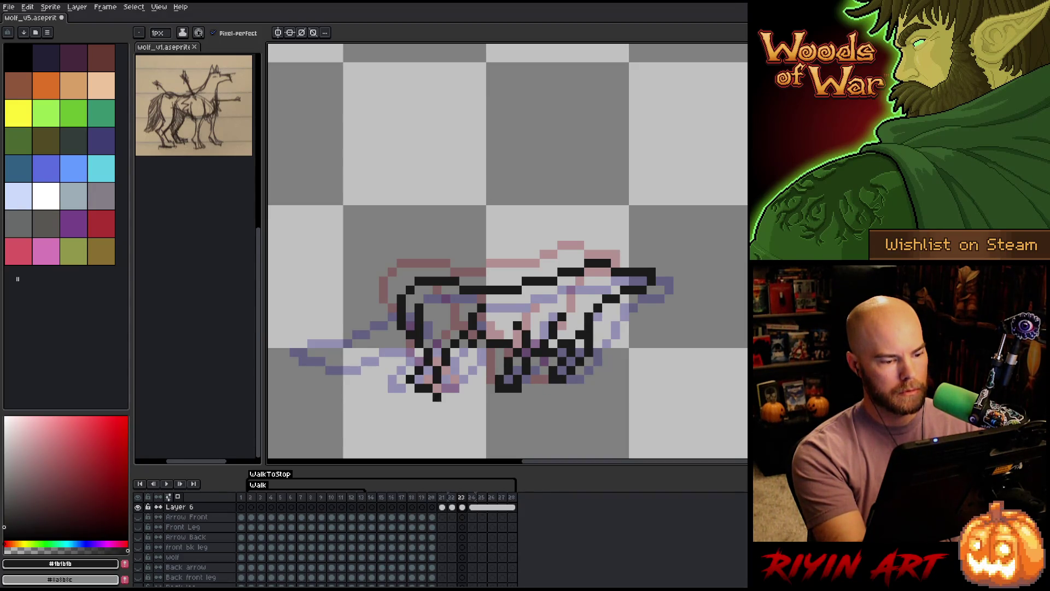
{"action": "left_click", "coordinate": [410, 387]}
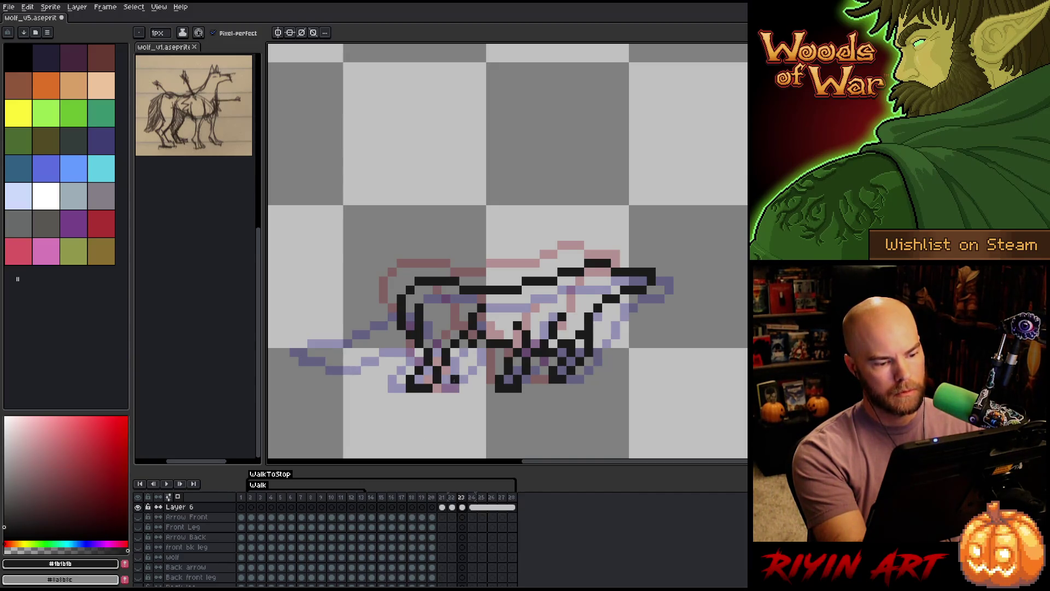
{"action": "left_click_drag", "start_coordinate": [458, 379], "coordinate": [473, 350]}
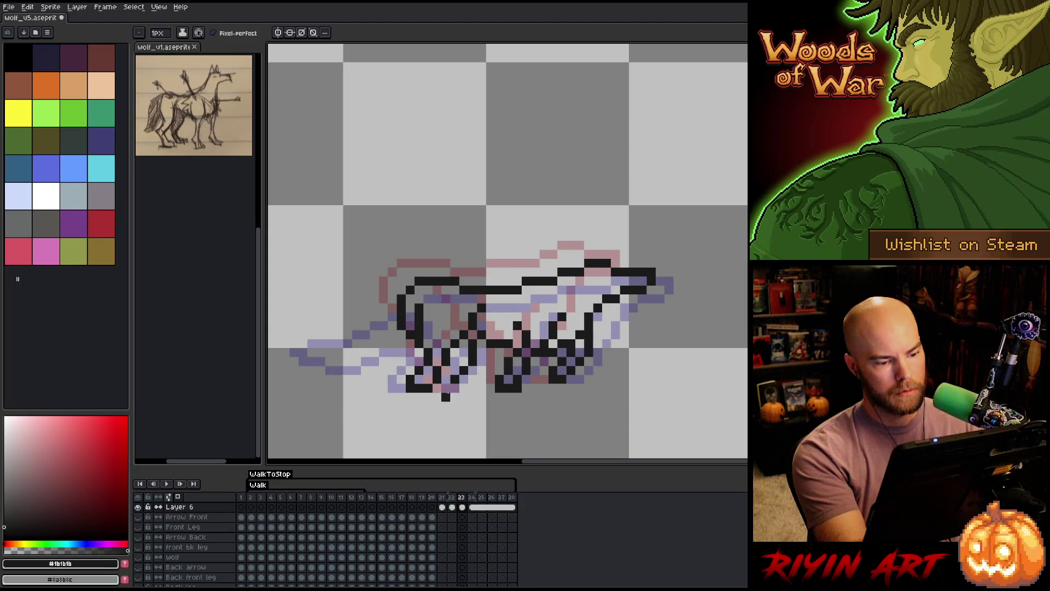
Draw a long tail reaching left on frame 23, then start a tail line on frame 22.
{"action": "key", "text": "e"}
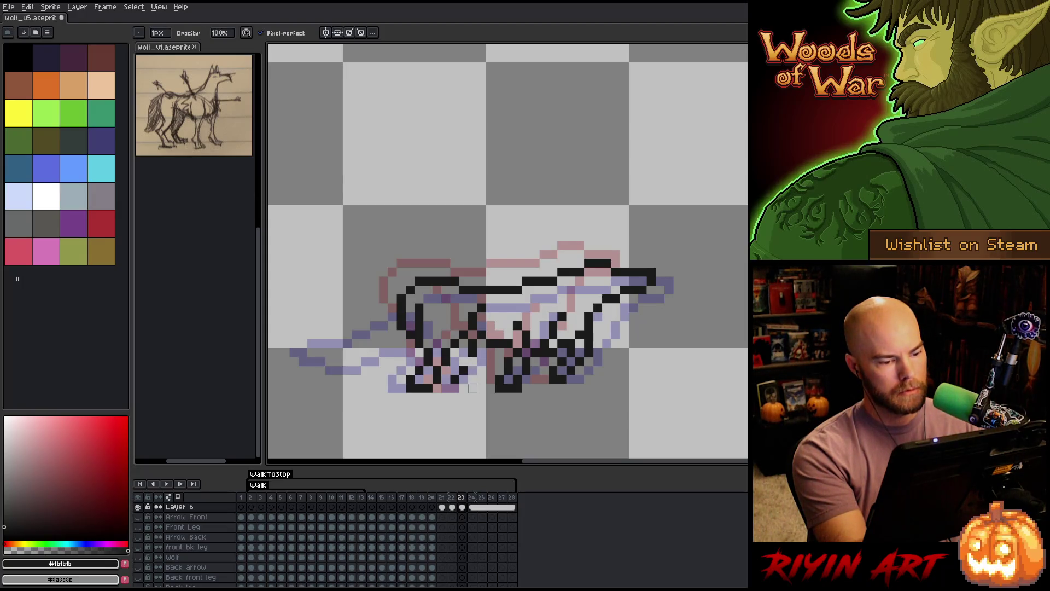
{"action": "key", "text": "b"}
{"action": "mouse_move", "coordinate": [391, 295]}
{"action": "left_mouse_down"}
{"action": "mouse_move", "coordinate": [353, 345]}
{"action": "mouse_move", "coordinate": [316, 355]}
{"action": "left_mouse_up"}
{"action": "key", "text": "ctrl+z"}
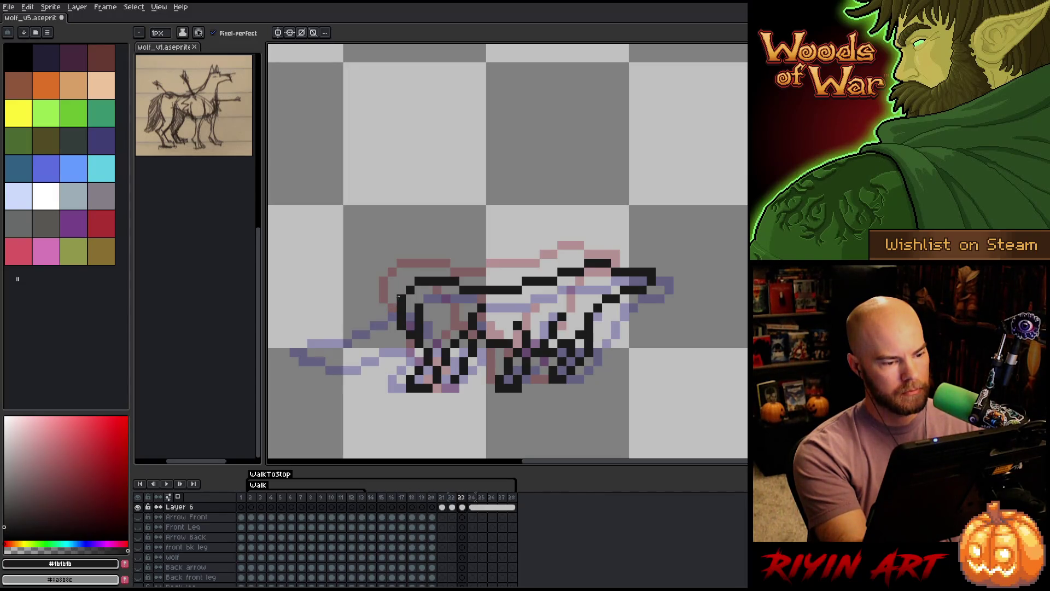
{"action": "mouse_move", "coordinate": [392, 289]}
{"action": "left_mouse_down"}
{"action": "mouse_move", "coordinate": [331, 301]}
{"action": "mouse_move", "coordinate": [401, 306]}
{"action": "mouse_move", "coordinate": [396, 292]}
{"action": "mouse_move", "coordinate": [299, 295]}
{"action": "mouse_move", "coordinate": [330, 323]}
{"action": "mouse_move", "coordinate": [402, 325]}
{"action": "left_mouse_up"}
{"action": "key", "text": "ctrl+z"}
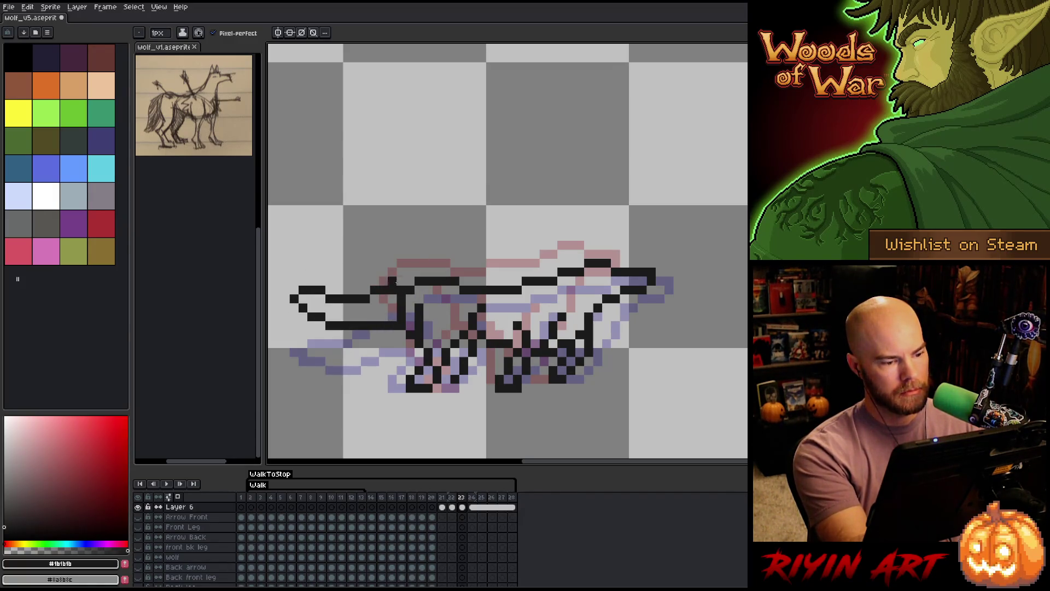
{"action": "left_click_drag", "start_coordinate": [294, 291], "coordinate": [284, 280]}
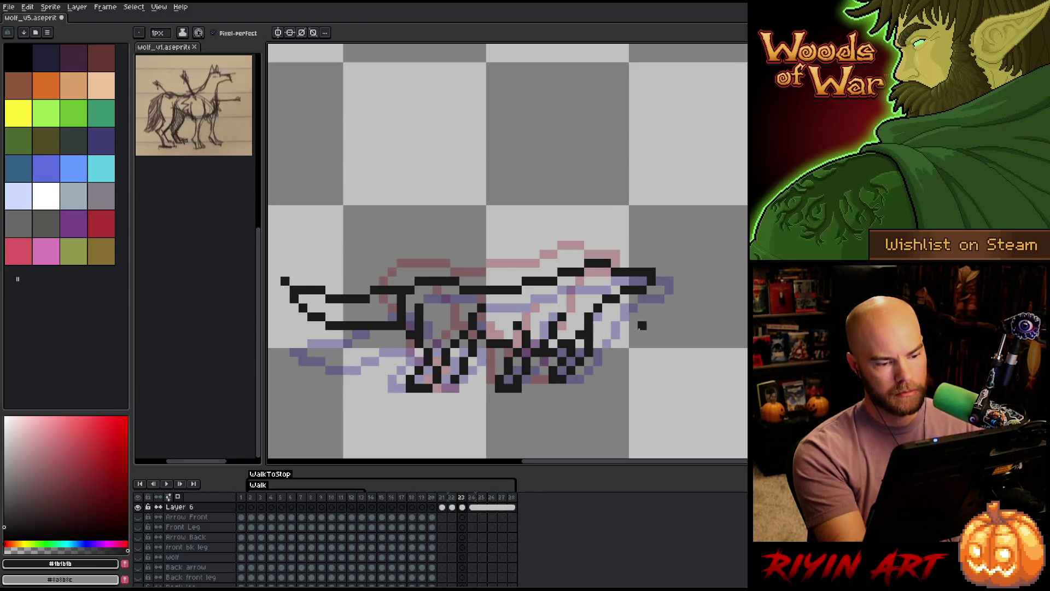
{"action": "key", "text": "e"}
{"action": "key", "text": "b"}
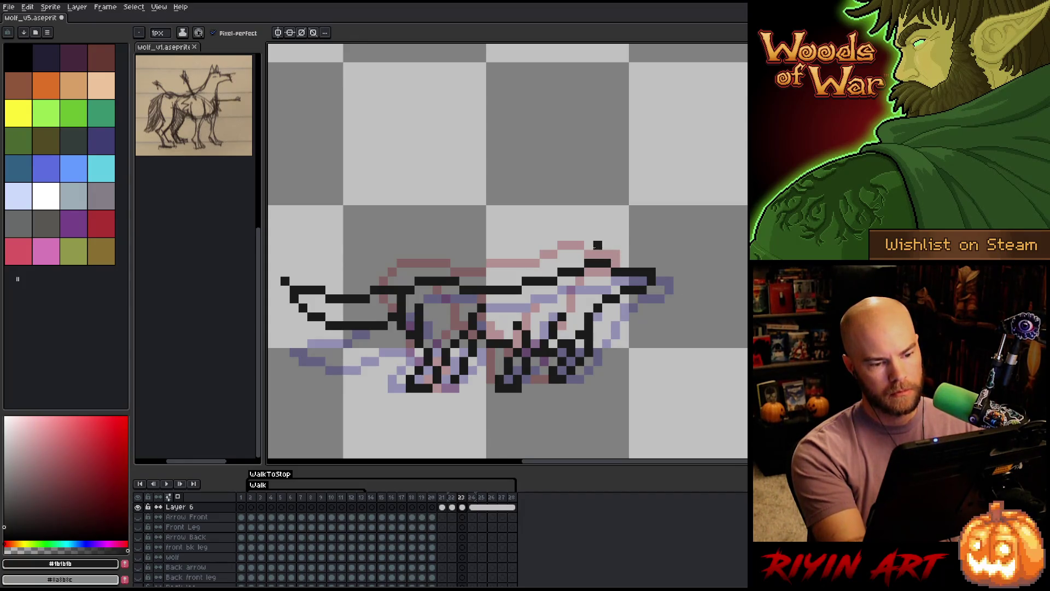
{"action": "key", "text": "ctrl+z"}
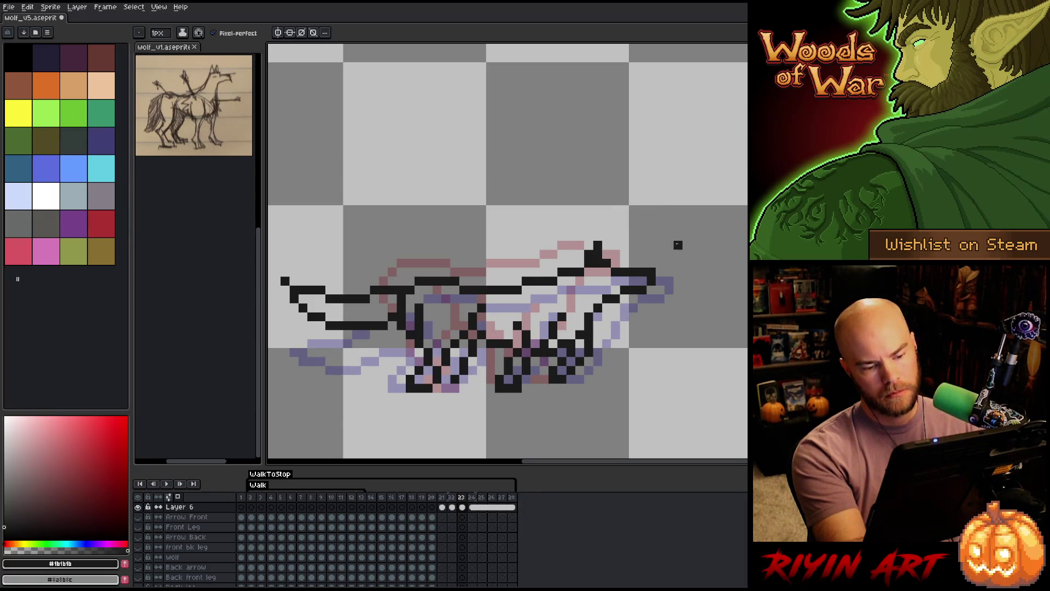
{"action": "key", "text": "Left"}
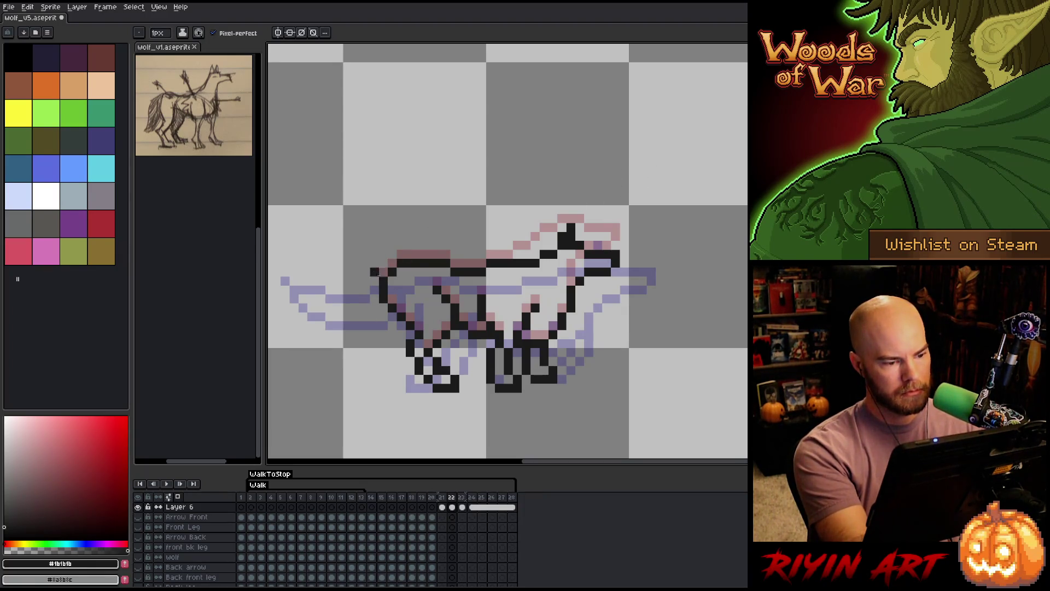
{"action": "mouse_move", "coordinate": [383, 271]}
{"action": "left_mouse_down"}
{"action": "mouse_move", "coordinate": [316, 281]}
{"action": "mouse_move", "coordinate": [380, 278]}
{"action": "mouse_move", "coordinate": [308, 308]}
{"action": "left_mouse_up"}
Undo frame 22's tail attempt and draw a down-left tail line on frame 21.
{"action": "key", "text": "ctrl+z"}
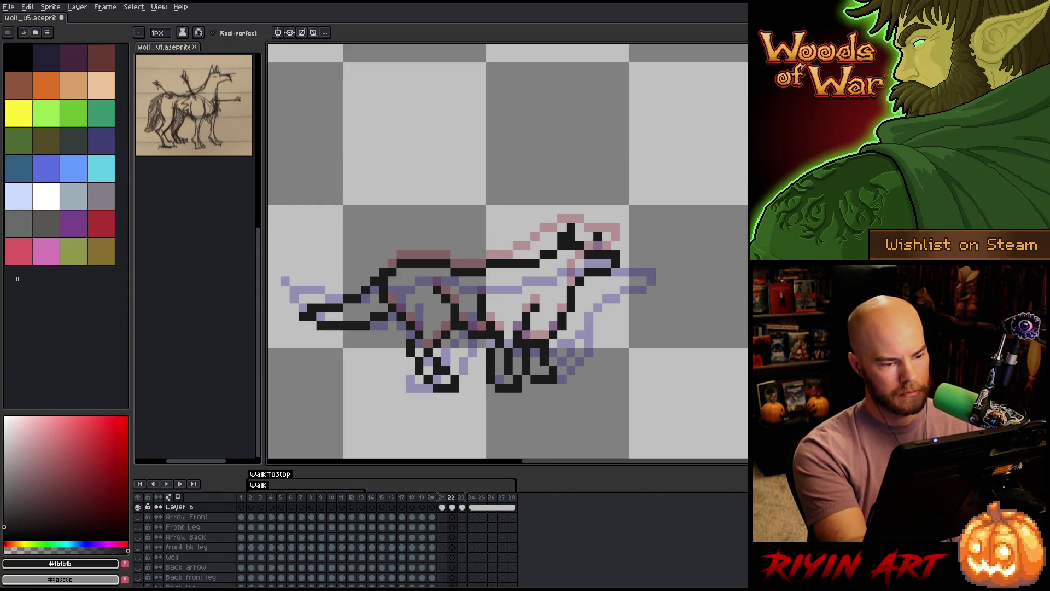
{"action": "key", "text": "comma"}
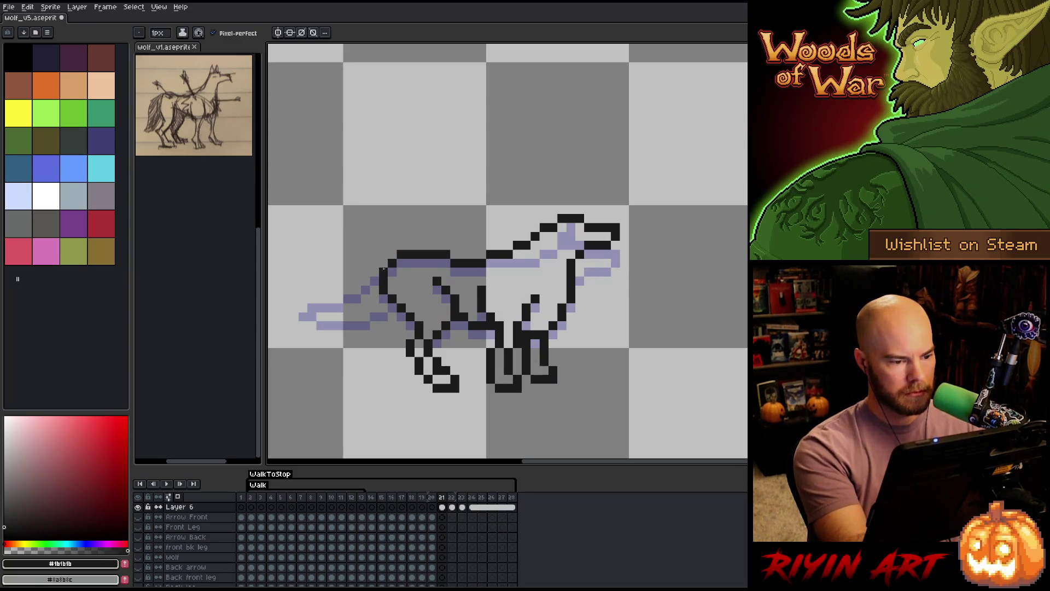
{"action": "left_click_drag", "start_coordinate": [373, 272], "coordinate": [318, 343]}
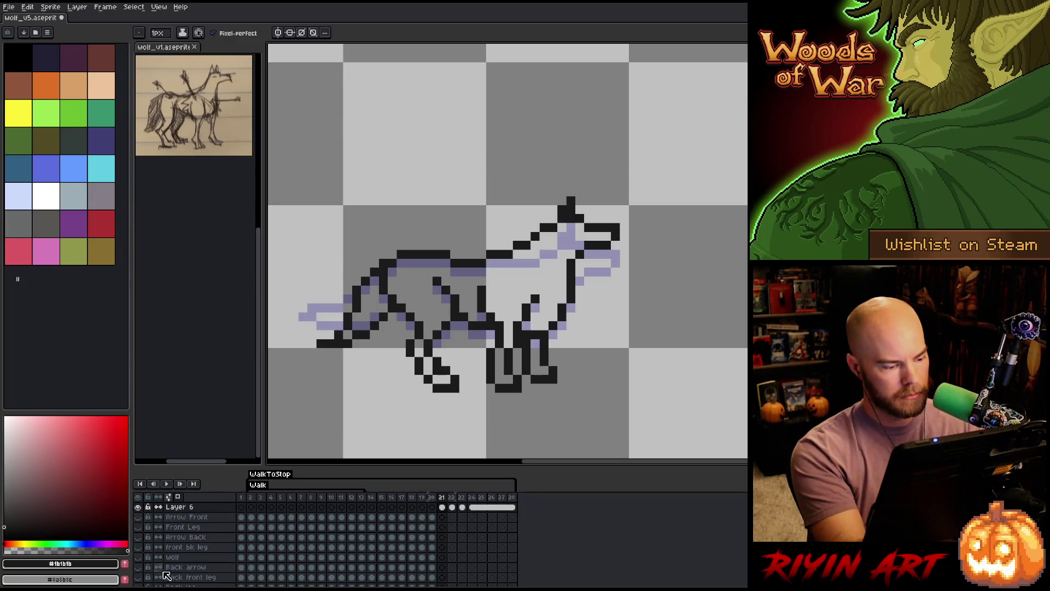
Show the pink wolf reference layer and step through the frames to frame 23.
{"action": "left_click", "coordinate": [138, 557]}
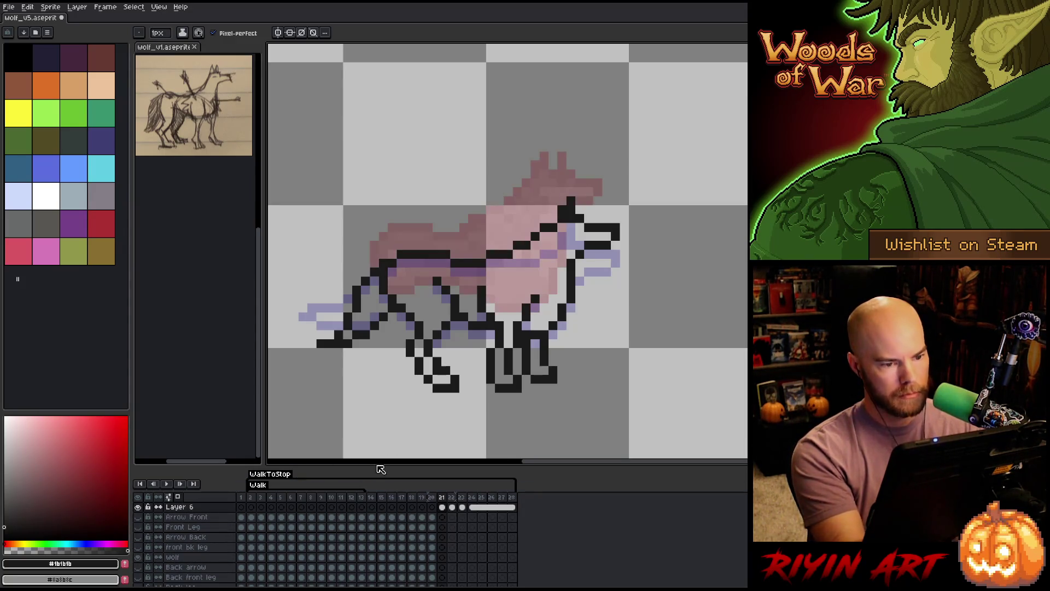
{"action": "key", "text": "Right"}
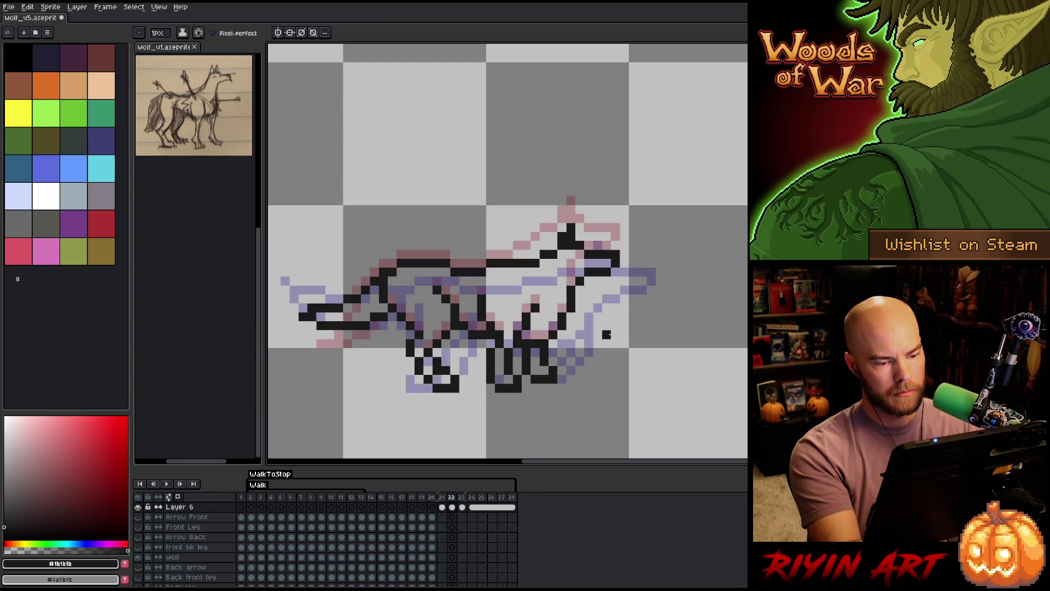
{"action": "key", "text": "Left"}
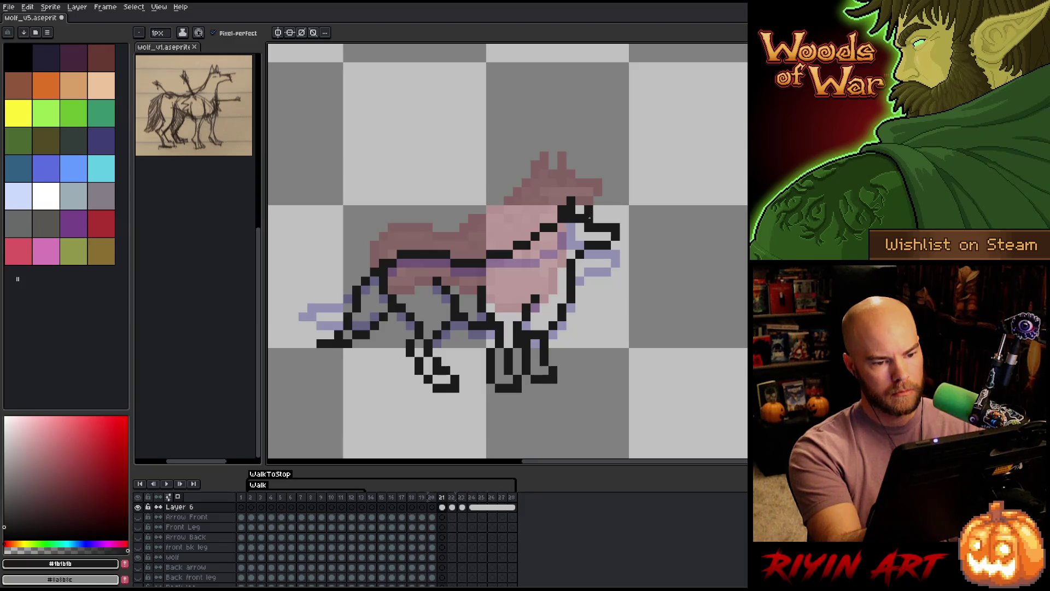
{"action": "key", "text": "Right"}
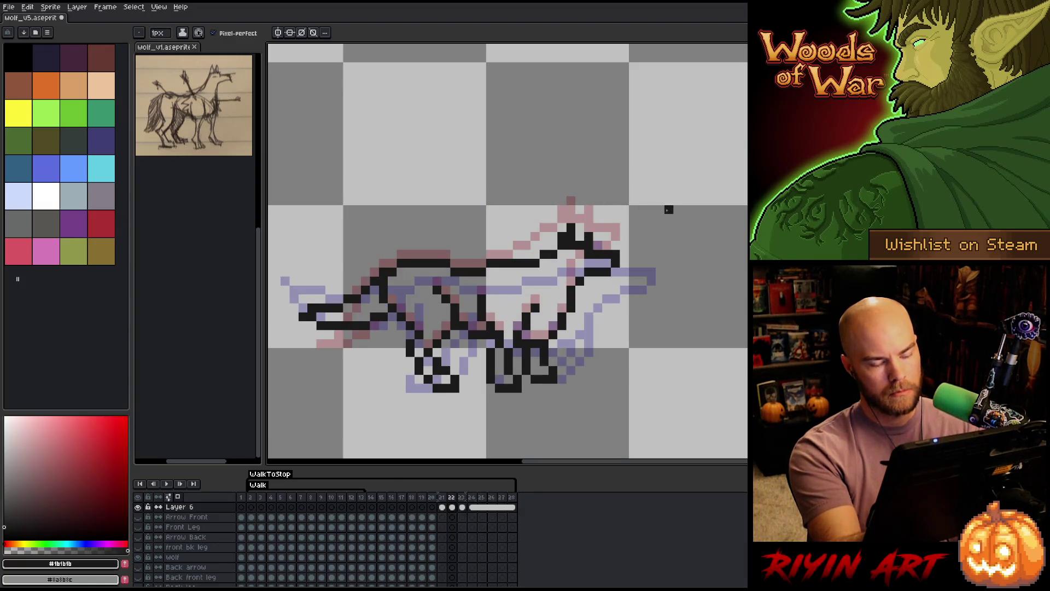
{"action": "key", "text": "Right"}
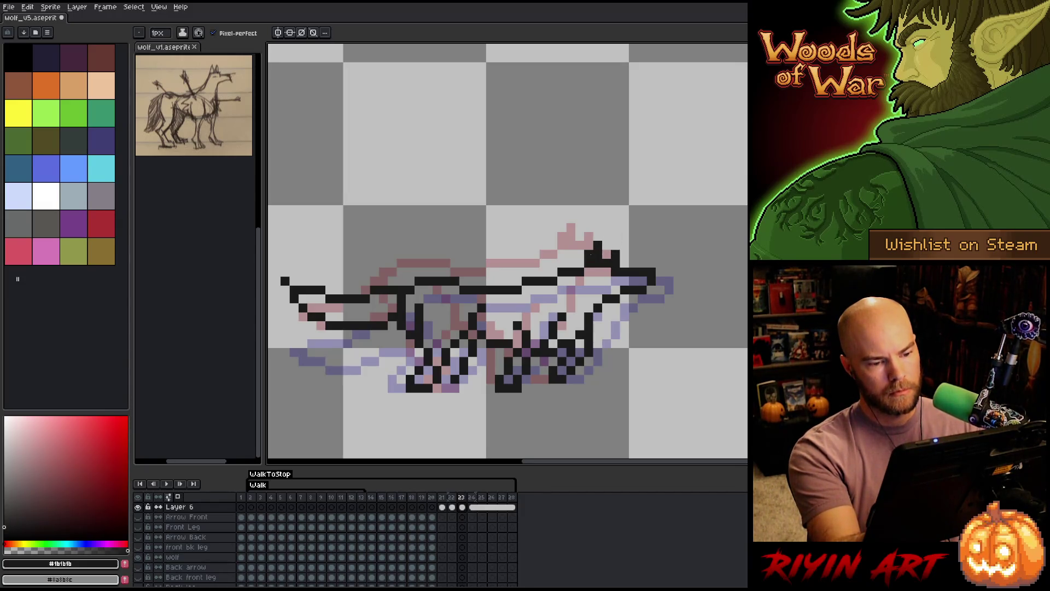
Erase the stray ear-tip pixel on frame 23, then save wolf_v5.aseprite.
{"action": "key", "text": "e"}
{"action": "left_click", "coordinate": [598, 245]}
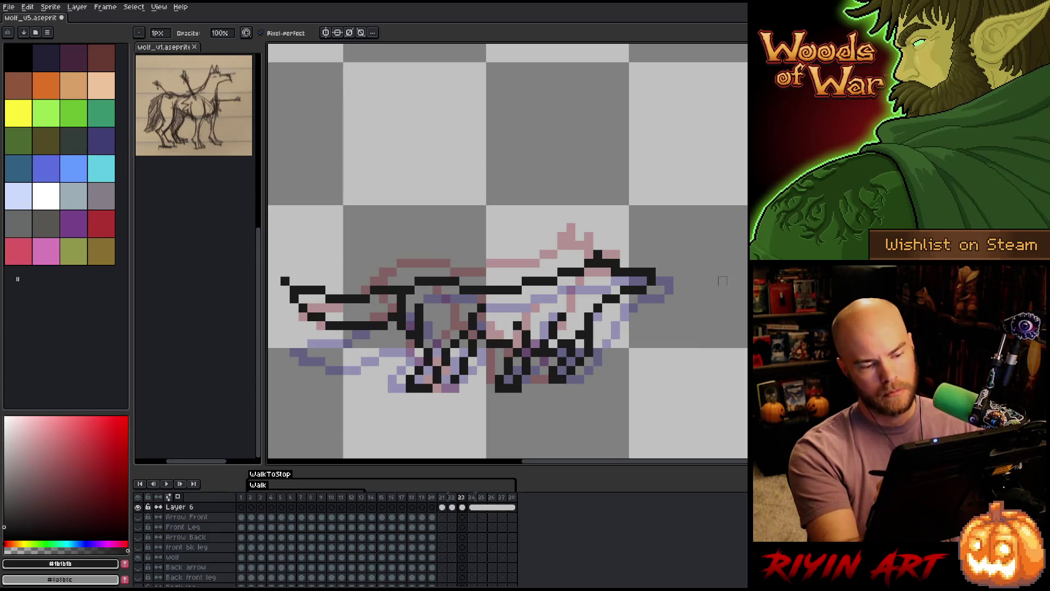
{"action": "key", "text": "Right"}
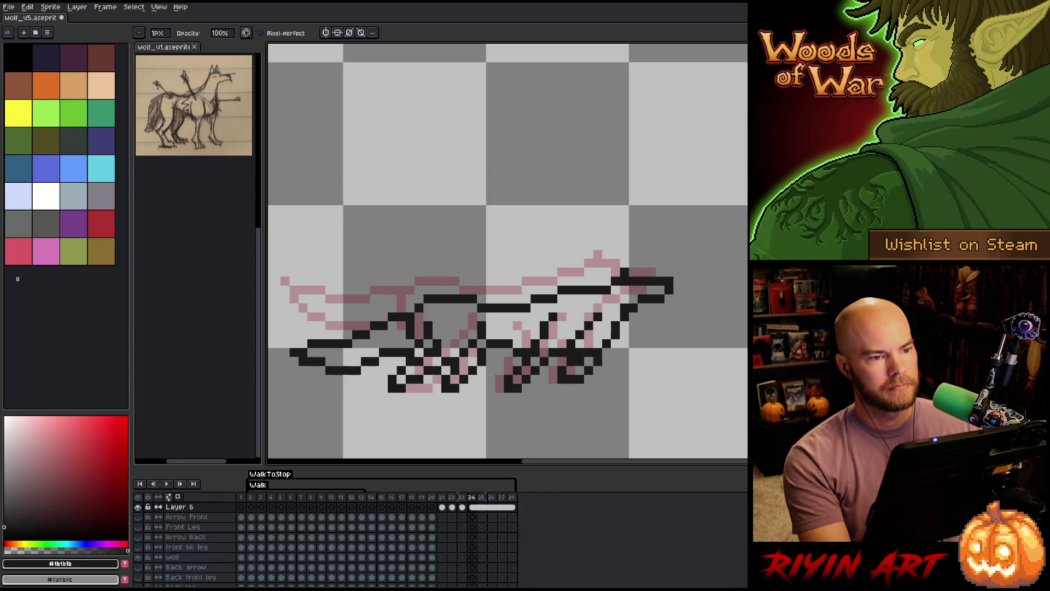
{"action": "key", "text": "ctrl+s"}
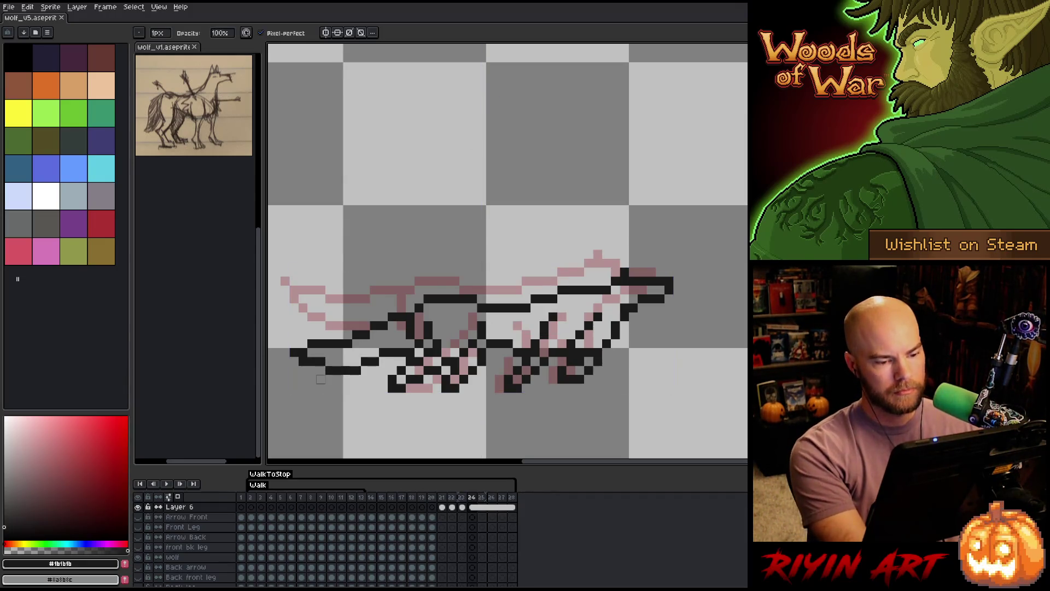
Flip between frames 23 and 24 to compare the poses.
{"action": "key", "text": "Left"}
{"action": "key", "text": "Right"}
{"action": "key", "text": "Right"}
{"action": "key", "text": "Left"}
{"action": "key", "text": "Left"}
{"action": "key", "text": "Right"}
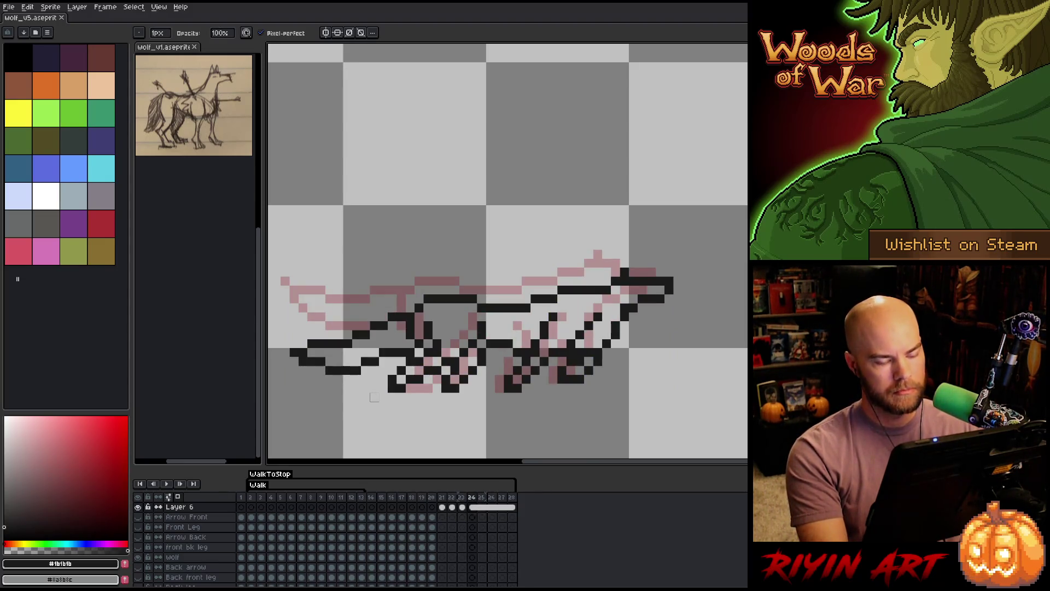